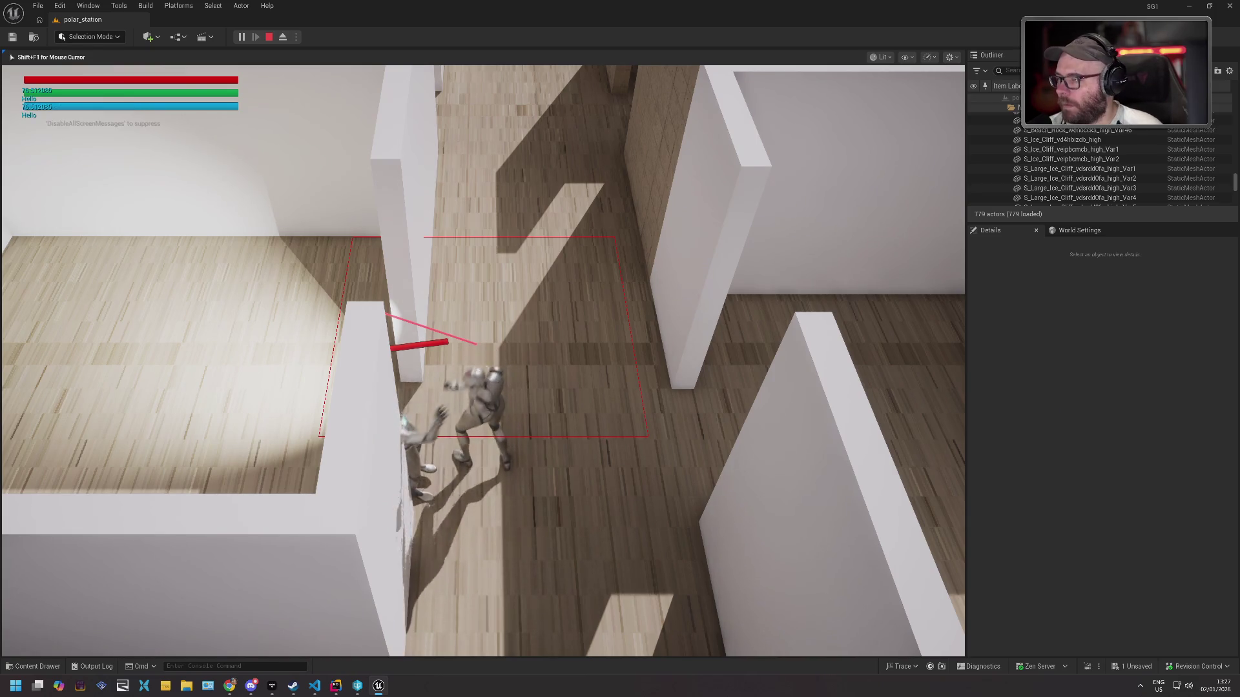
# Stop Play-In-Editor and open BP_TopDownCharacter by searching 'top' in the BP content folder.
pyautogui.press('Escape')
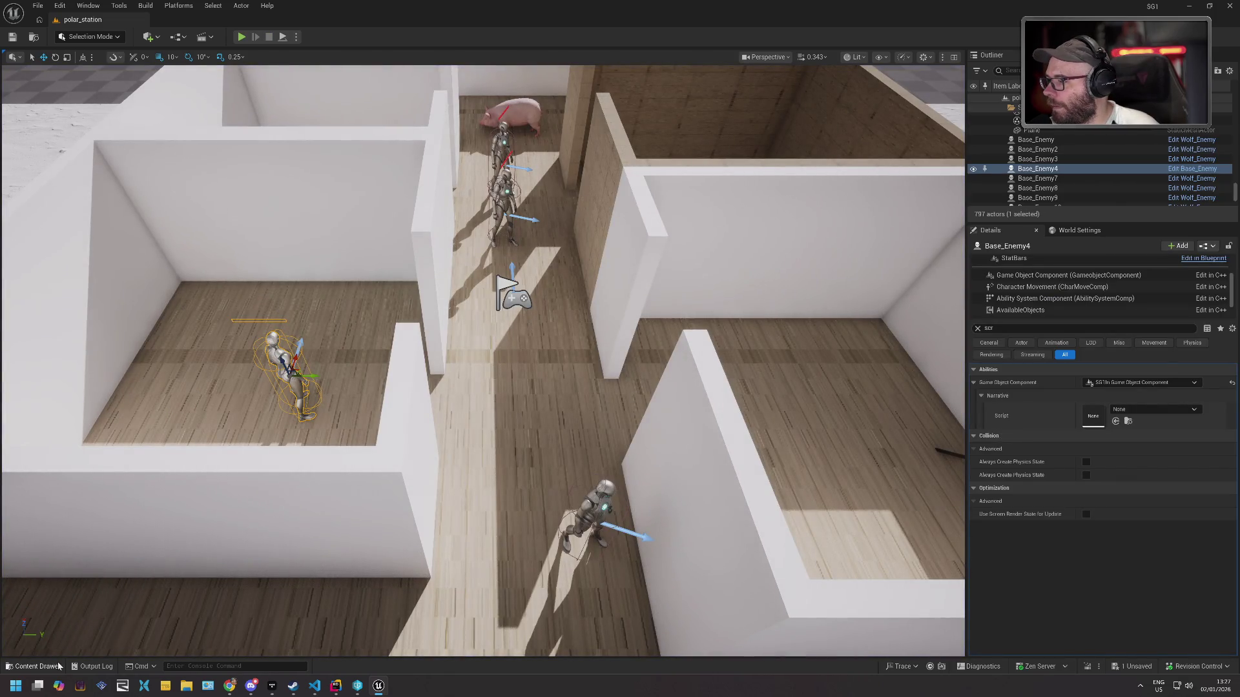
pyautogui.click(33, 666)
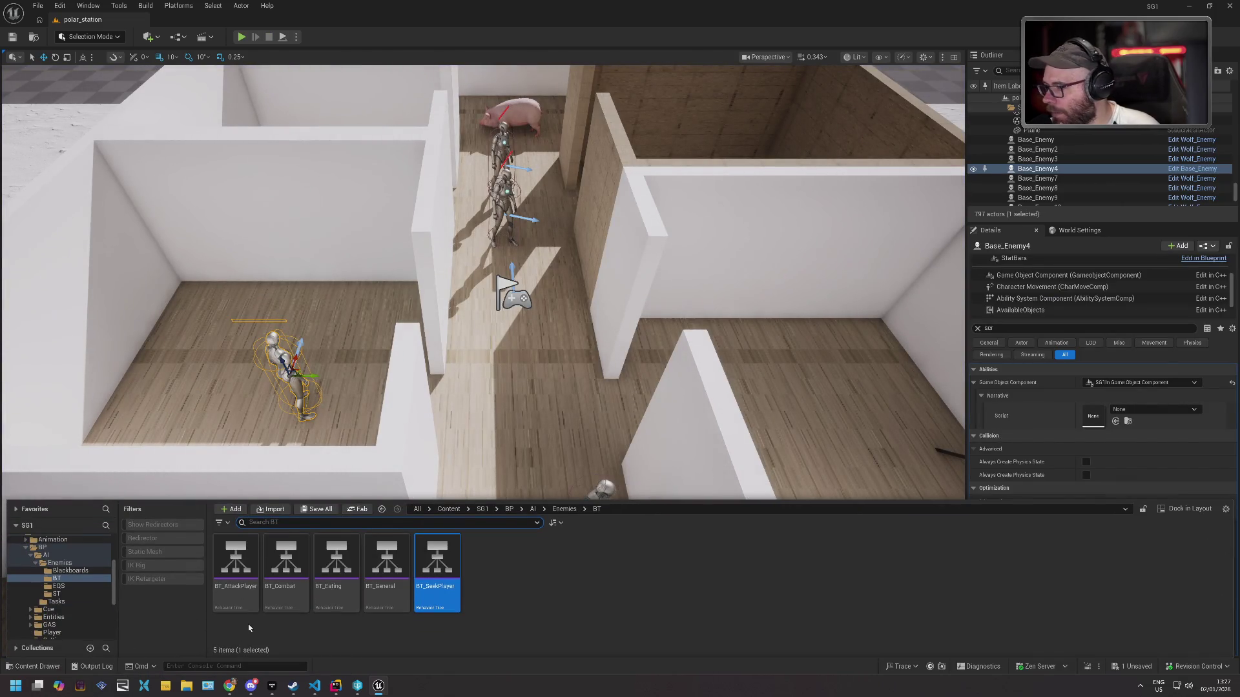
pyautogui.click(80, 548)
pyautogui.click(273, 523)
pyautogui.write('top')
pyautogui.click(240, 548)
pyautogui.hotkey('ctrl', 'space')
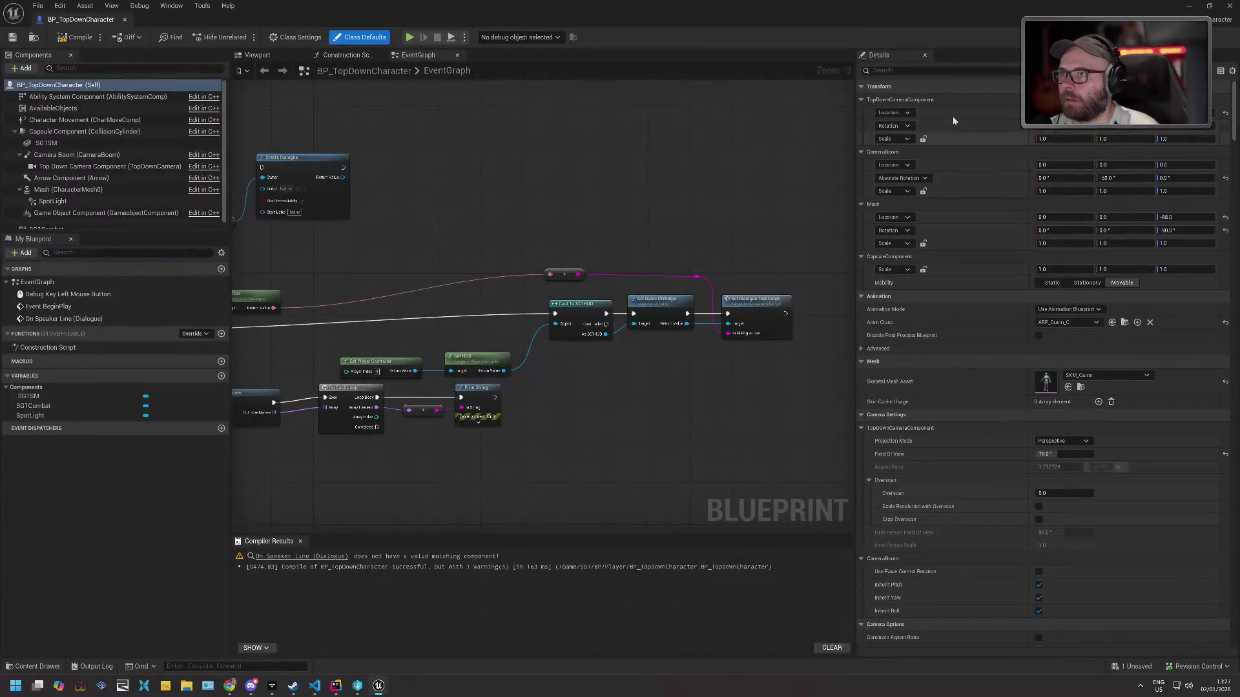
# Select the Game Object Component and clear the Details filter to show all its settings.
pyautogui.write('wea')
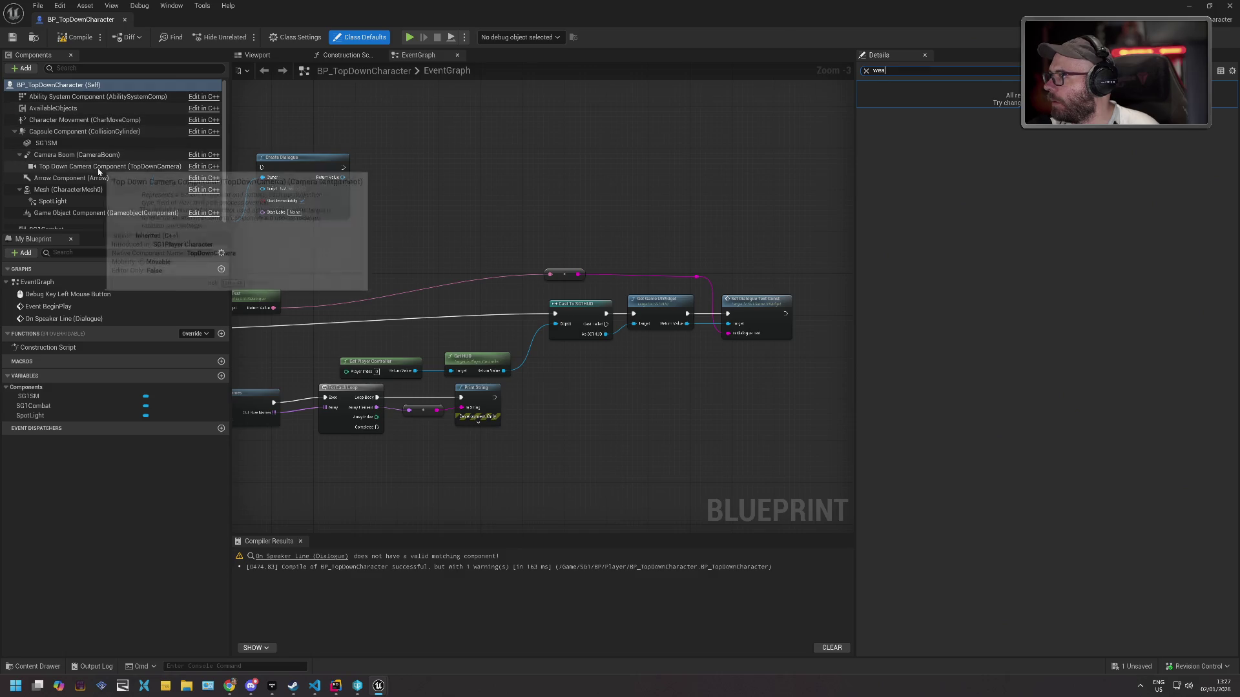
pyautogui.scroll(-1, 98, 168)
pyautogui.click(103, 206)
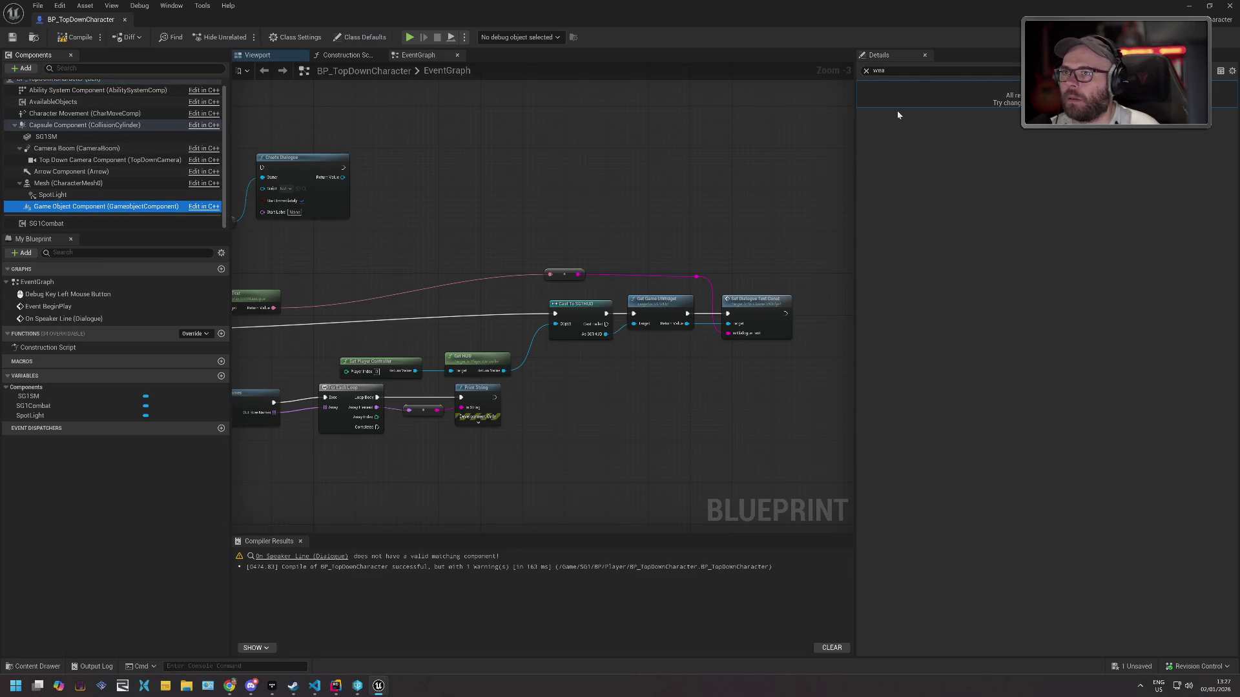
pyautogui.click(867, 70)
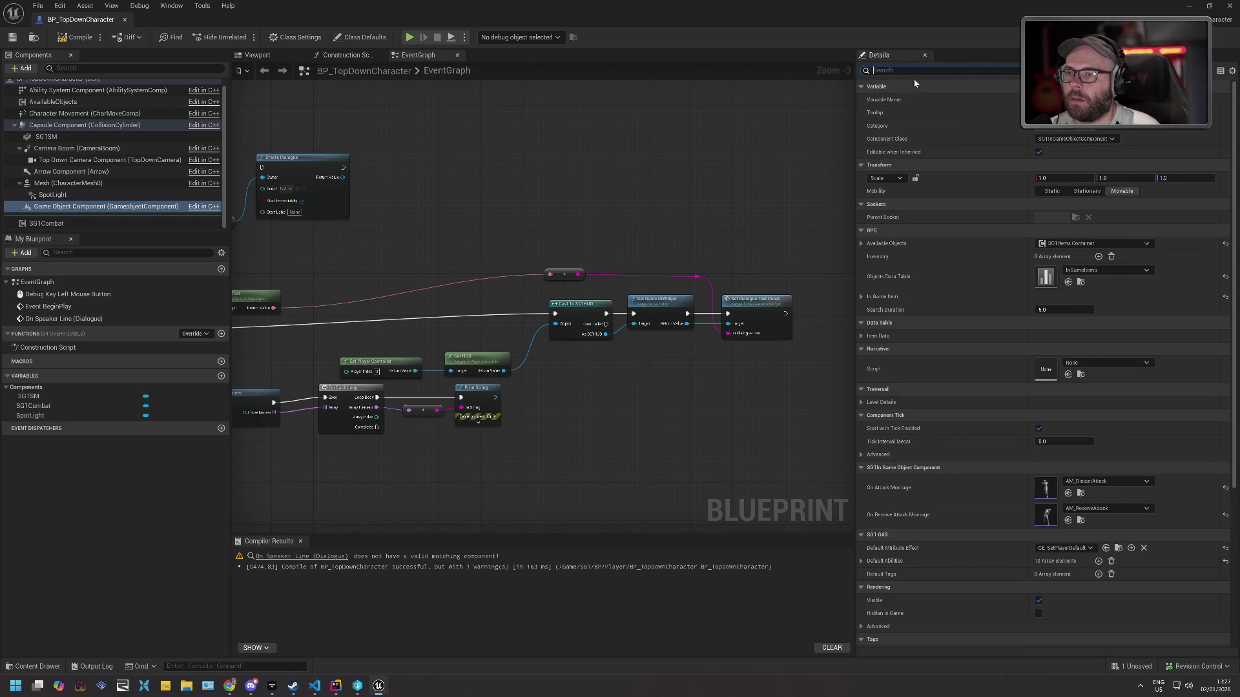
pyautogui.scroll(-1, 958, 202)
pyautogui.scroll(-1, 957, 199)
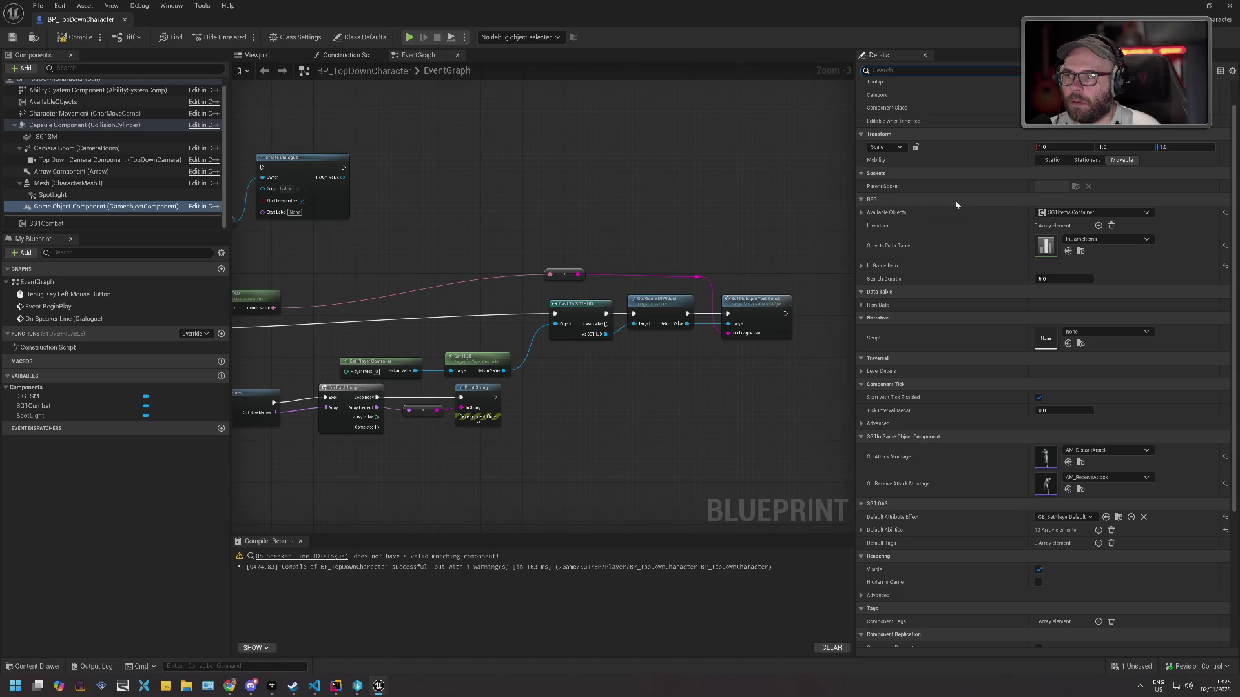
# Try the InGameItems table for Item Data, reset it to None, and save the blueprint.
pyautogui.click(860, 304)
pyautogui.click(1047, 318)
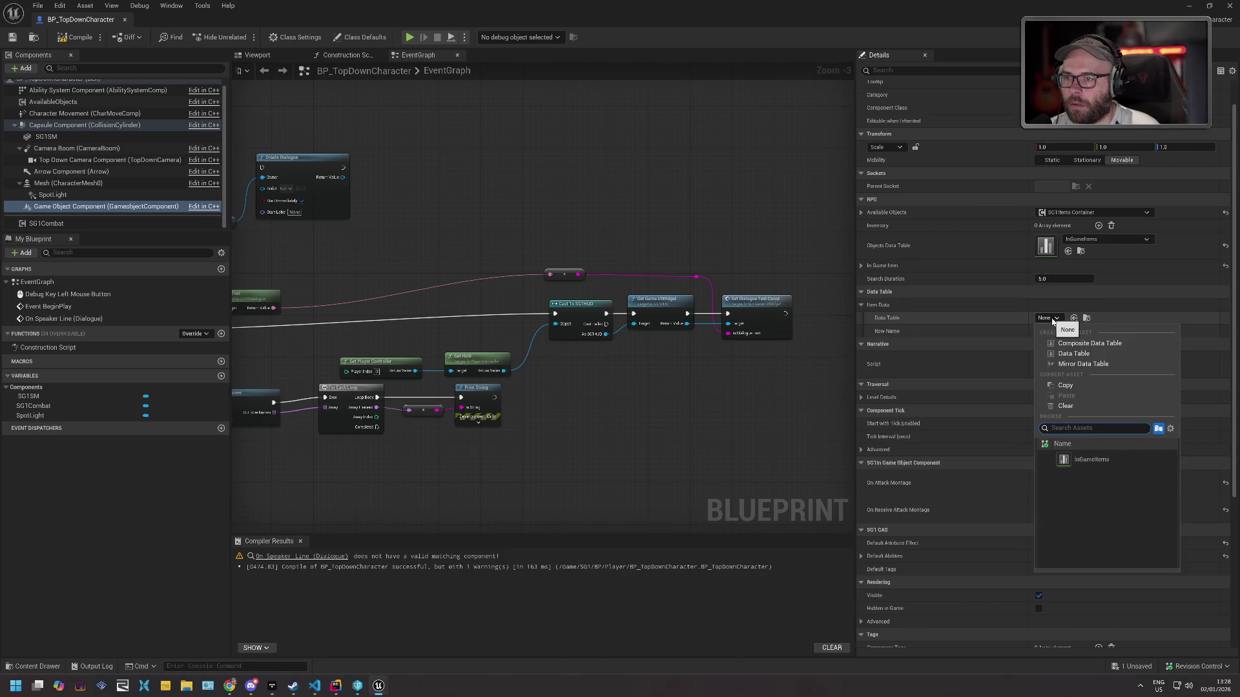
pyautogui.click(1082, 462)
pyautogui.click(1069, 332)
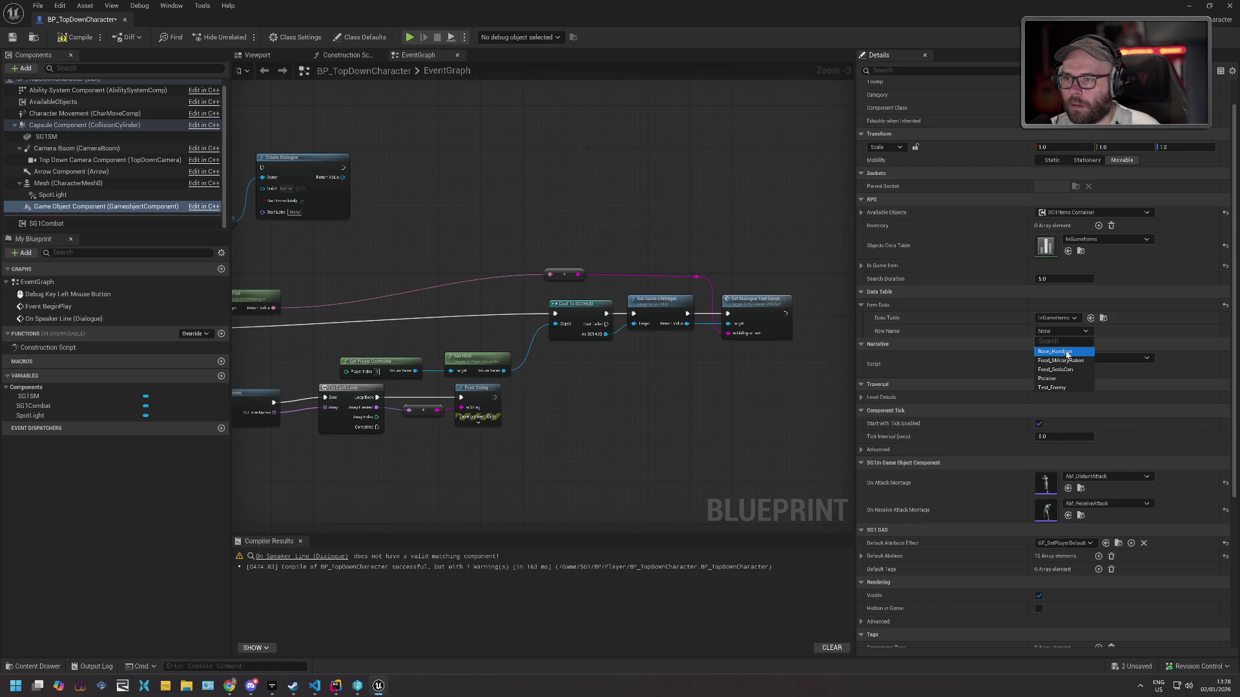
pyautogui.click(943, 320)
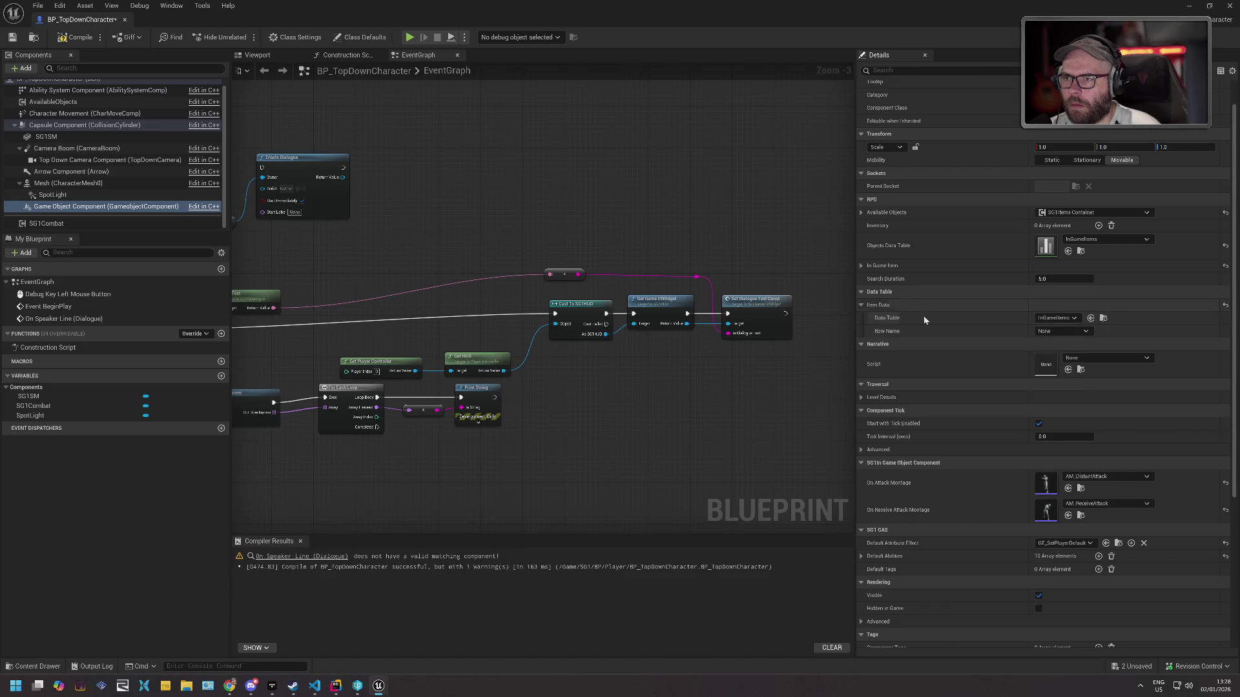
pyautogui.click(1056, 318)
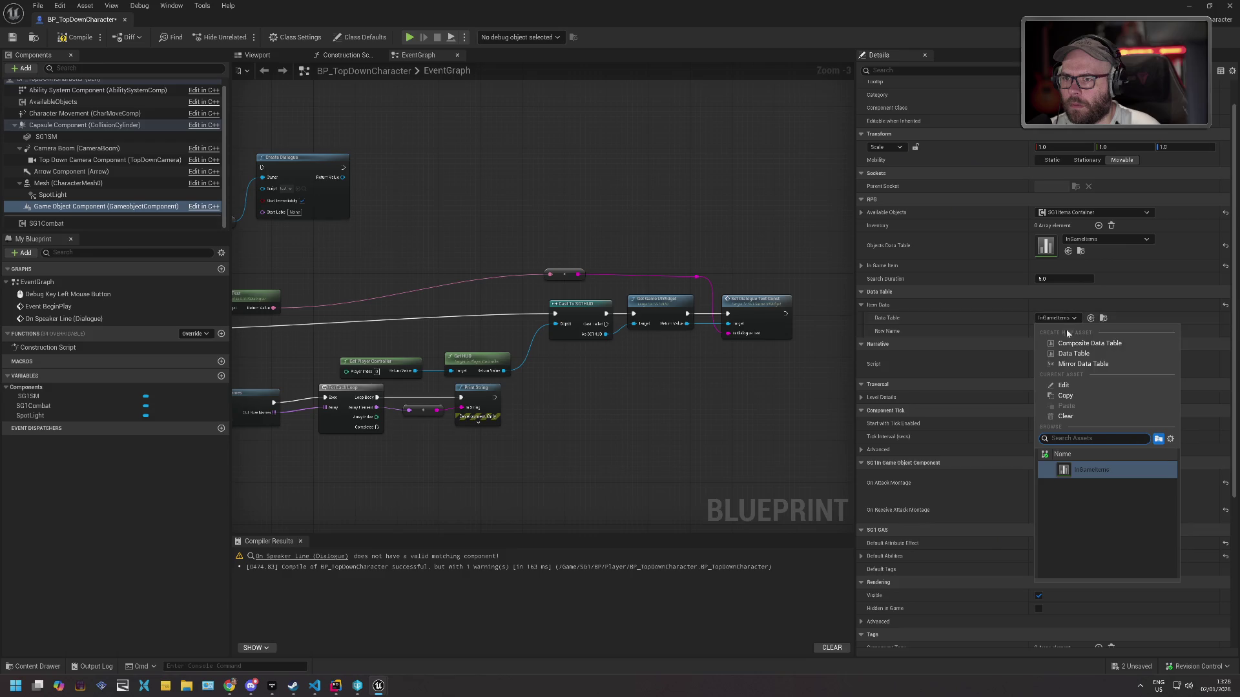
pyautogui.click(1070, 416)
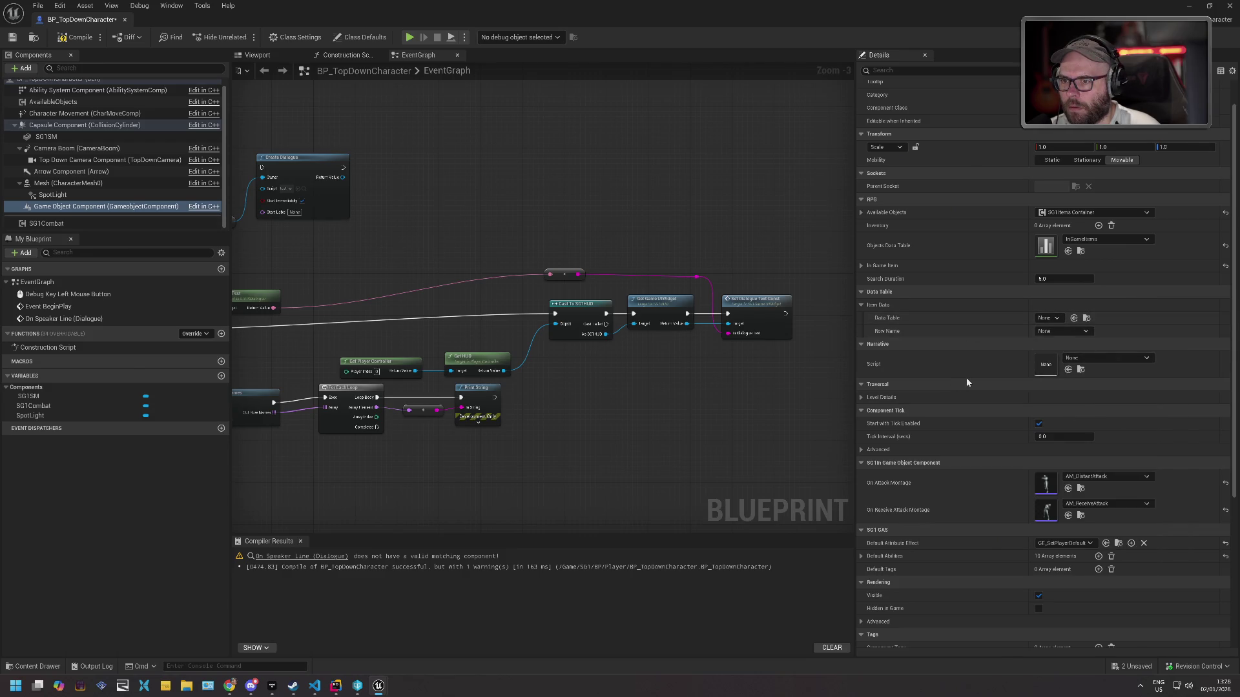
pyautogui.scroll(-5, 967, 382)
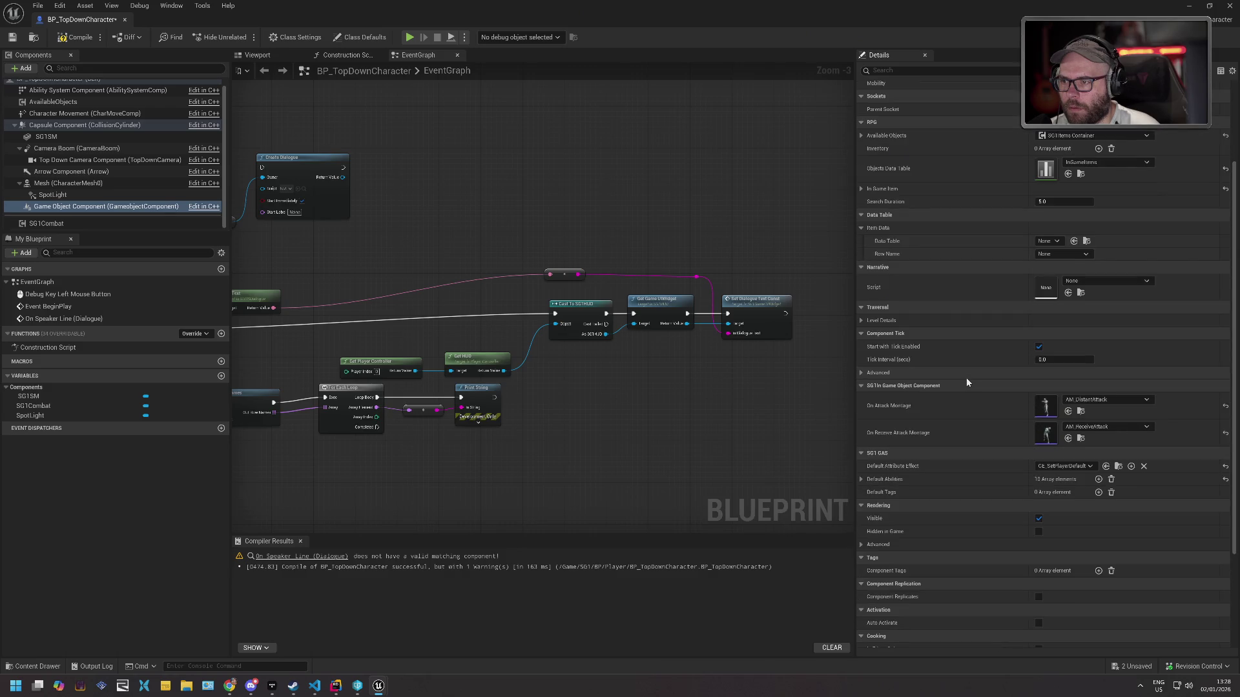
pyautogui.scroll(-2, 967, 382)
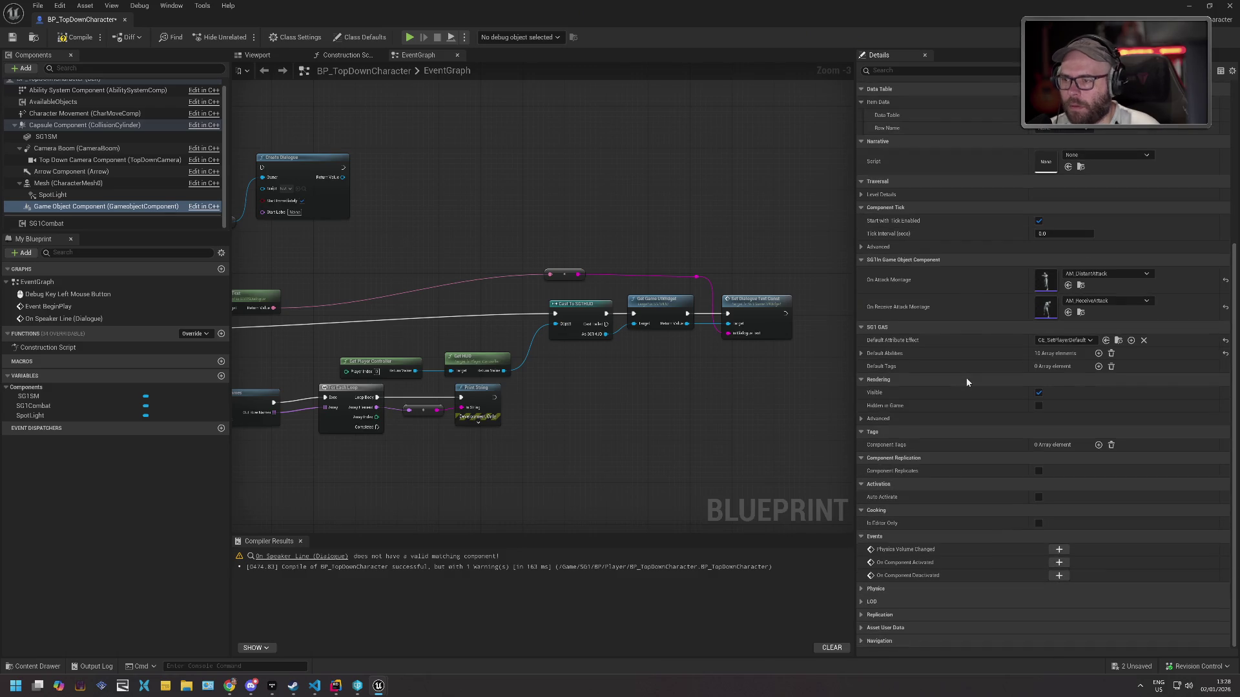
pyautogui.hotkey('ctrl', 's')
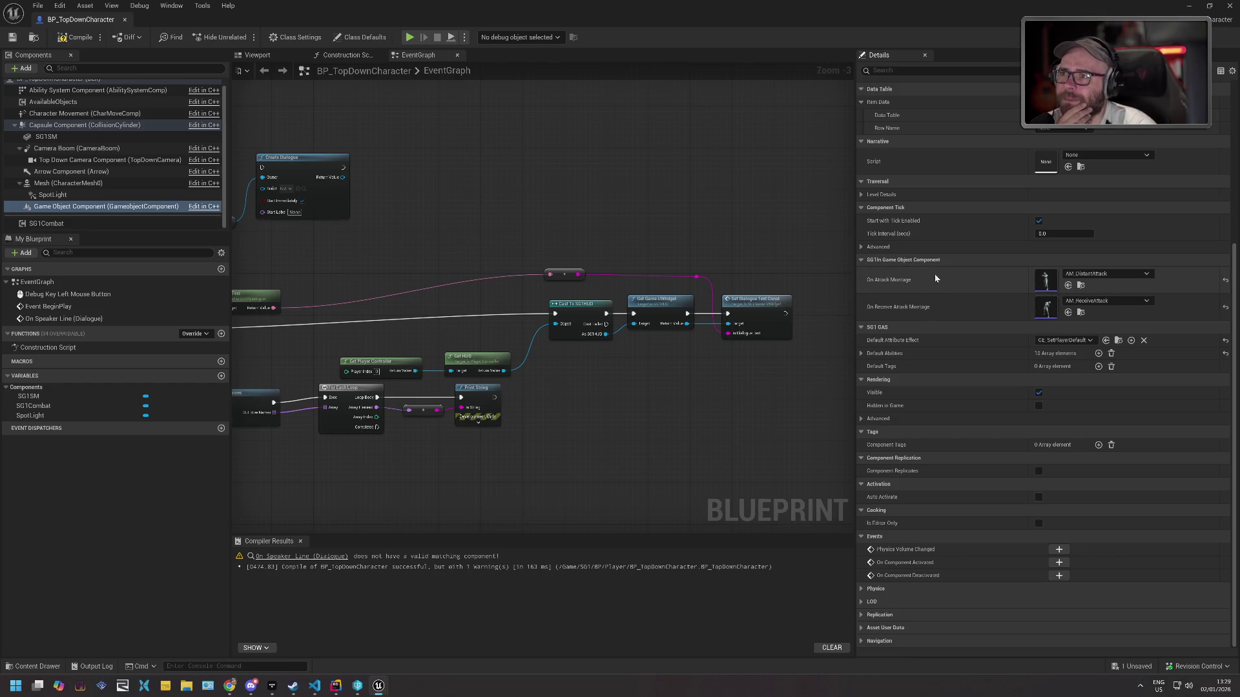
# Expand the In Game Item category to reveal Item Name, Can Pickup and Can Be Attacked.
pyautogui.scroll(5, 935, 265)
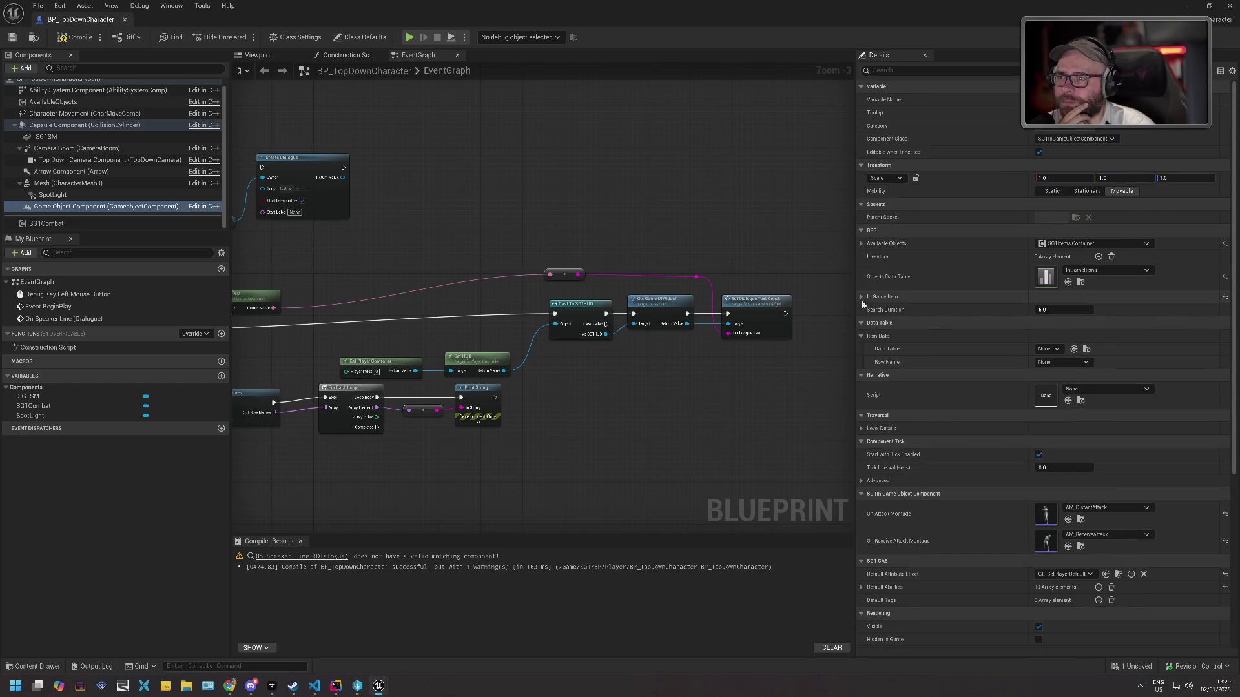
pyautogui.click(862, 298)
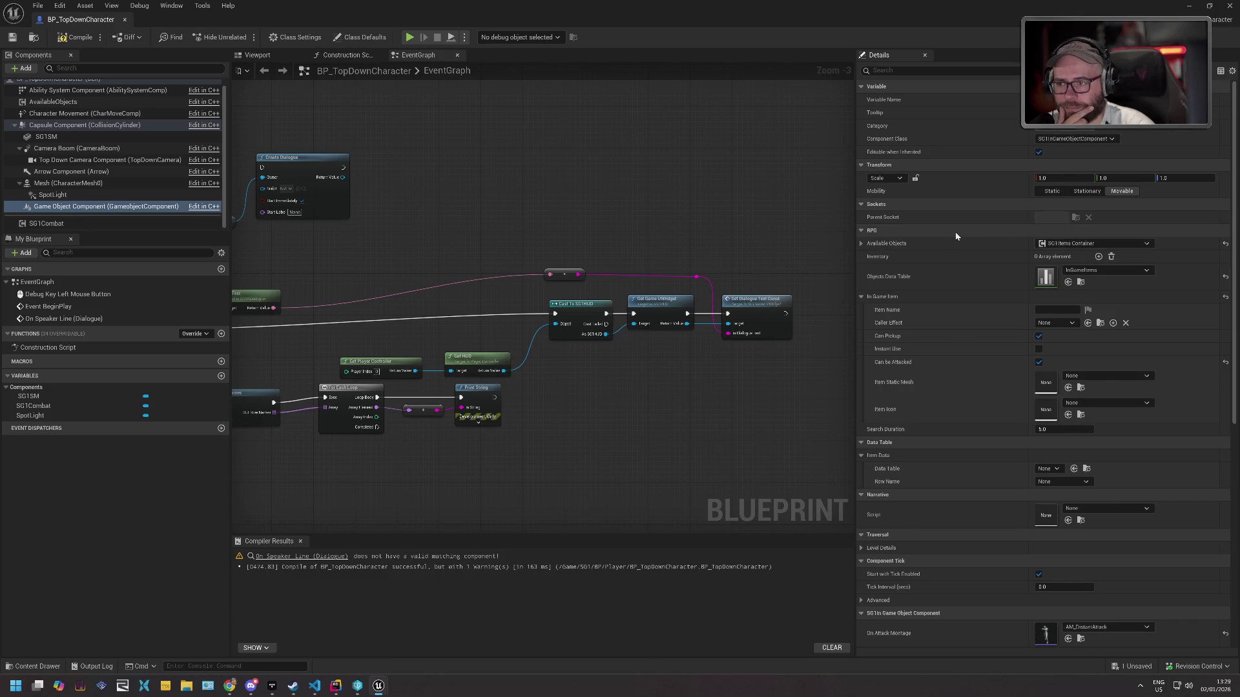
pyautogui.scroll(1, 151, 94)
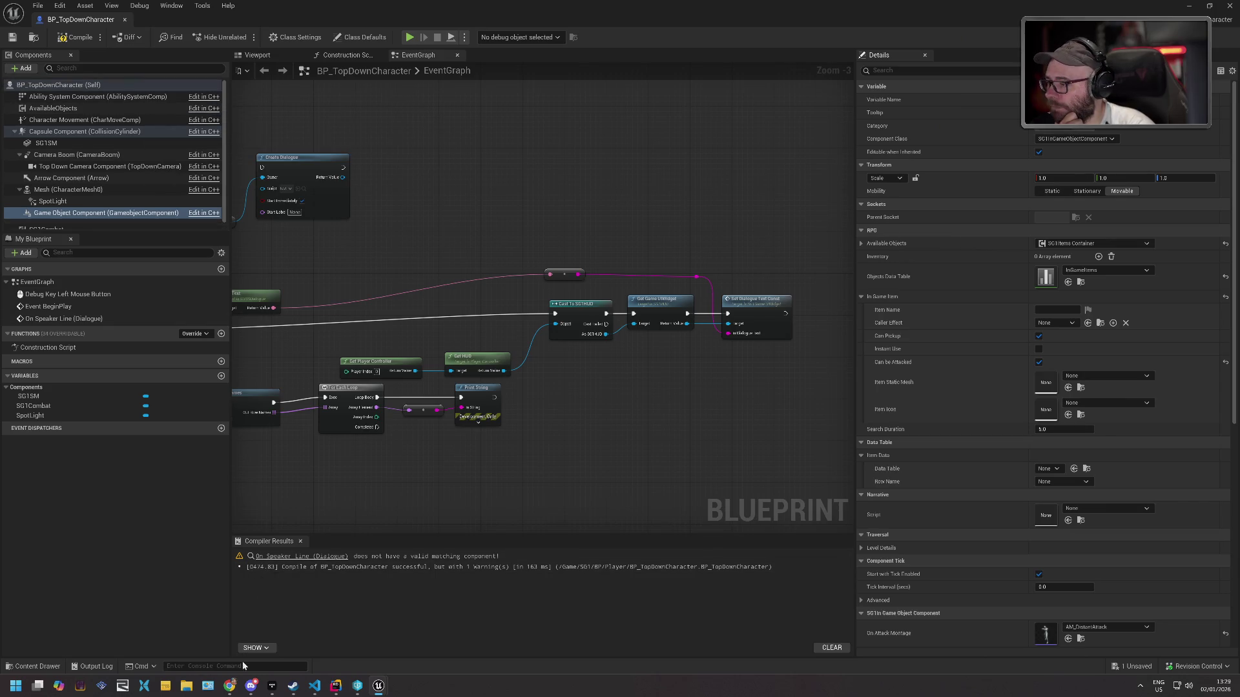
pyautogui.click(336, 686)
# Open SG1InGameObjectComponent.h and look over its Attributes and InGameItem properties.
pyautogui.click(491, 184)
pyautogui.hotkey('ctrl', 'Tab')
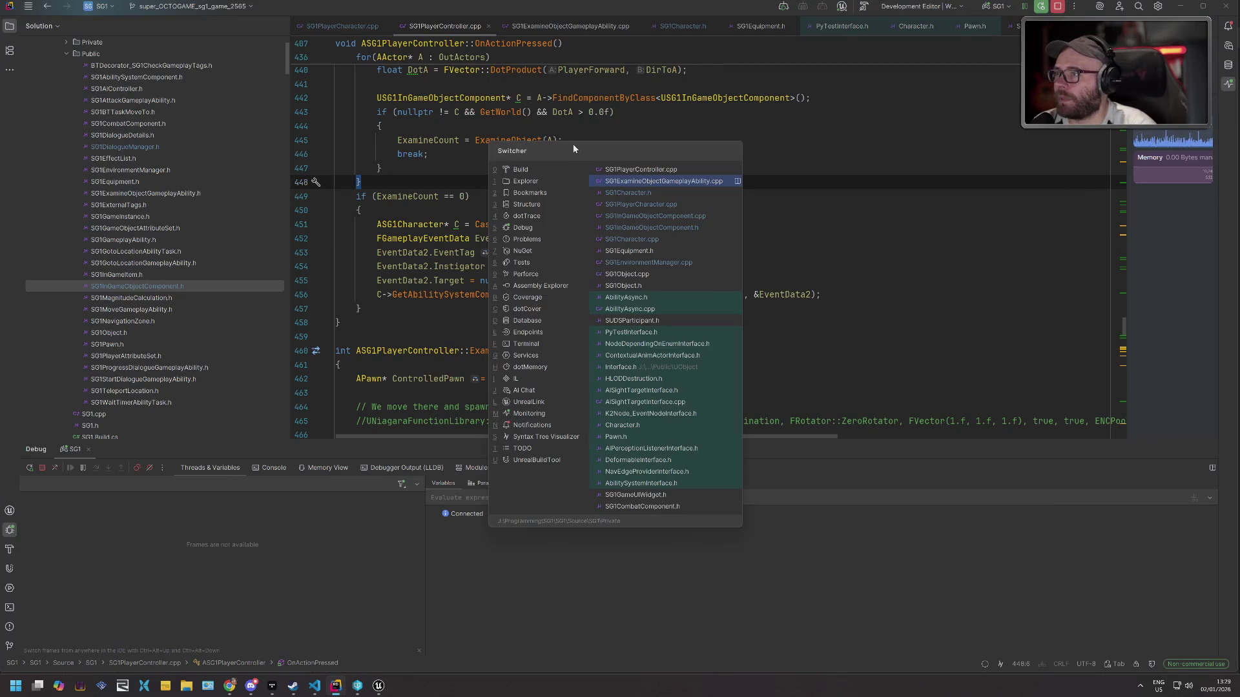
pyautogui.hotkey('ctrl', 'Tab')
pyautogui.hotkey('ctrl', 'Tab')
pyautogui.hotkey('ctrl', 'Tab')
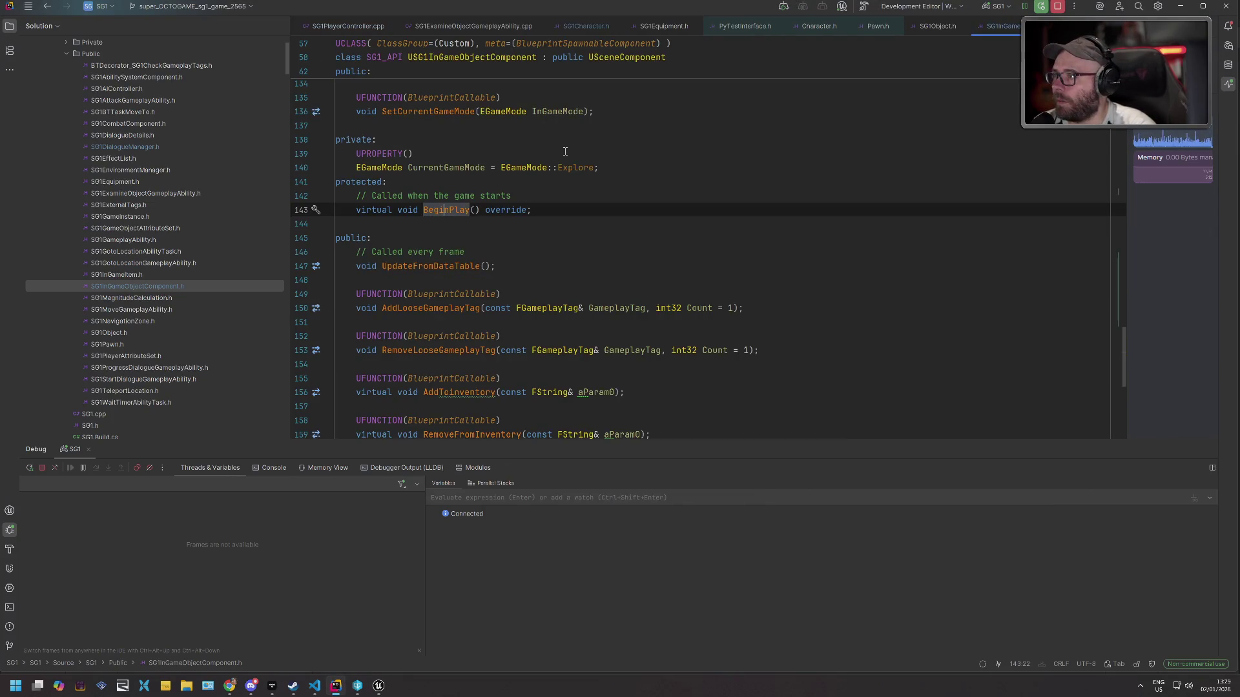
pyautogui.scroll(8, 561, 161)
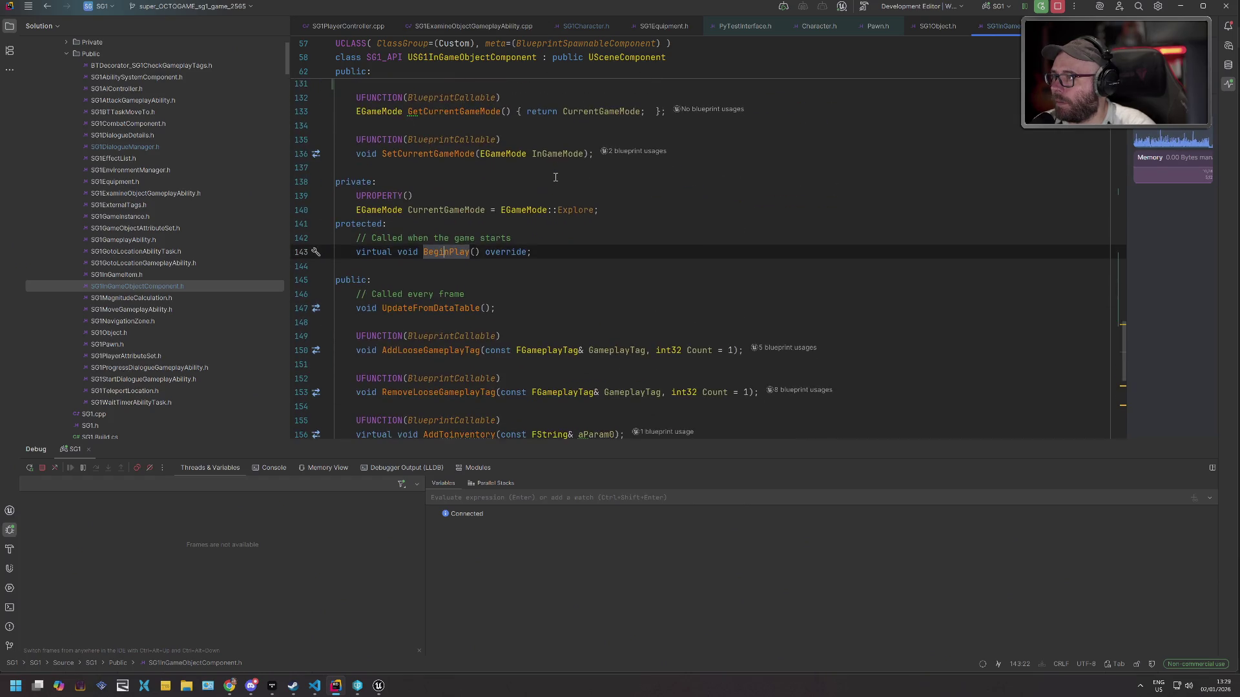
pyautogui.scroll(3, 555, 177)
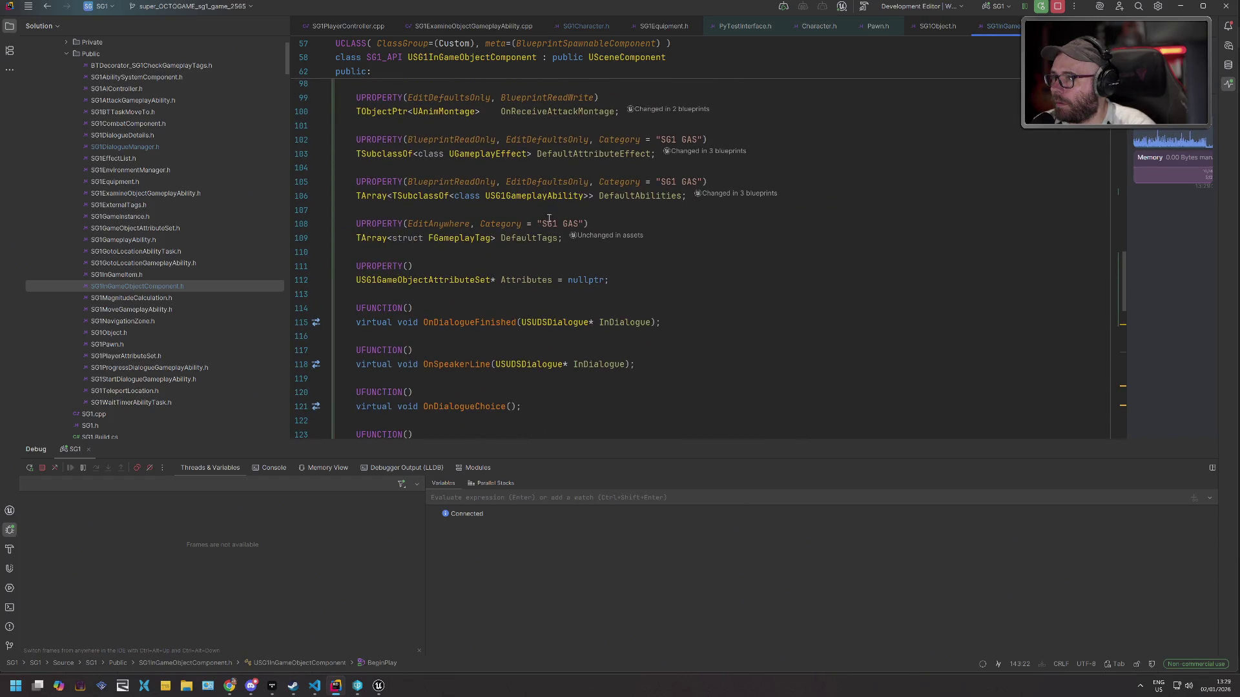
pyautogui.doubleClick(525, 280)
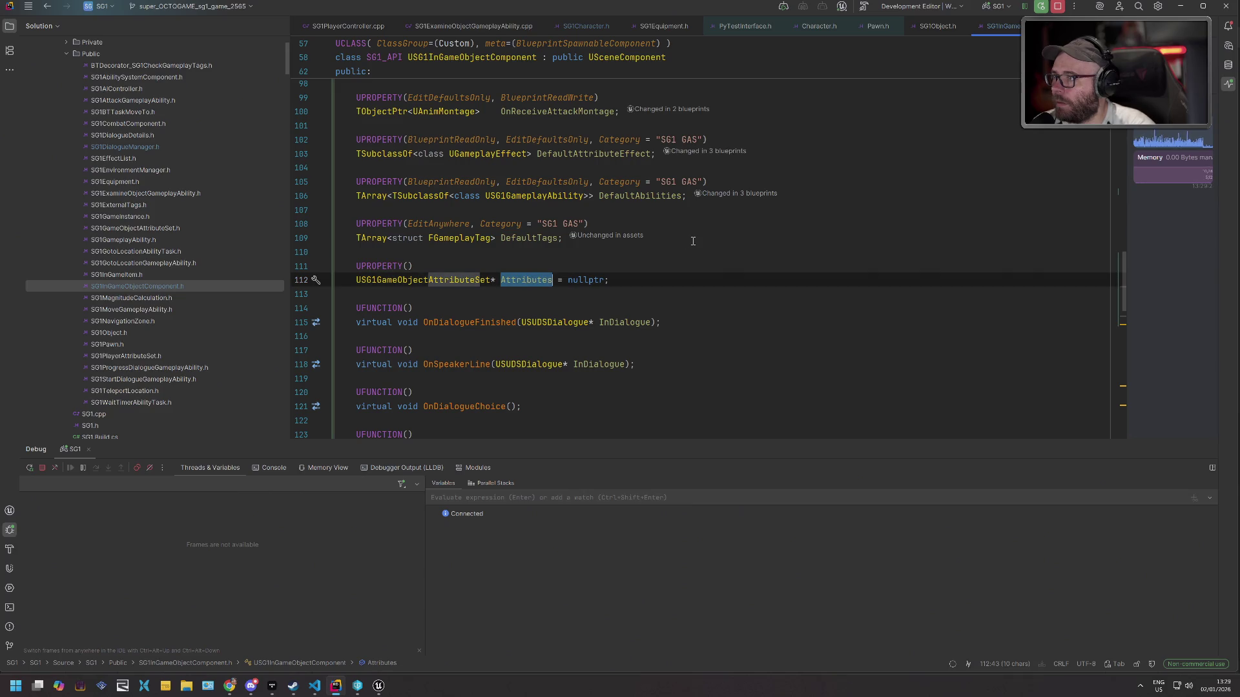
pyautogui.scroll(2, 692, 241)
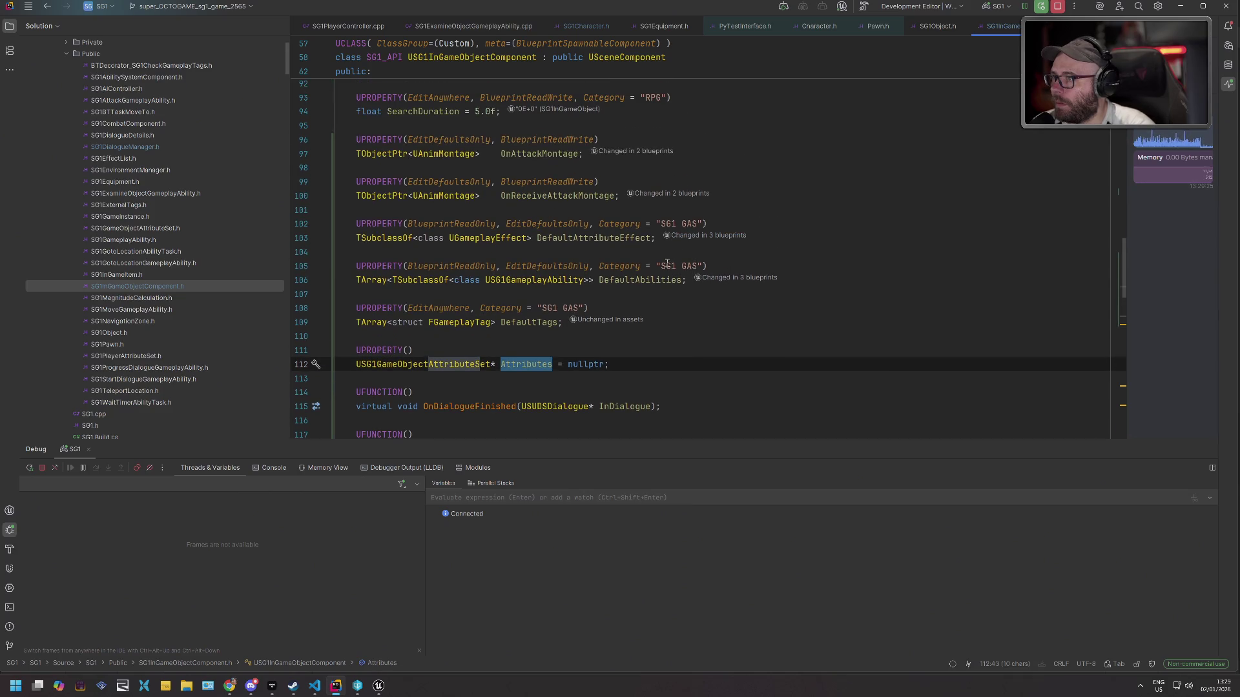
pyautogui.scroll(6, 637, 279)
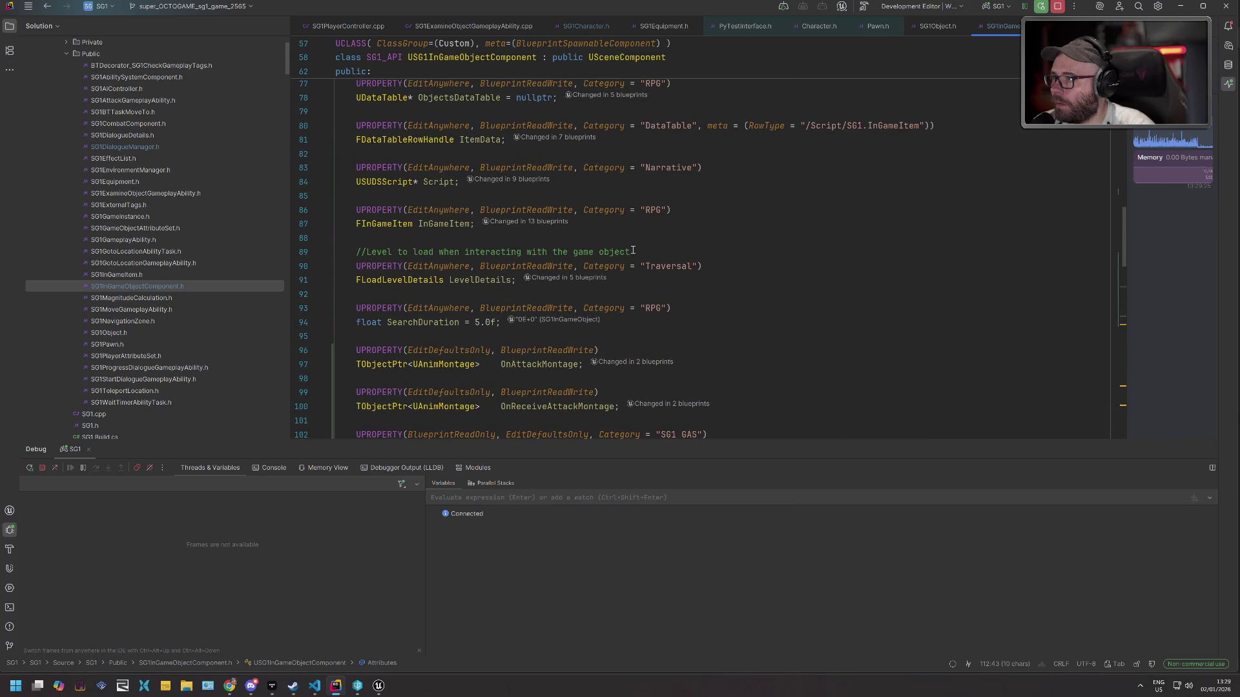
pyautogui.scroll(1, 635, 239)
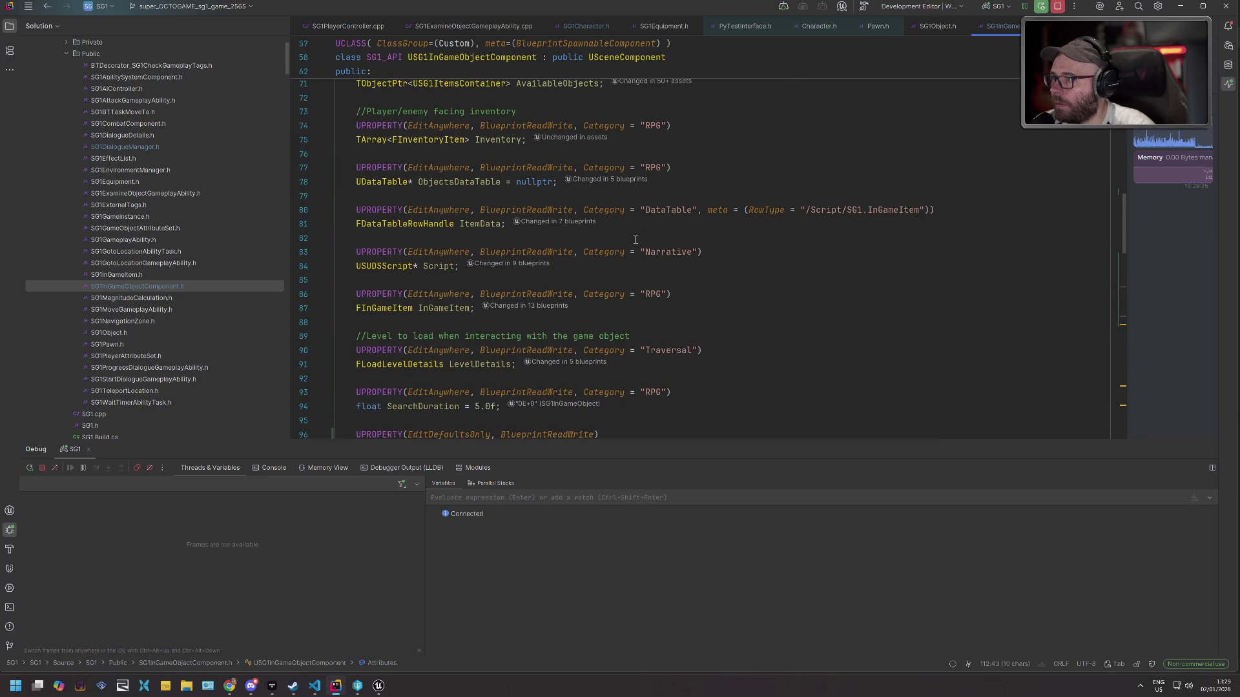
pyautogui.doubleClick(446, 308)
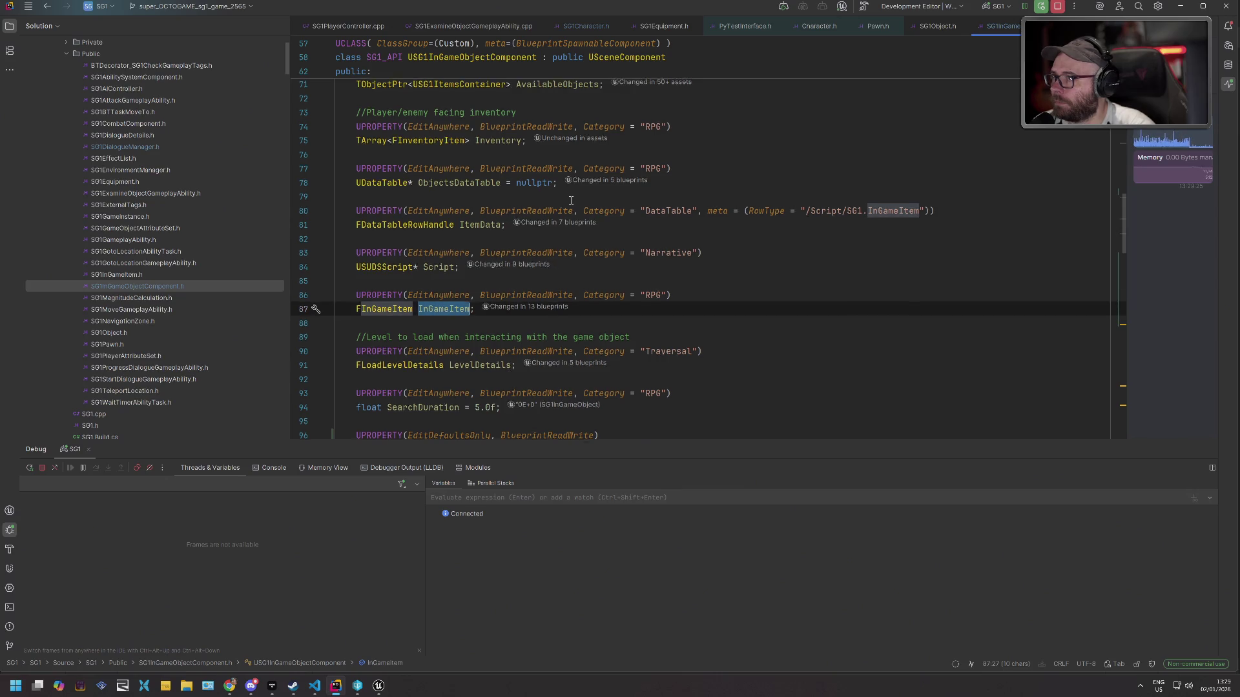
pyautogui.scroll(4, 571, 200)
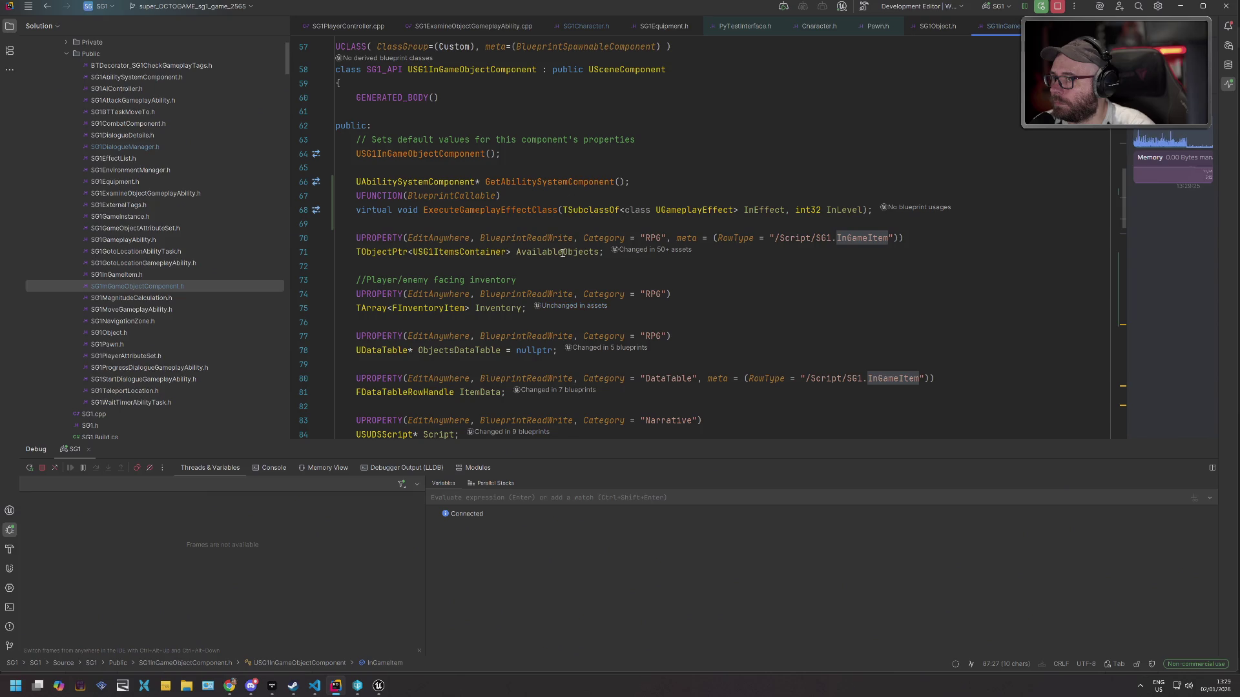
# Find all usages of AvailableObjects across the solution, previewing those in SG1PlayerCharacter.cpp.
pyautogui.doubleClick(563, 253)
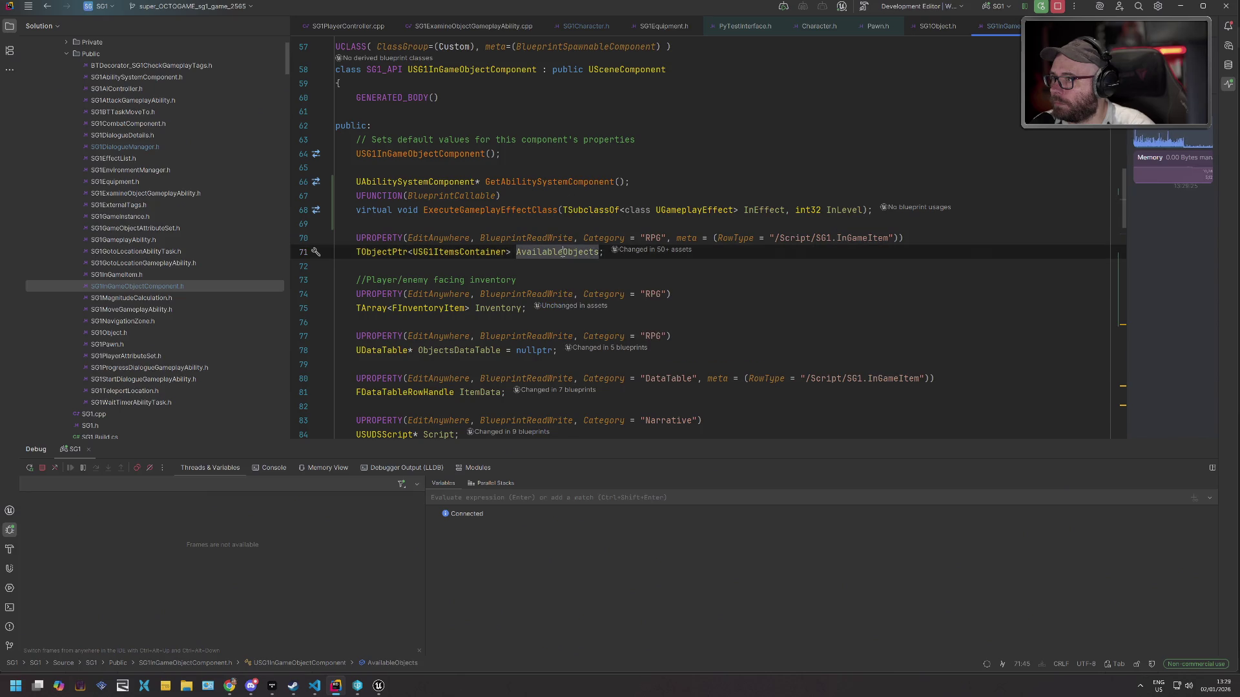
pyautogui.hotkey('ctrl', 'shift', 'f')
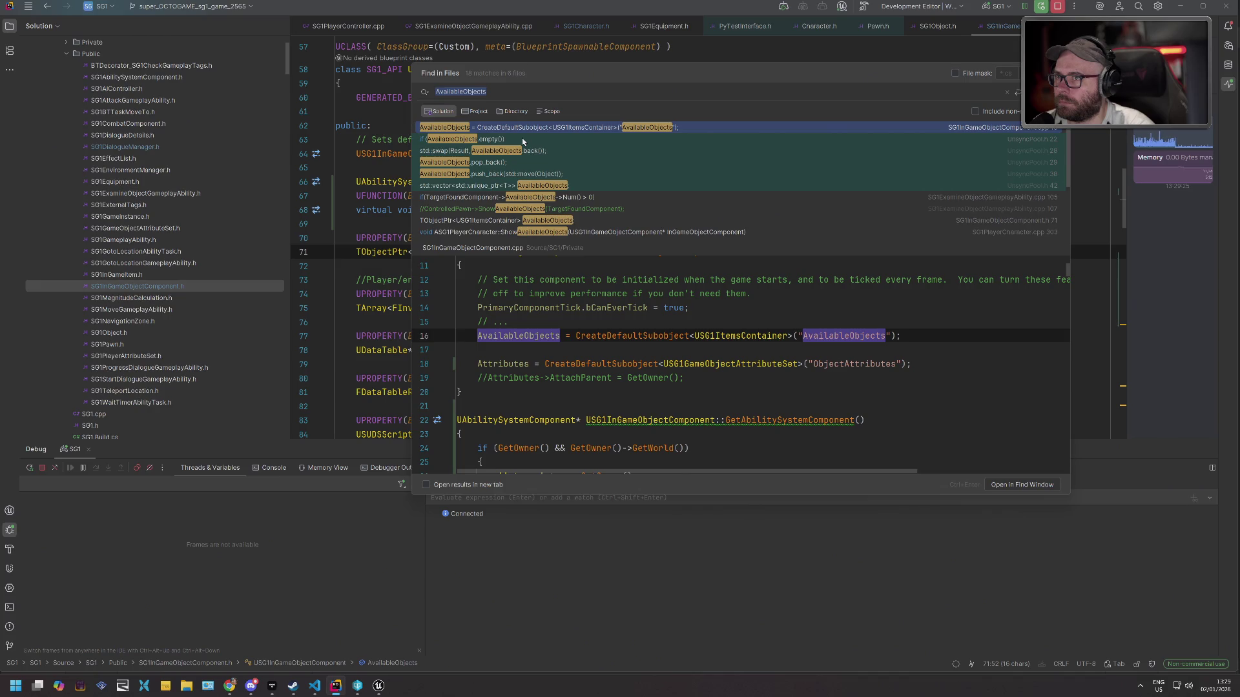
pyautogui.scroll(-3, 756, 191)
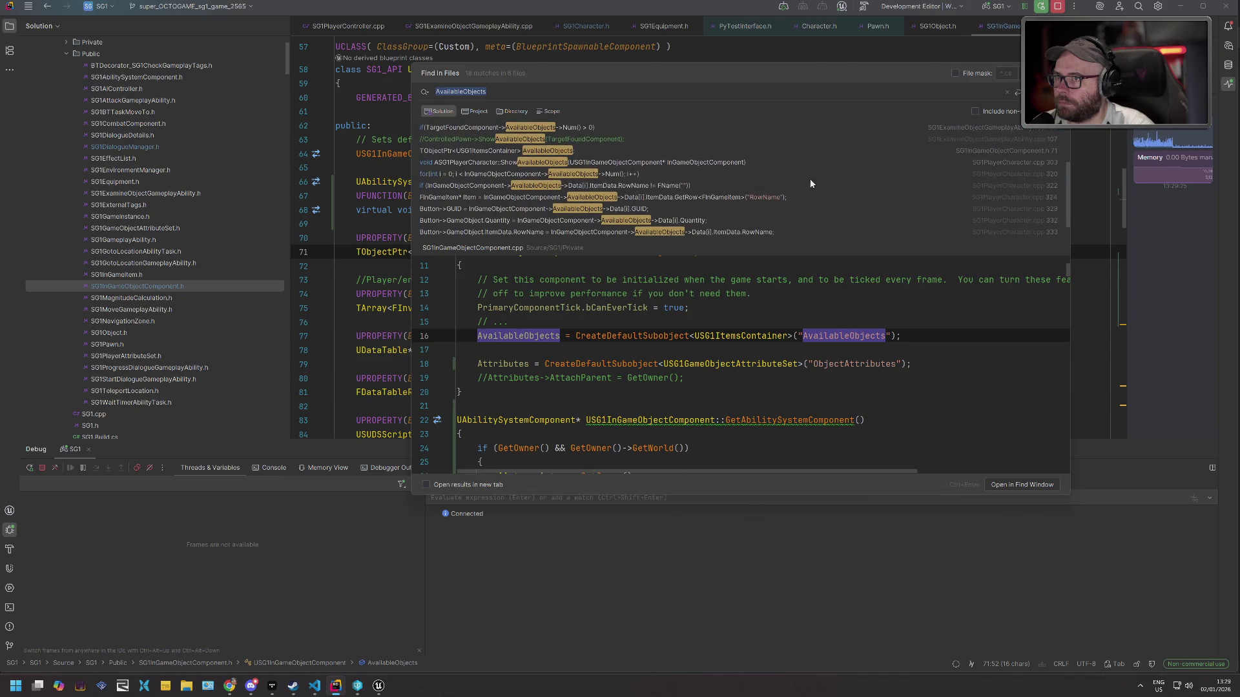
pyautogui.click(809, 171)
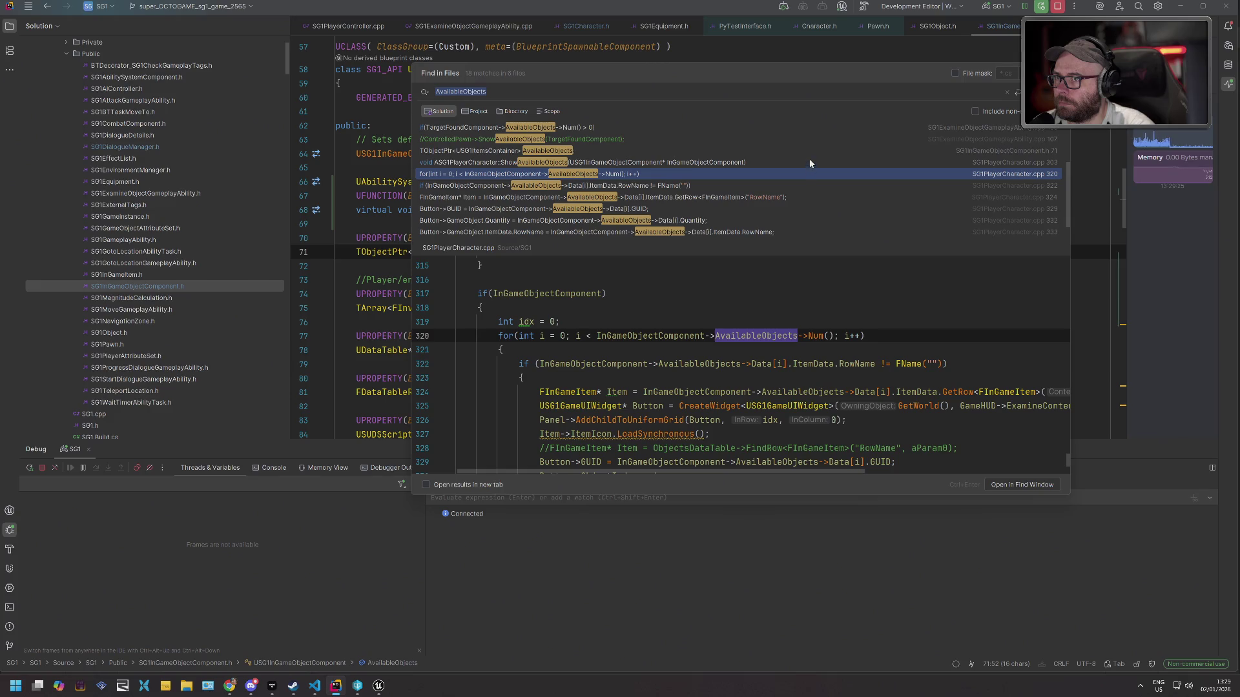
pyautogui.click(809, 158)
pyautogui.press('Escape')
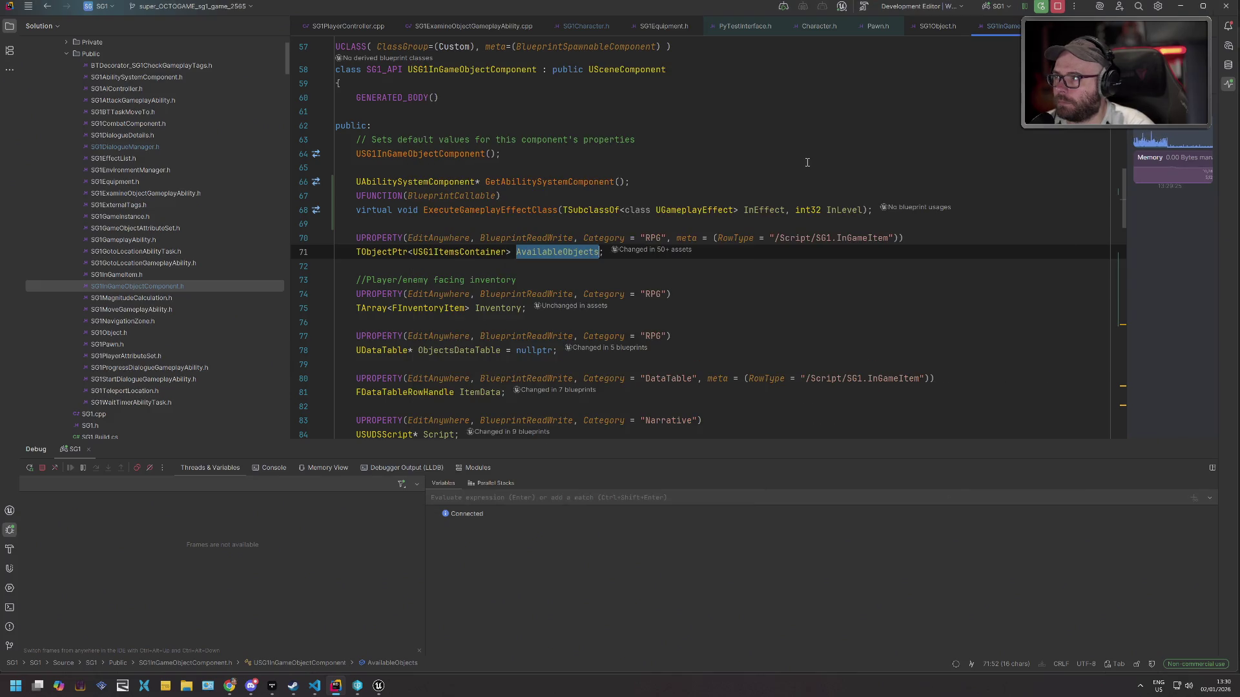
pyautogui.click(649, 153)
pyautogui.hotkey('ctrl', 'Tab')
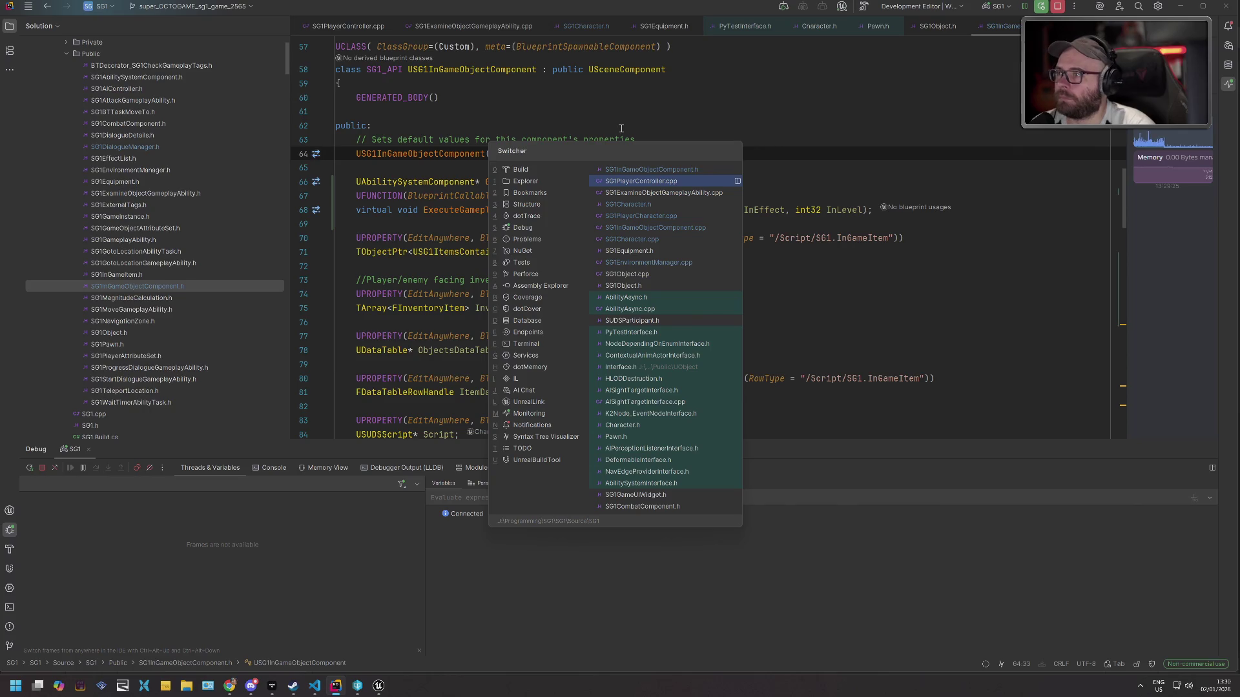
# In SG1PlayerController.cpp, follow the UseWeapon call to its definition in the combat component.
pyautogui.click(647, 181)
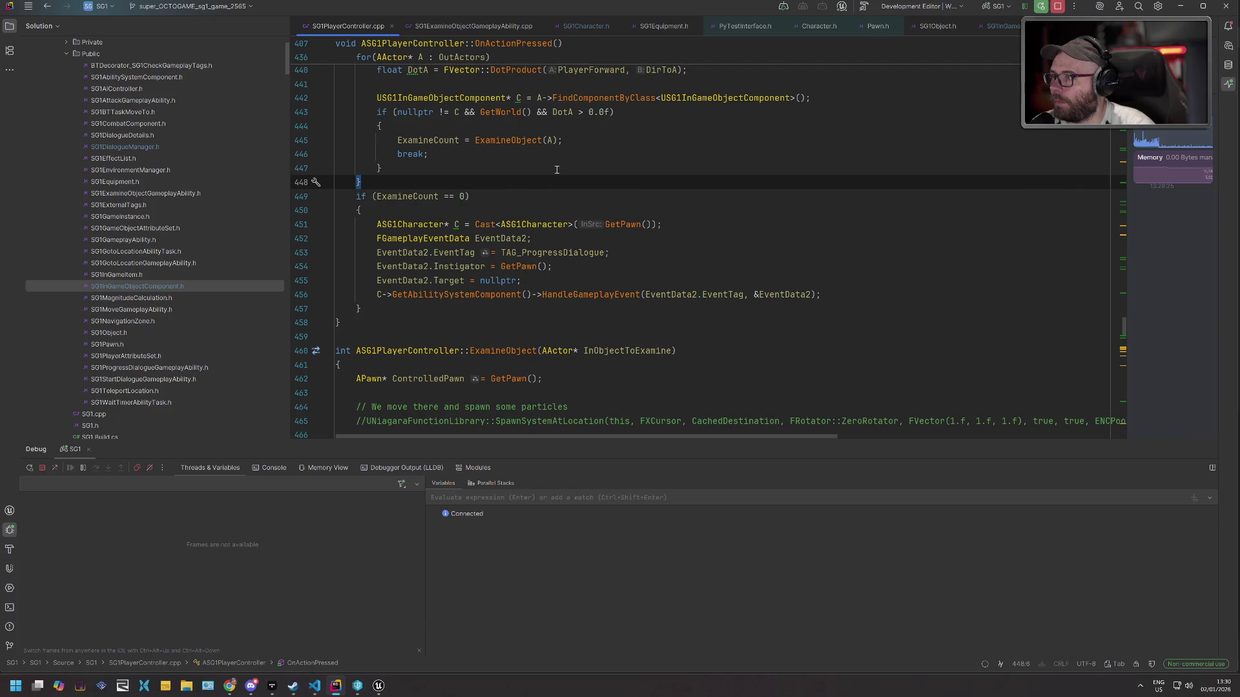
pyautogui.scroll(15, 546, 178)
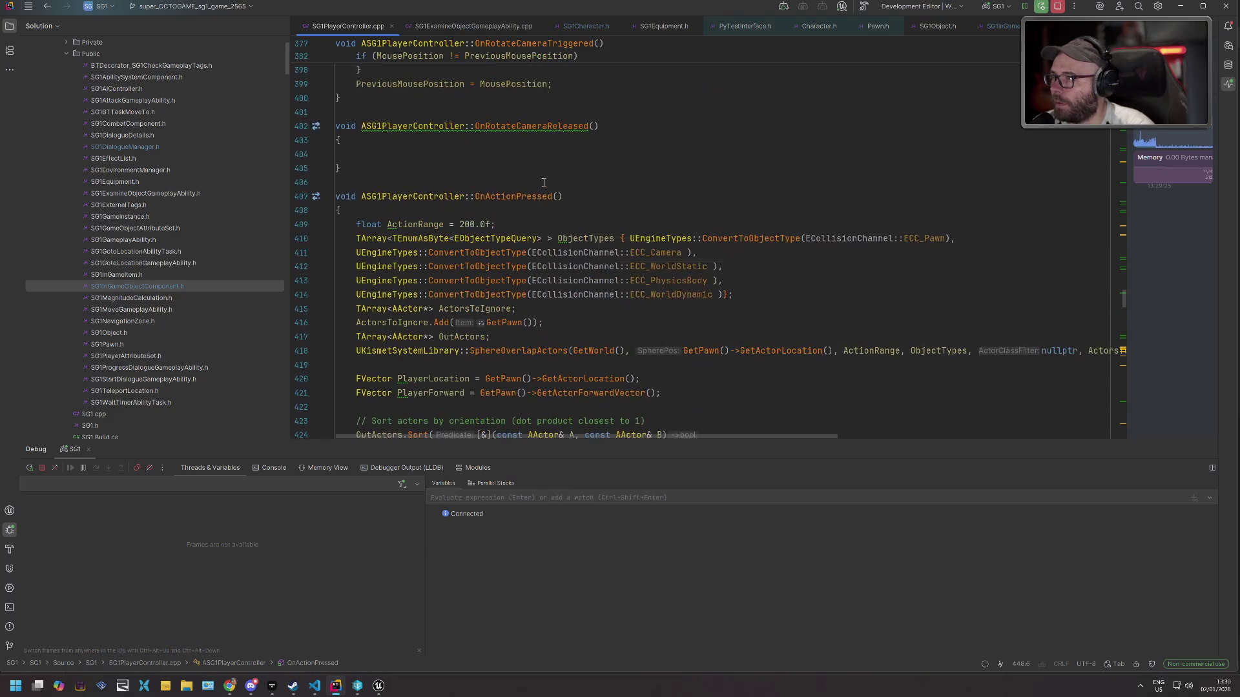
pyautogui.scroll(10, 544, 194)
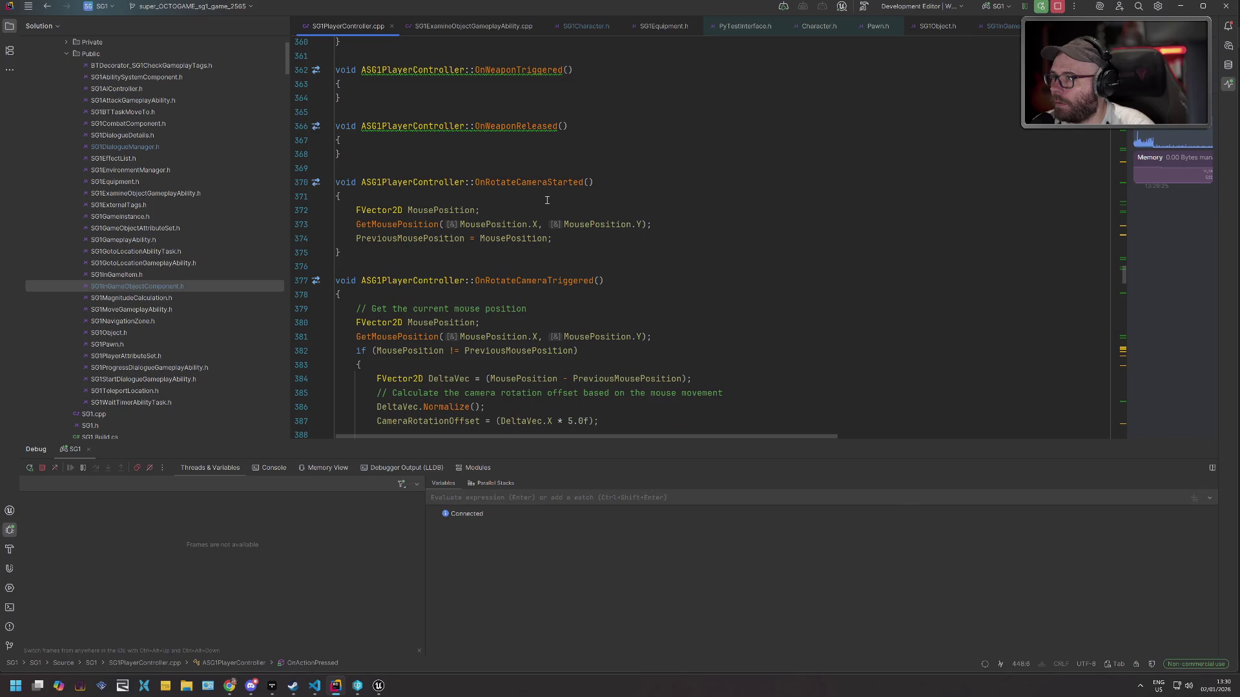
pyautogui.scroll(3, 559, 223)
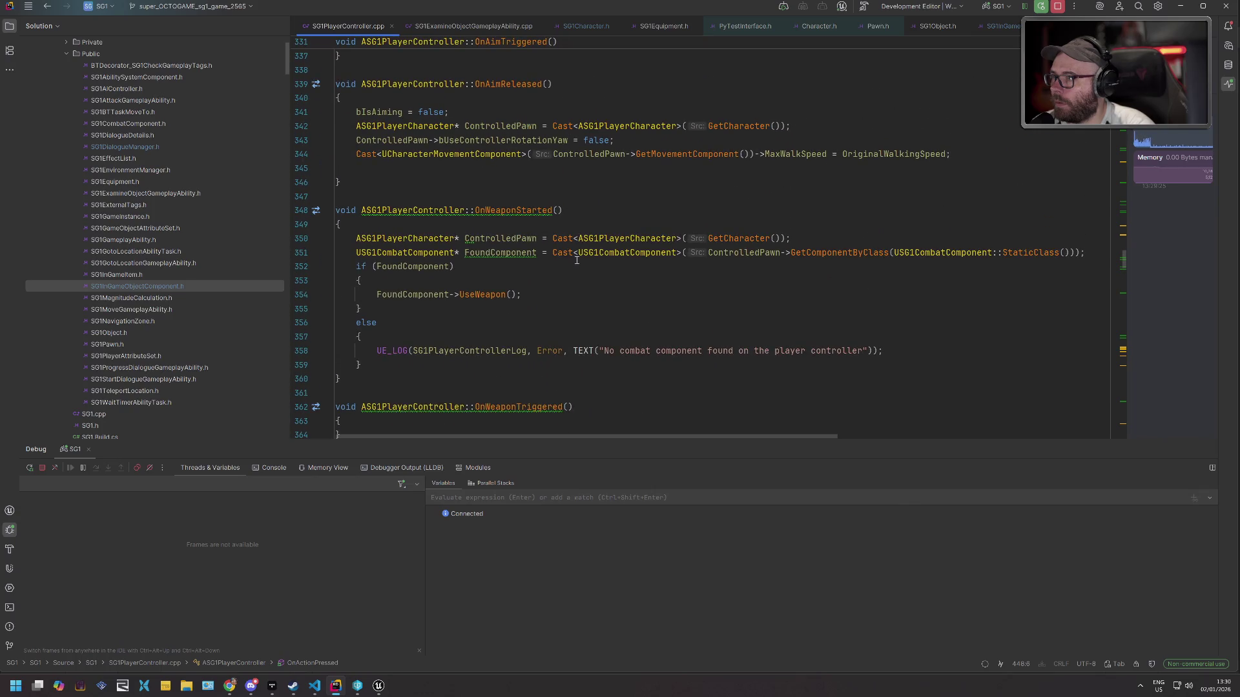
pyautogui.click(542, 182)
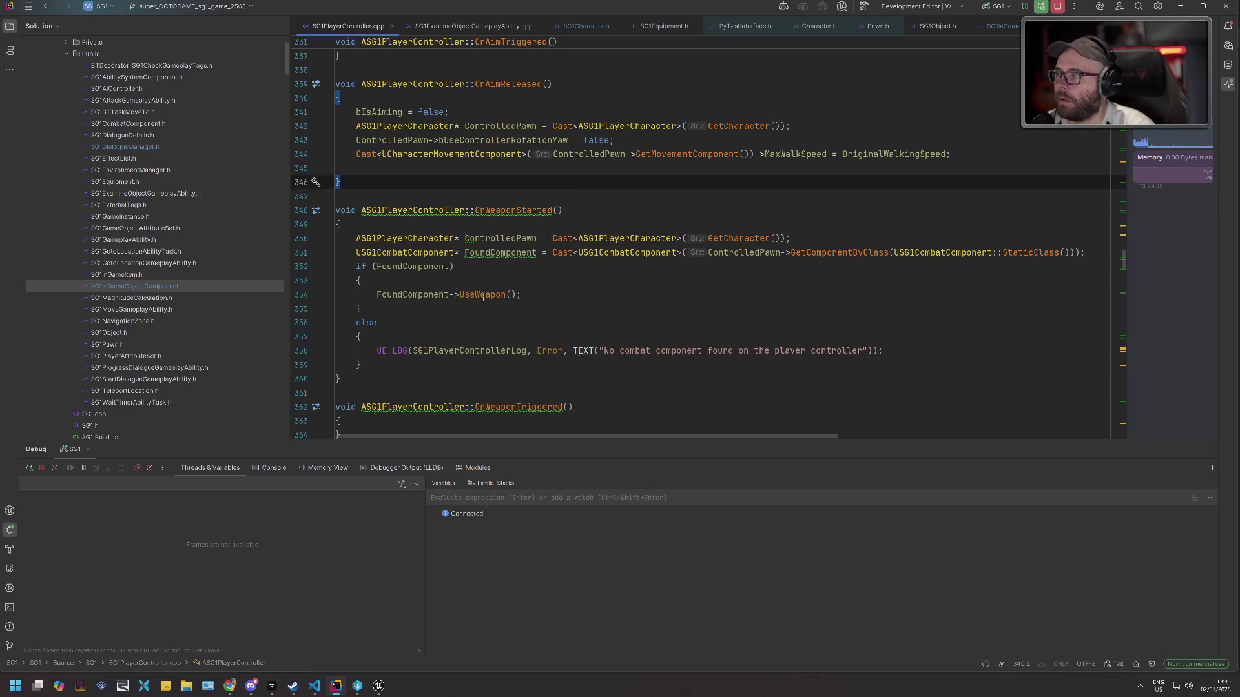
pyautogui.click(448, 294)
pyautogui.keyDown('ctrl'); pyautogui.click(467, 294); pyautogui.keyUp('ctrl')
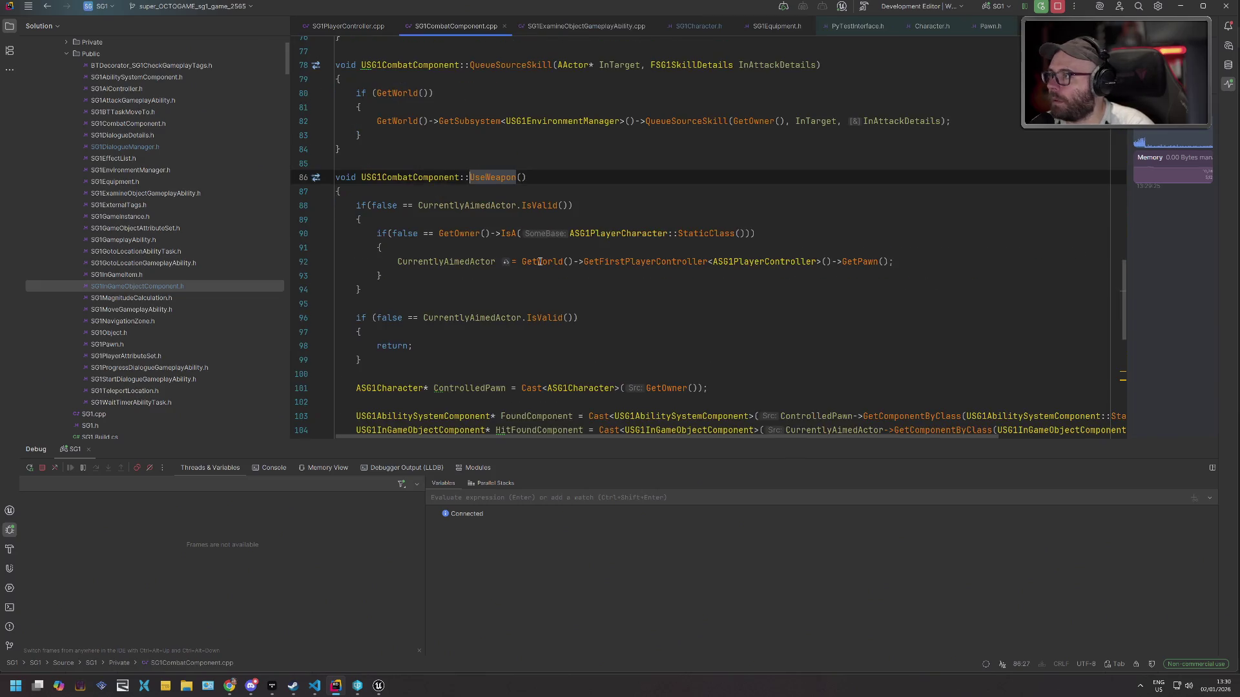
pyautogui.click(448, 261)
pyautogui.scroll(-5, 481, 143)
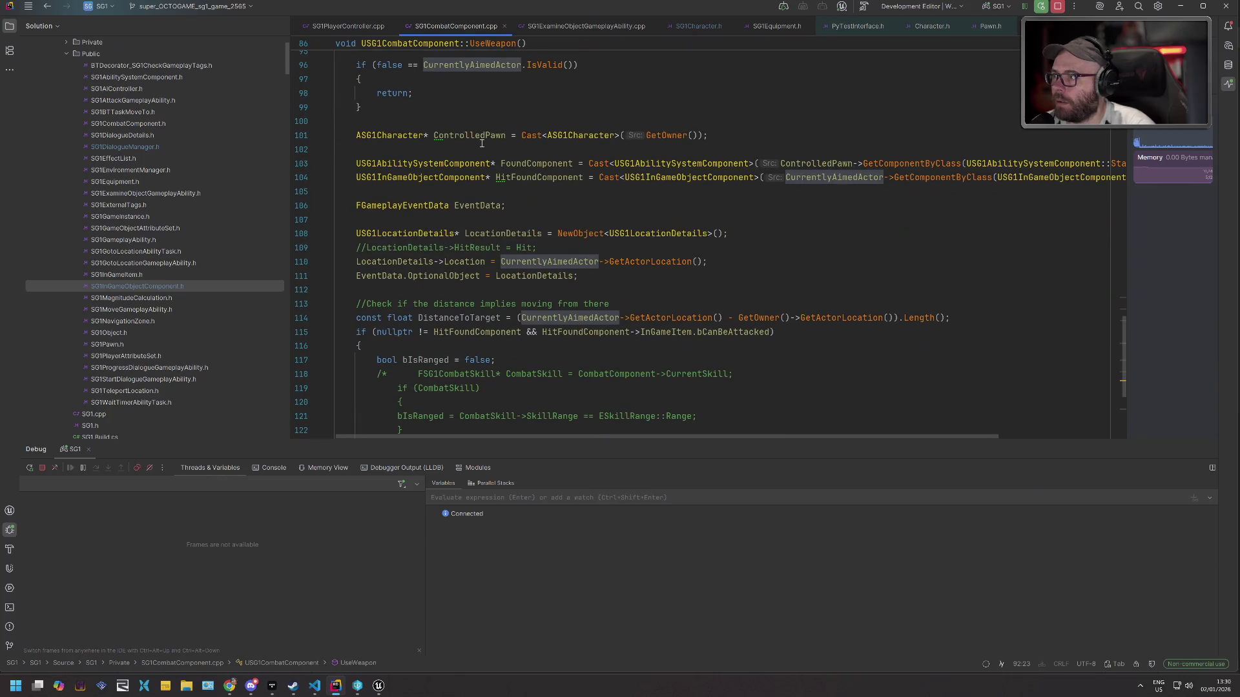
pyautogui.scroll(-3, 481, 144)
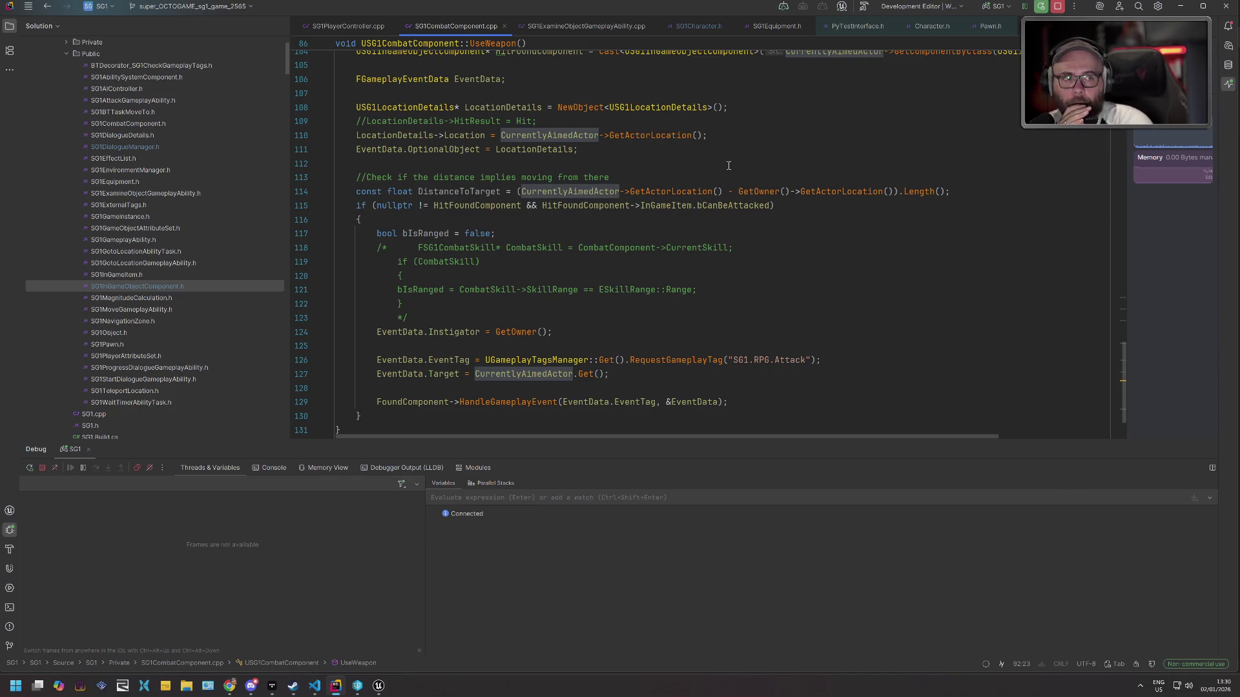
pyautogui.moveTo(738, 213)
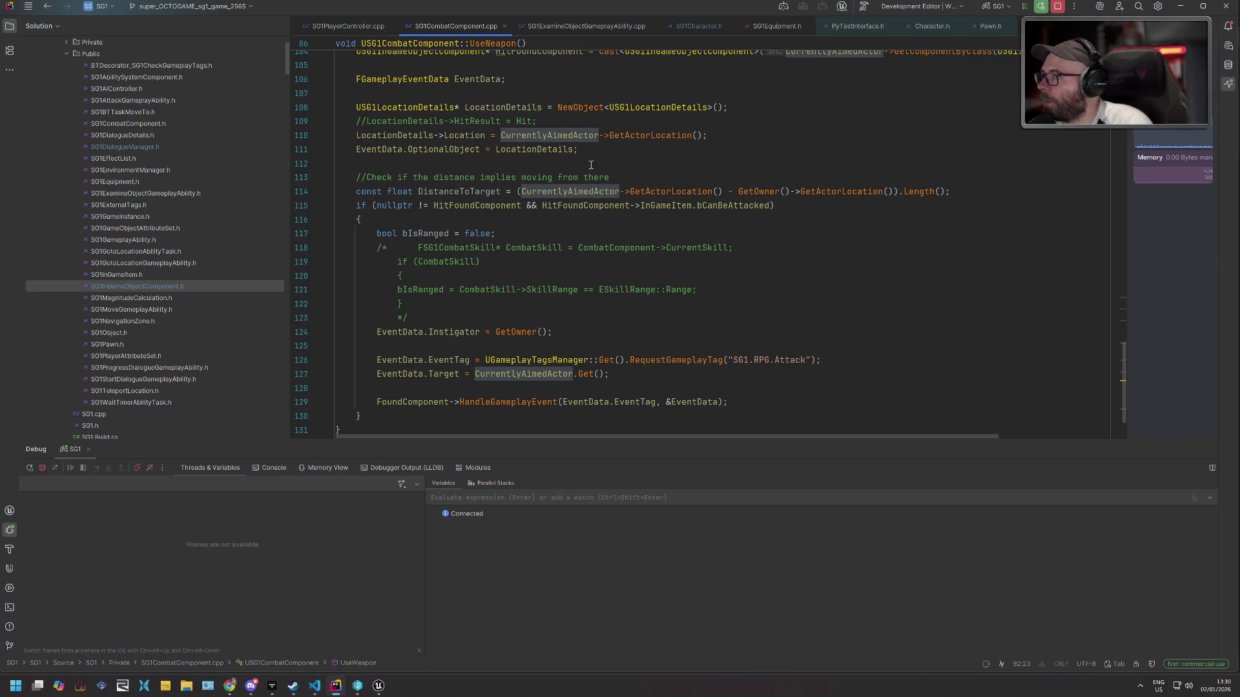
pyautogui.scroll(-2, 479, 179)
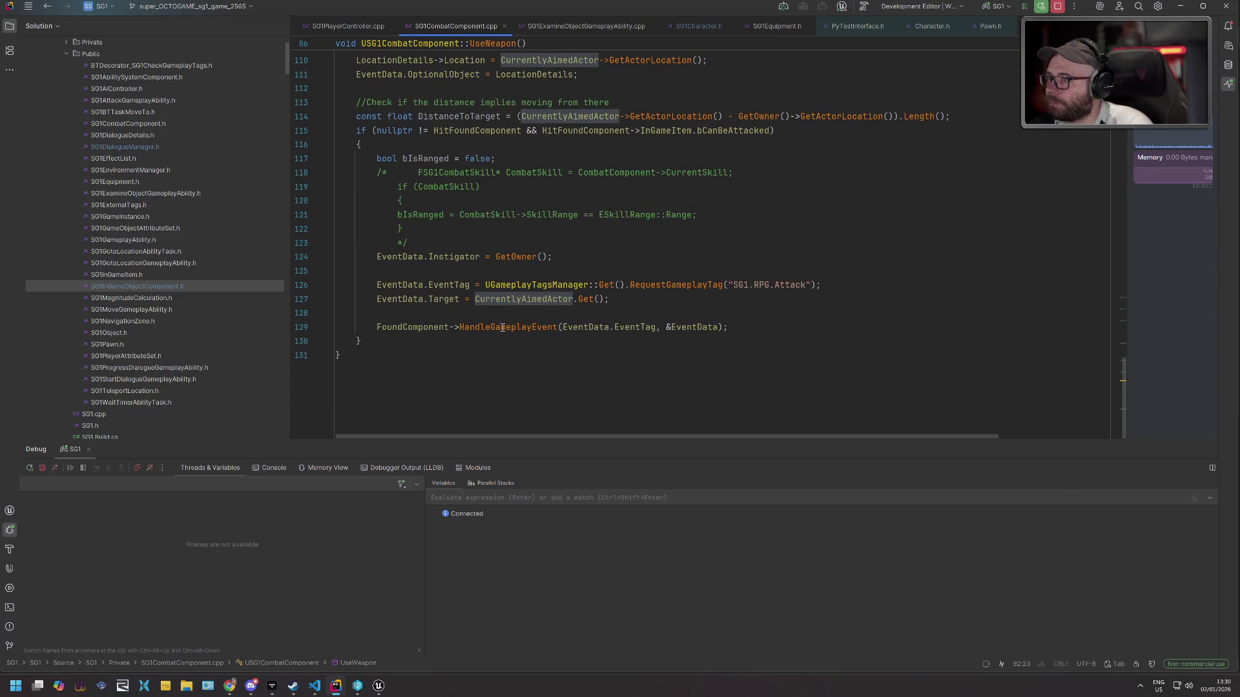
# Search the solution for the SG1.RPG.Attack tag and open its use in SG1AttackGameplayAbility.cpp.
pyautogui.click(647, 267)
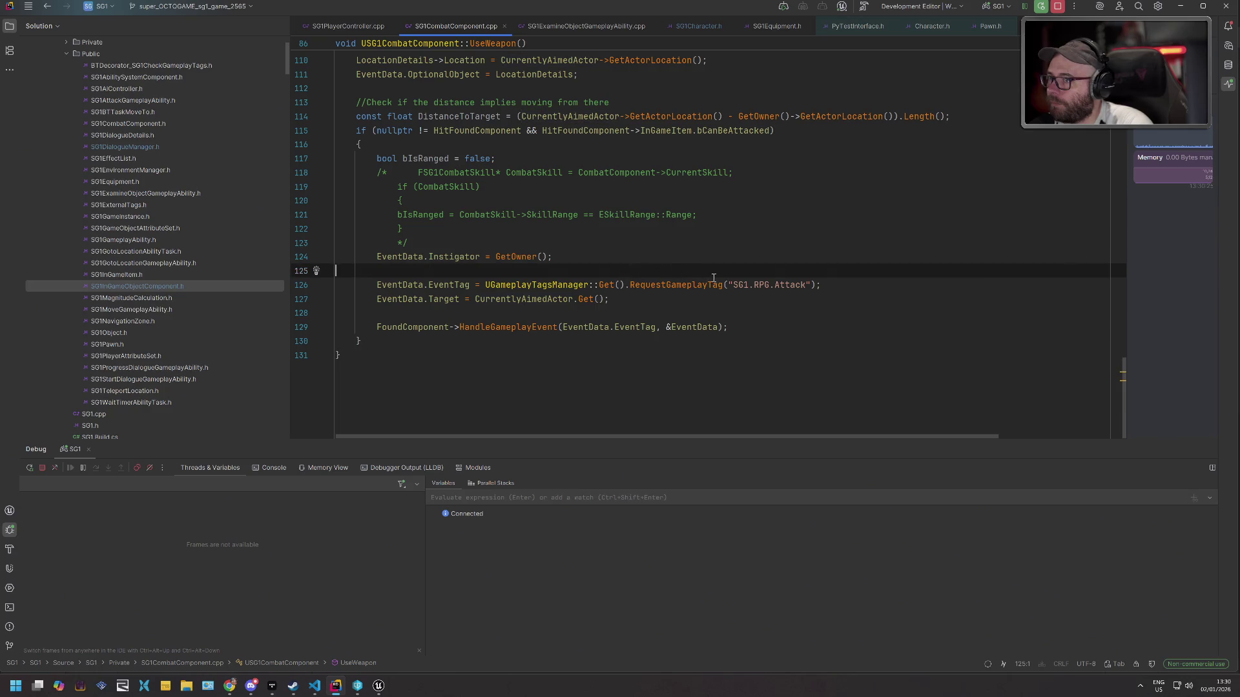
pyautogui.moveTo(733, 286); pyautogui.dragTo(806, 285)
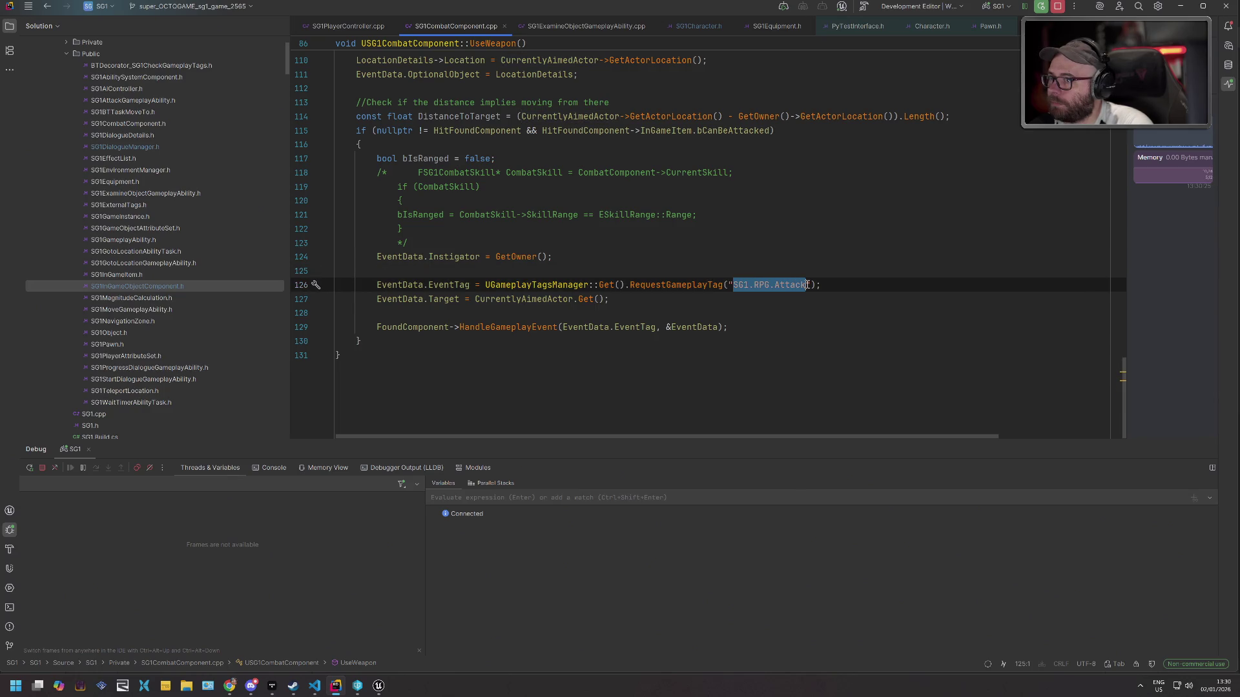
pyautogui.hotkey('ctrl', 'shift', 'f')
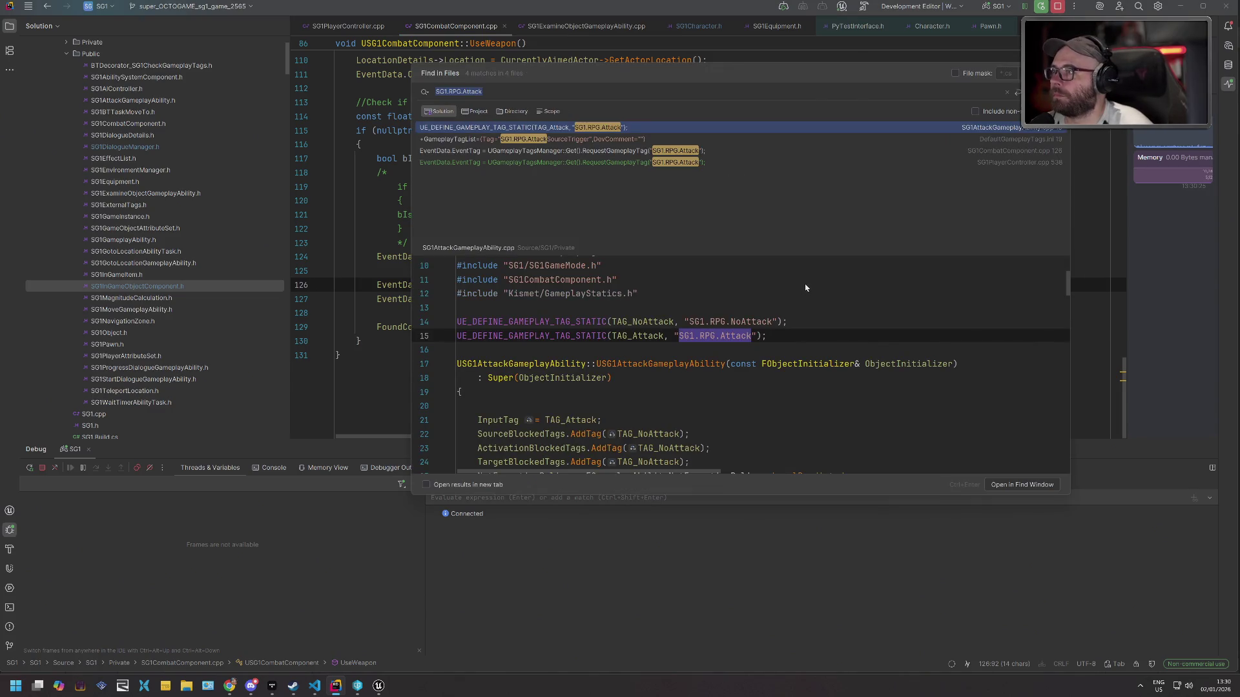
pyautogui.press('Return')
pyautogui.scroll(-1, 633, 218)
# Put a breakpoint on line 66's combat component lookup, then bring up Shadertoy in the browser.
pyautogui.scroll(-9, 633, 218)
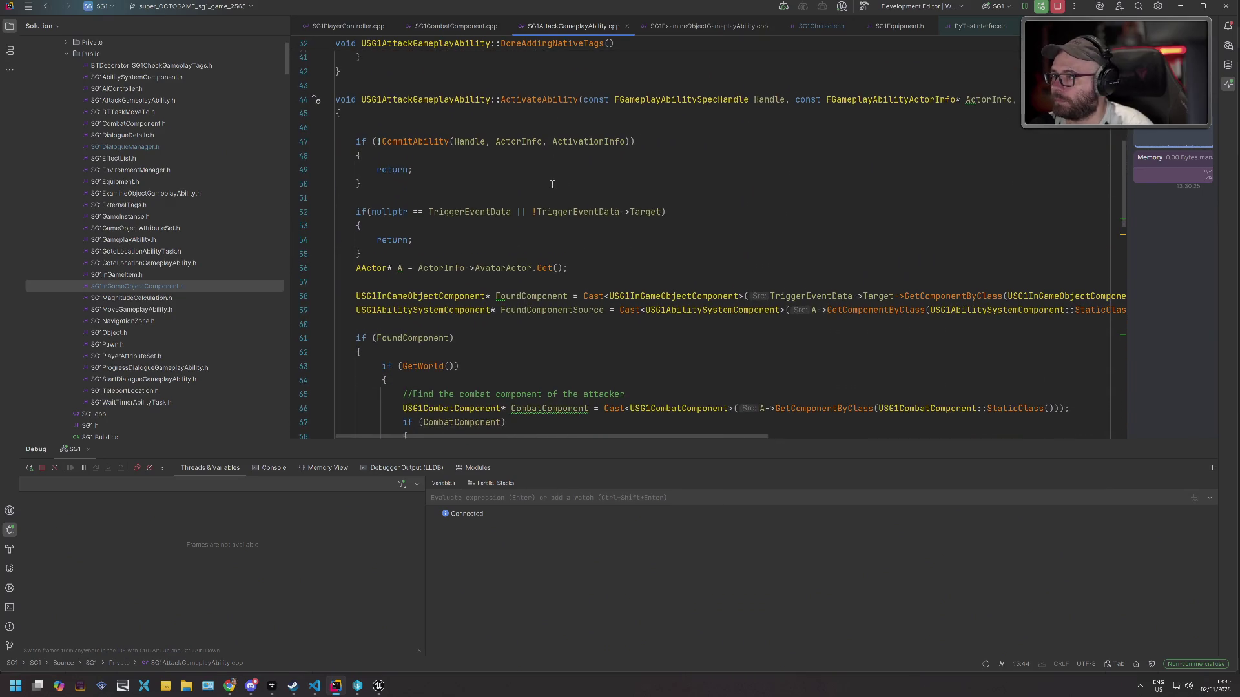
pyautogui.scroll(-6, 552, 185)
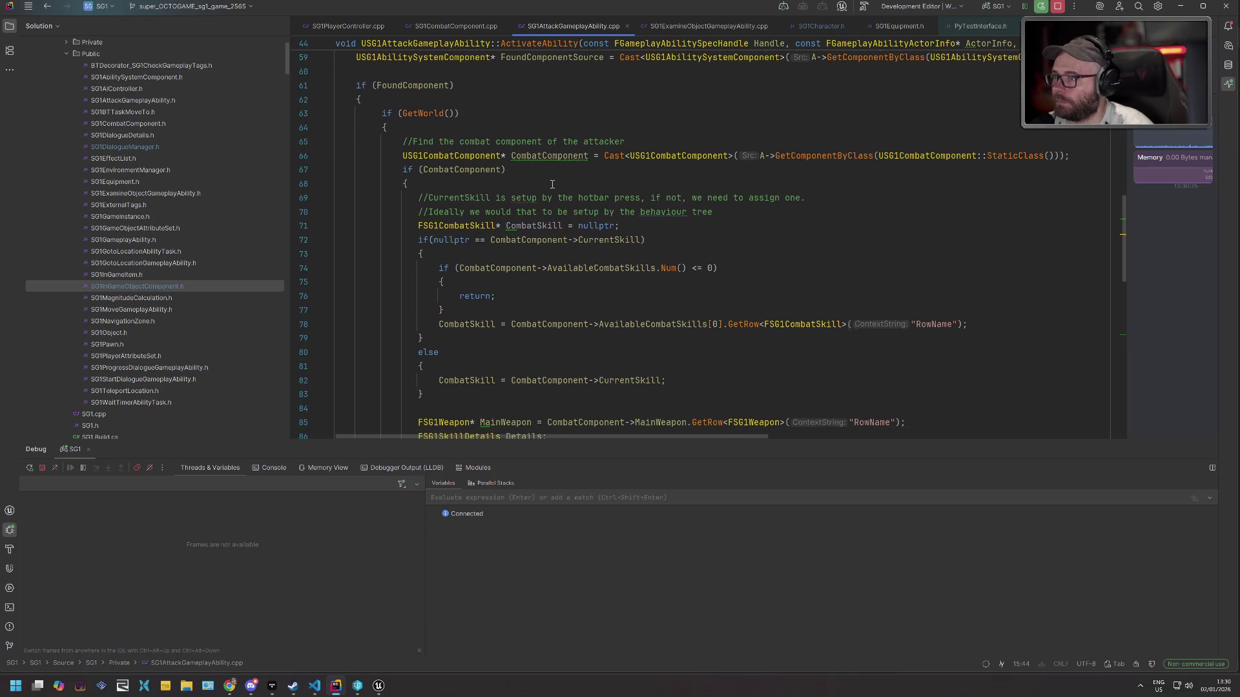
pyautogui.doubleClick(585, 268)
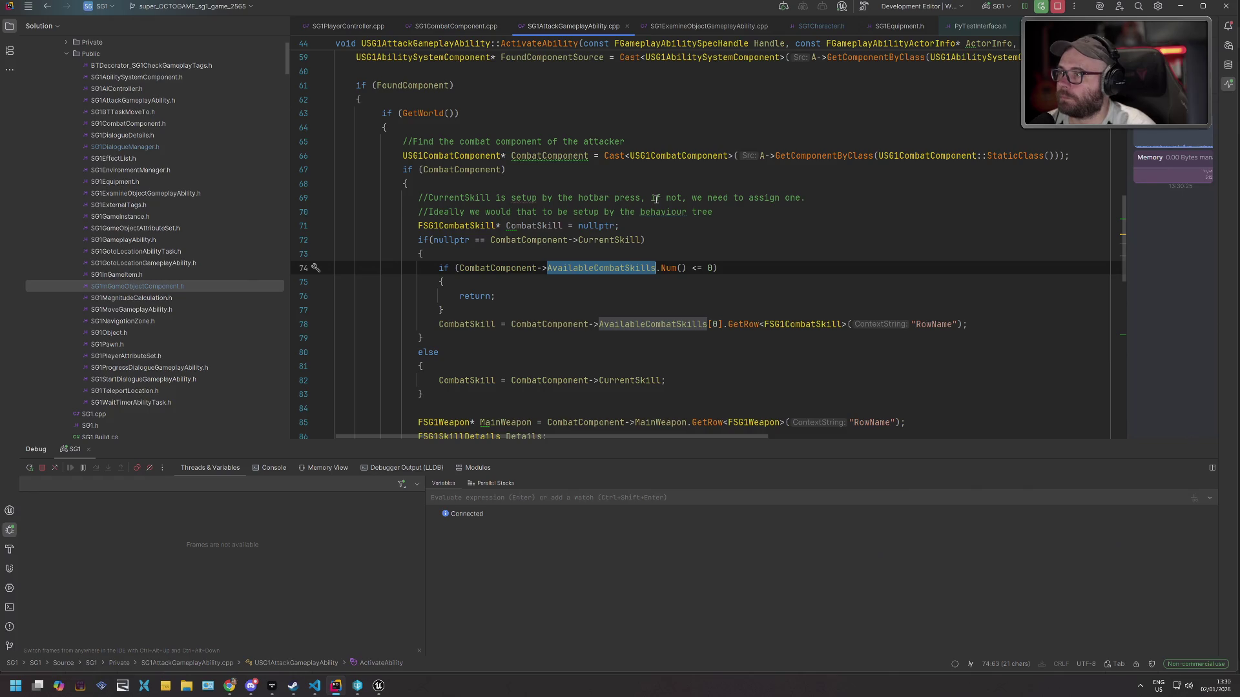
pyautogui.click(487, 155)
pyautogui.press('F9')
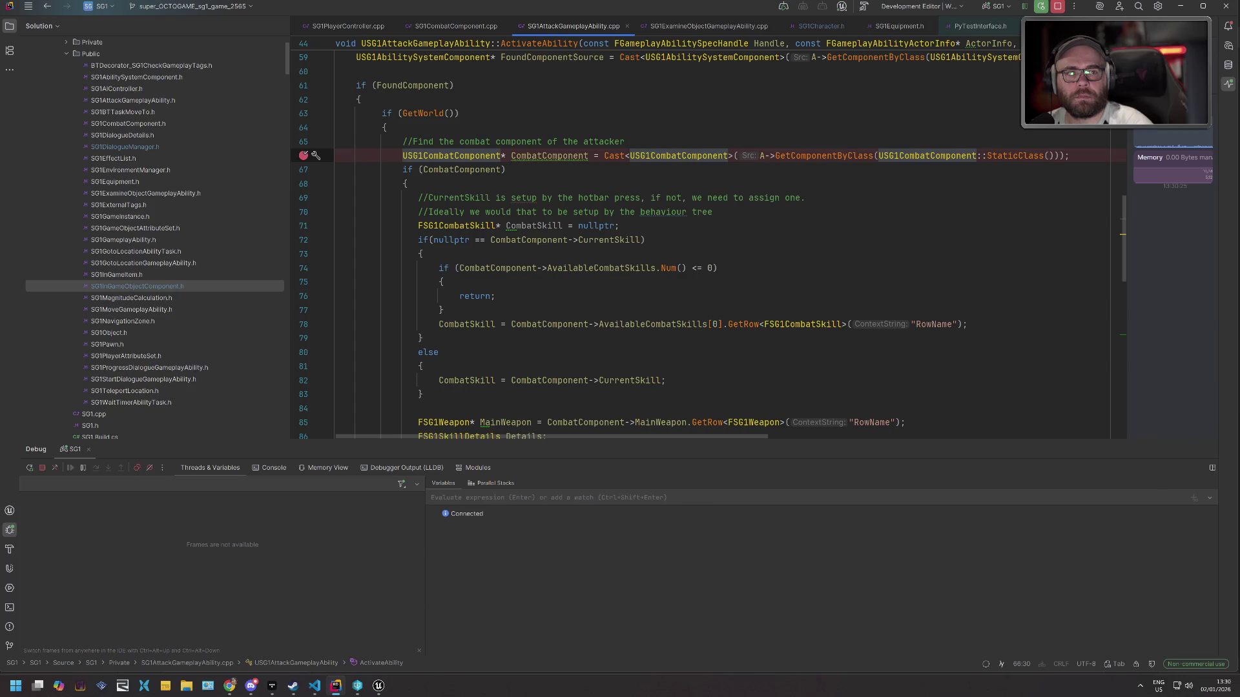
pyautogui.hotkey('alt', 'Tab')
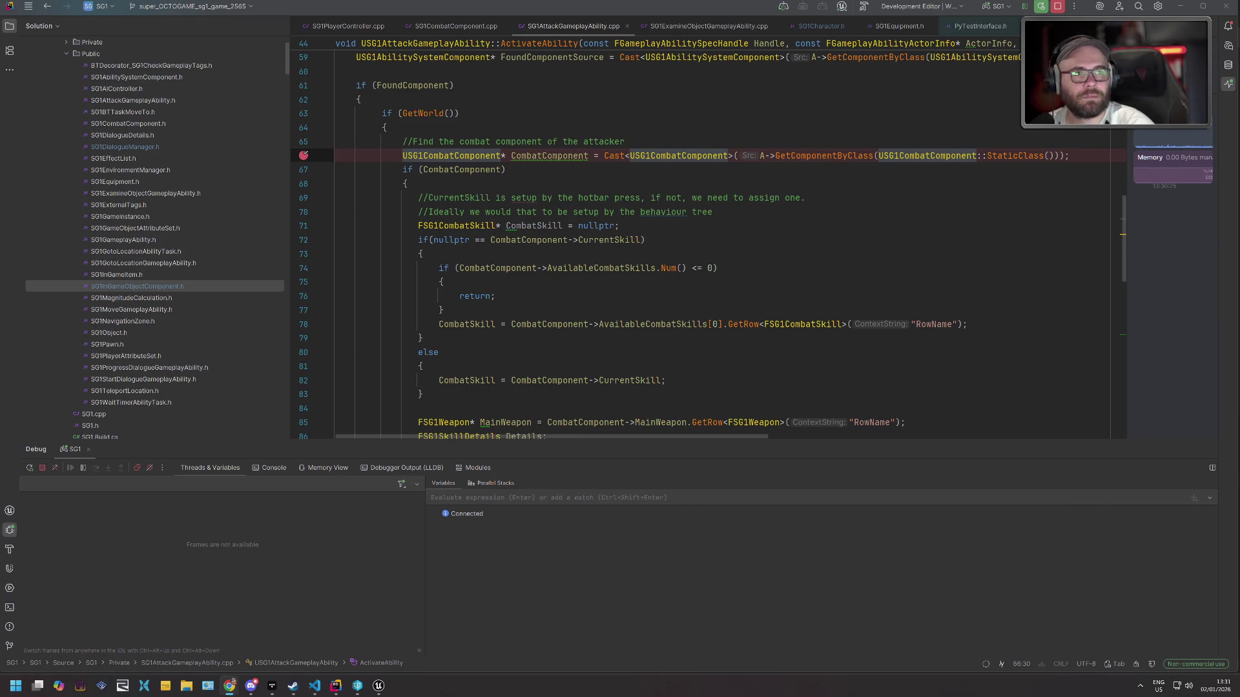
pyautogui.moveTo(1227, 360); pyautogui.dragTo(824, 334)
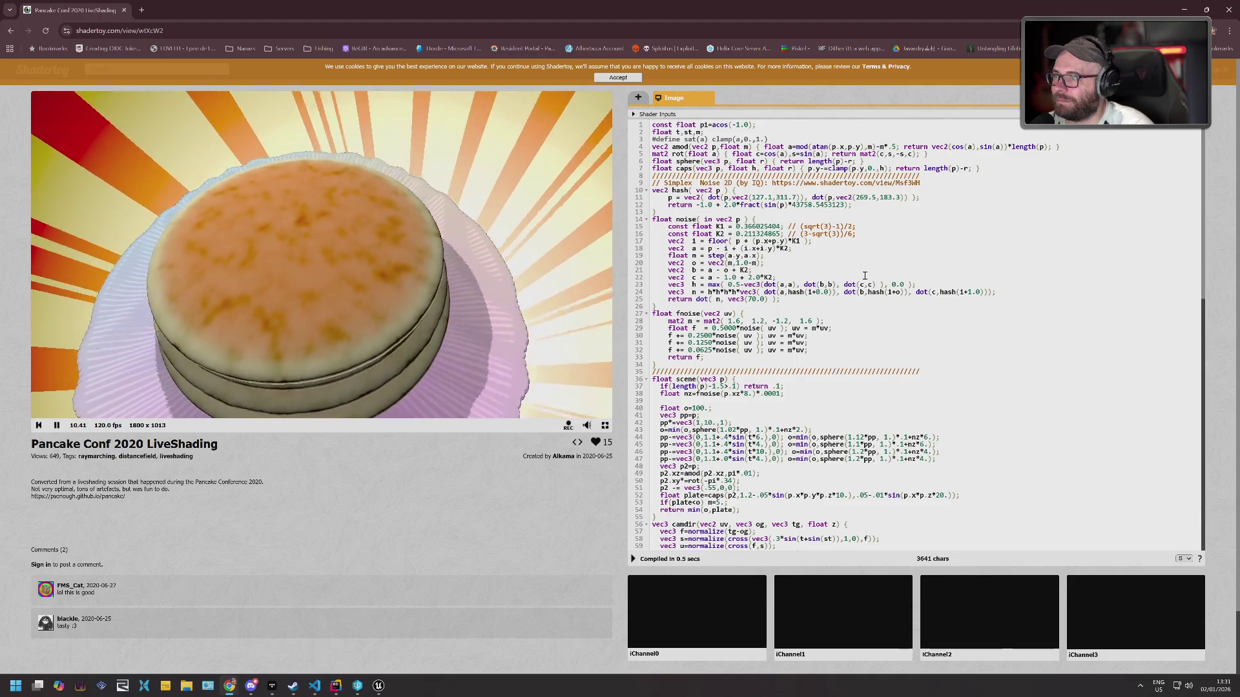
# Scroll through the pancake shader code and change line 44's 1.1 offset to 2.1.
pyautogui.scroll(-3, 864, 276)
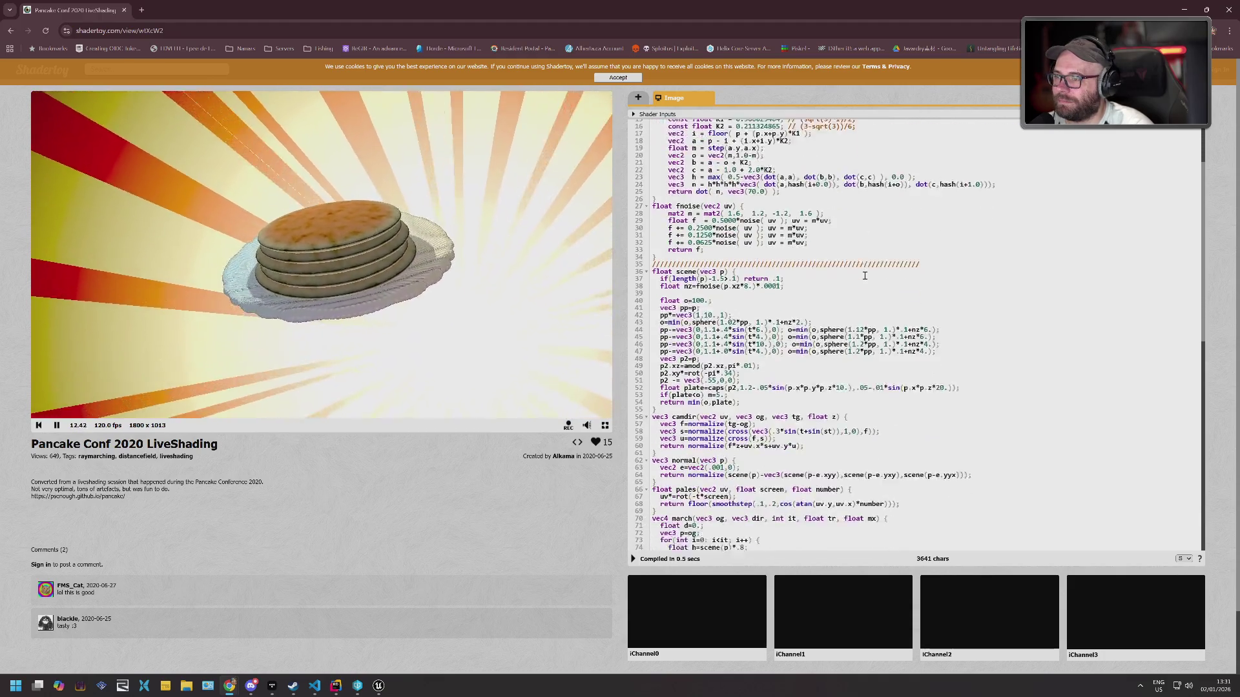
pyautogui.scroll(-10, 864, 276)
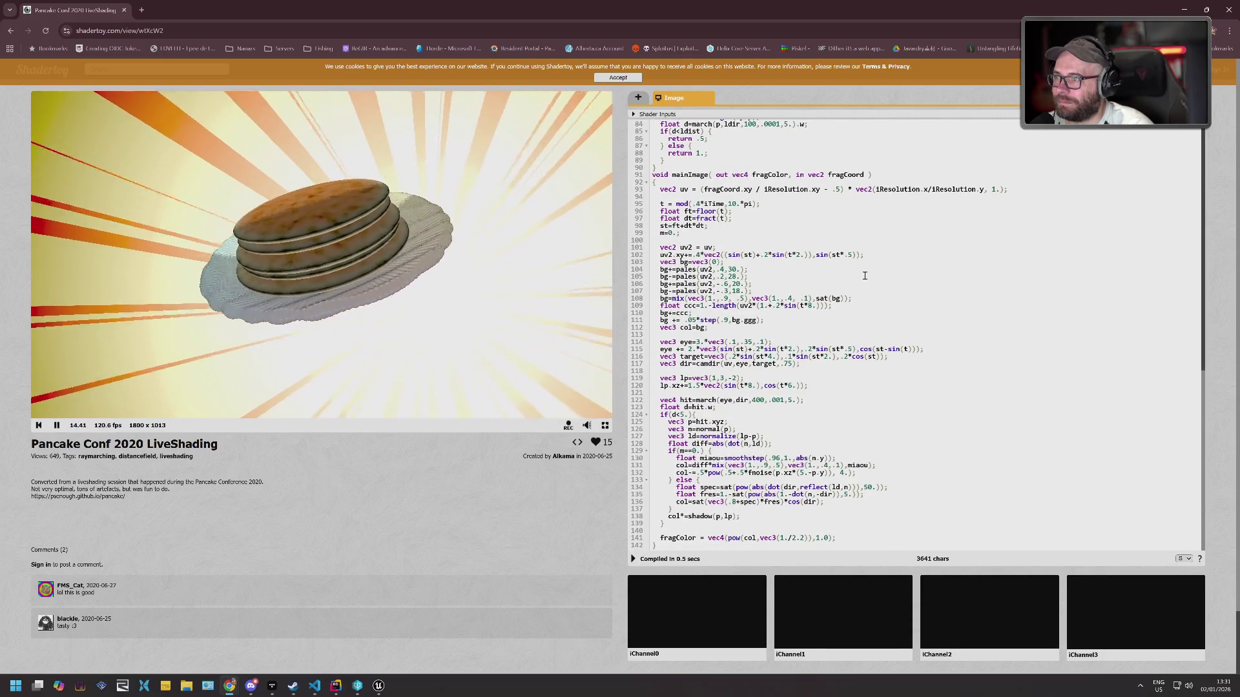
pyautogui.scroll(8, 860, 283)
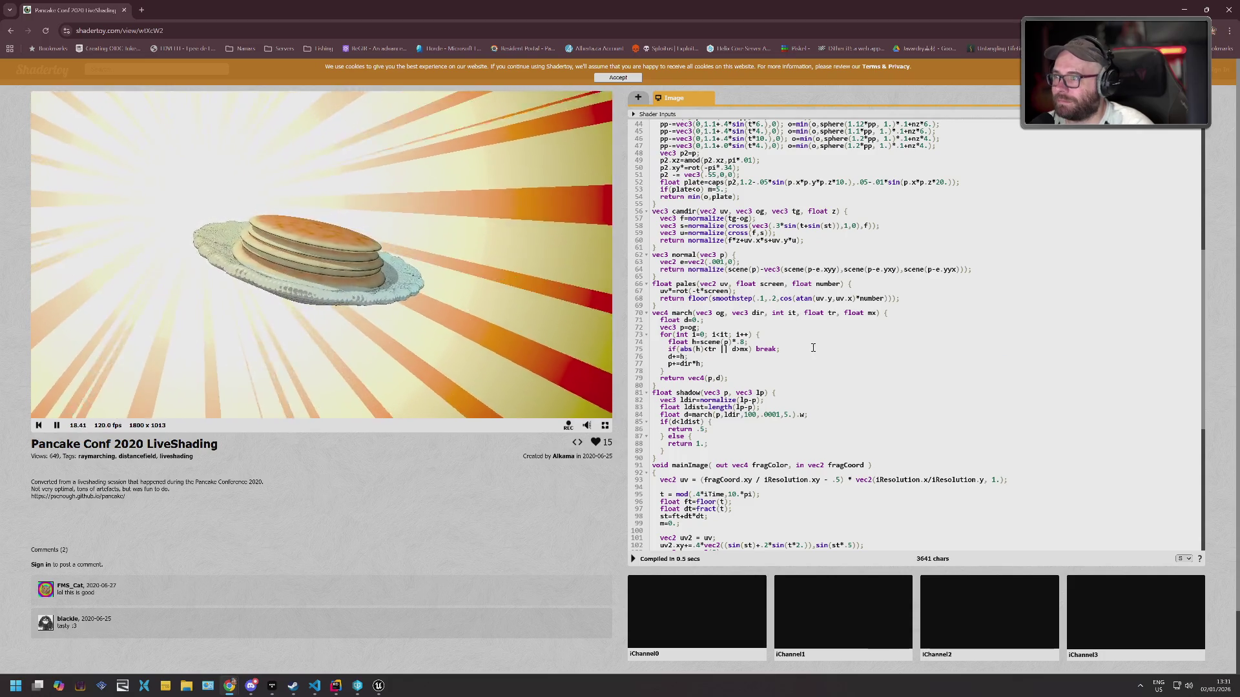
pyautogui.scroll(1, 804, 344)
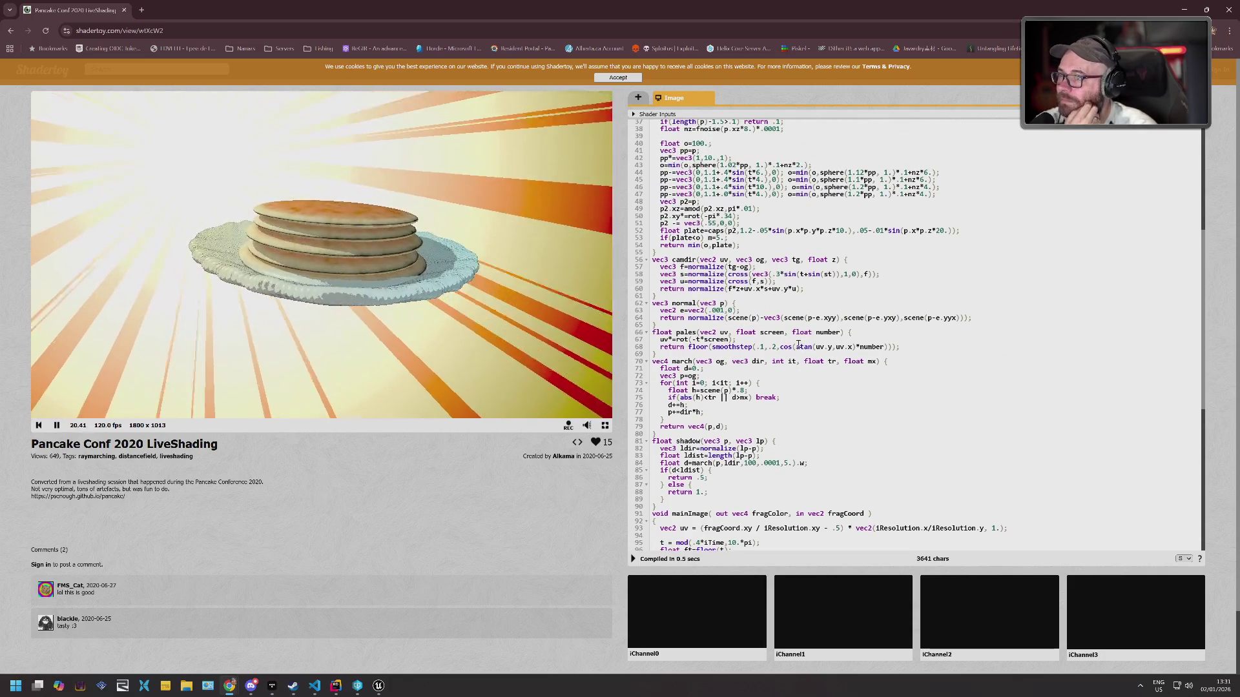
pyautogui.scroll(2, 772, 347)
pyautogui.scroll(5, 771, 348)
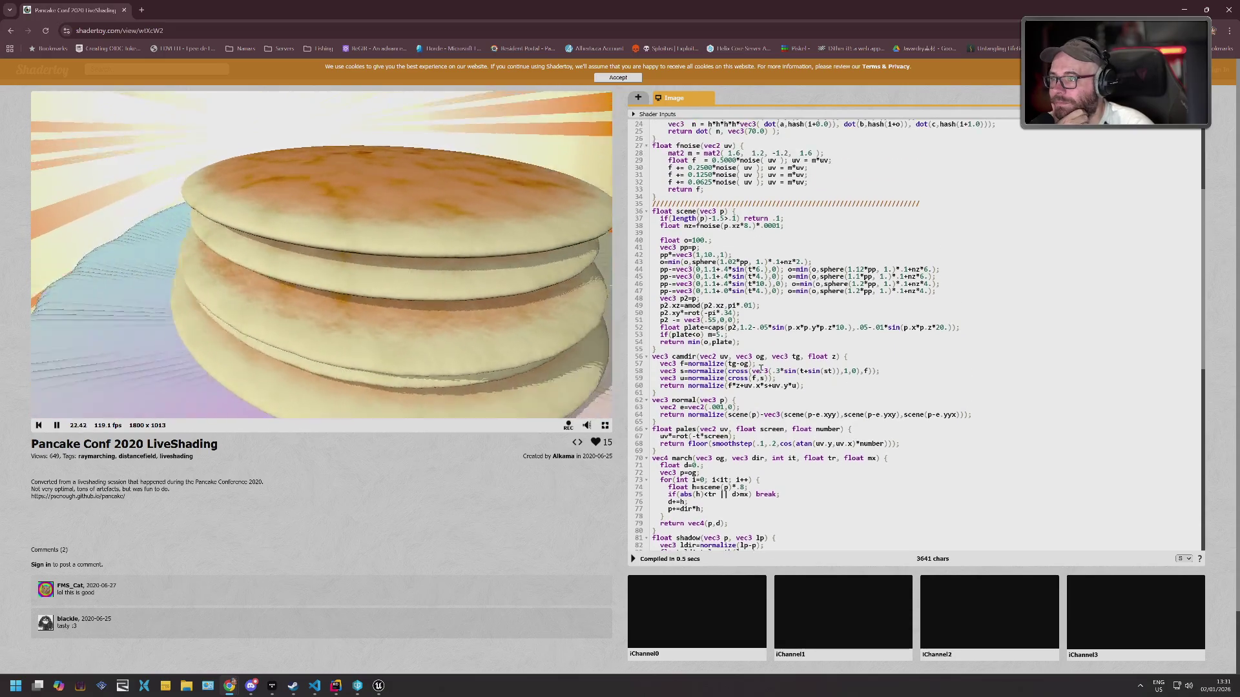
pyautogui.scroll(5, 761, 369)
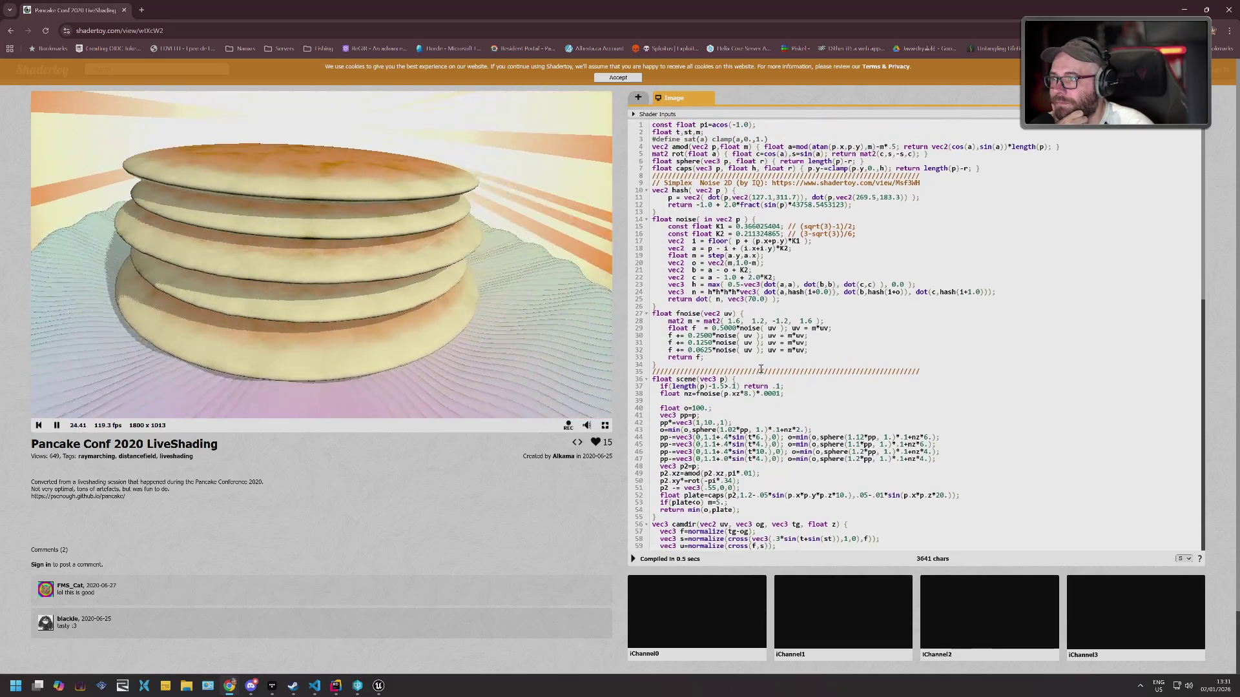
pyautogui.scroll(-4, 762, 371)
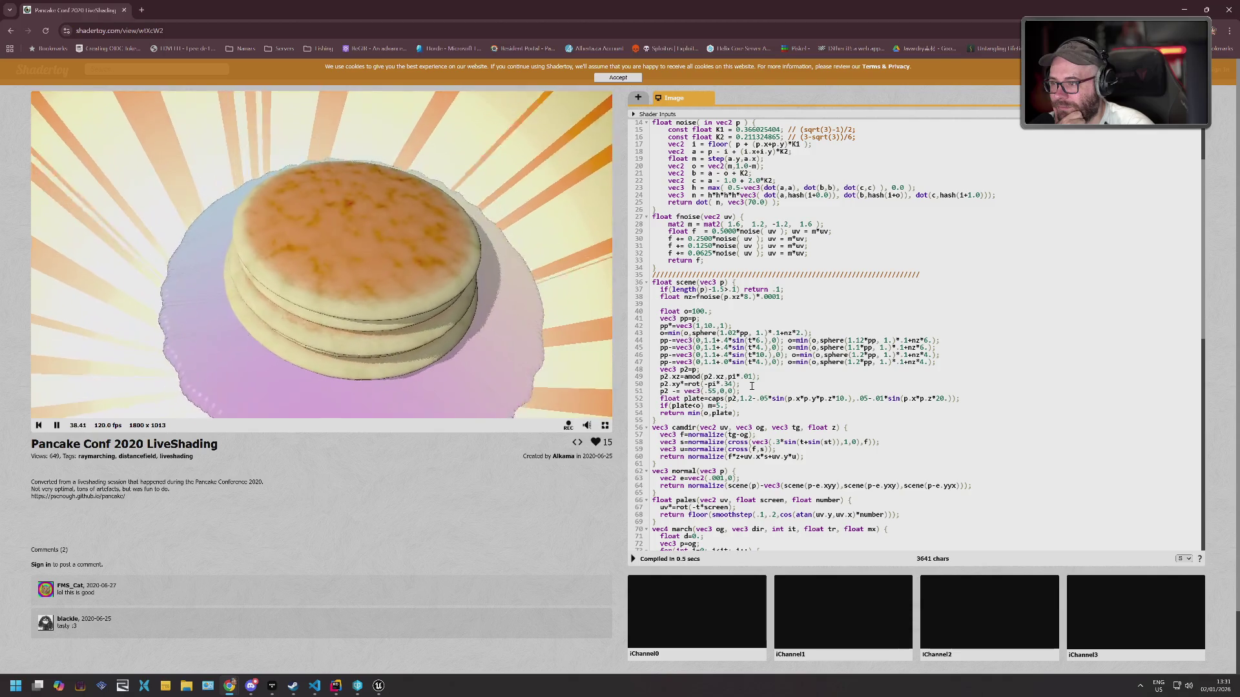
pyautogui.scroll(-3, 751, 385)
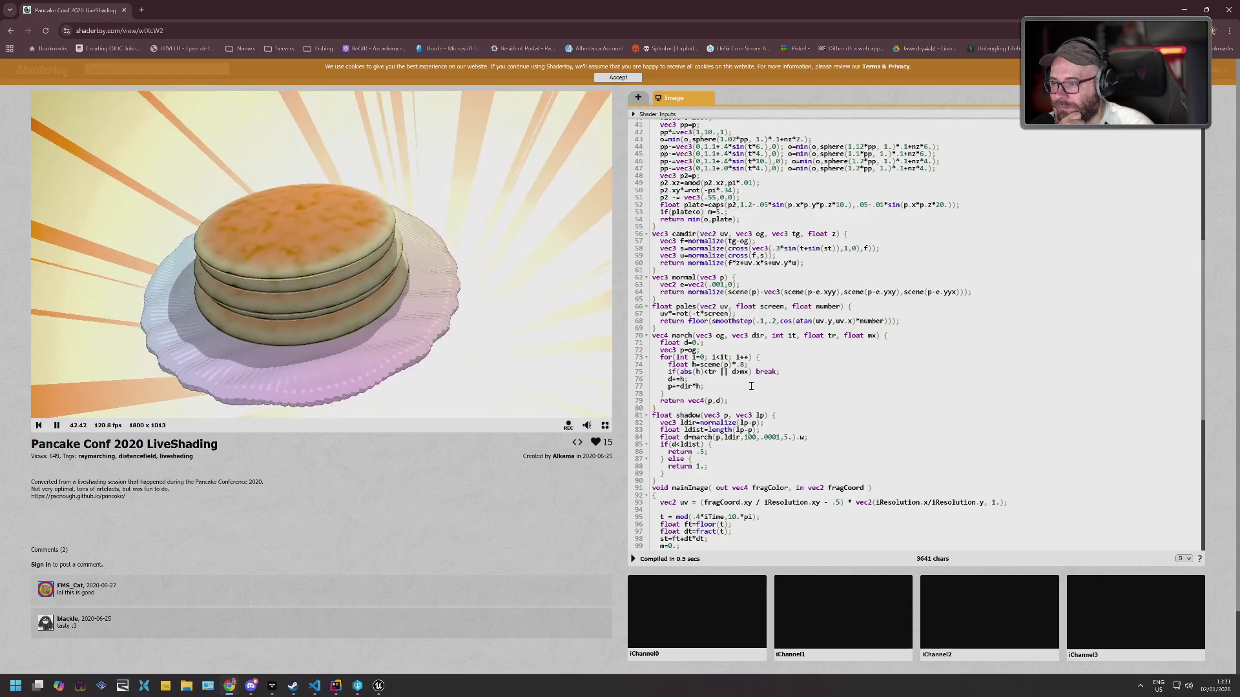
pyautogui.scroll(5, 804, 379)
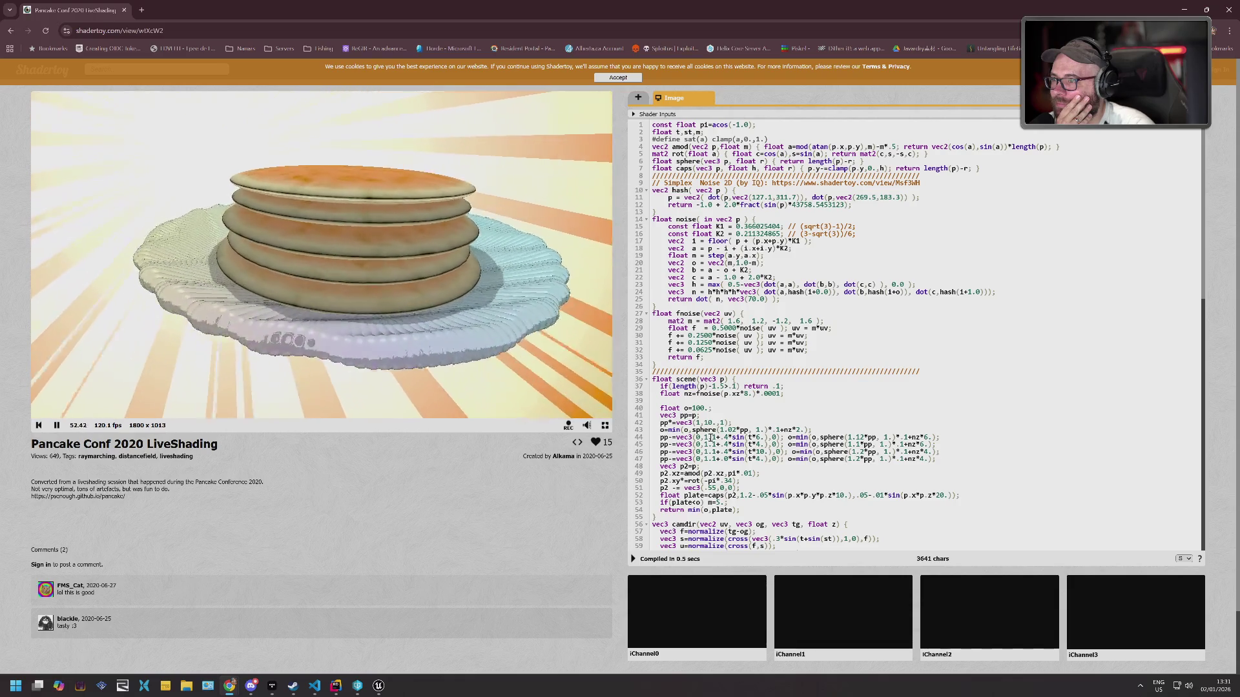
pyautogui.press('BackSpace')
pyautogui.write('2')
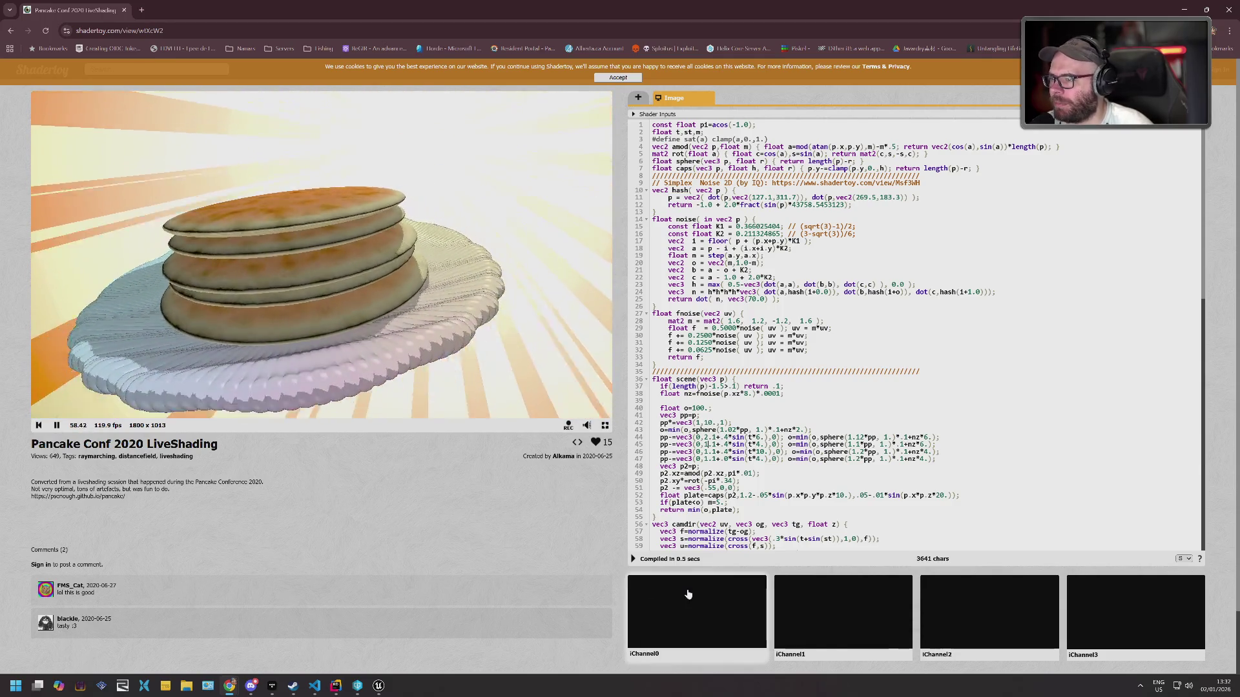
# Dismiss the translated shader code and change line 47's digits to 2 and 4.
pyautogui.click(669, 558)
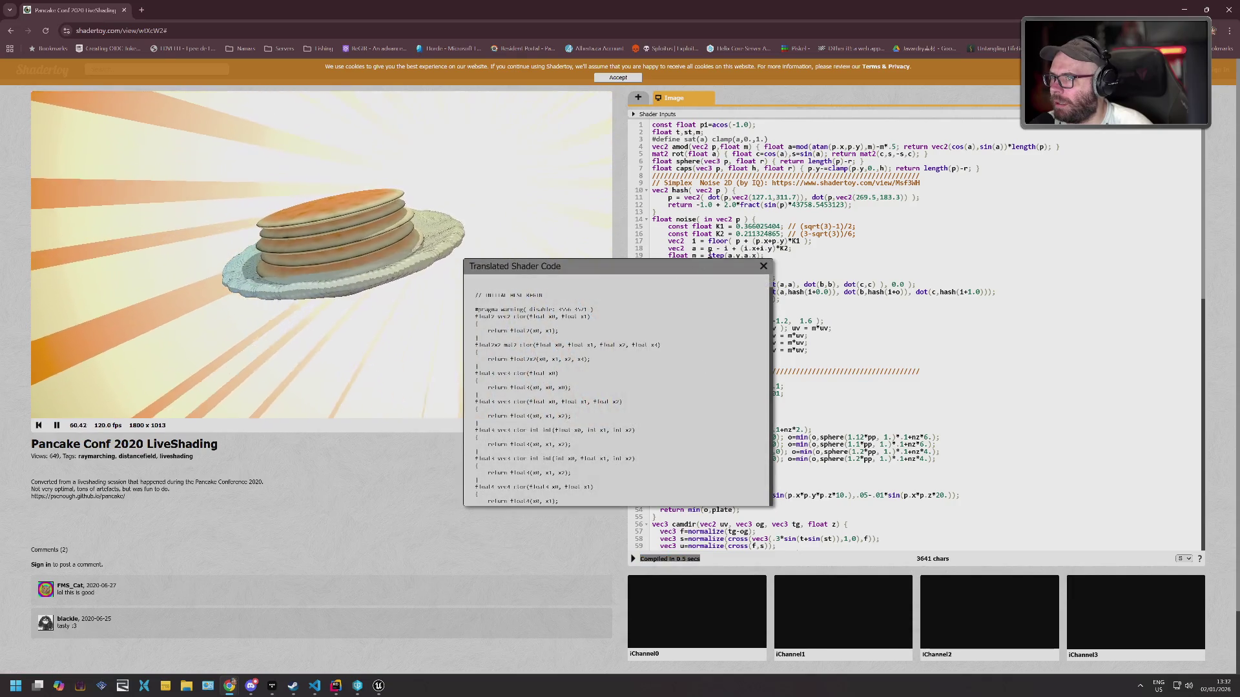
pyautogui.click(763, 266)
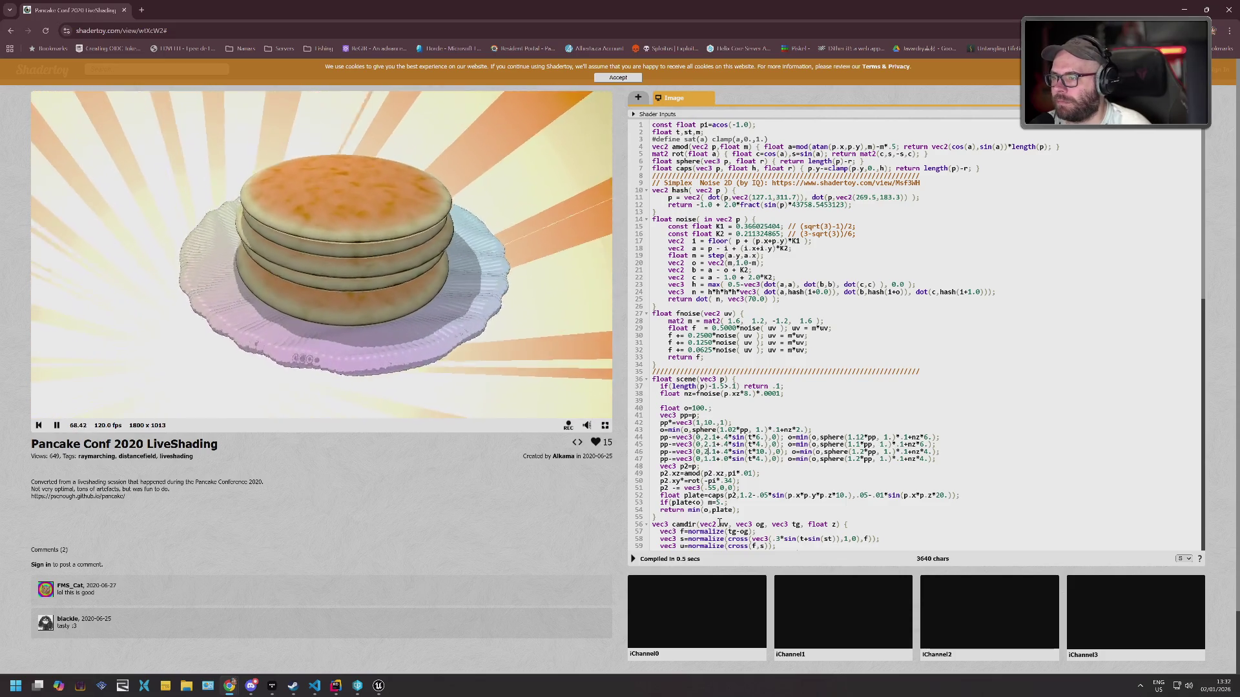
pyautogui.press('Down')
pyautogui.press('Down')
pyautogui.press('BackSpace')
pyautogui.write('2')
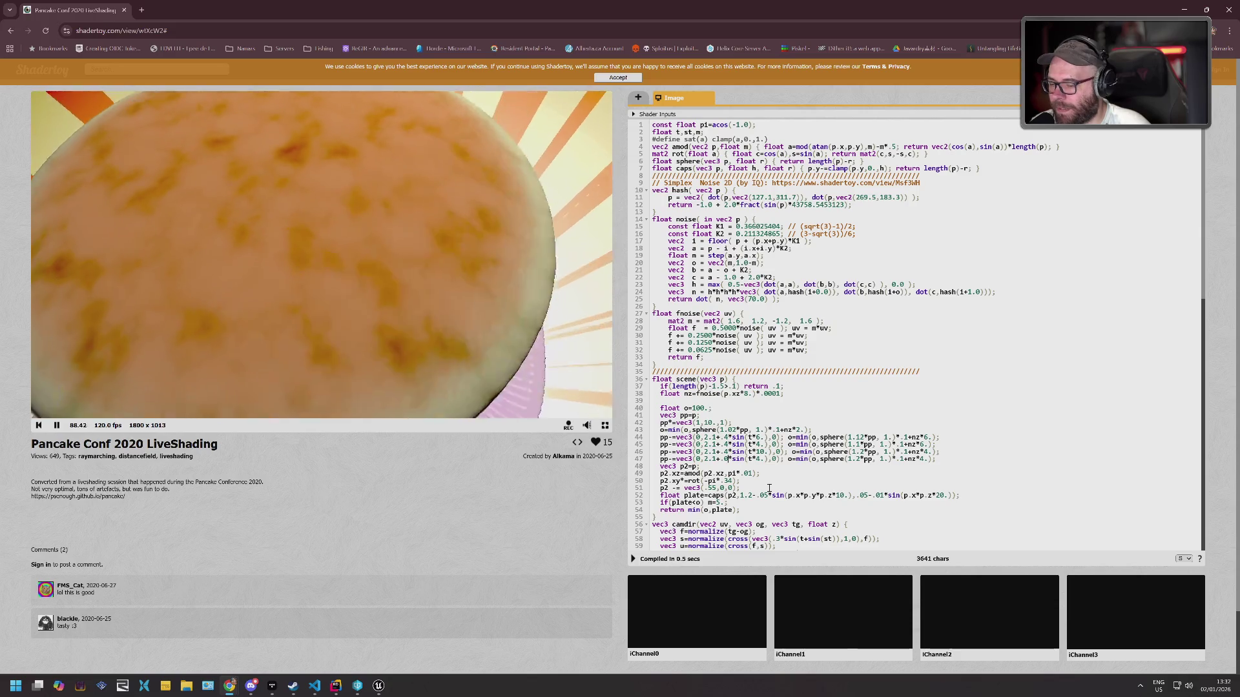
pyautogui.press('BackSpace')
pyautogui.write('4')
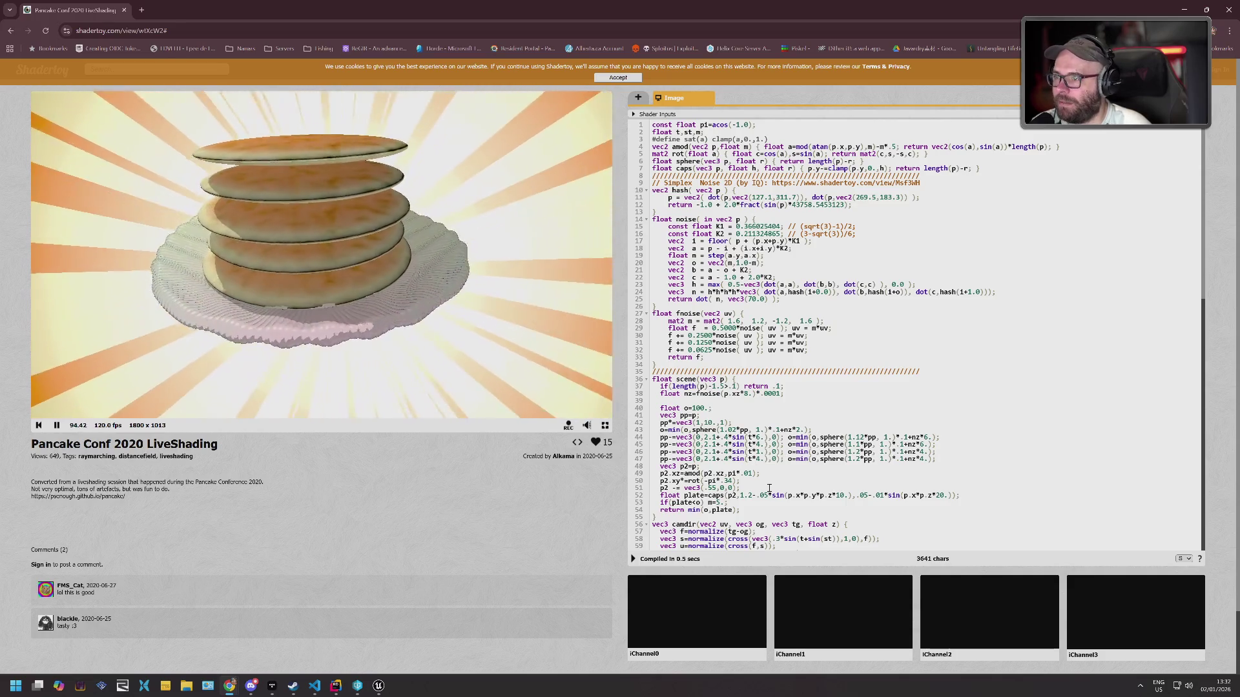
# Edit the sin(t*10.) term on line 46, then close the page and leave without saving.
pyautogui.press('BackSpace')
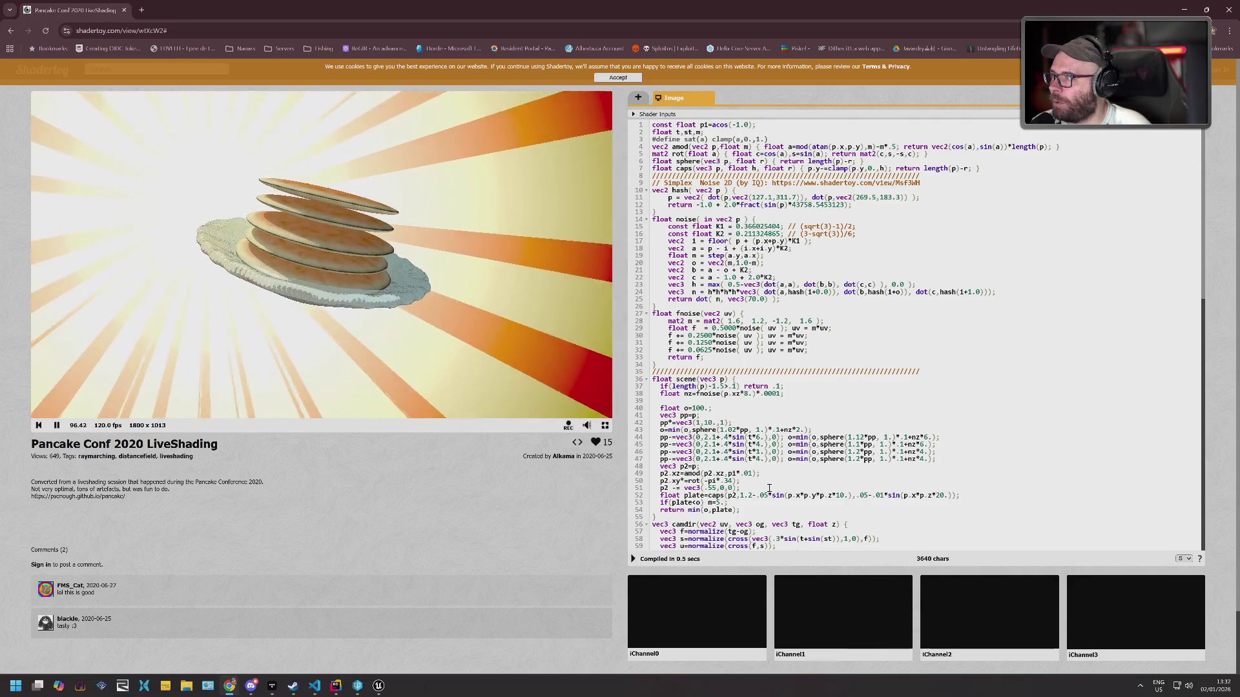
pyautogui.write('0')
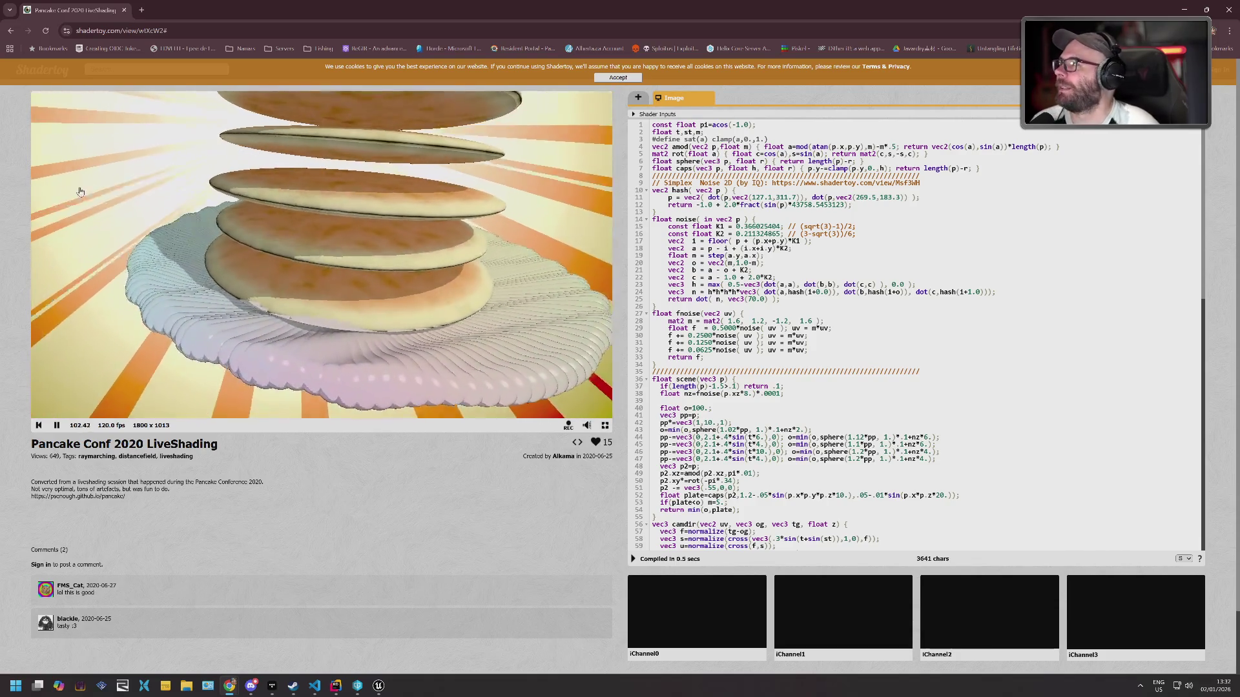
pyautogui.hotkey('ctrl', 'w')
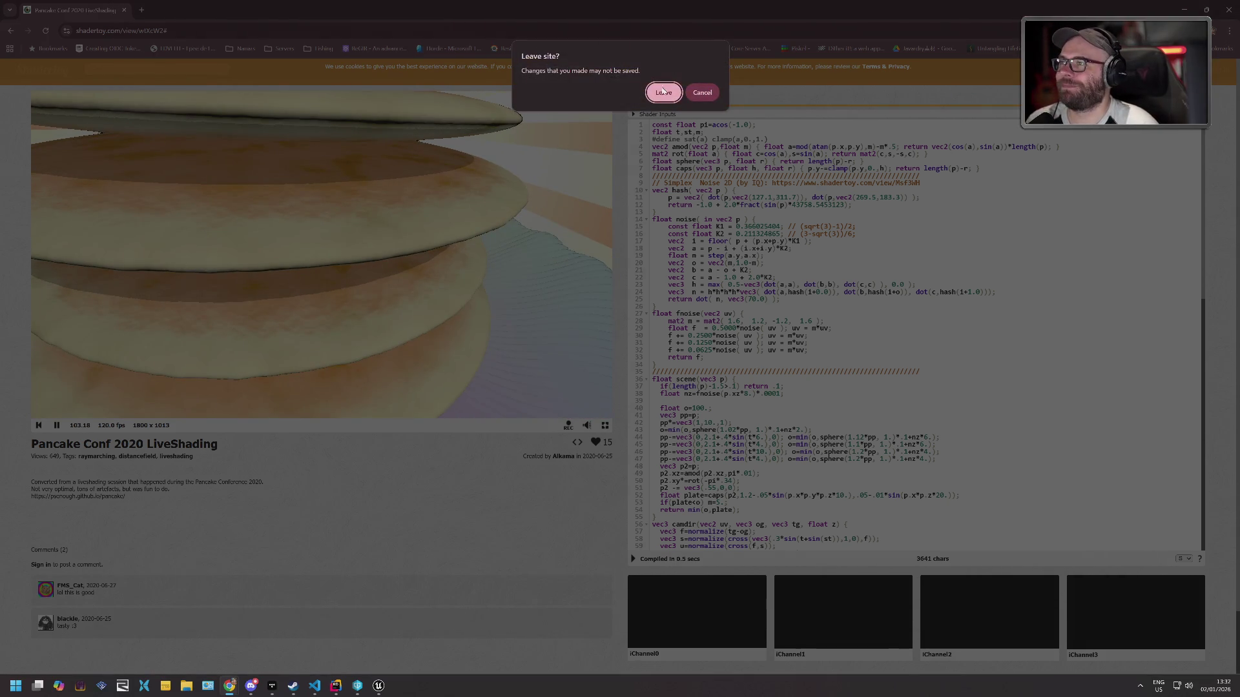
pyautogui.click(663, 91)
# Add a breakpoint on line 72's current-skill check in SG1AttackGameplayAbility.cpp, then return to Unreal.
pyautogui.click(700, 241)
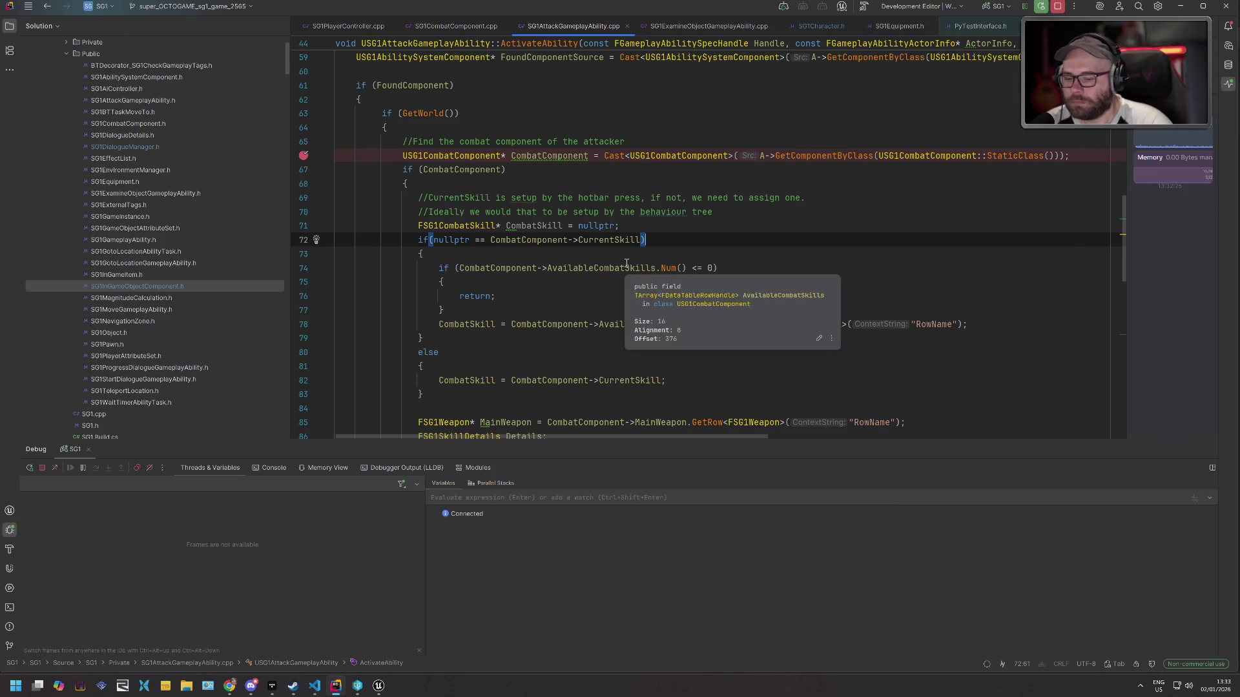
pyautogui.press('F9')
pyautogui.hotkey('alt', 'Tab')
pyautogui.hotkey('alt', 'Tab')
pyautogui.hotkey('alt', 'Tab')
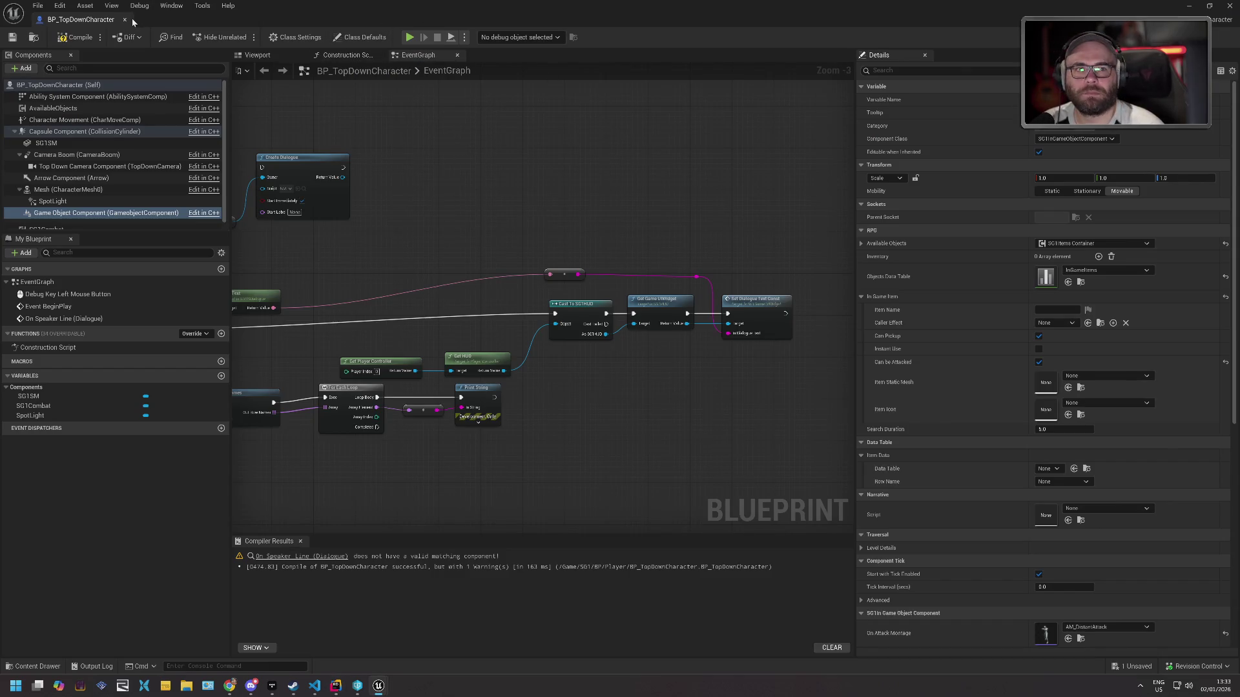
# Close the character Blueprint, play the level, and breakpoint the CommitAbility check on line 47.
pyautogui.click(126, 20)
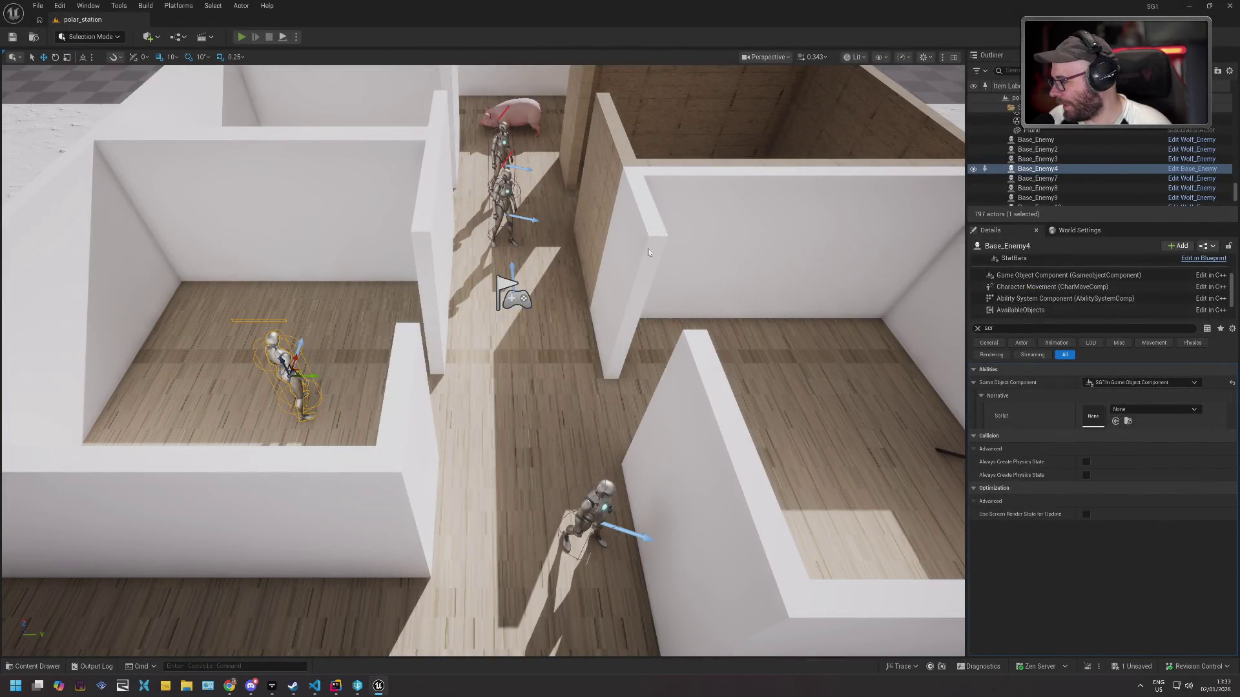
pyautogui.hotkey('alt', 'p')
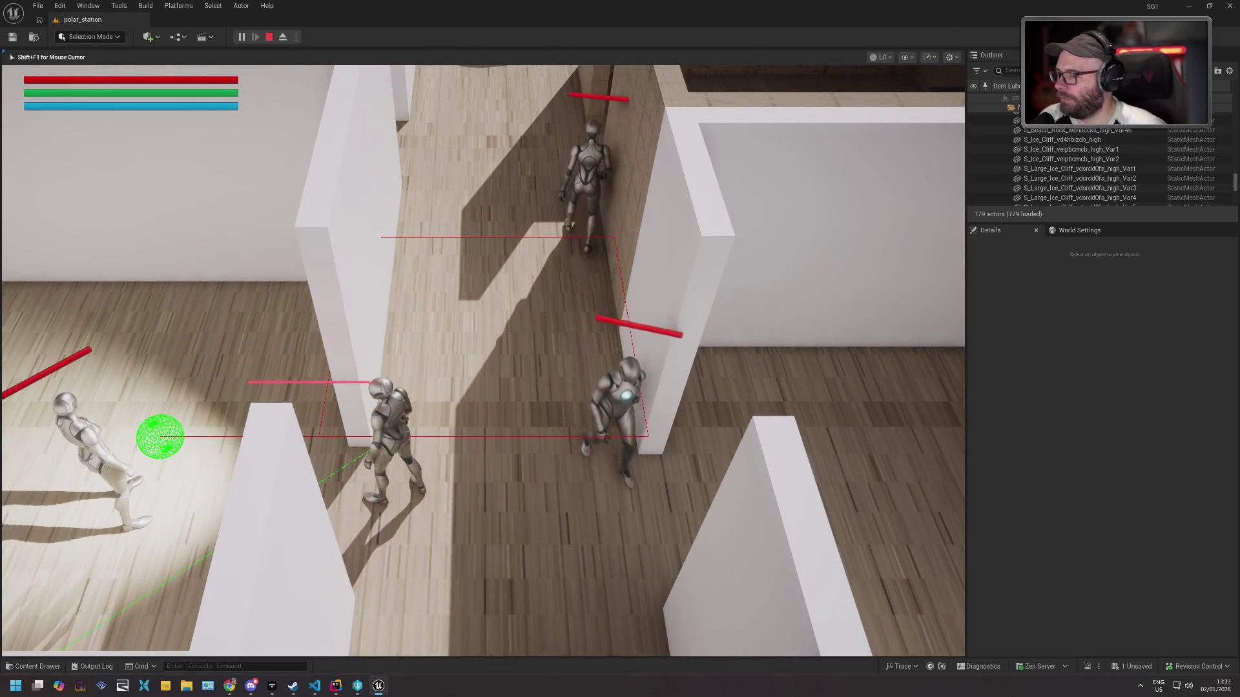
pyautogui.hotkey('alt', 'Tab')
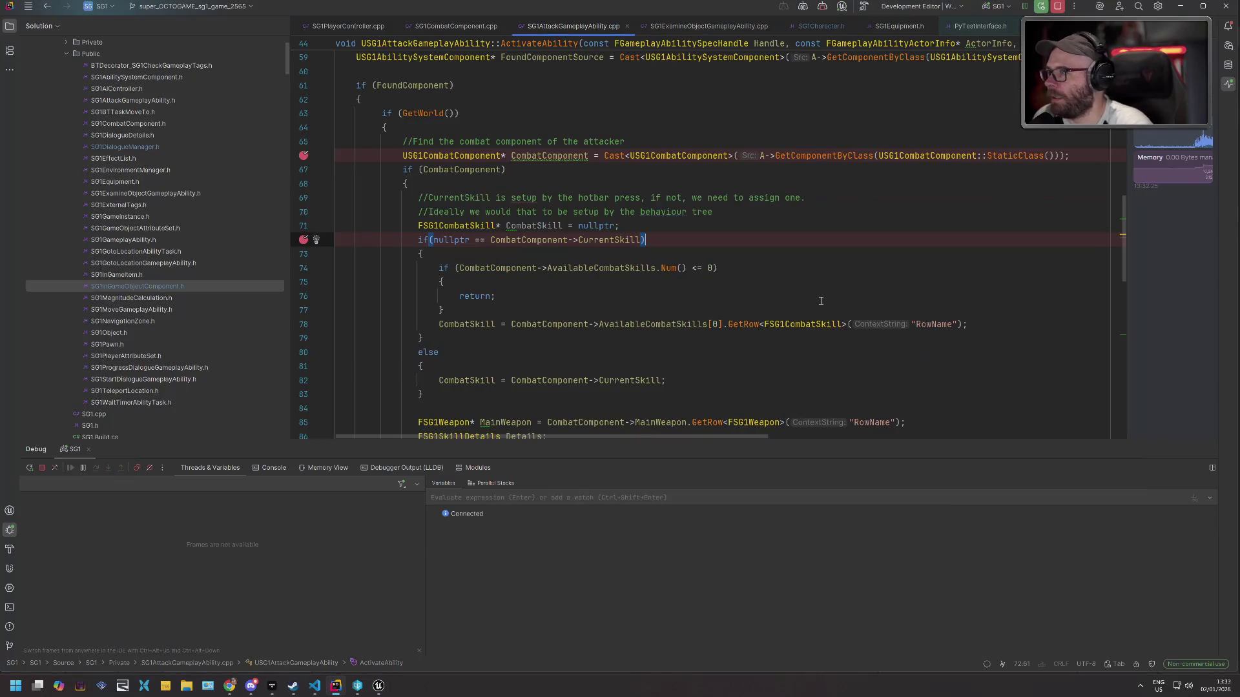
pyautogui.scroll(10, 848, 293)
pyautogui.click(425, 352)
pyautogui.press('F9')
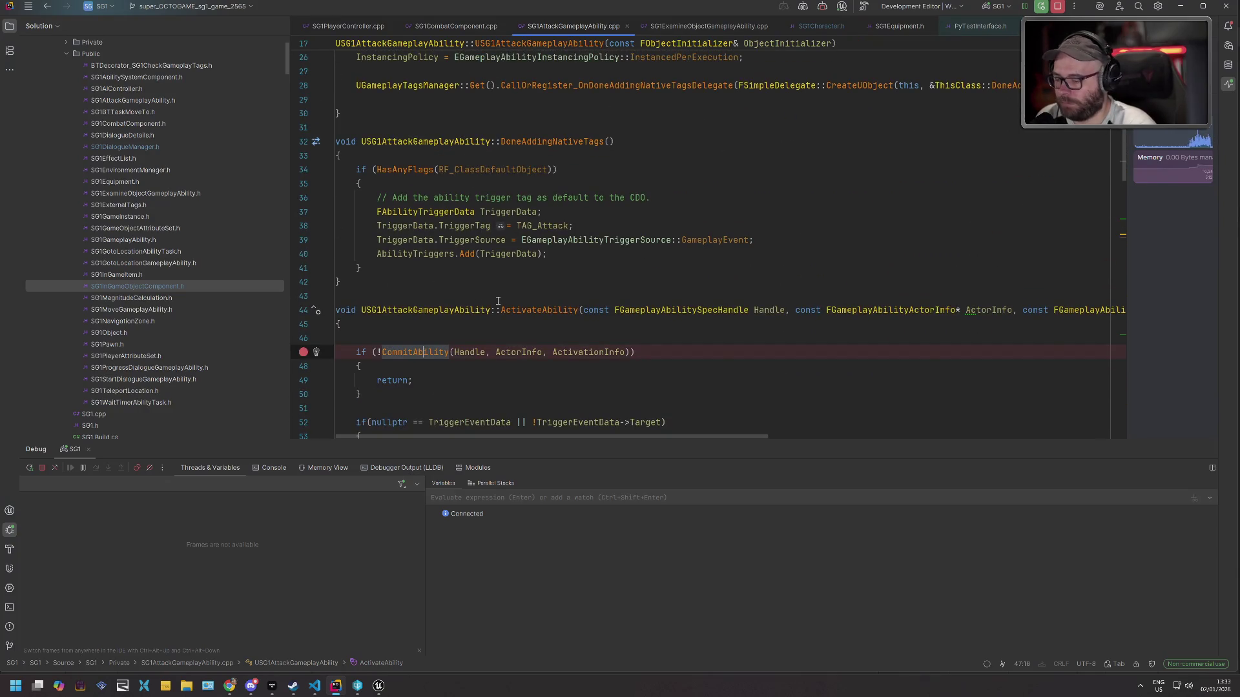
pyautogui.hotkey('alt', 'Tab')
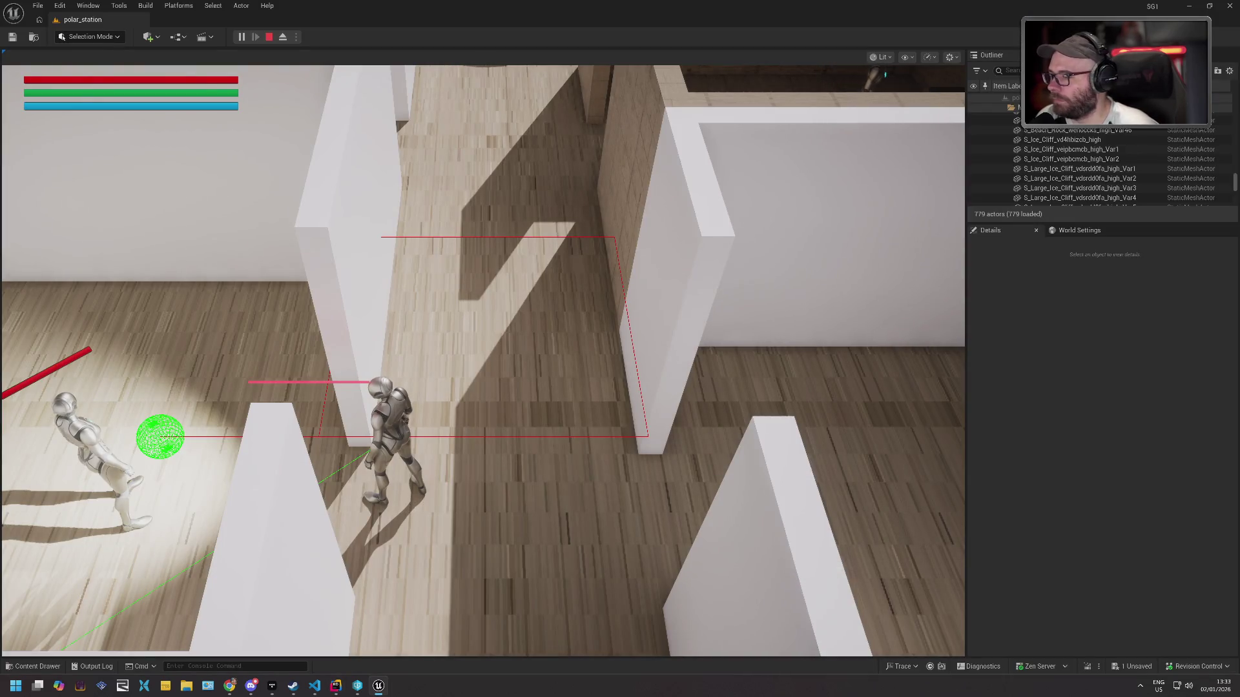
# Add a breakpoint on line 88 at the start of UseWeapon in SG1CombatComponent.cpp.
pyautogui.hotkey('alt', 'Tab')
pyautogui.hotkey('ctrl', 'Tab')
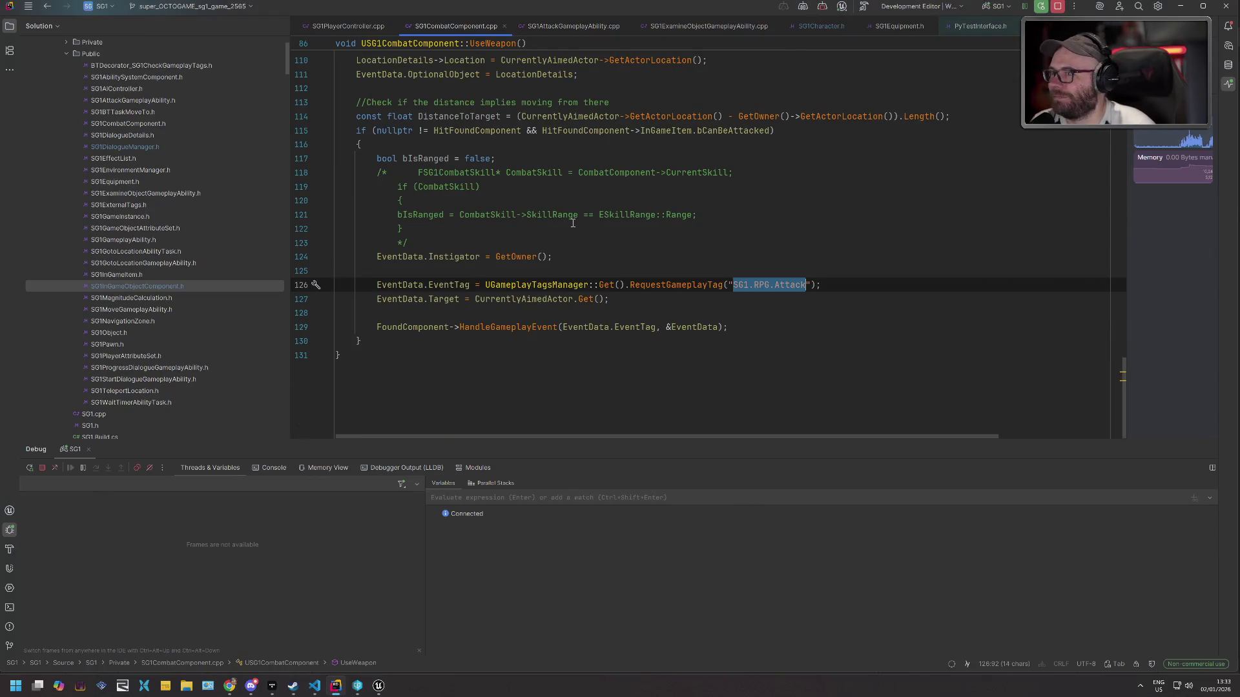
pyautogui.scroll(10, 573, 223)
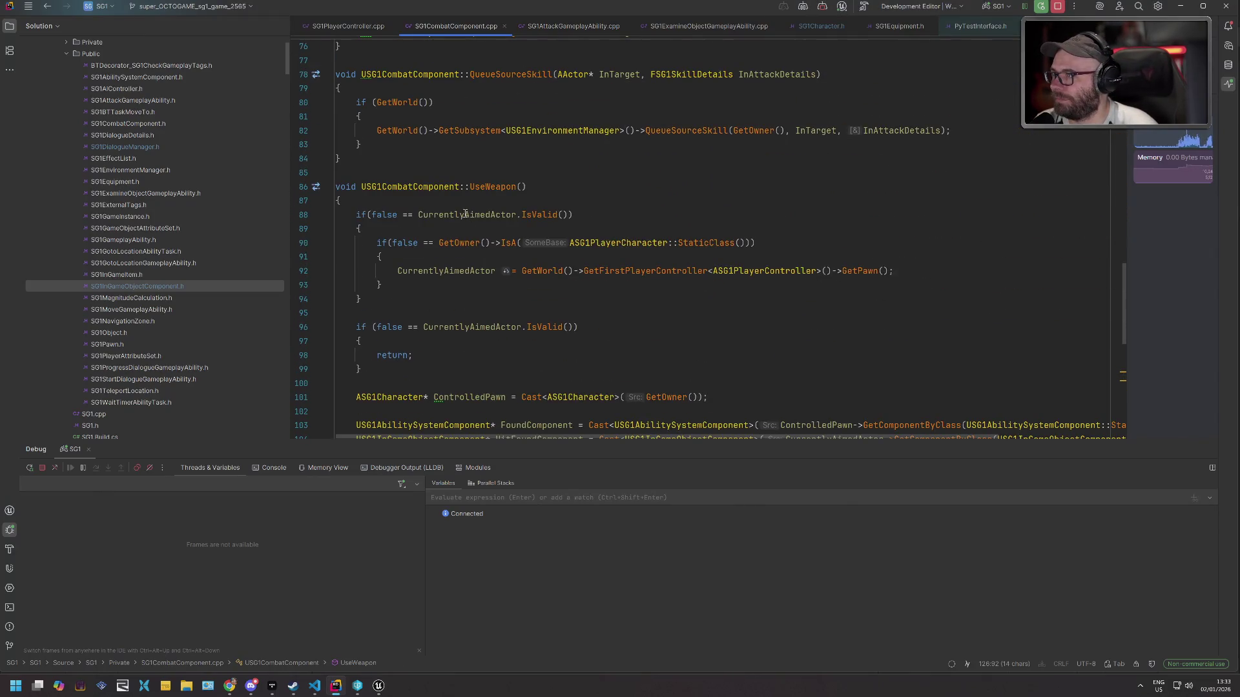
pyautogui.click(465, 213)
pyautogui.press('F9')
pyautogui.hotkey('alt', 'Tab')
# Attack a target in game and step through UseWeapon to the distance check, then resume.
pyautogui.click(466, 214)
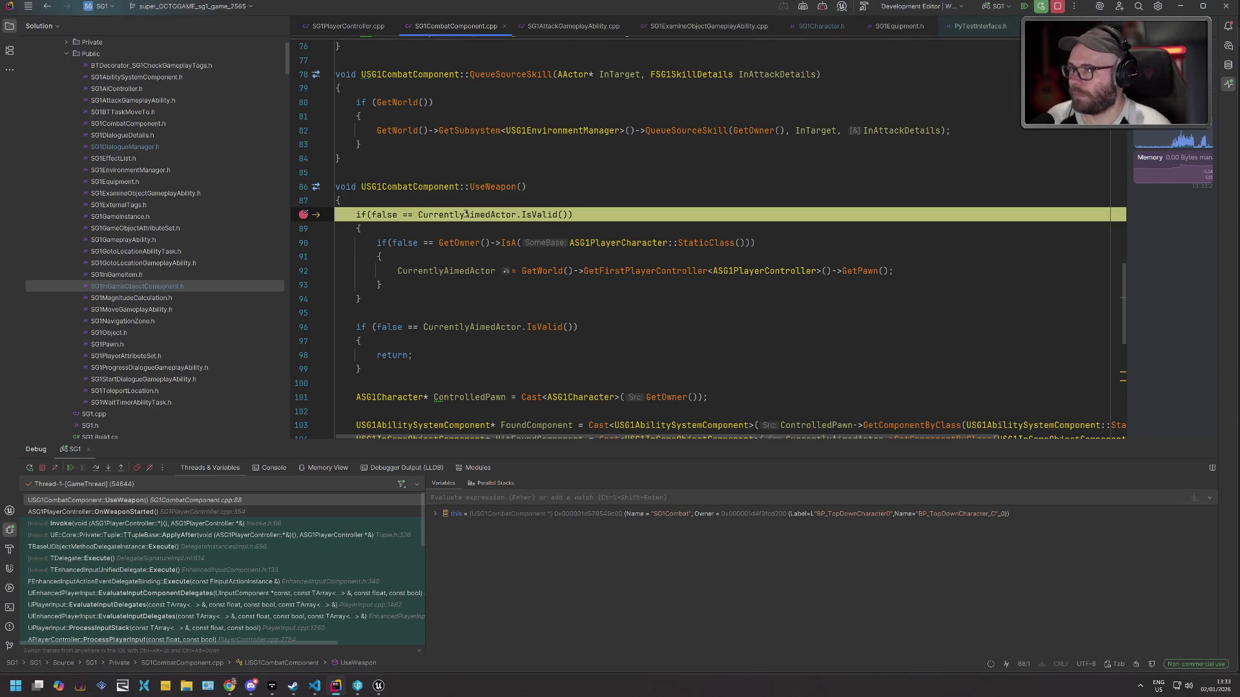
pyautogui.press('F10')
pyautogui.press('F10')
pyautogui.press('F10')
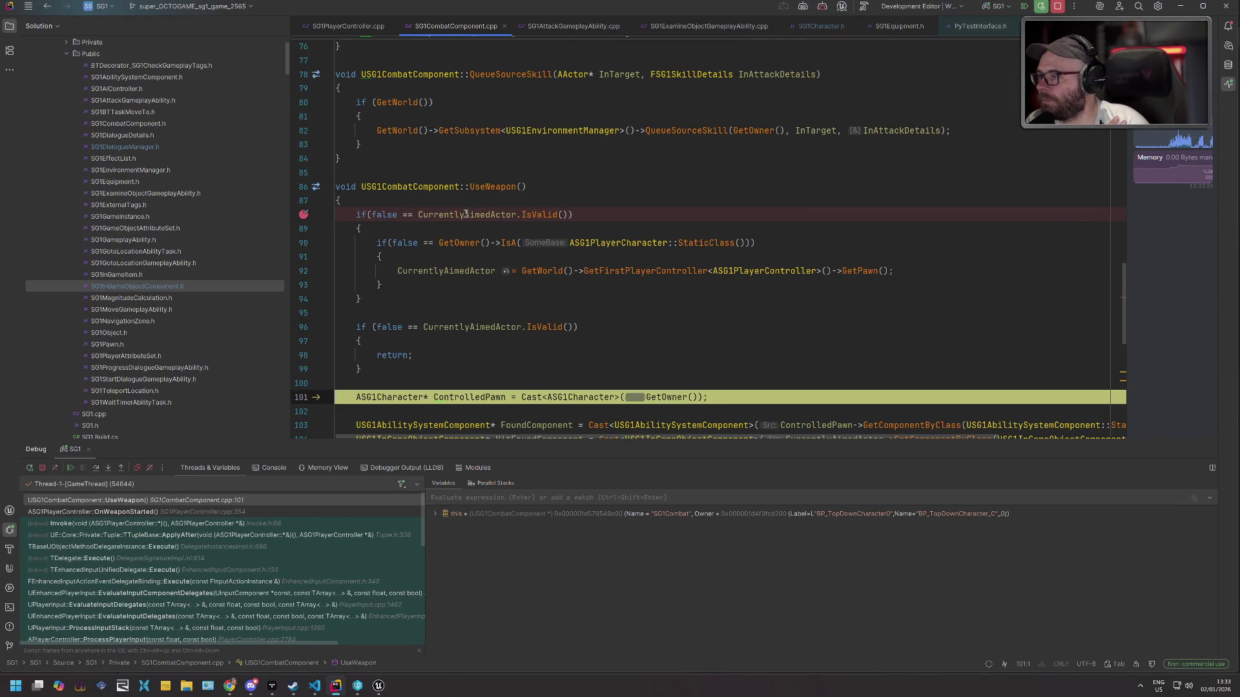
pyautogui.press('F10')
pyautogui.press('F10')
pyautogui.press('F10')
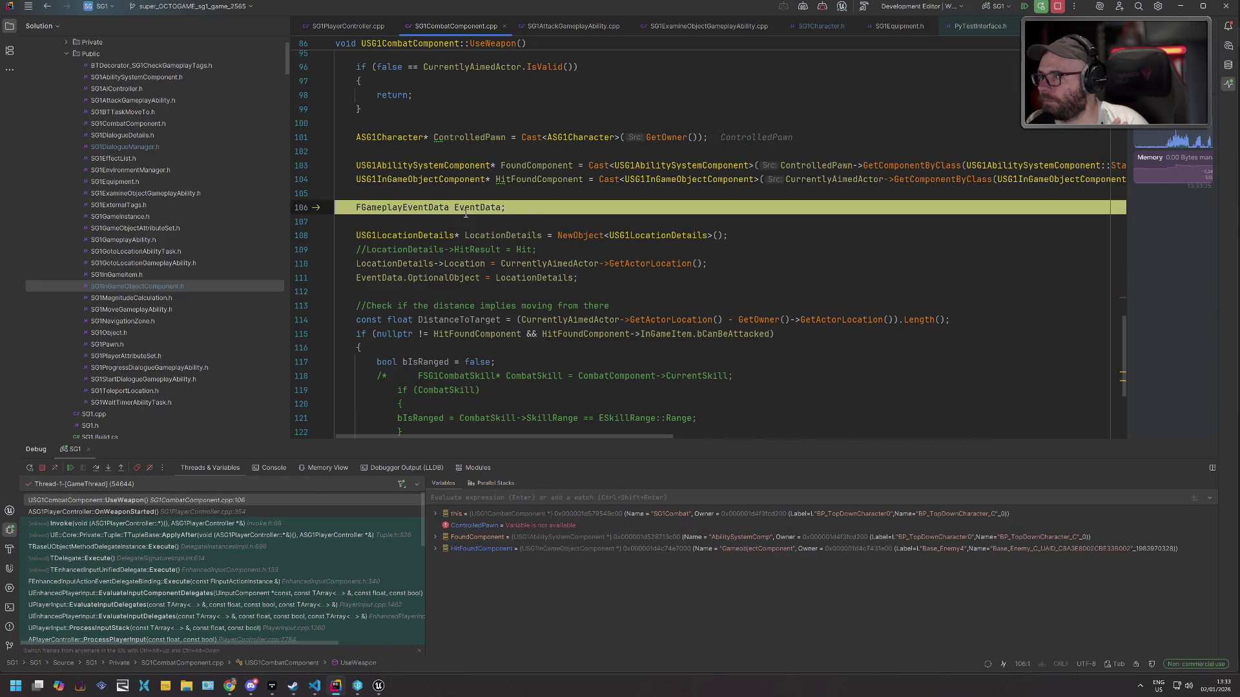
pyautogui.press('F10')
pyautogui.press('F10')
pyautogui.press('F10')
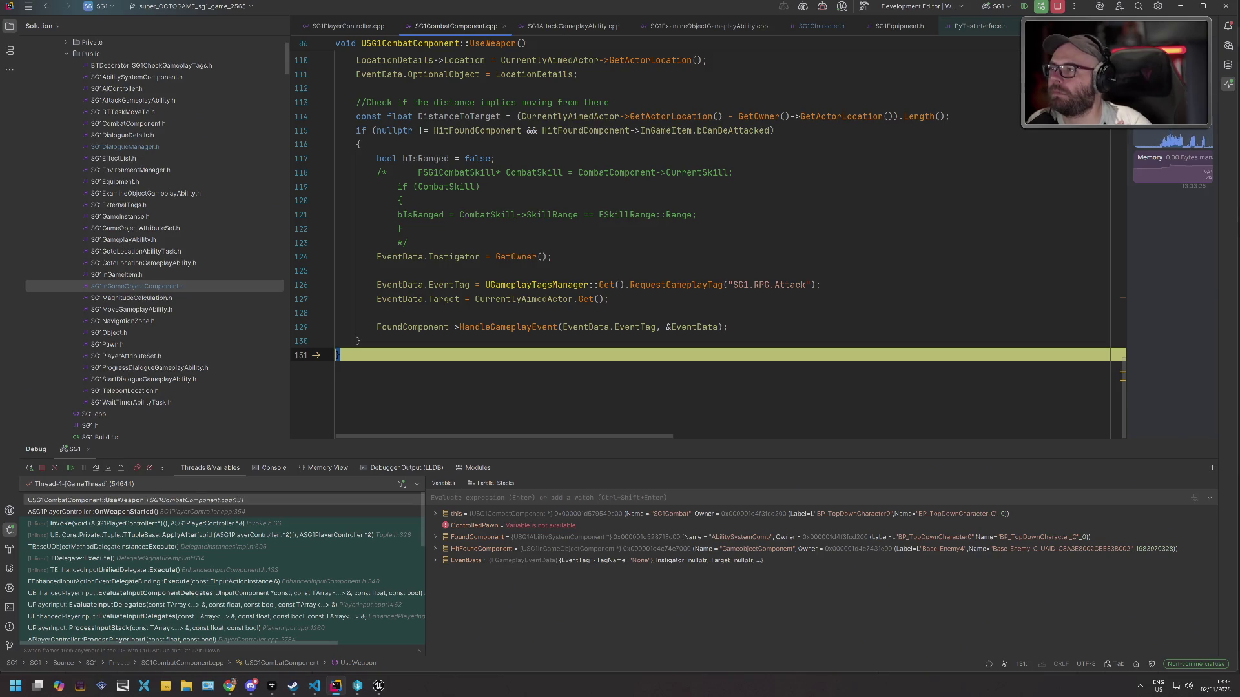
pyautogui.scroll(2, 690, 162)
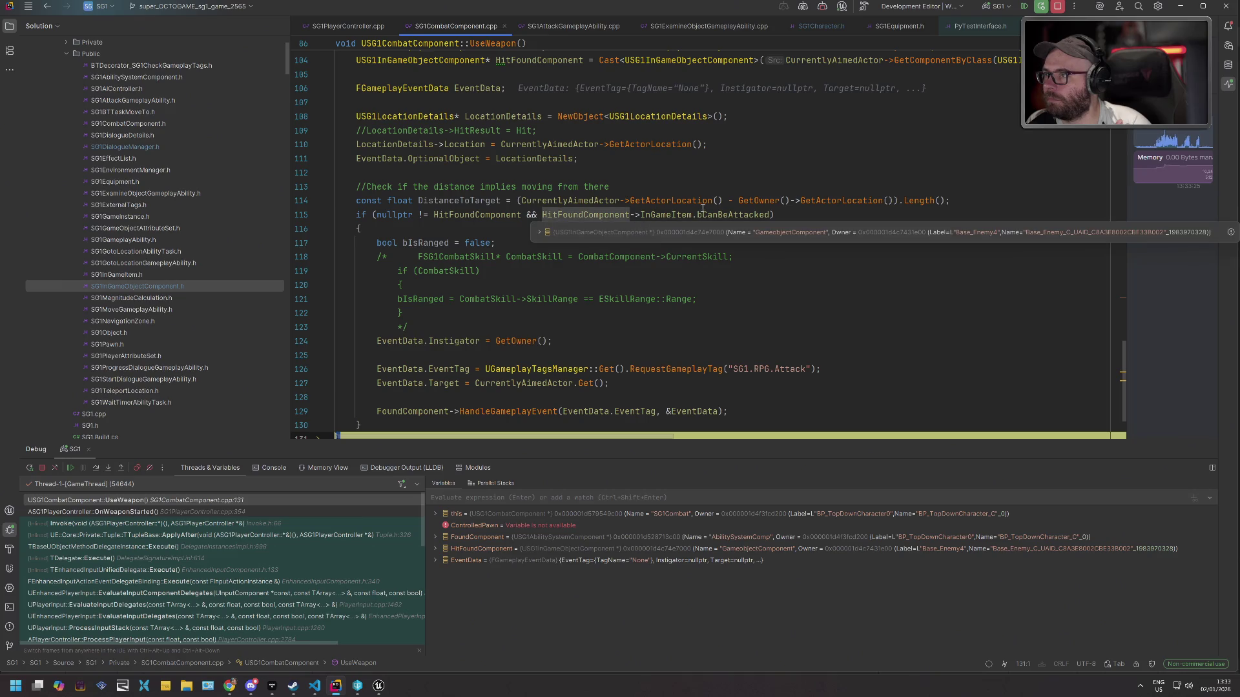
pyautogui.moveTo(731, 213)
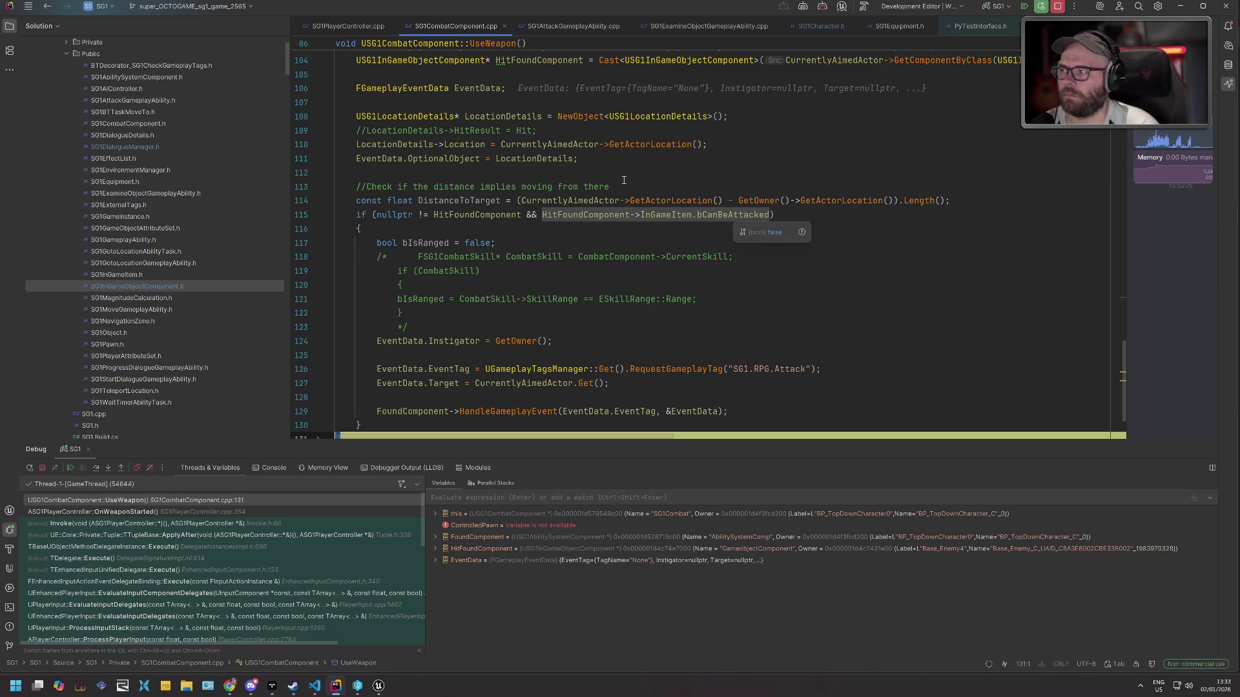
pyautogui.press('F5')
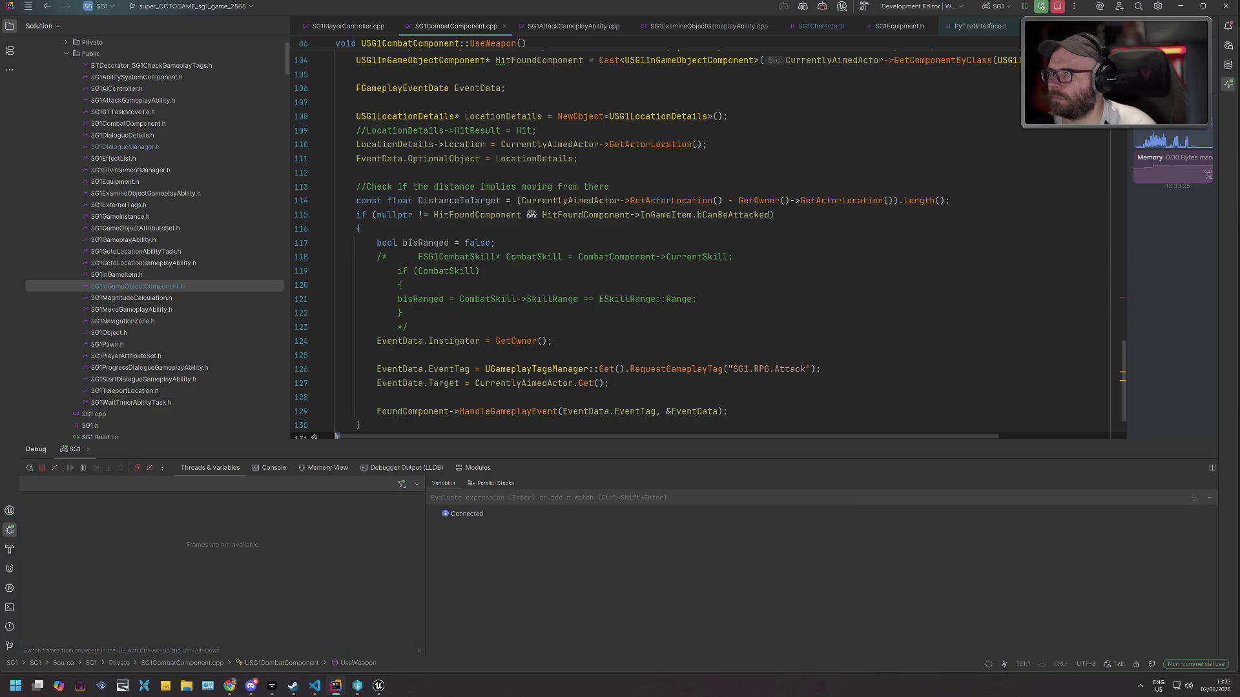
# Attack again, step to the bCanBeAttacked condition and inspect its value before resuming.
pyautogui.hotkey('alt', 'Tab')
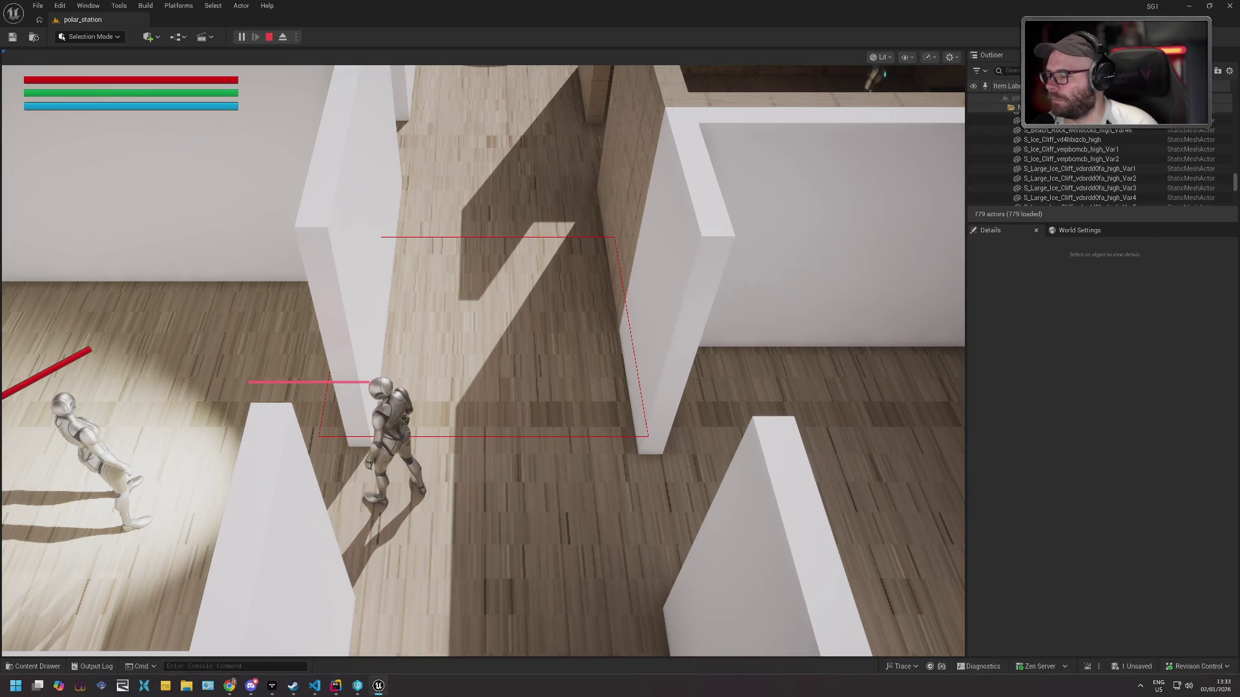
pyautogui.click(530, 212)
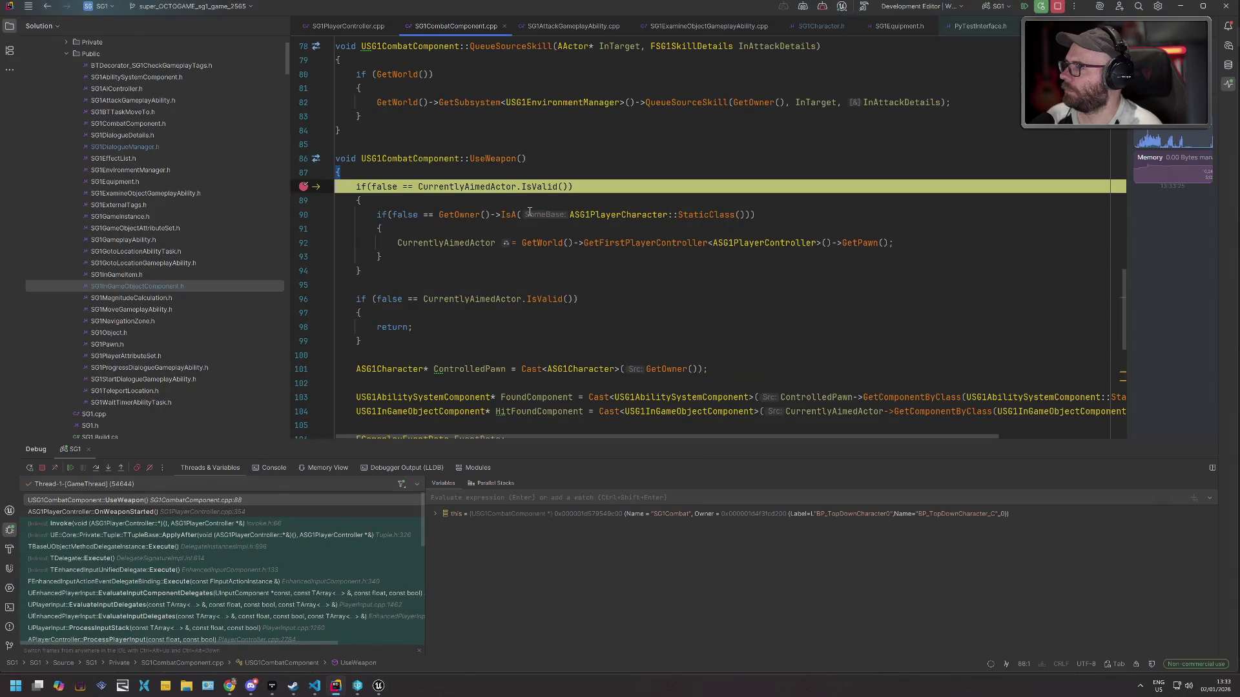
pyautogui.press('F8')
pyautogui.press('F8')
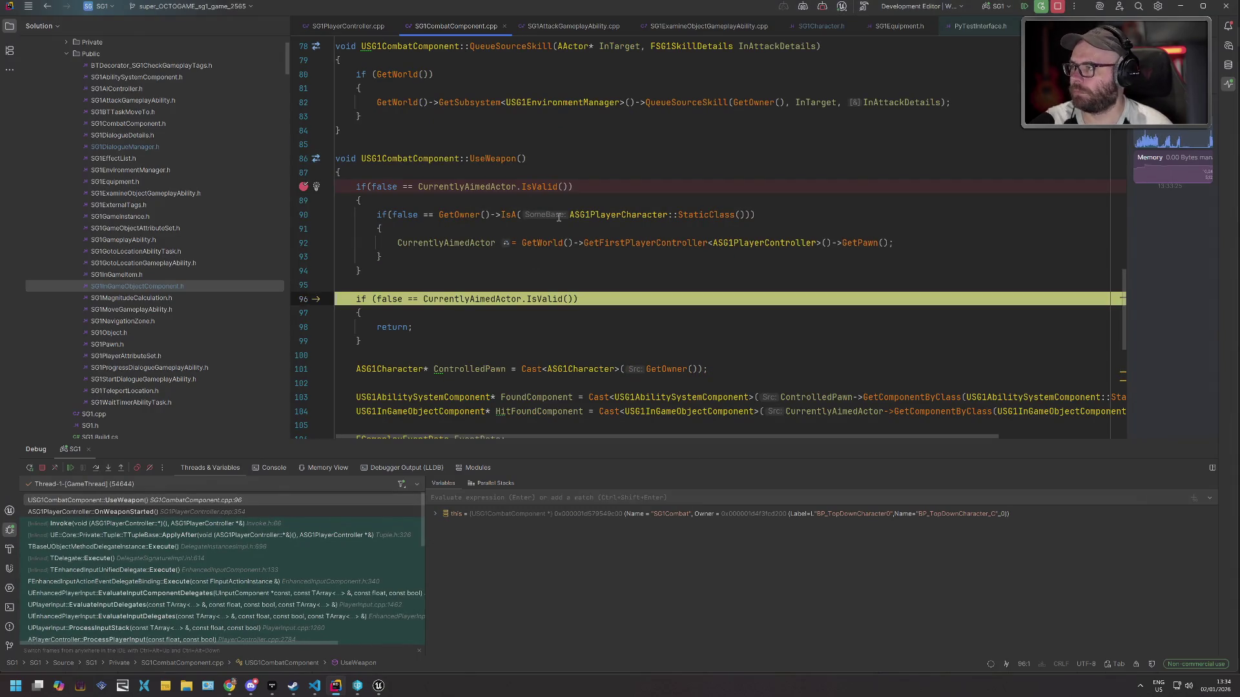
pyautogui.scroll(-4, 574, 202)
pyautogui.press('F8')
pyautogui.press('F8')
pyautogui.press('F8')
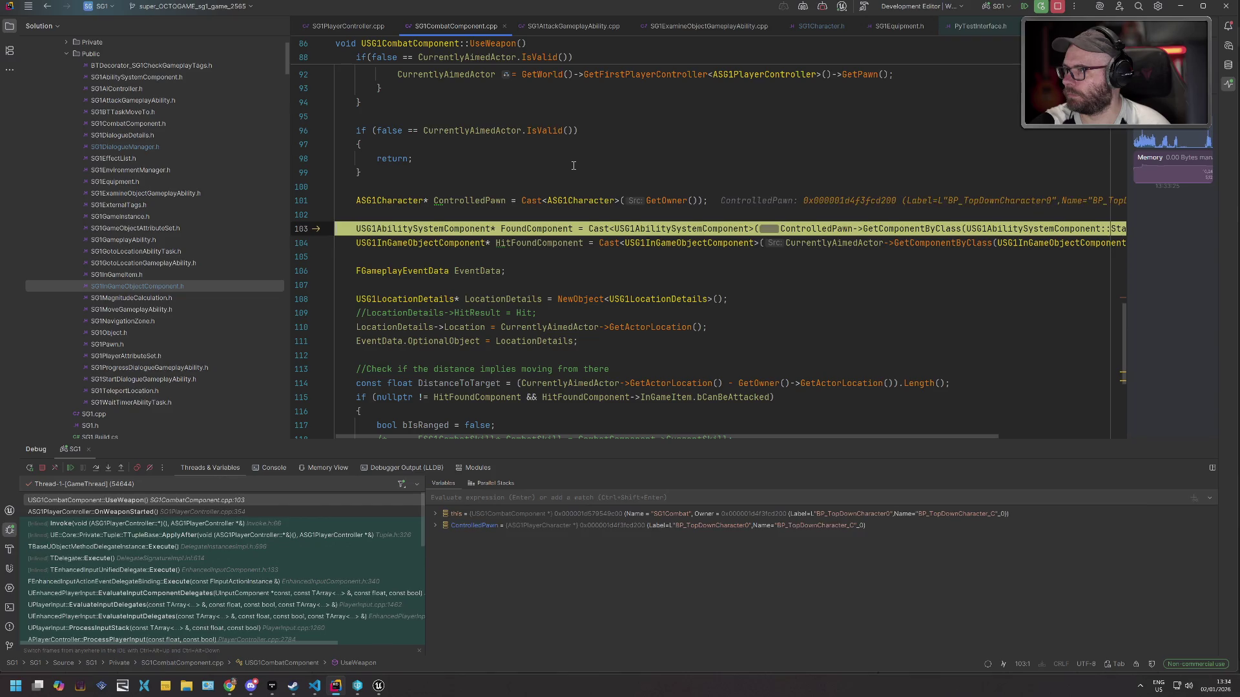
pyautogui.press('F8')
pyautogui.press('F8')
pyautogui.press('F8')
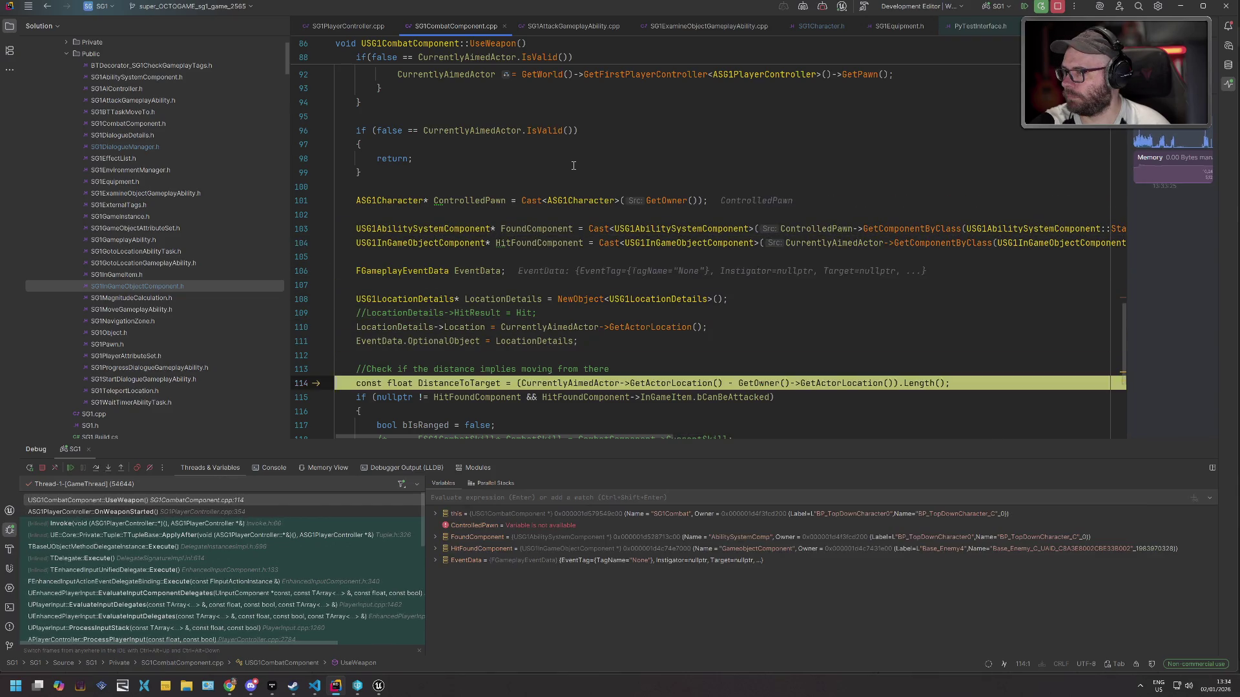
pyautogui.scroll(-3, 705, 218)
pyautogui.moveTo(732, 270)
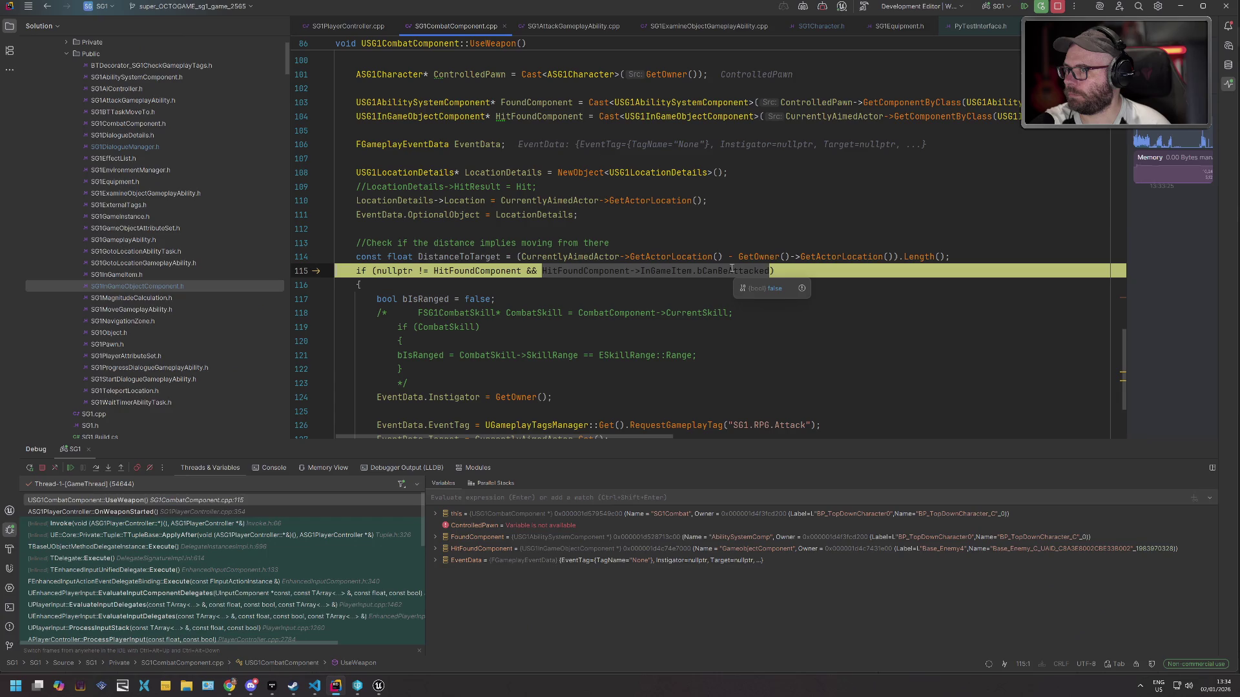
pyautogui.moveTo(671, 272)
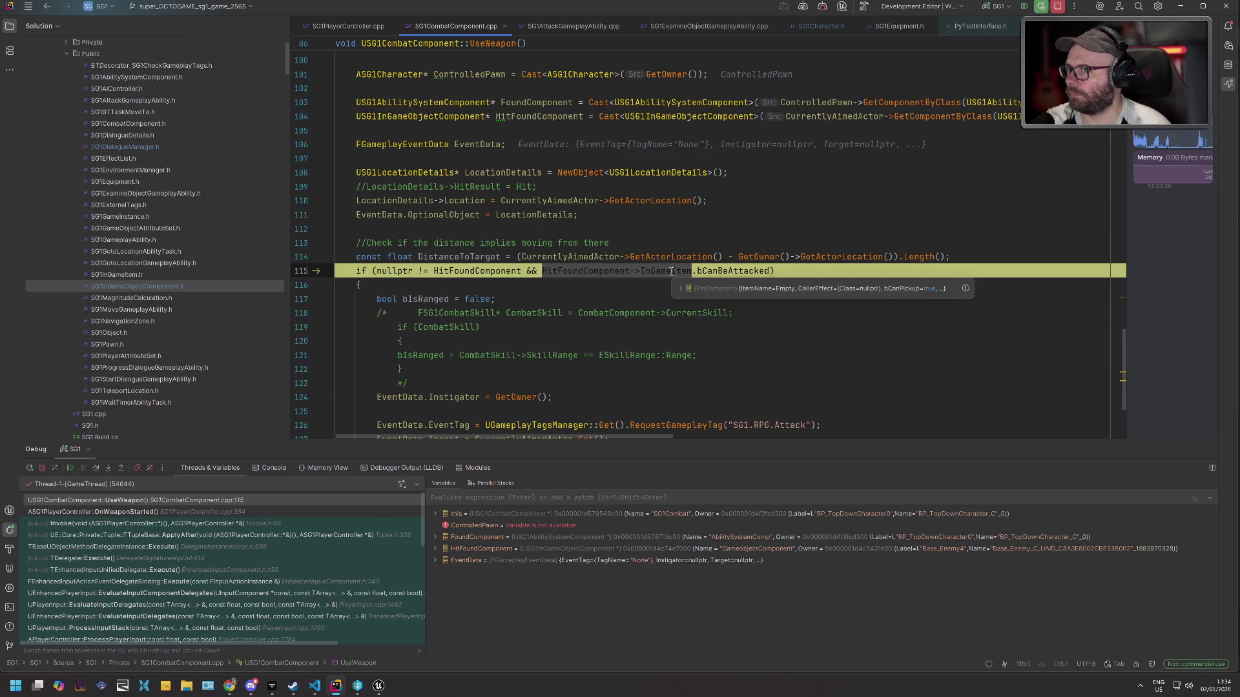
pyautogui.press('F9')
# Stop the play session and show all subfolders of SG1/BP in the Content Drawer.
pyautogui.hotkey('alt', 'Tab')
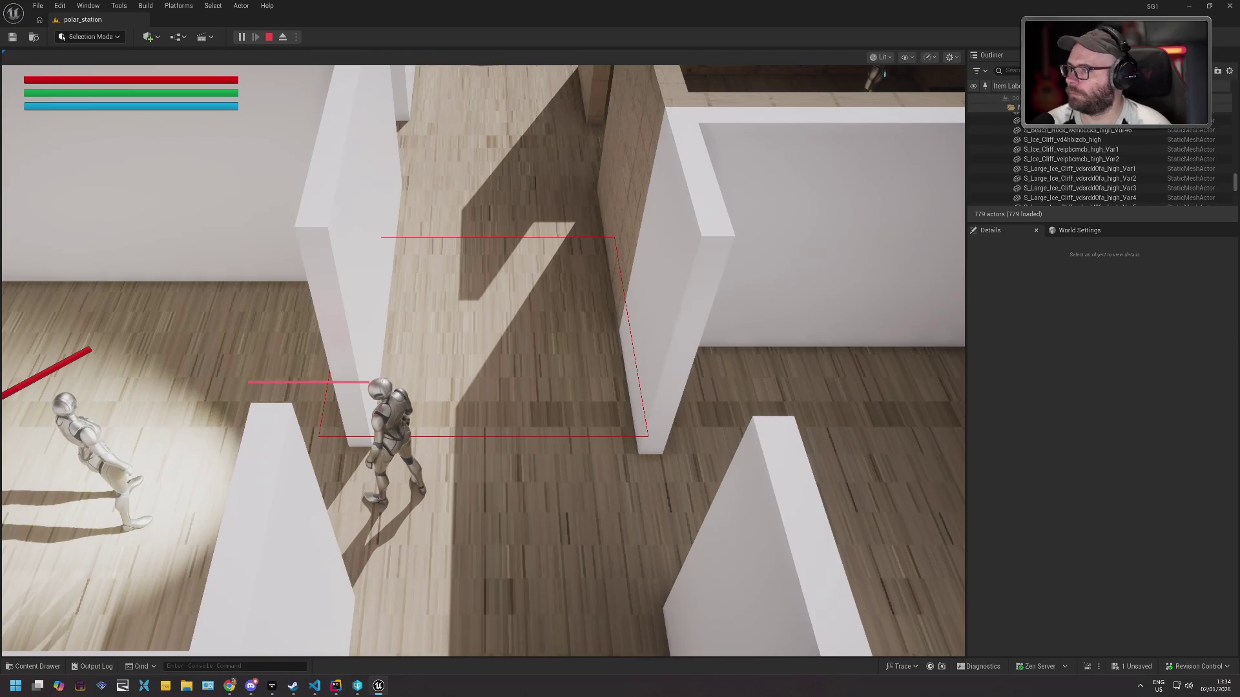
pyautogui.press('Escape')
pyautogui.click(53, 669)
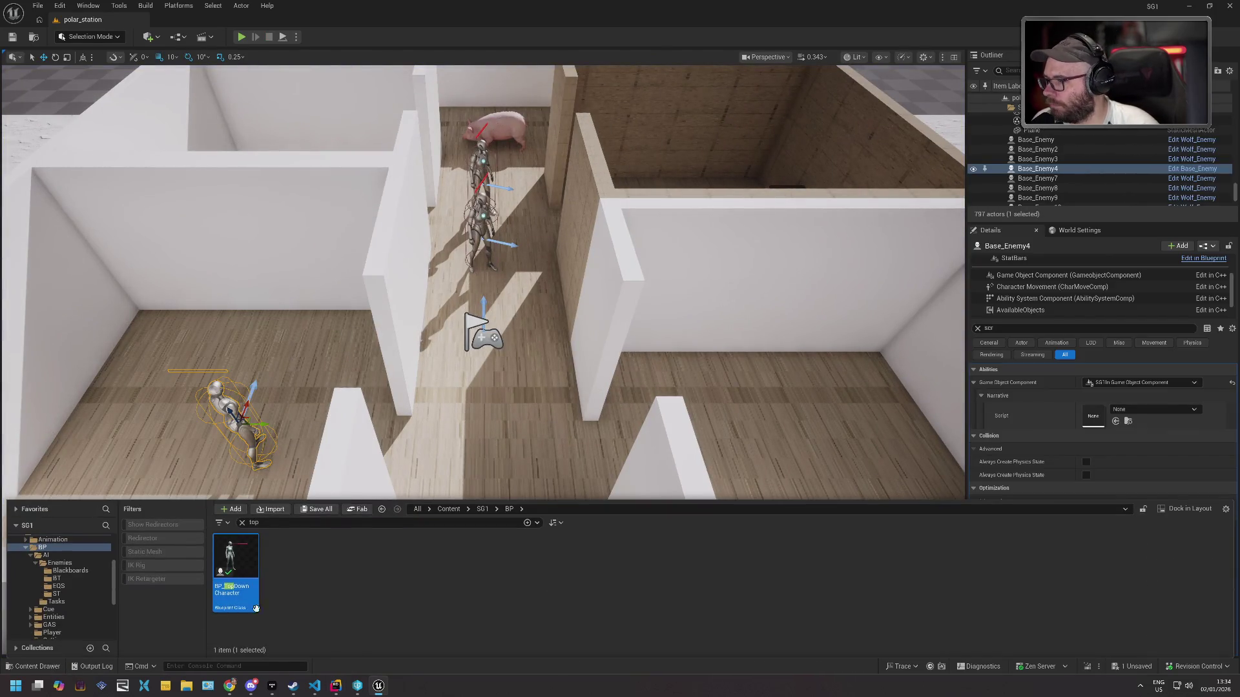
pyautogui.click(242, 524)
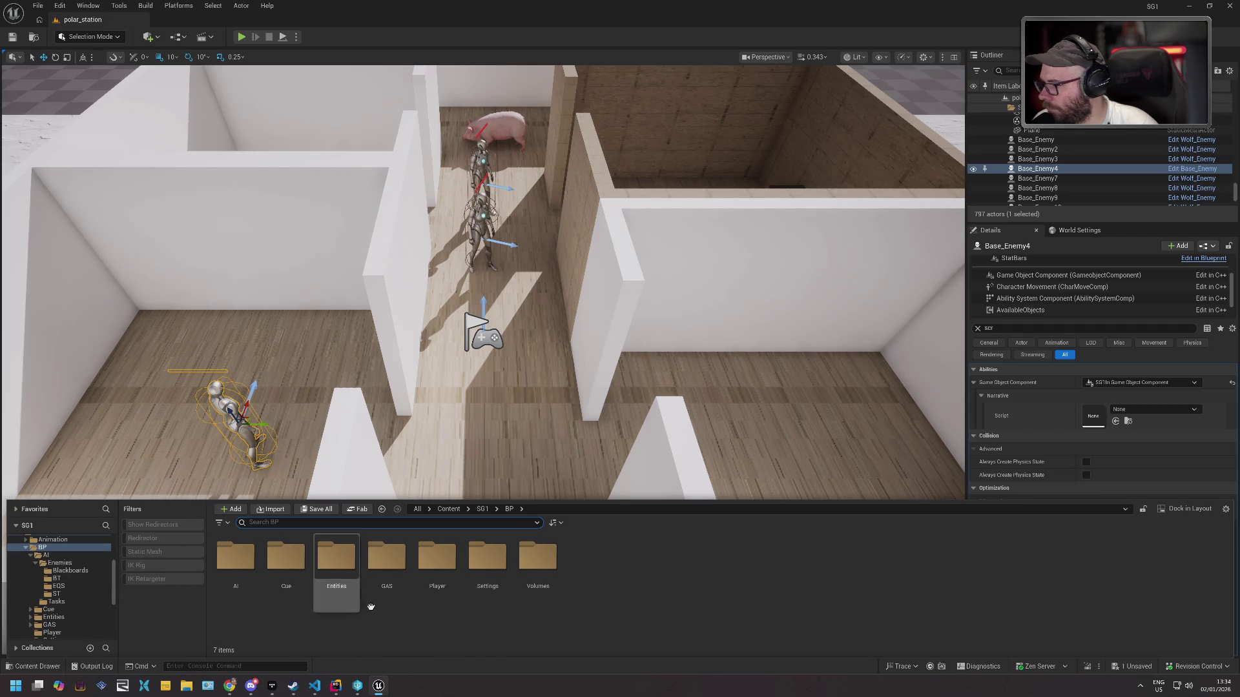
# Browse to BP/Entities/Enemies and open the Base_Enemy blueprint.
pyautogui.scroll(-1, 88, 584)
pyautogui.scroll(-1, 84, 584)
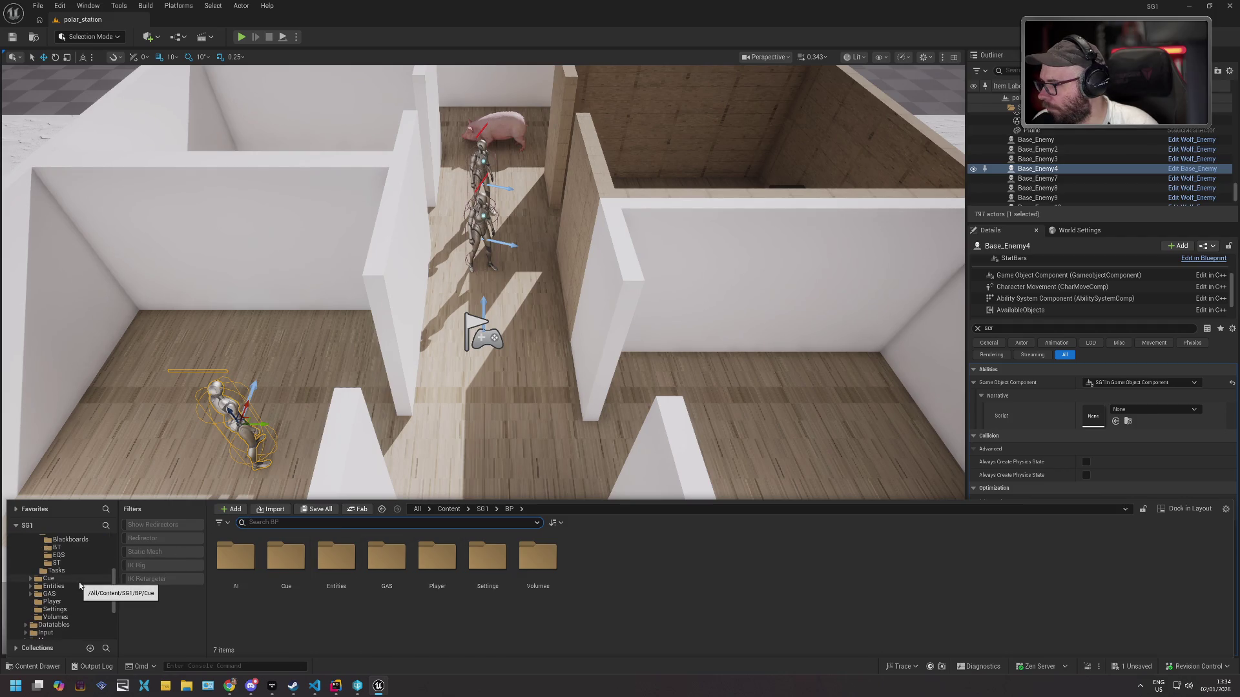
pyautogui.scroll(2, 76, 576)
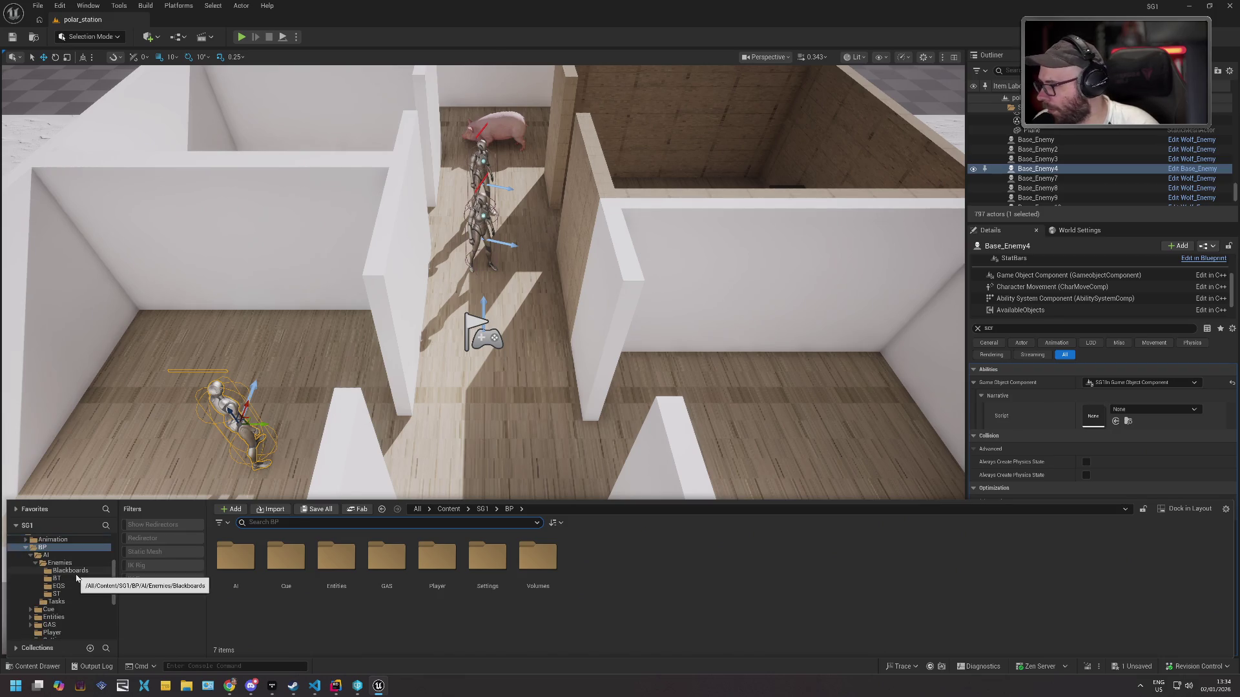
pyautogui.click(77, 563)
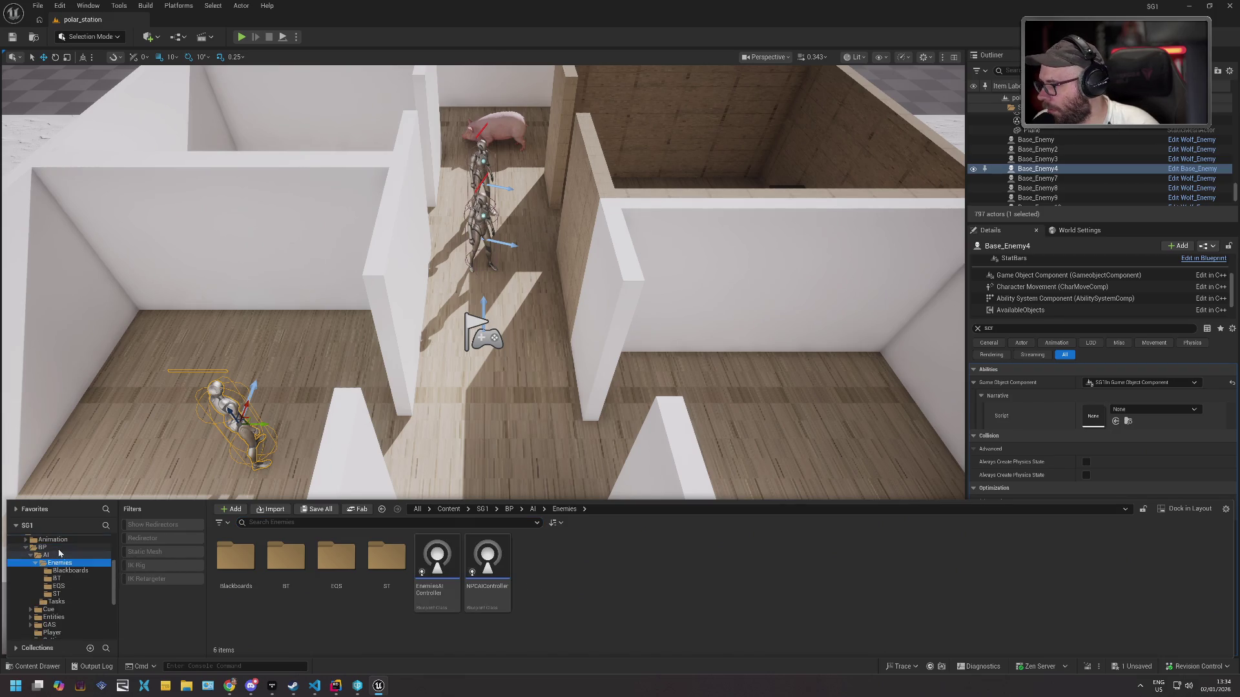
pyautogui.click(42, 548)
pyautogui.doubleClick(330, 564)
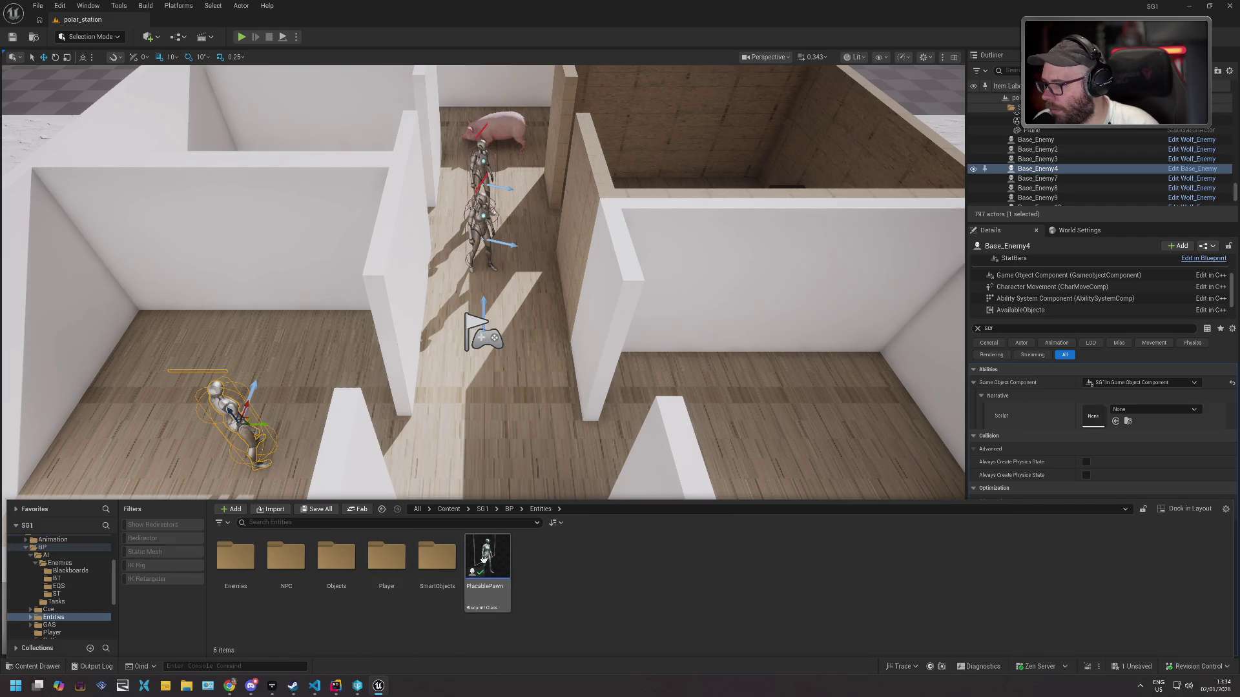
pyautogui.doubleClick(248, 559)
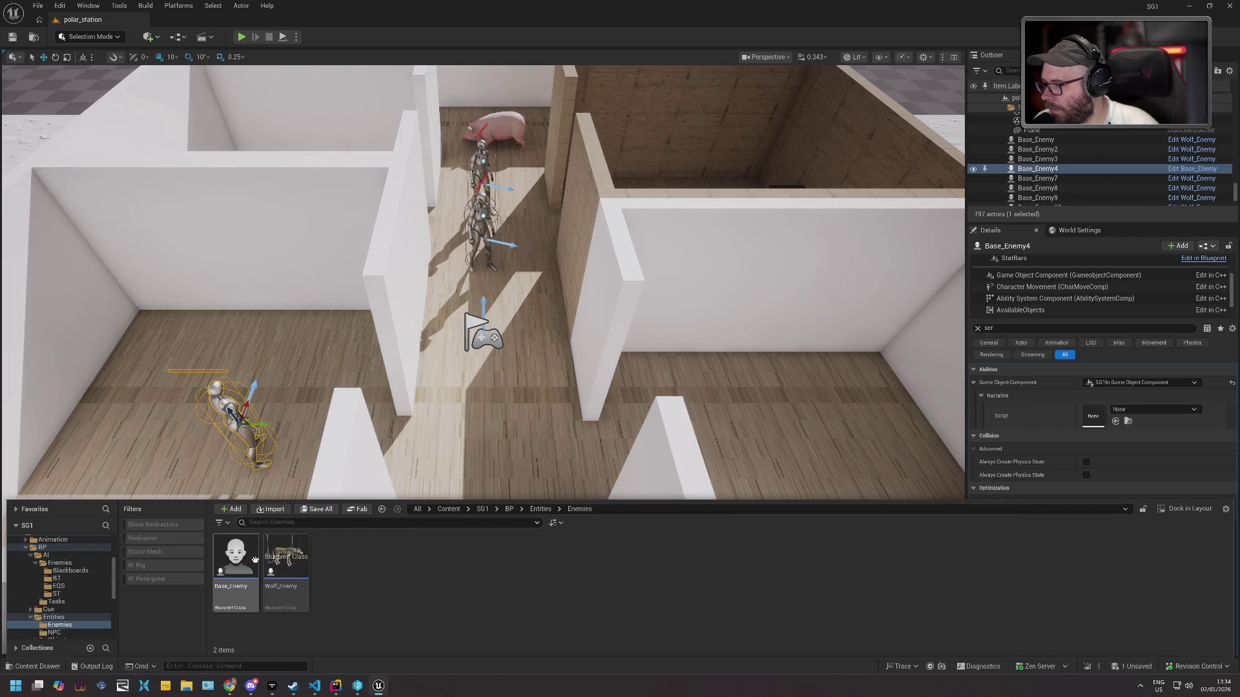
pyautogui.doubleClick(305, 560)
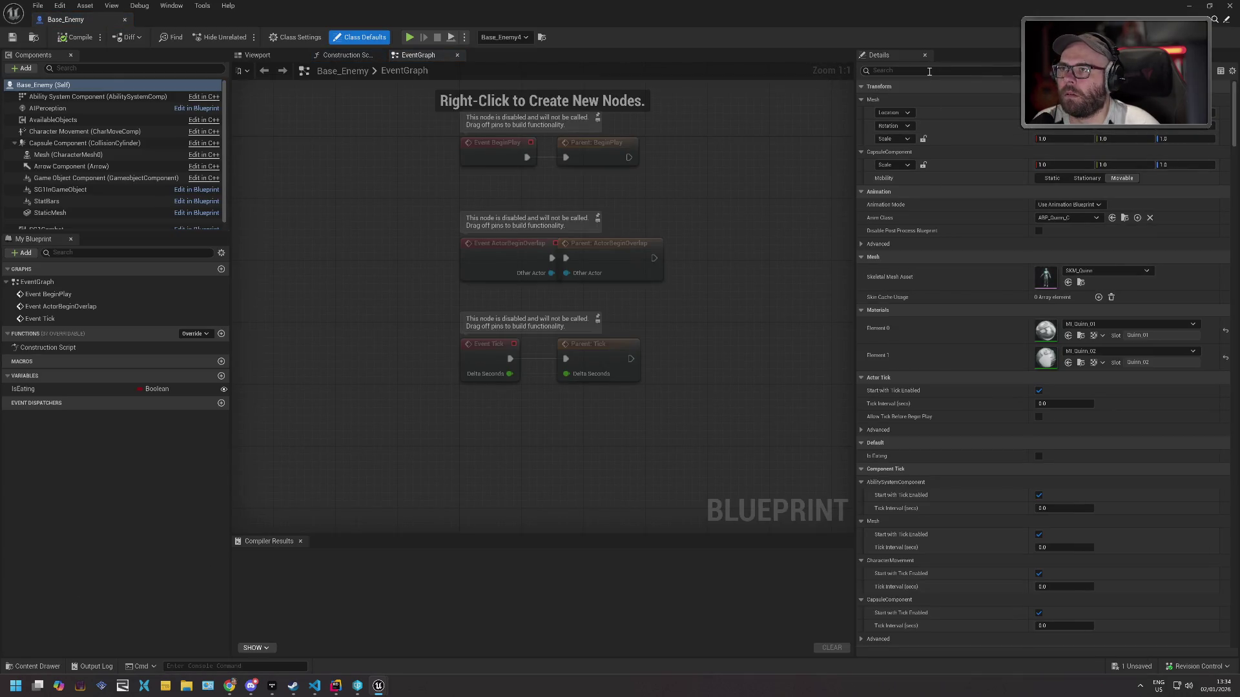
# Toggle Can be Attacked on Game Object Component, then compile, save and close Base_Enemy.
pyautogui.write('attacked')
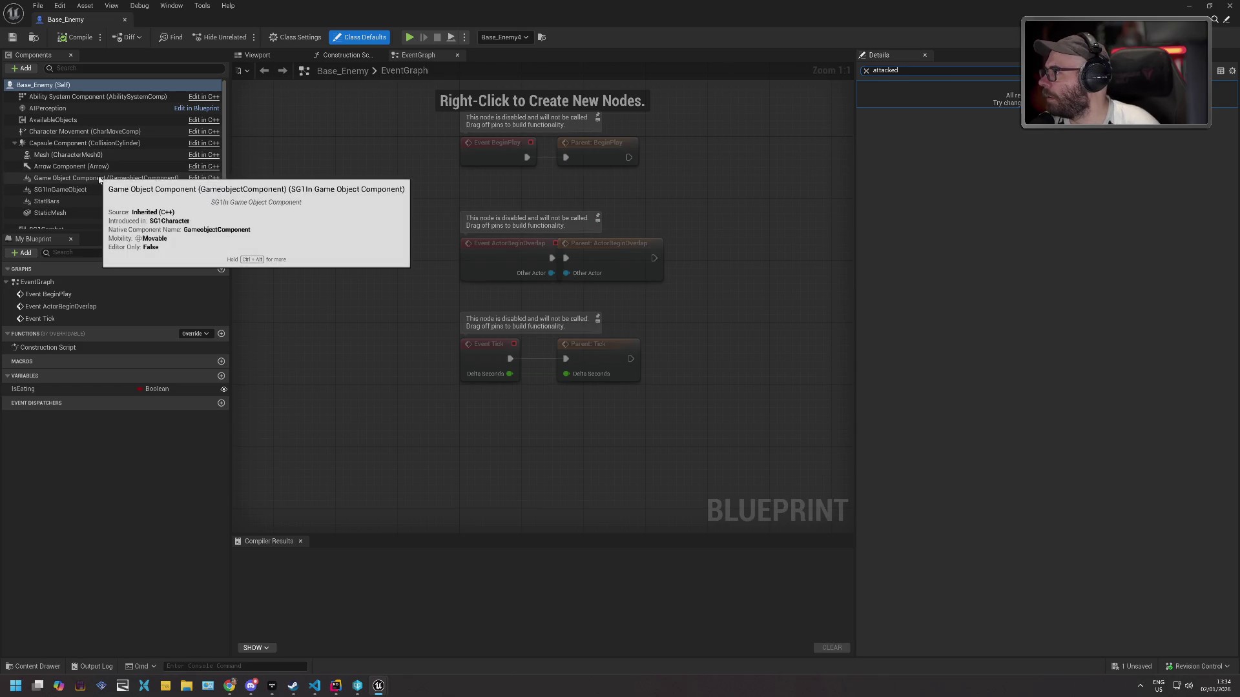
pyautogui.click(99, 179)
pyautogui.click(1032, 112)
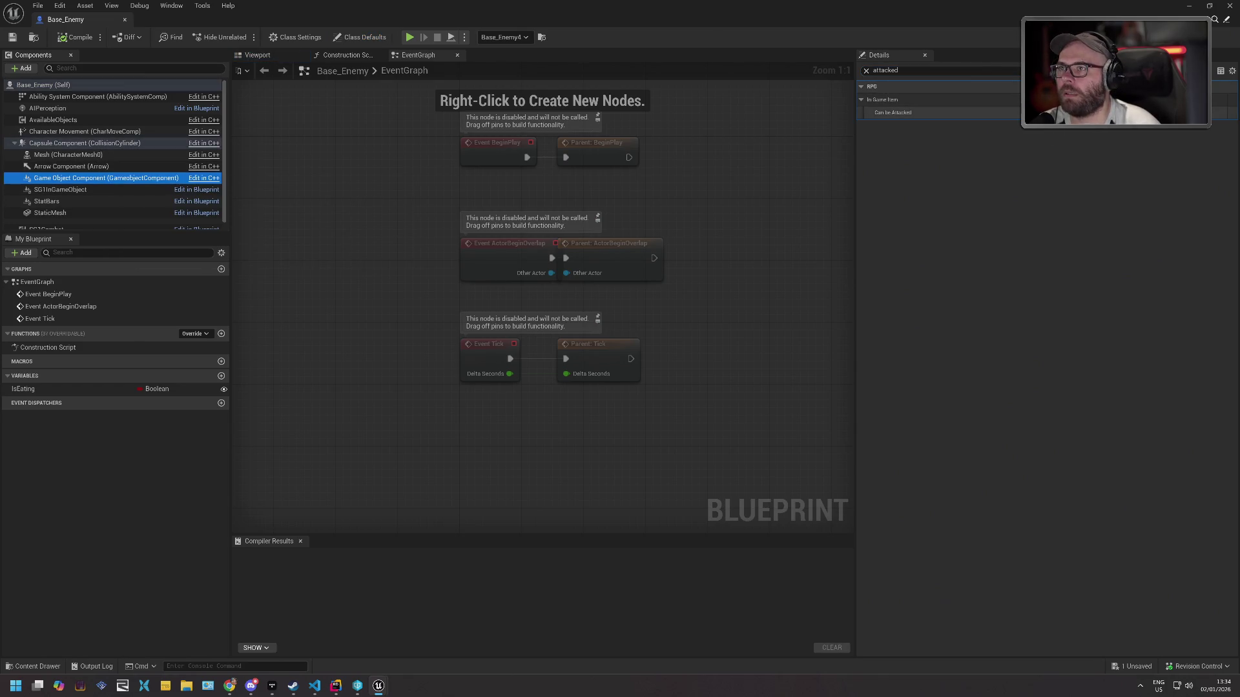
pyautogui.click(74, 37)
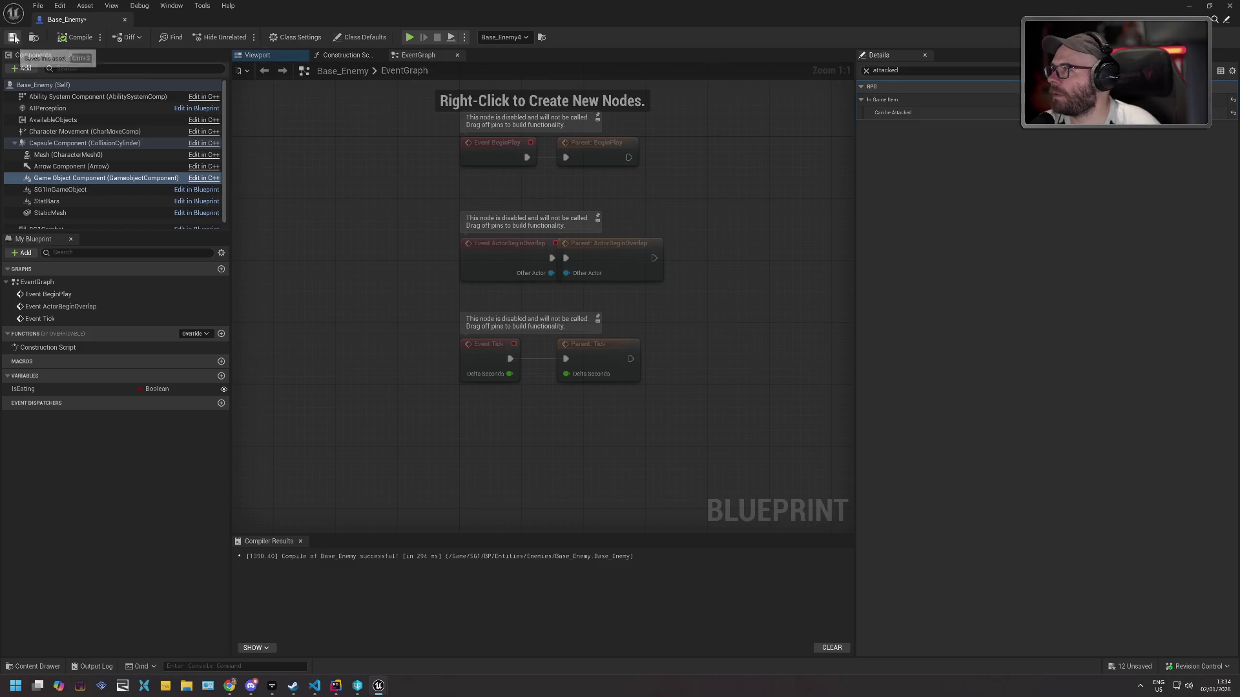
pyautogui.click(12, 37)
pyautogui.click(609, 452)
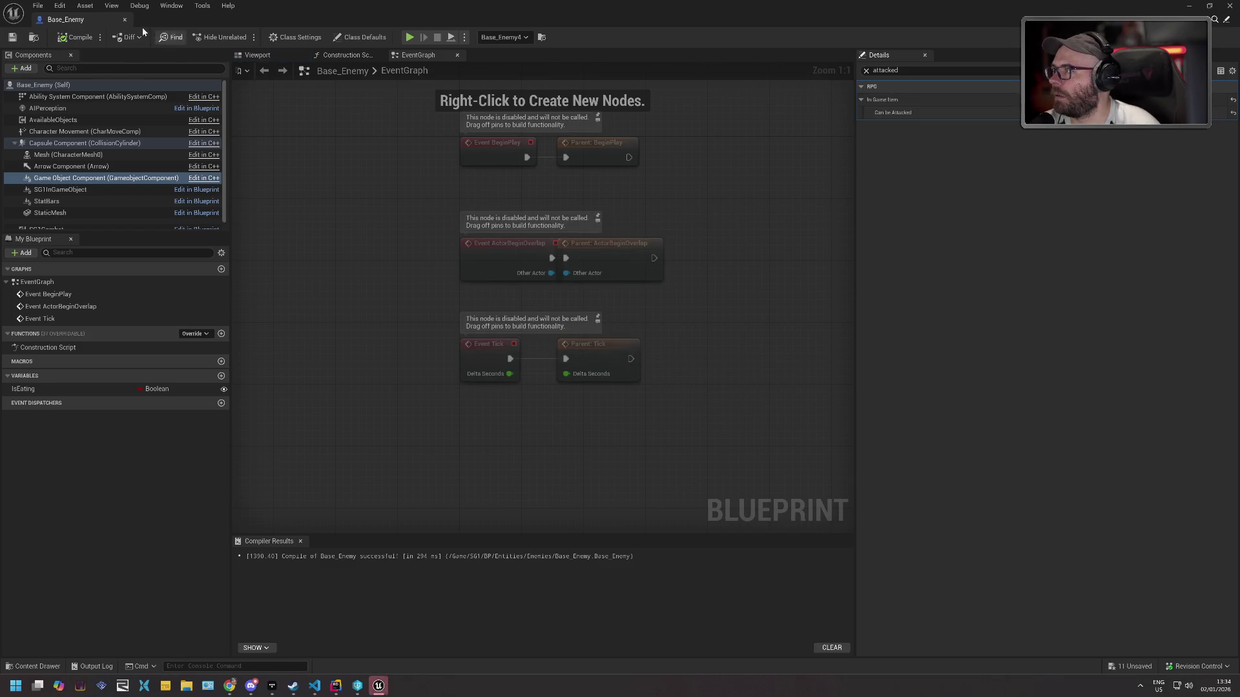
pyautogui.click(125, 20)
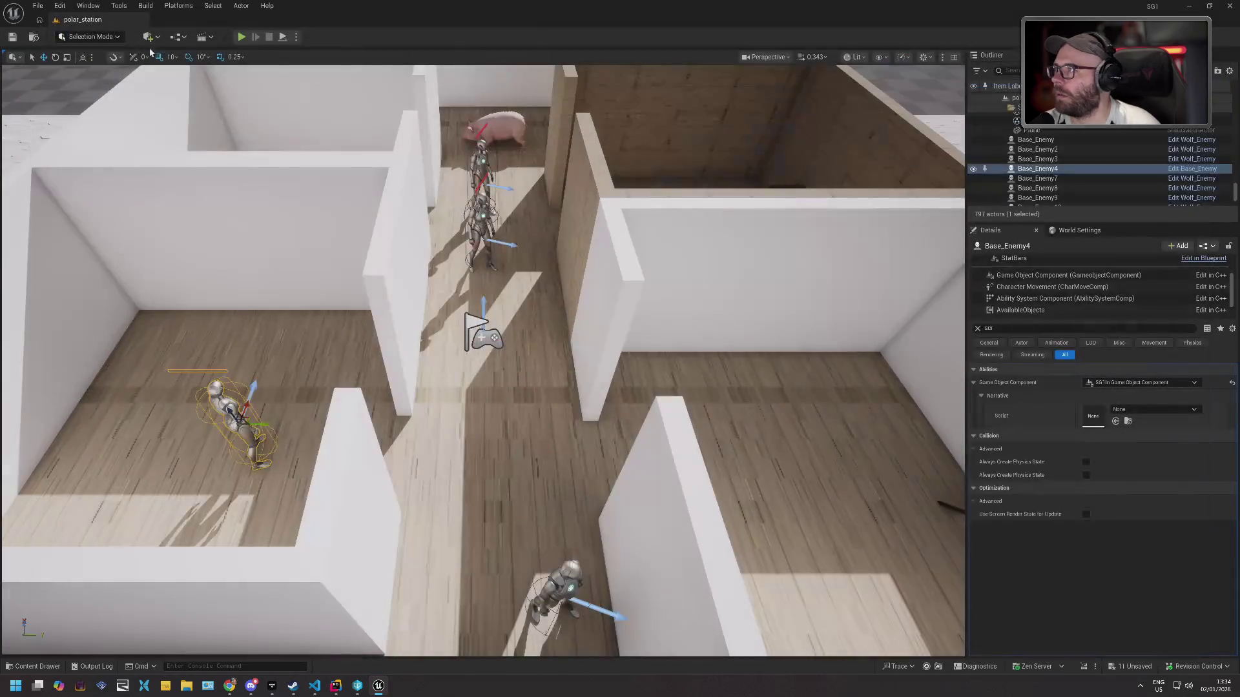
# Play the level, attack to hit UseWeapon, step into ActivateAbility's breakpoints, and resume.
pyautogui.hotkey('alt', 'p')
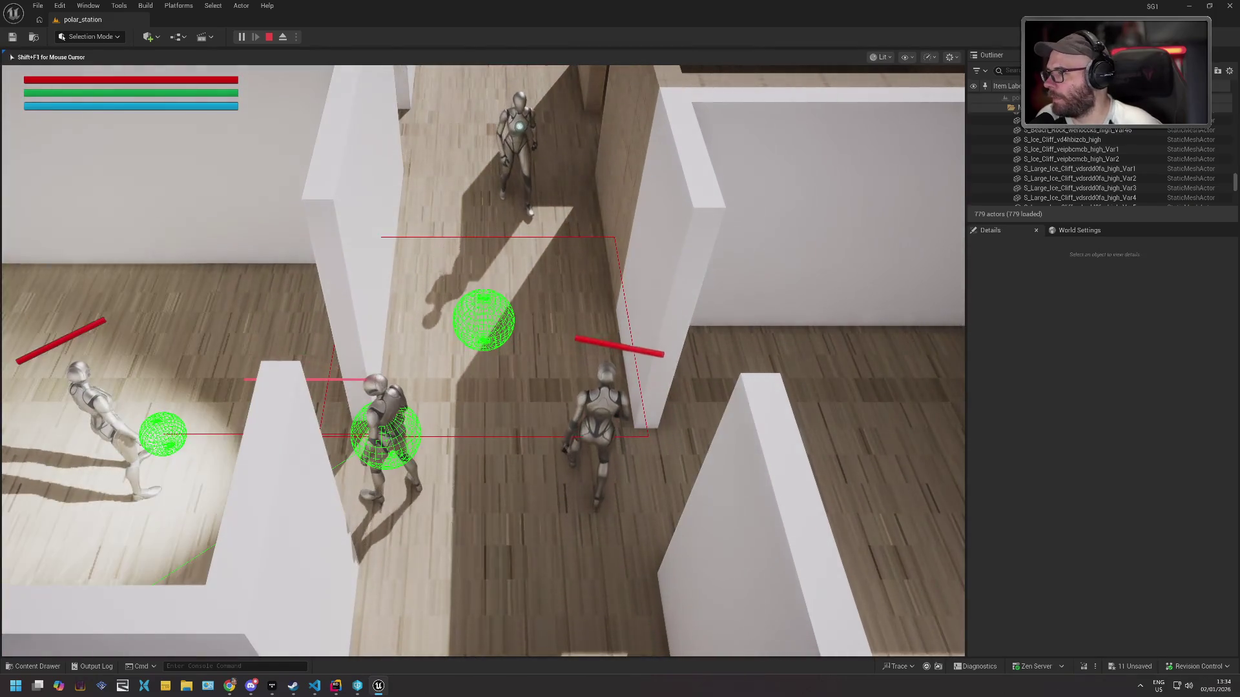
pyautogui.click(506, 257)
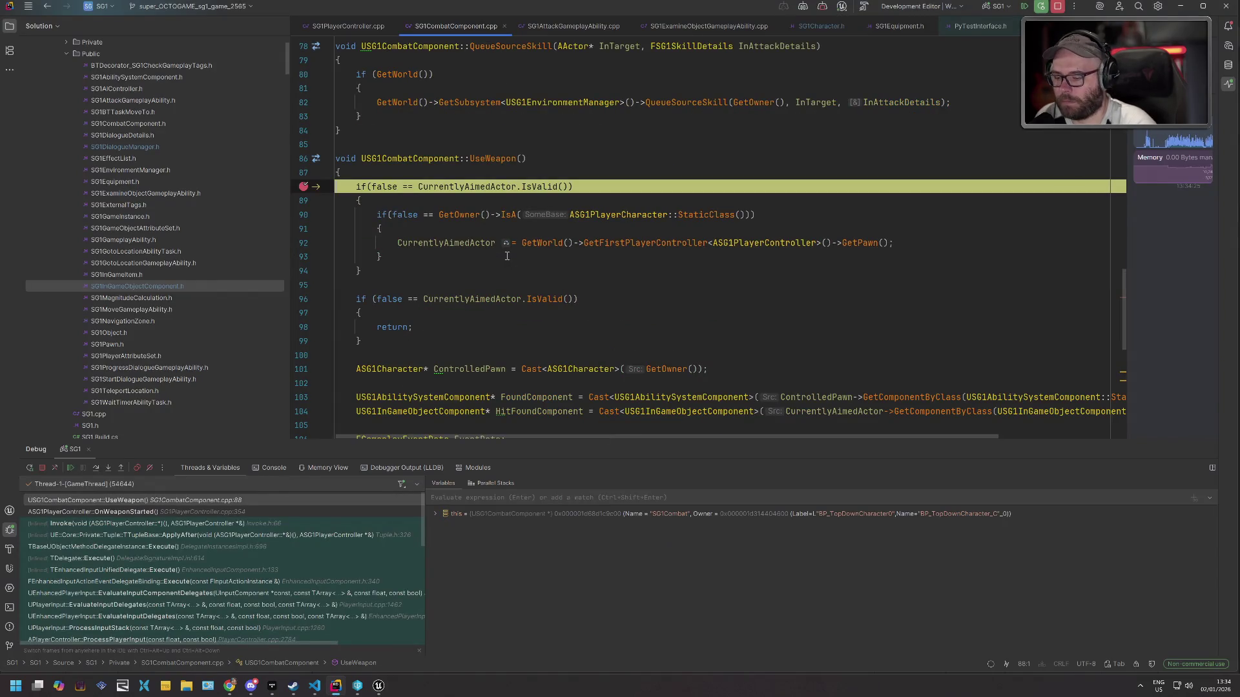
pyautogui.press('F8')
pyautogui.press('F8')
pyautogui.press('F8')
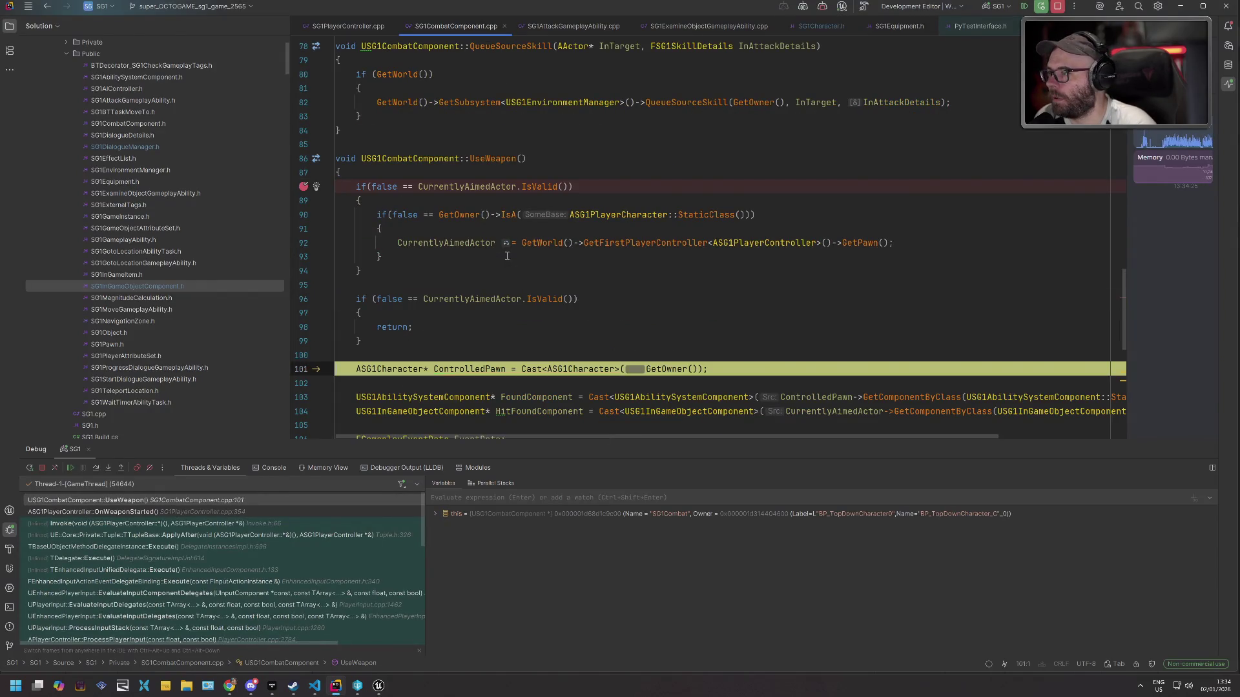
pyautogui.press('F8')
pyautogui.press('F8')
pyautogui.press('F8')
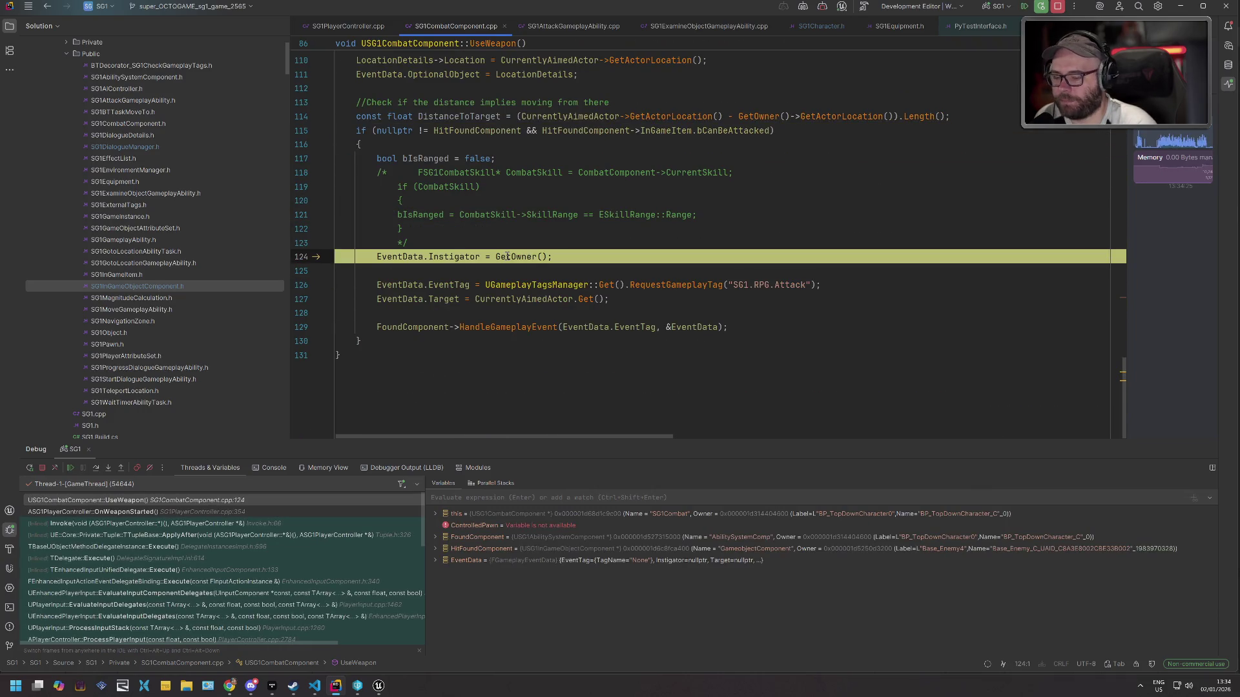
pyautogui.press('F9')
pyautogui.press('F9')
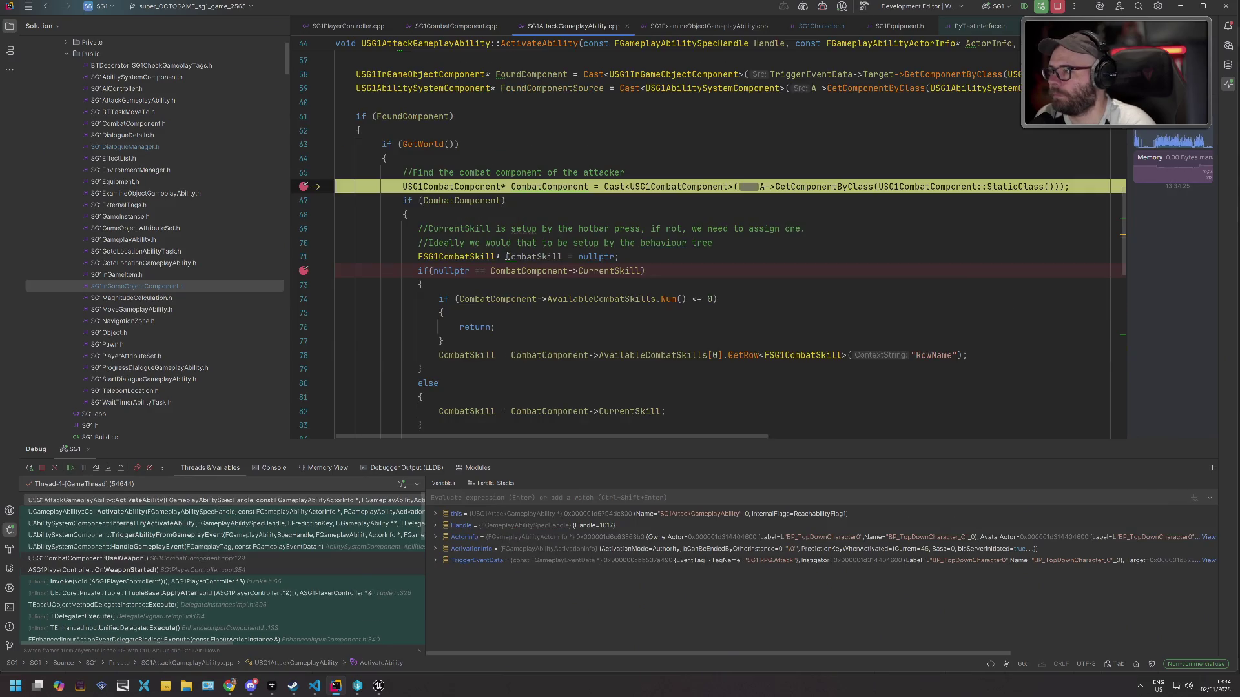
pyautogui.press('F9')
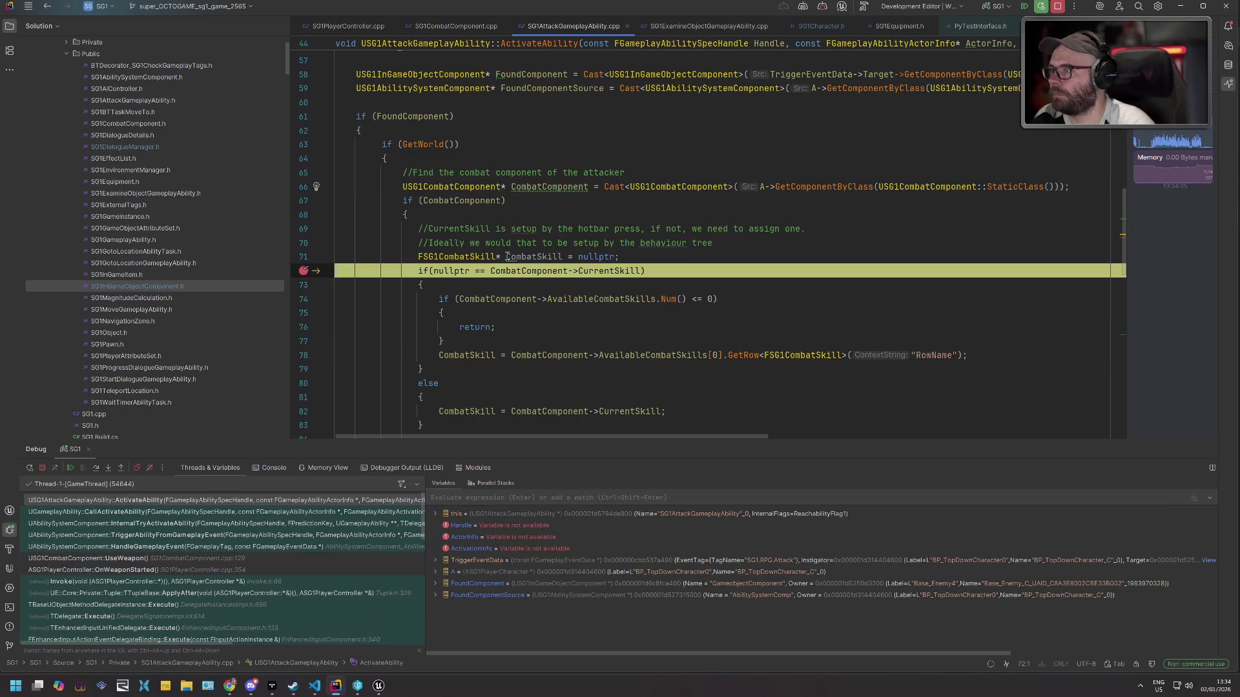
pyautogui.press('F9')
pyautogui.hotkey('alt', 'Tab')
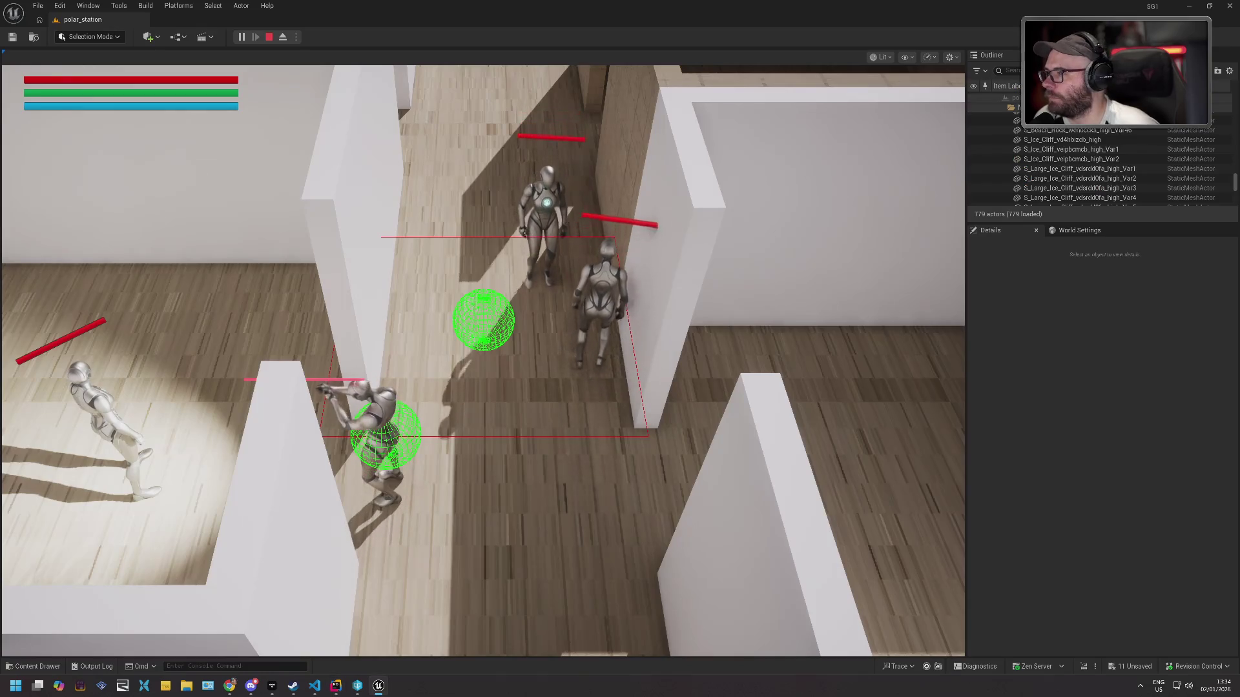
pyautogui.click(507, 256)
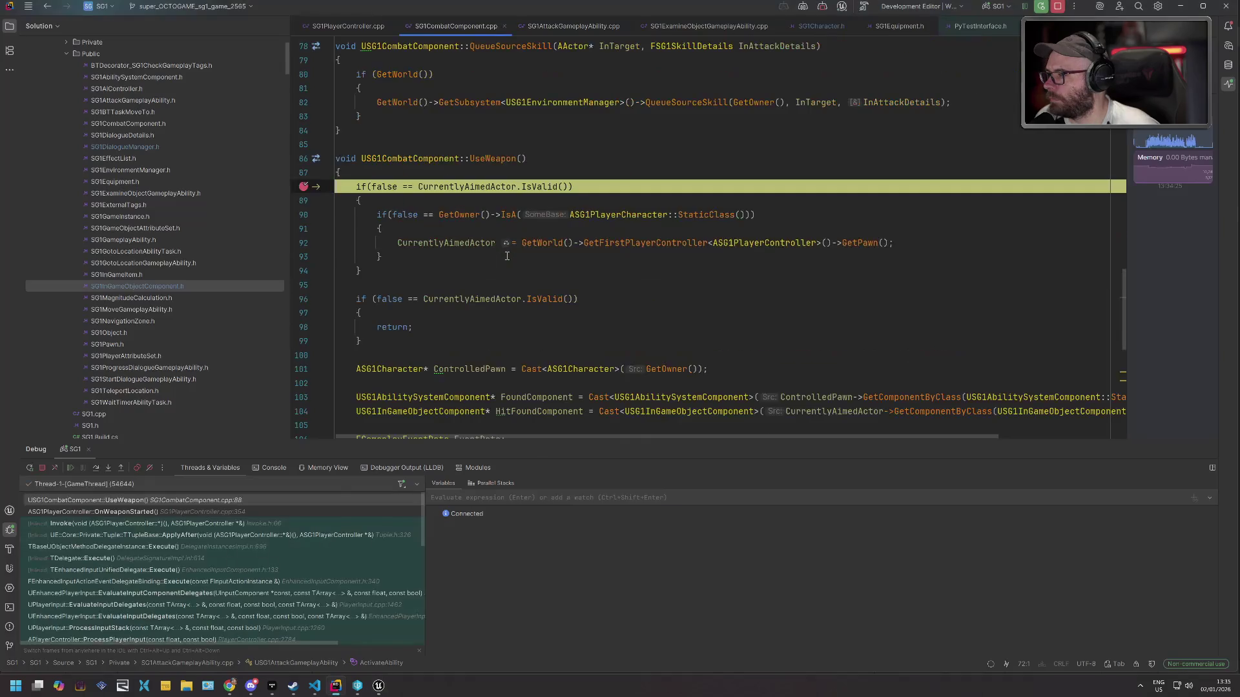
pyautogui.press('F9')
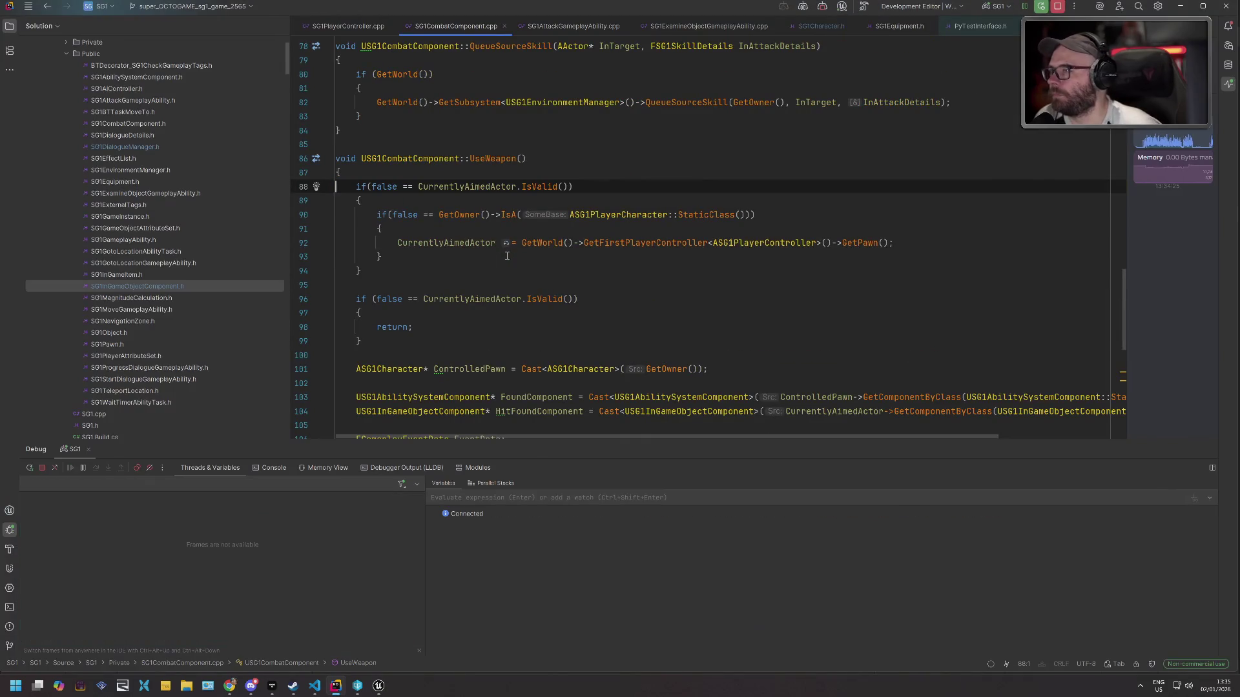
# Walk the character through the corridors, talk to the Vagabond, then stop playing.
pyautogui.hotkey('alt', 'Tab')
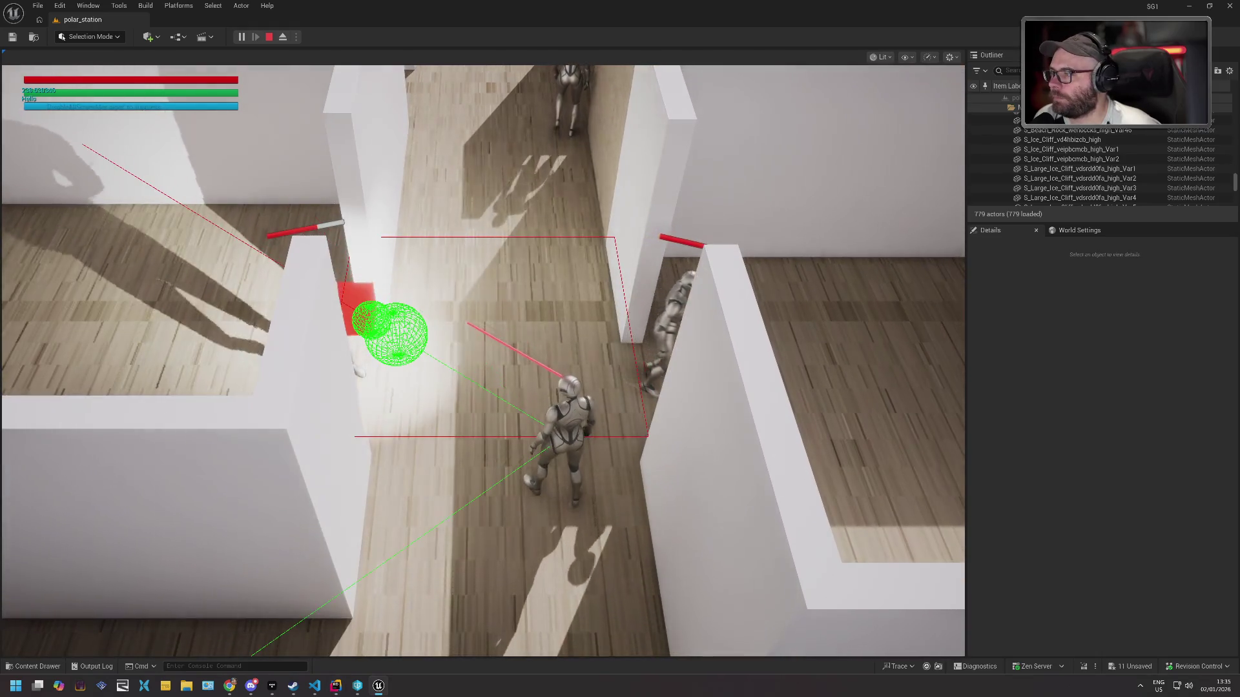
pyautogui.press('s')
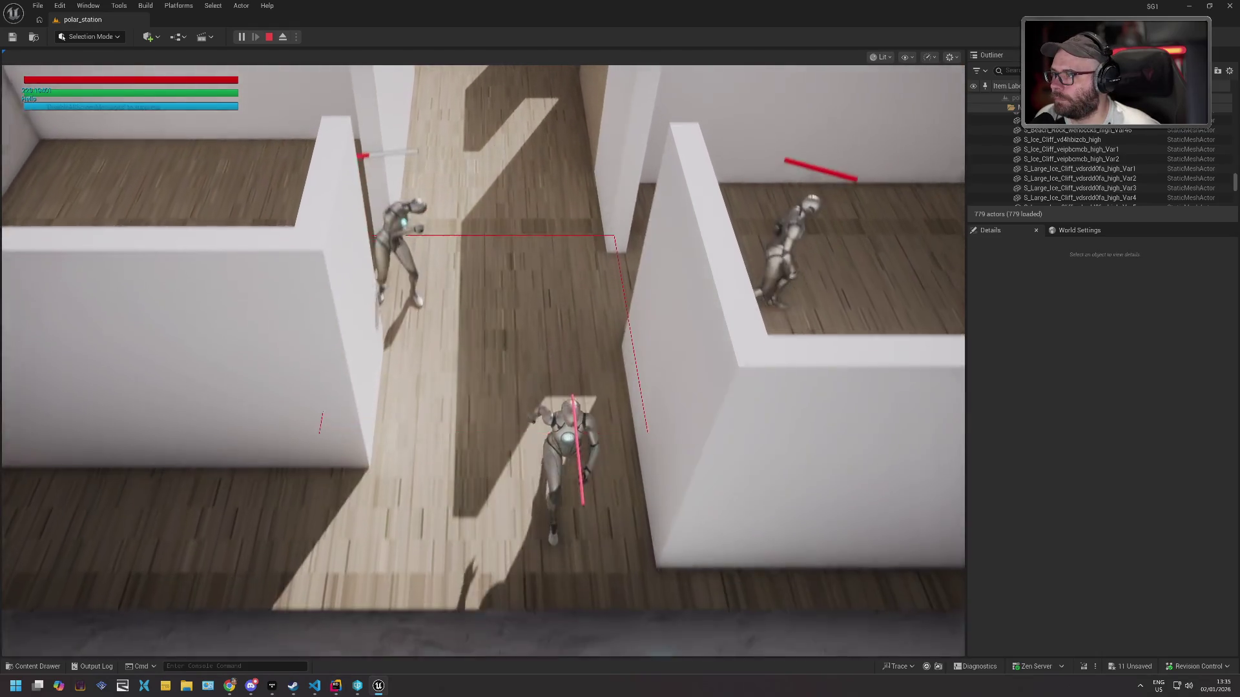
pyautogui.press('w')
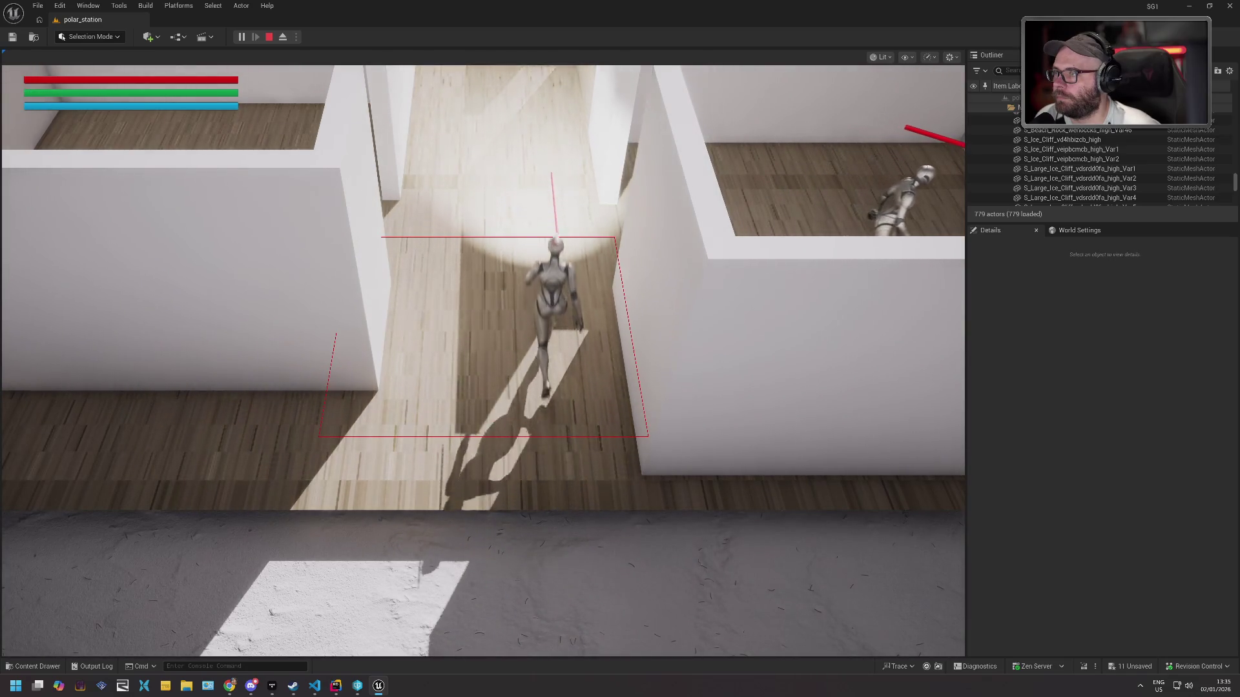
pyautogui.press('d')
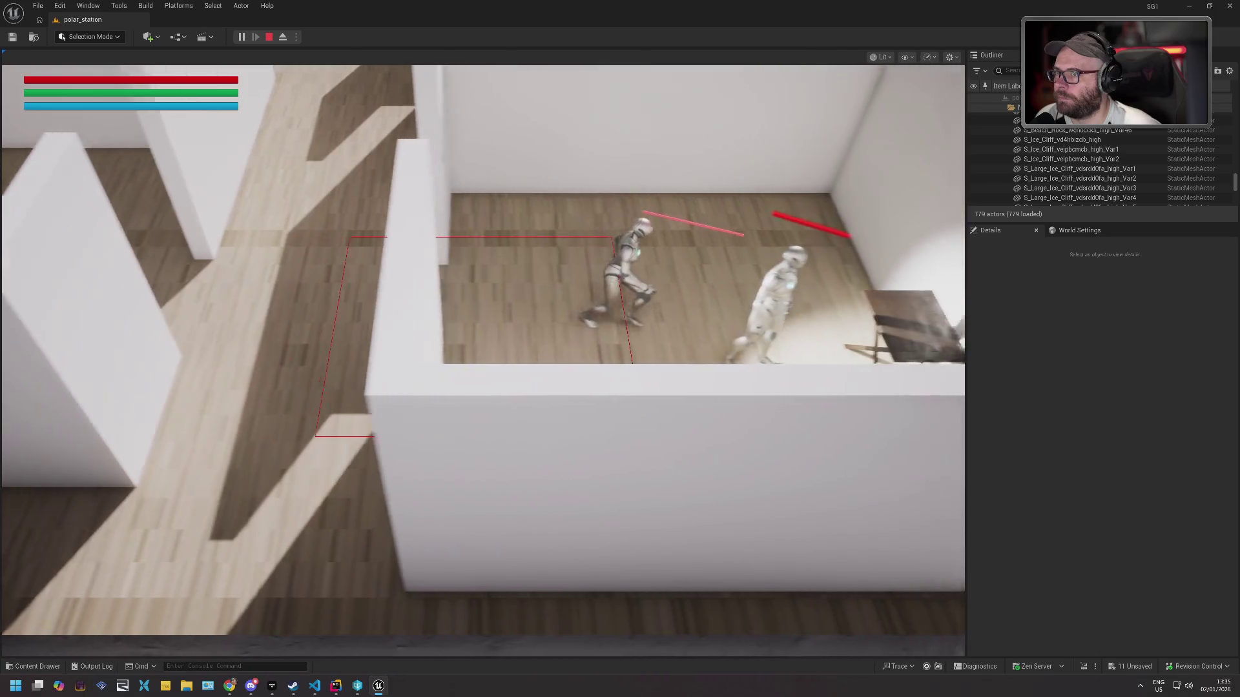
pyautogui.press('e')
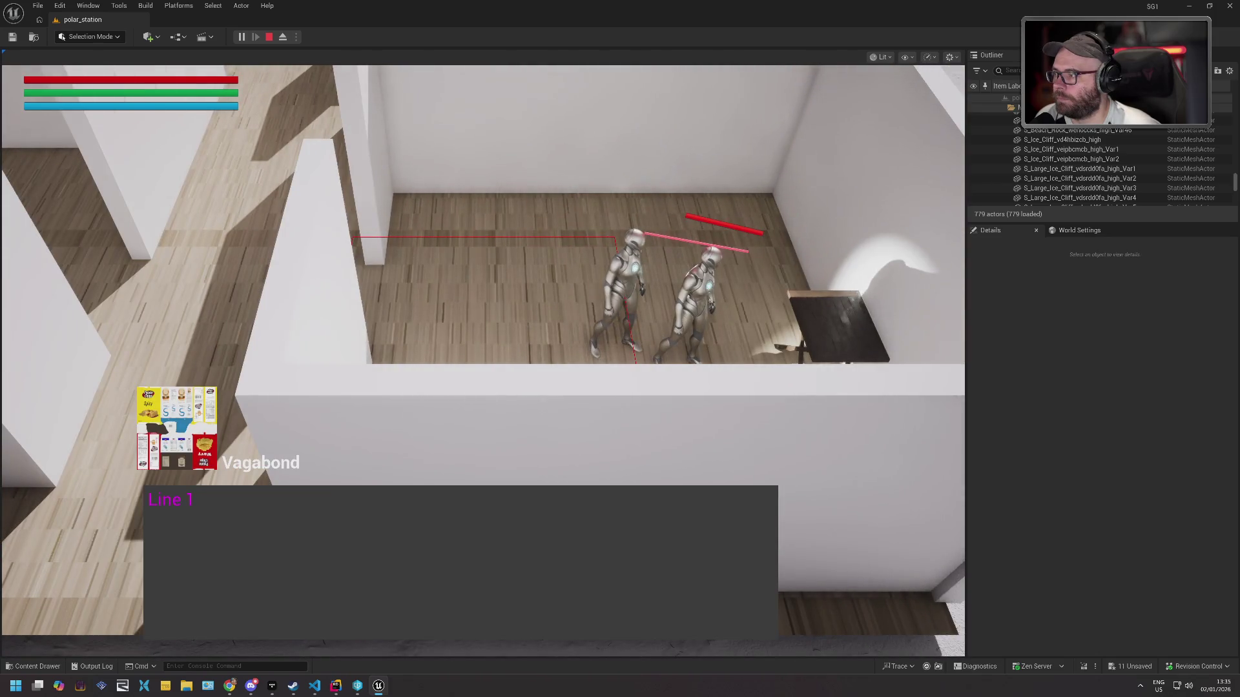
pyautogui.press('e')
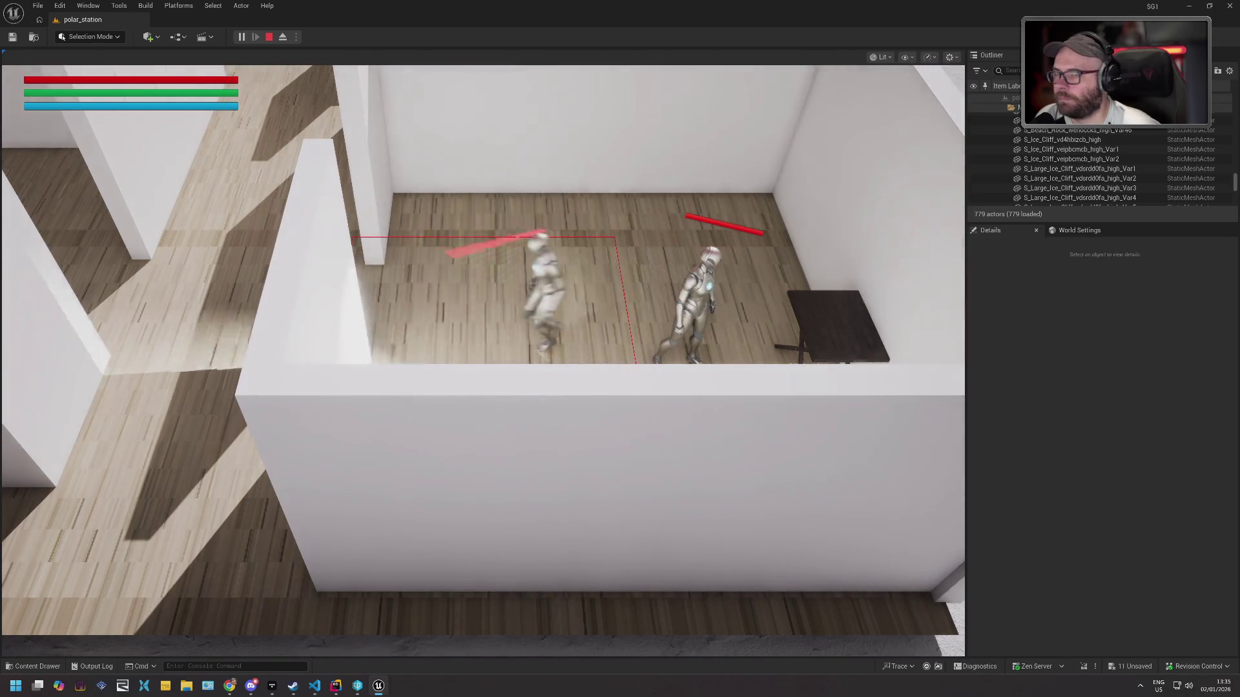
pyautogui.press('a')
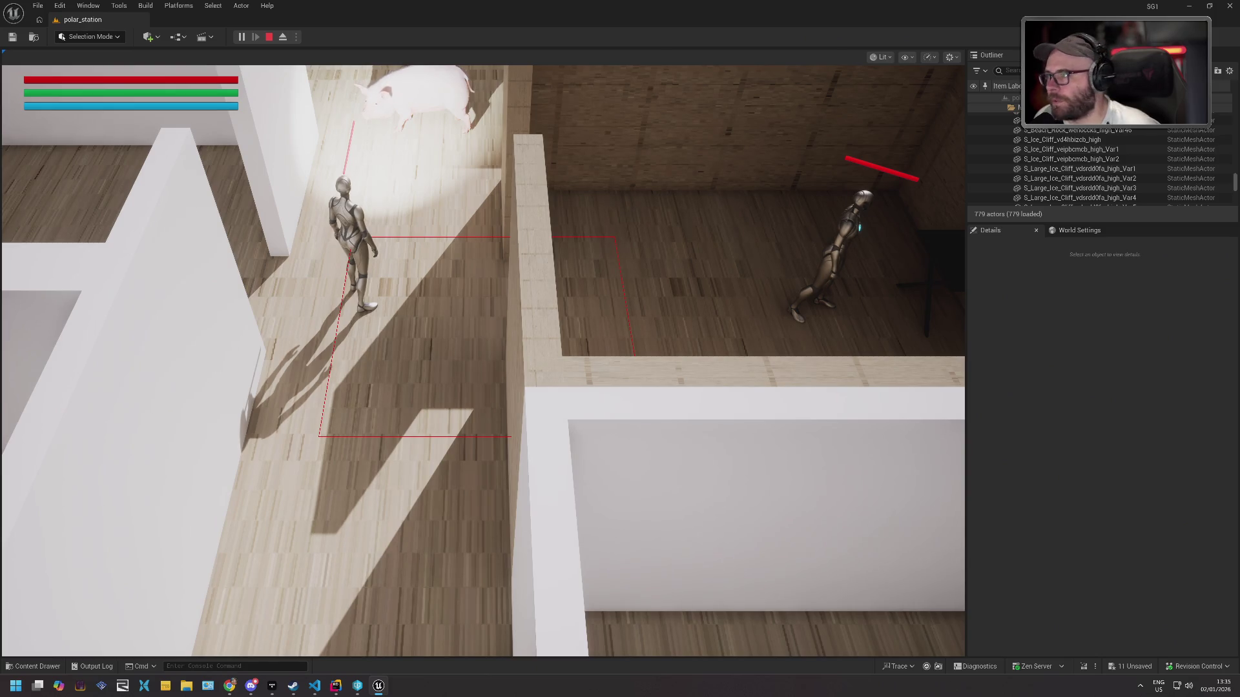
pyautogui.press('d')
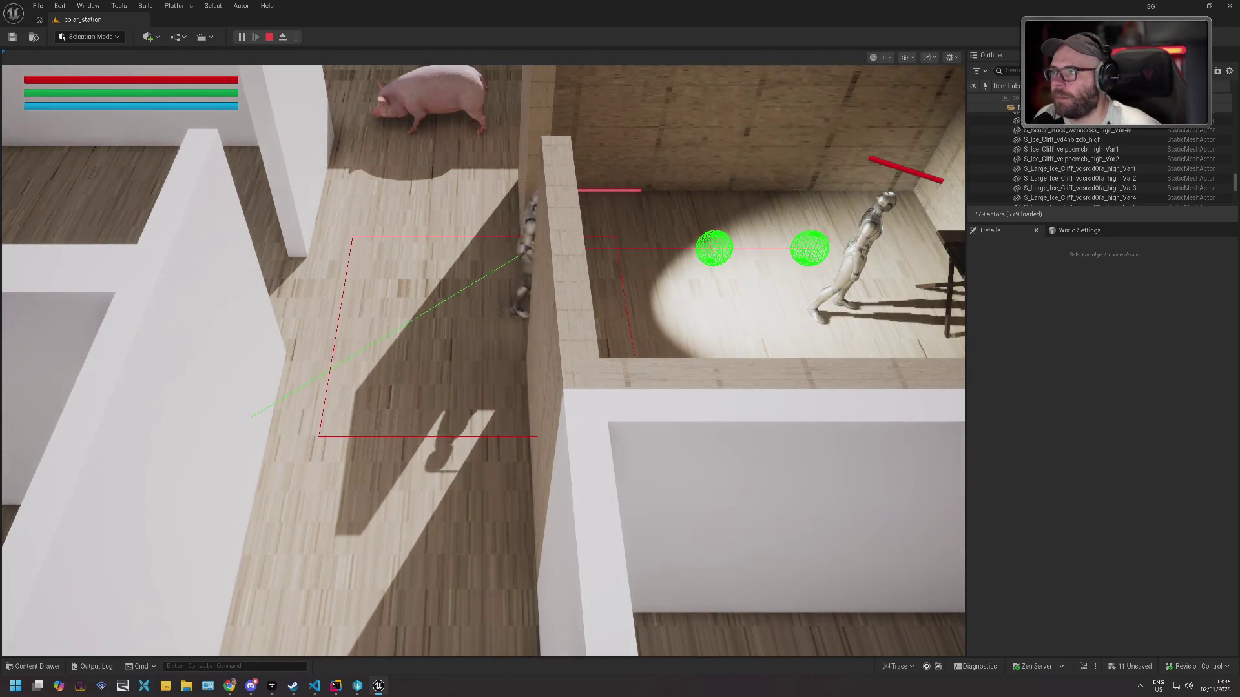
pyautogui.press('Escape')
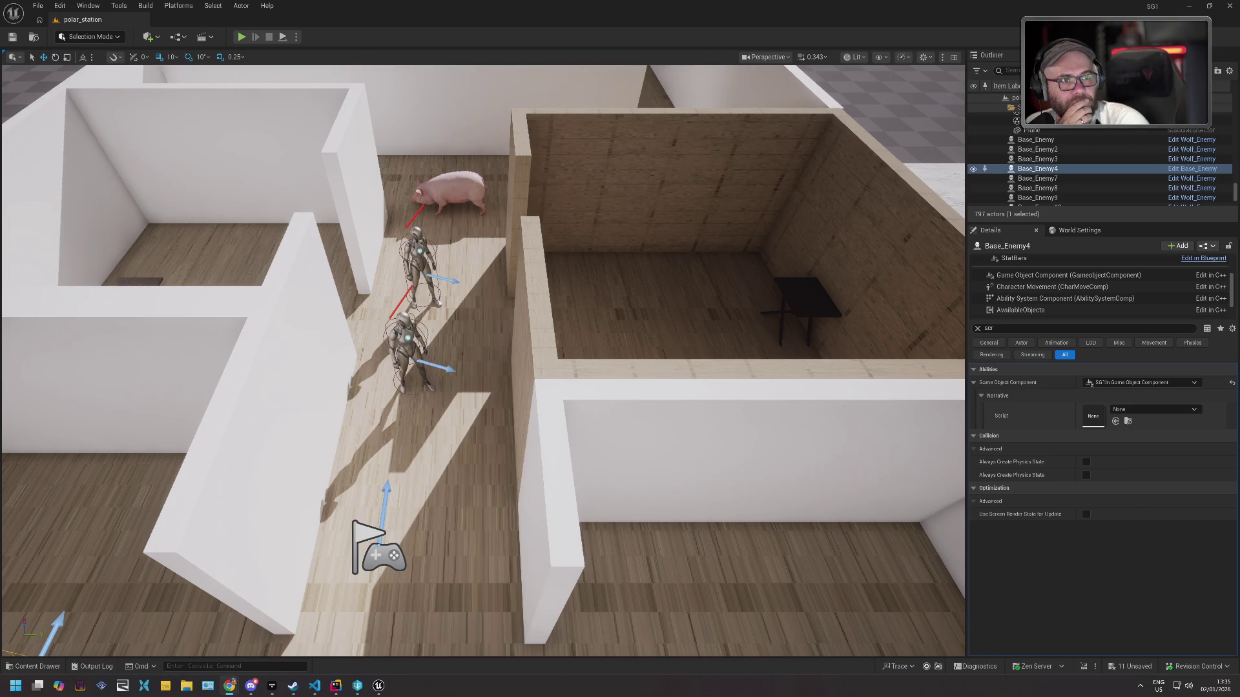
# Maximize the Shadertoy window, open the author's profile, and open the Rainy Bridge Remix shader.
pyautogui.hotkey('alt', 'Tab')
pyautogui.press('super+shift+Up')
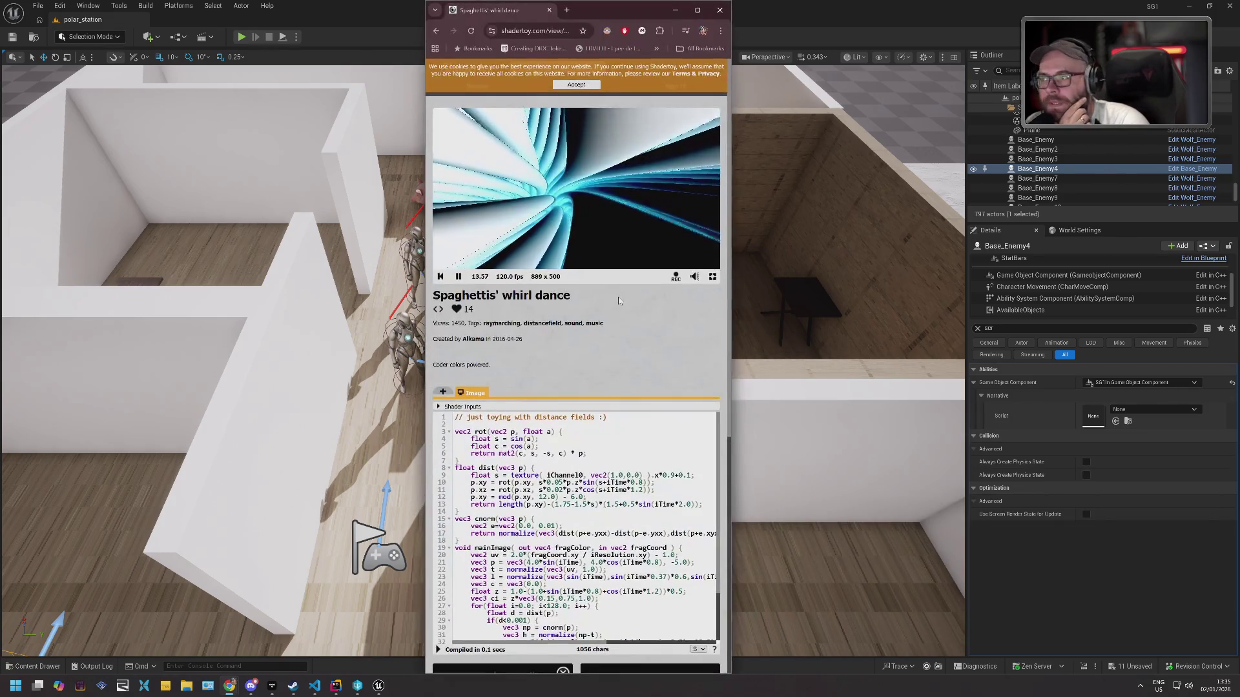
pyautogui.click(696, 10)
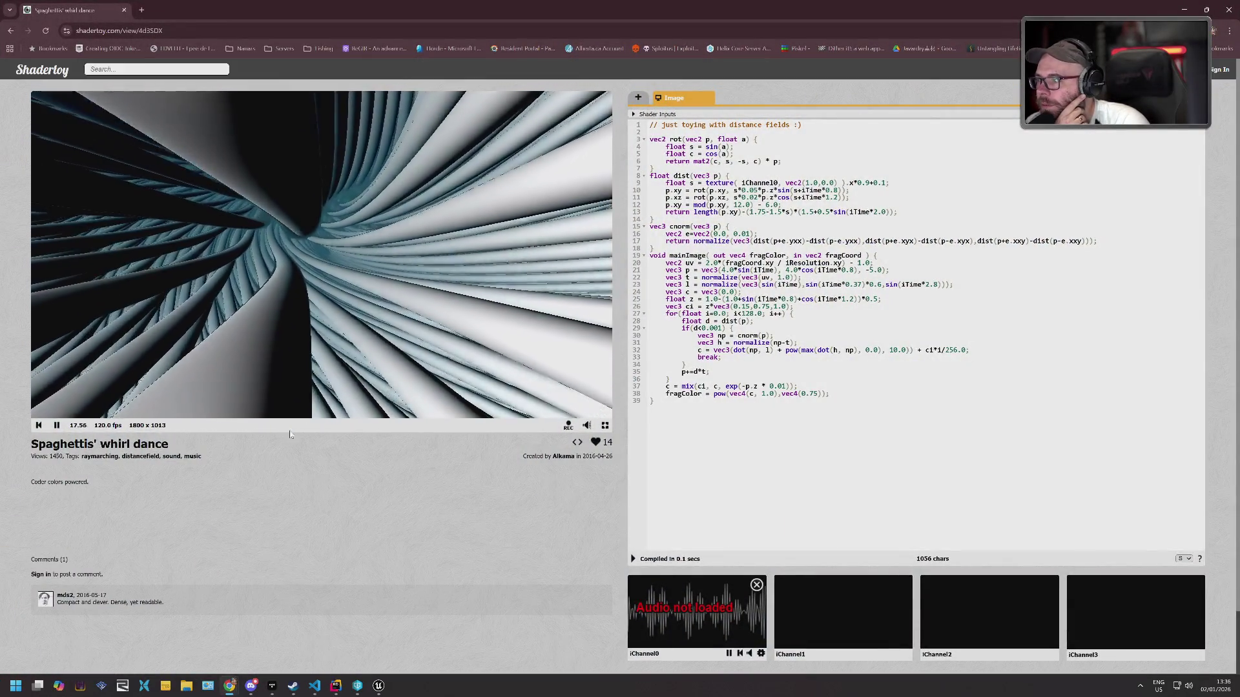
pyautogui.click(563, 456)
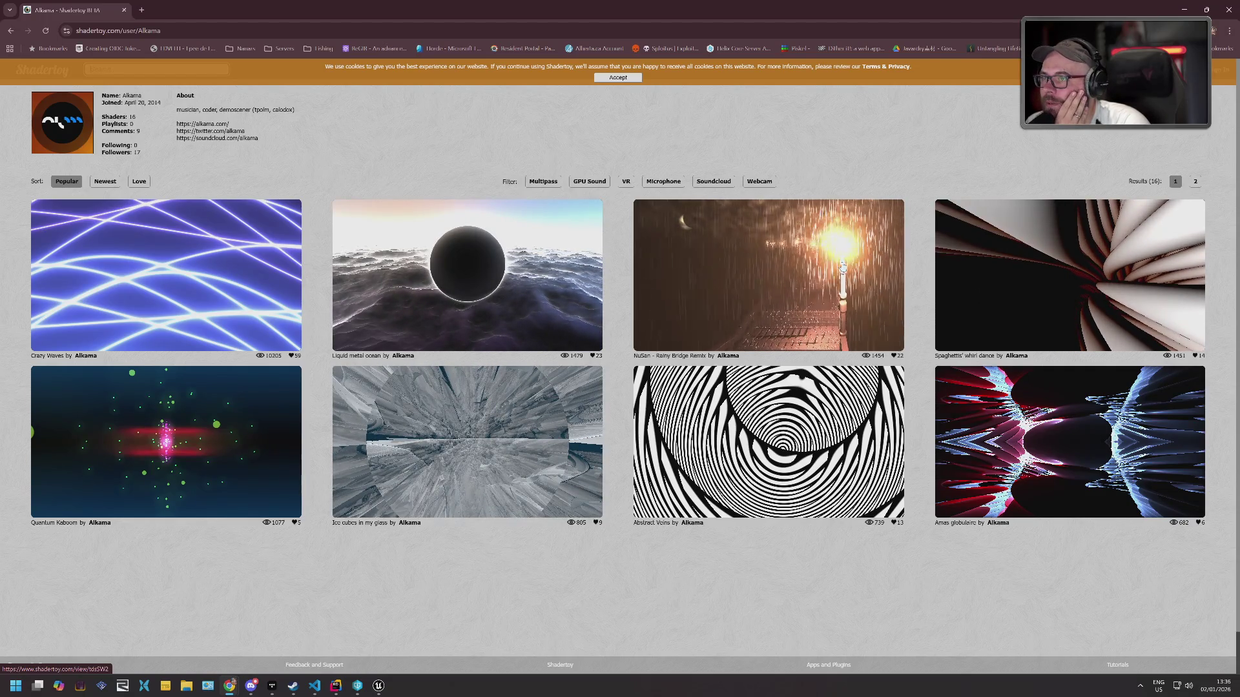
pyautogui.click(757, 248)
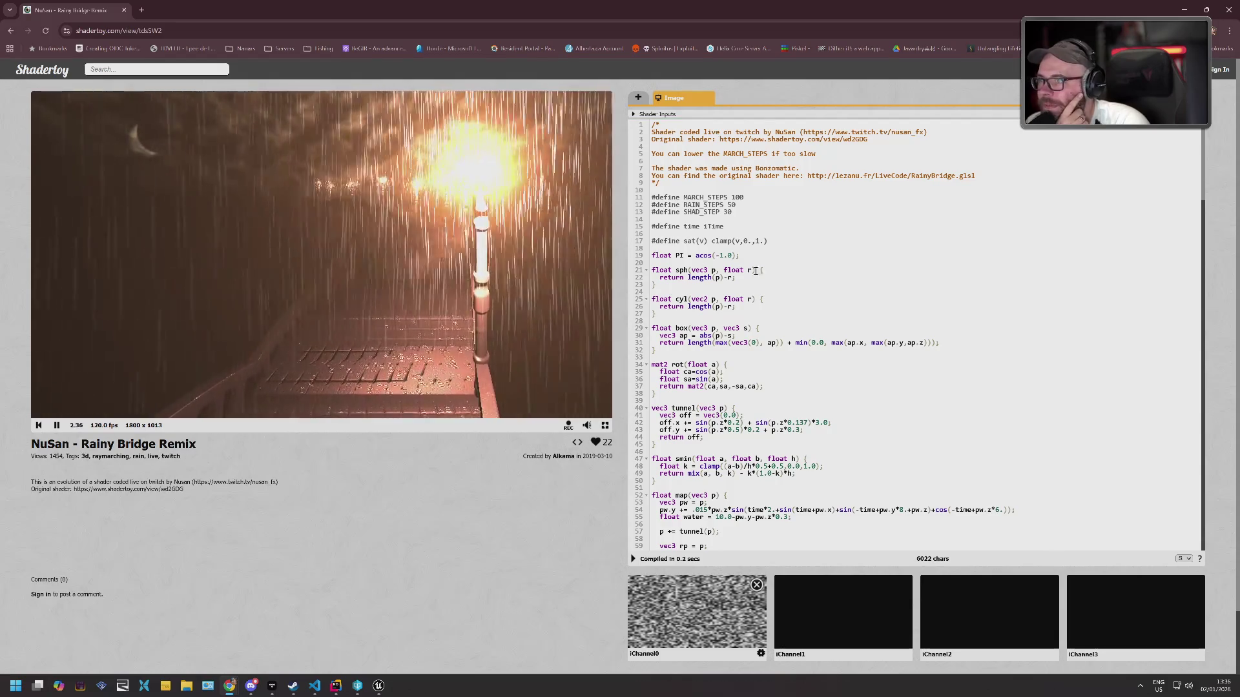
pyautogui.scroll(-4, 752, 265)
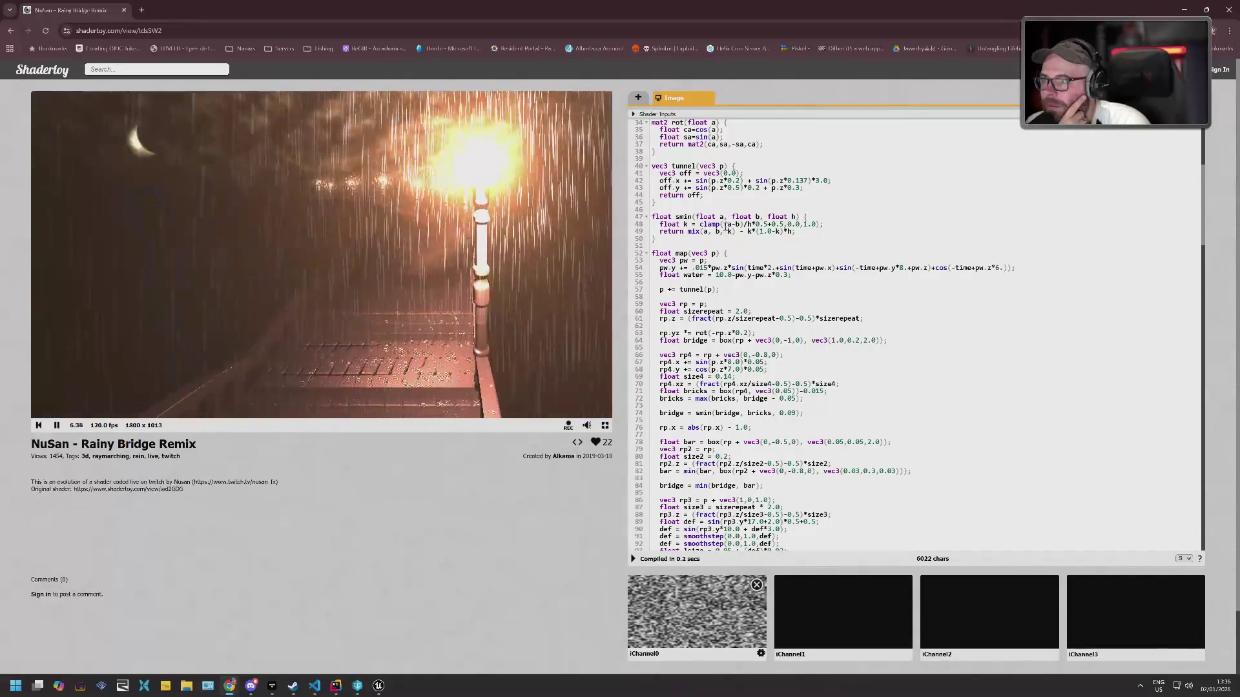
pyautogui.scroll(-2, 723, 232)
pyautogui.scroll(-3, 719, 240)
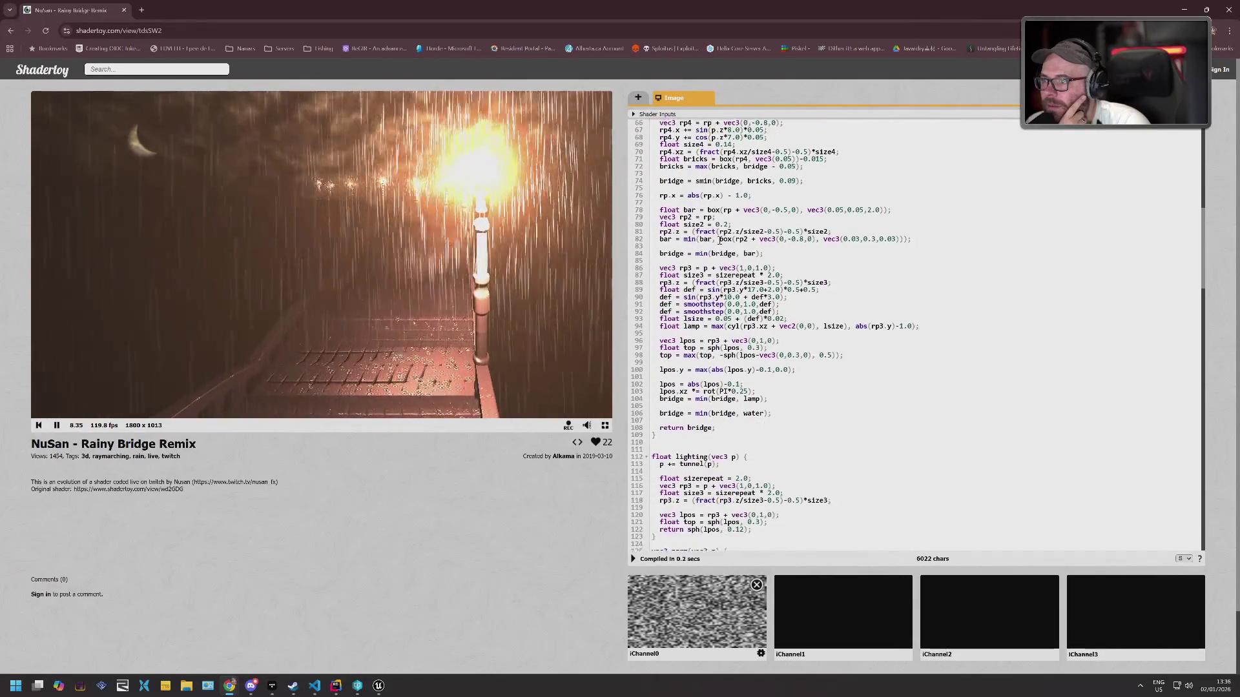
pyautogui.scroll(-3, 719, 239)
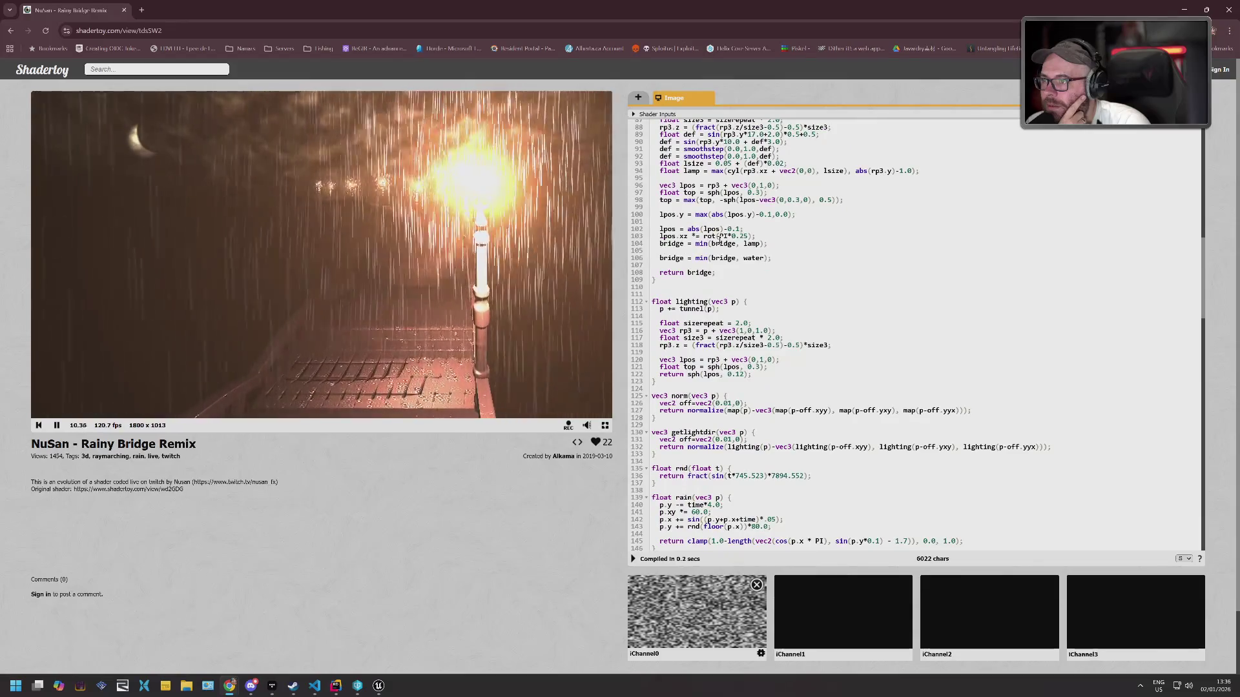
pyautogui.scroll(-3, 719, 240)
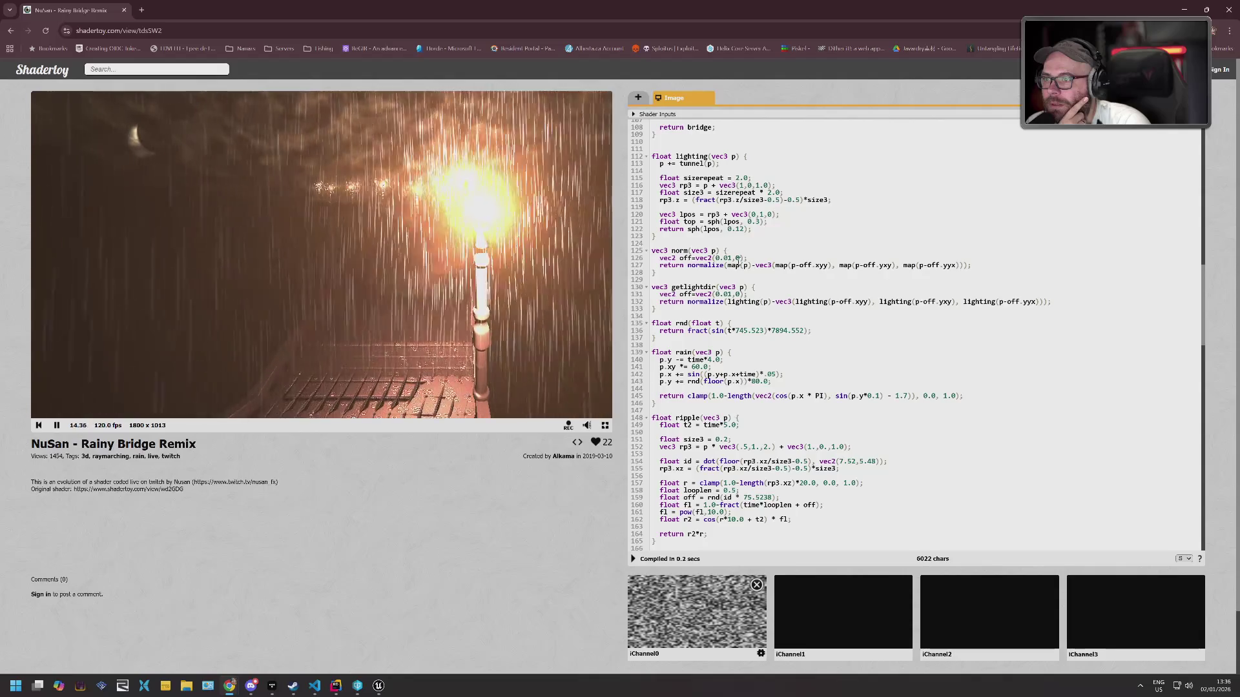
pyautogui.scroll(-2, 823, 286)
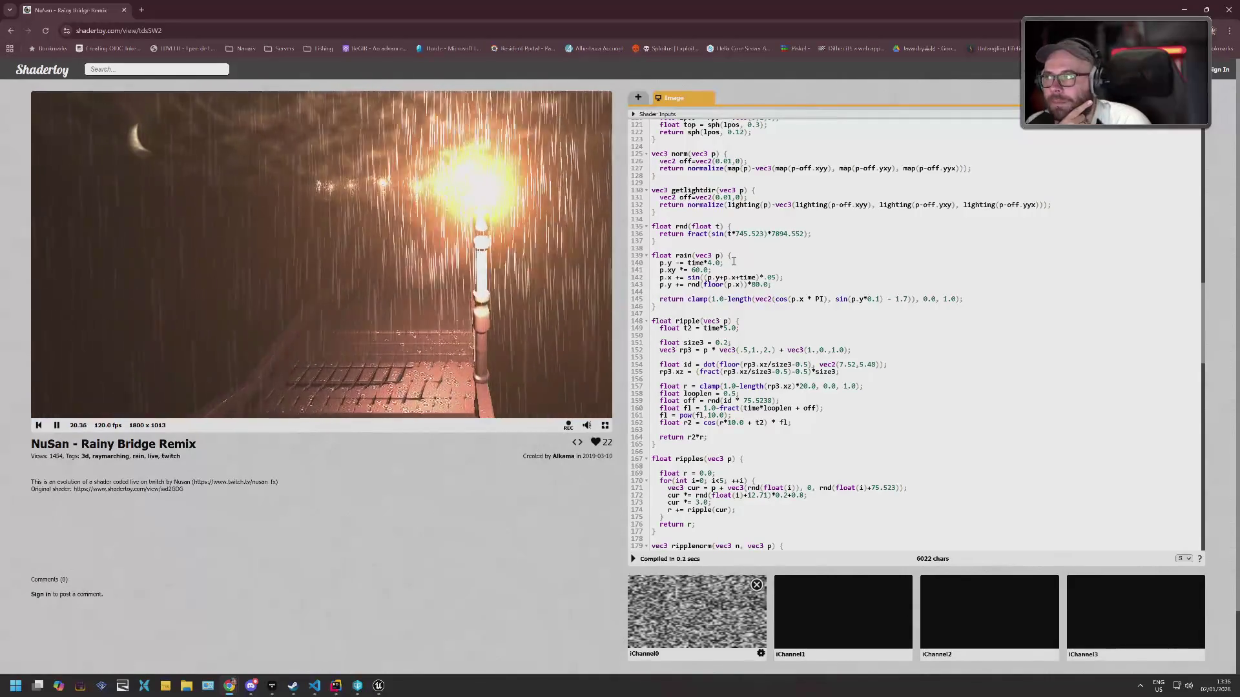
pyautogui.scroll(-3, 781, 232)
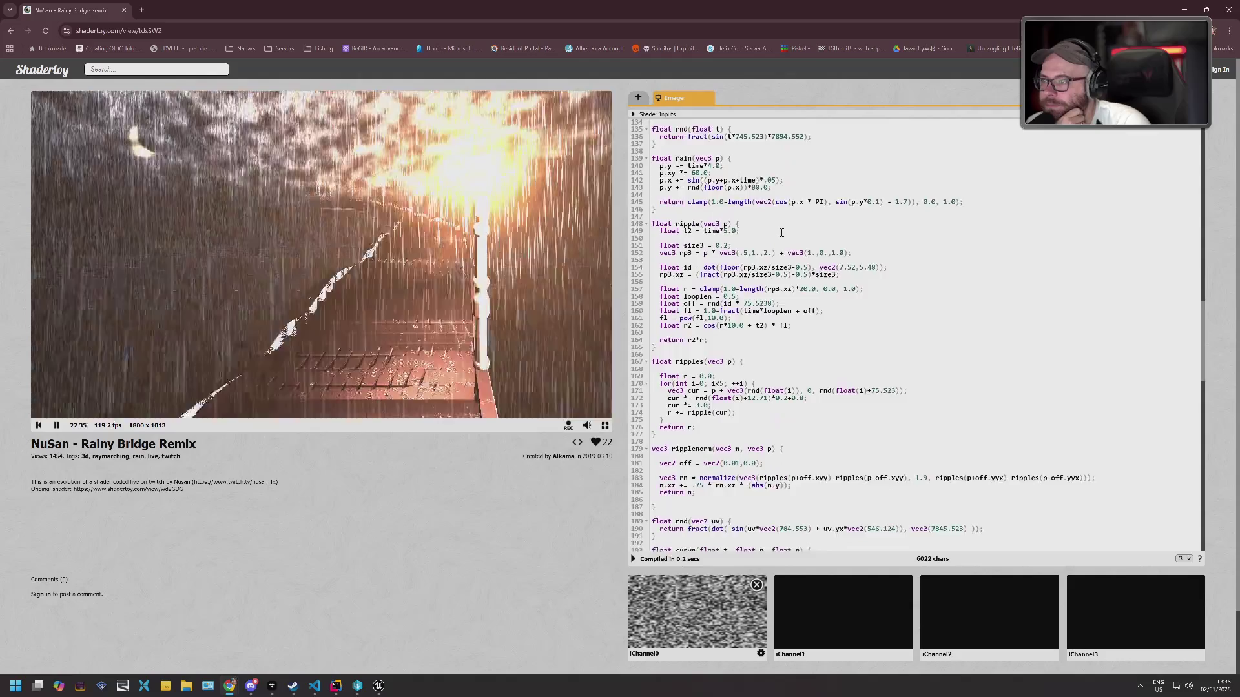
pyautogui.scroll(-4, 781, 232)
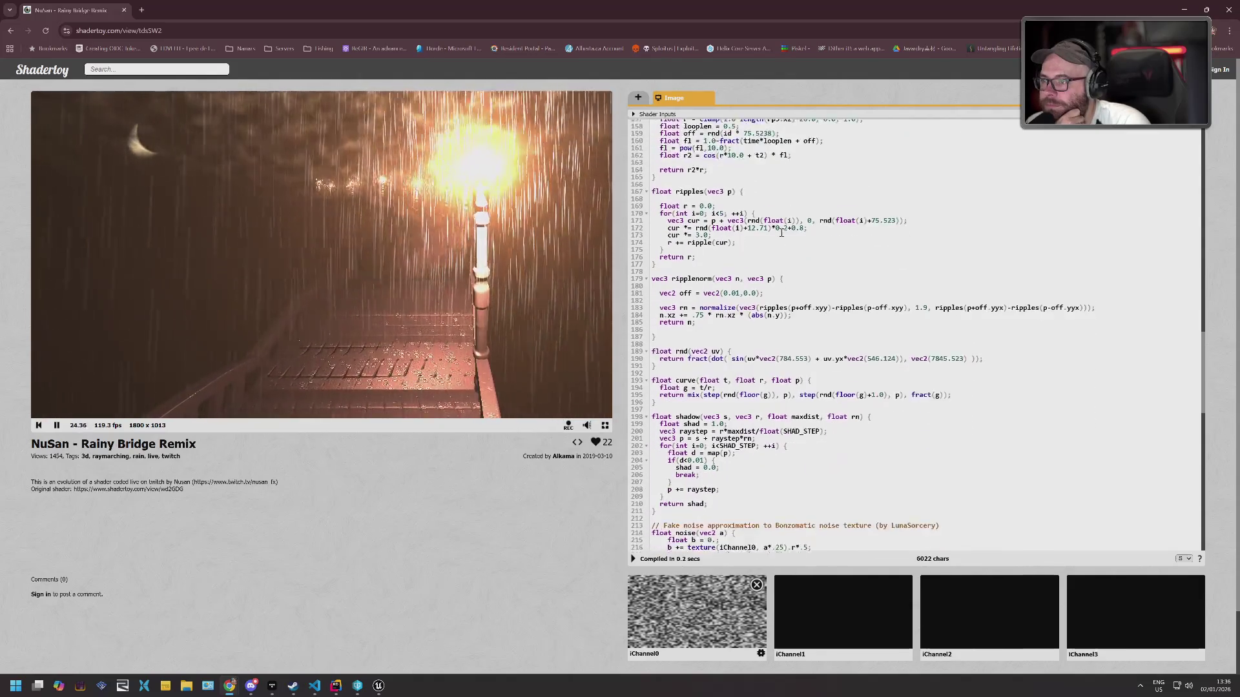
pyautogui.scroll(-4, 779, 236)
pyautogui.scroll(-3, 779, 236)
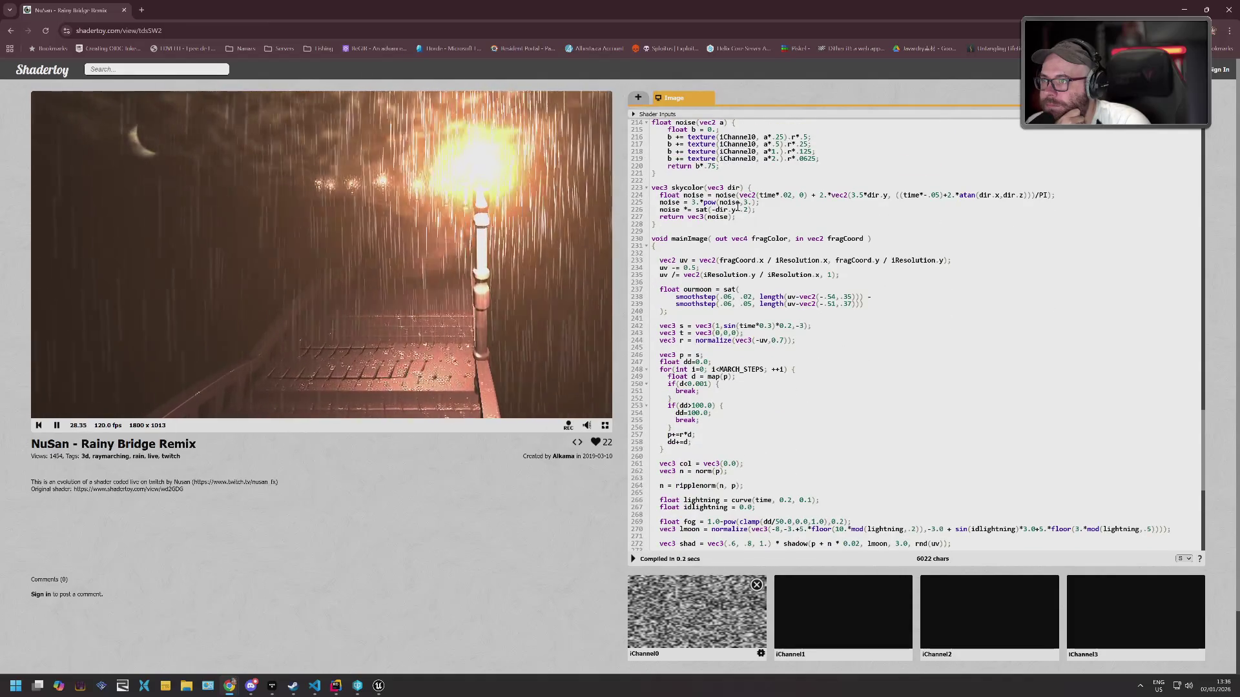
pyautogui.scroll(-2, 785, 210)
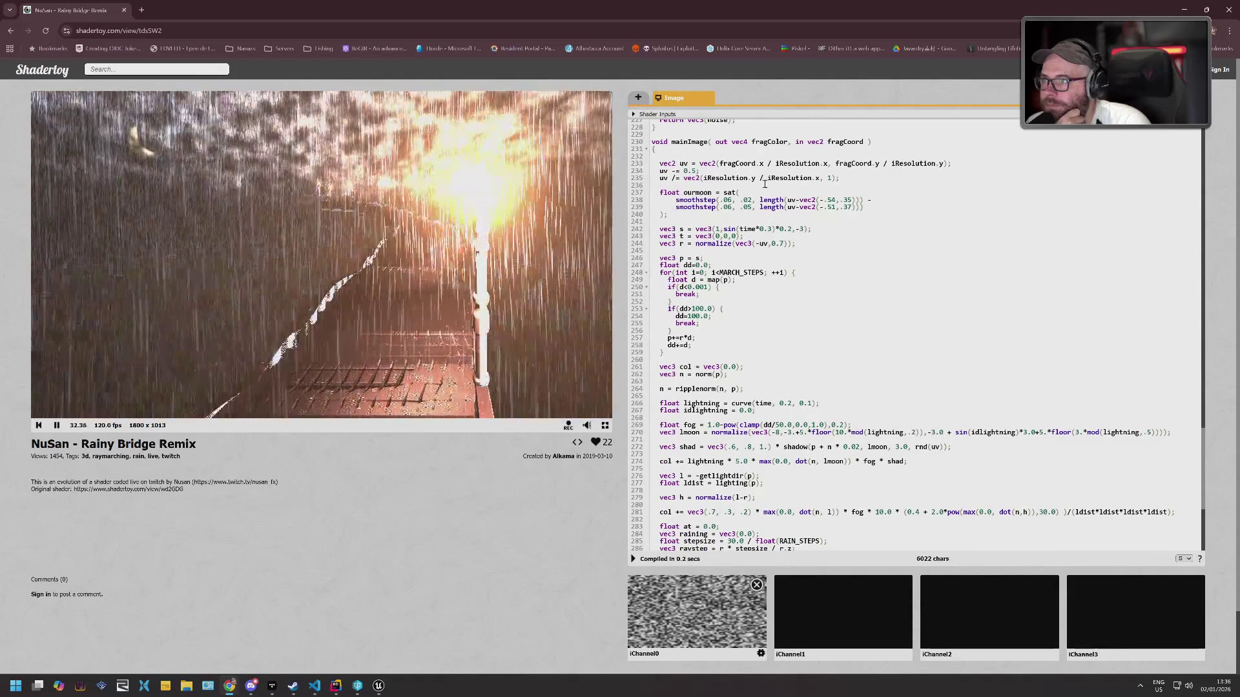
pyautogui.scroll(-3, 697, 197)
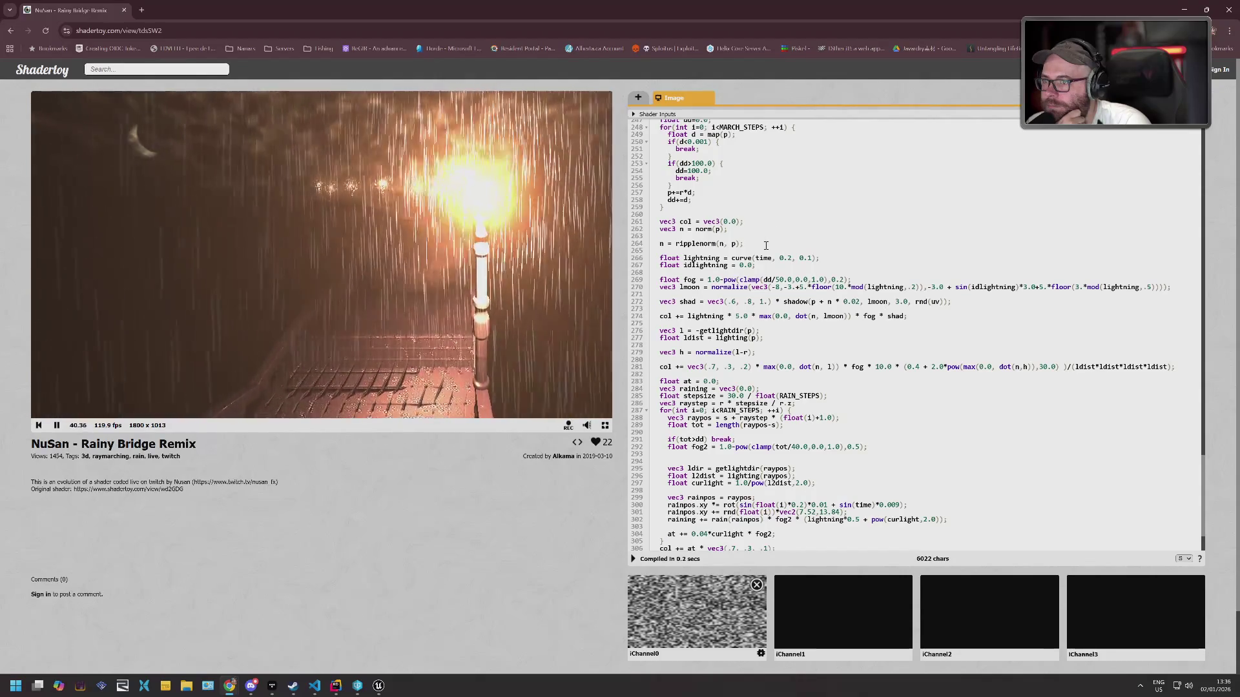
pyautogui.scroll(-1, 766, 245)
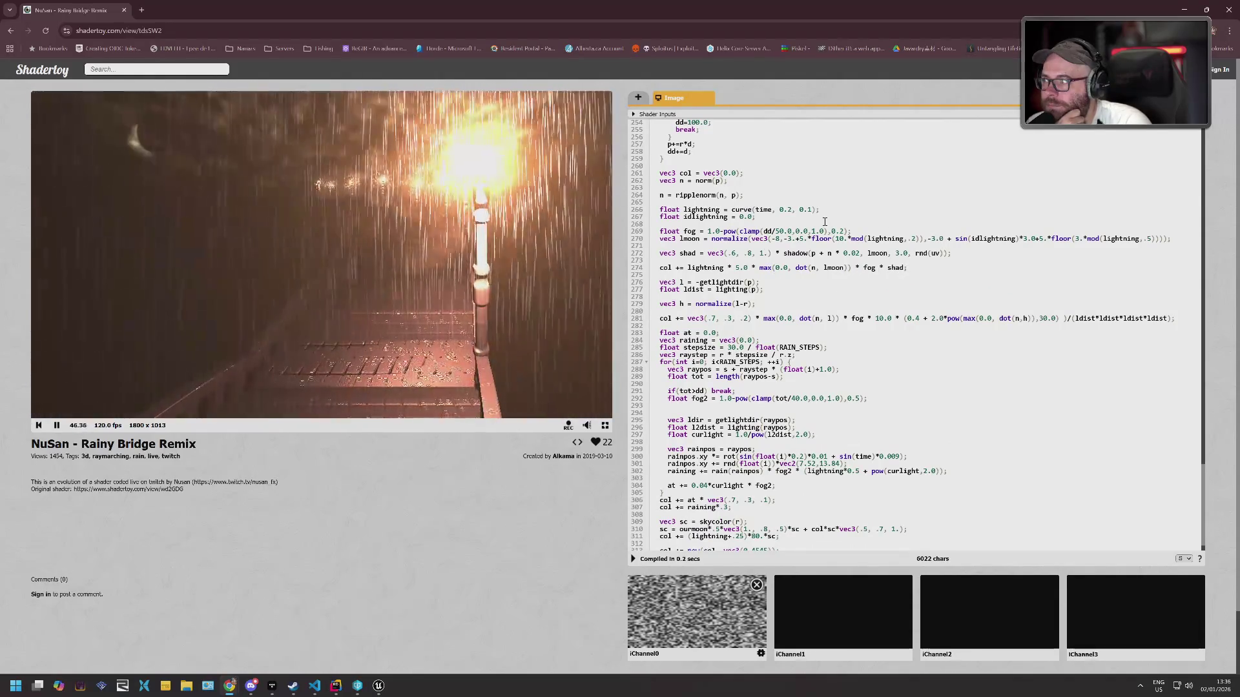
pyautogui.scroll(-1, 823, 222)
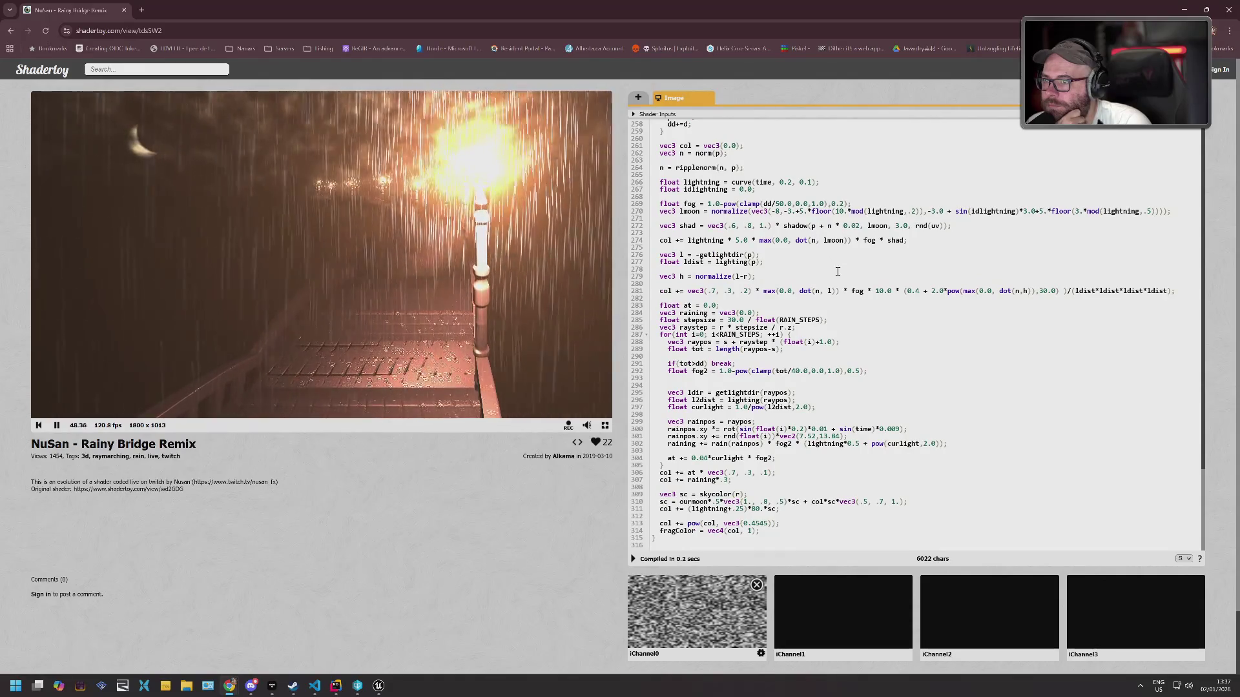
pyautogui.moveTo(688, 292); pyautogui.dragTo(751, 292)
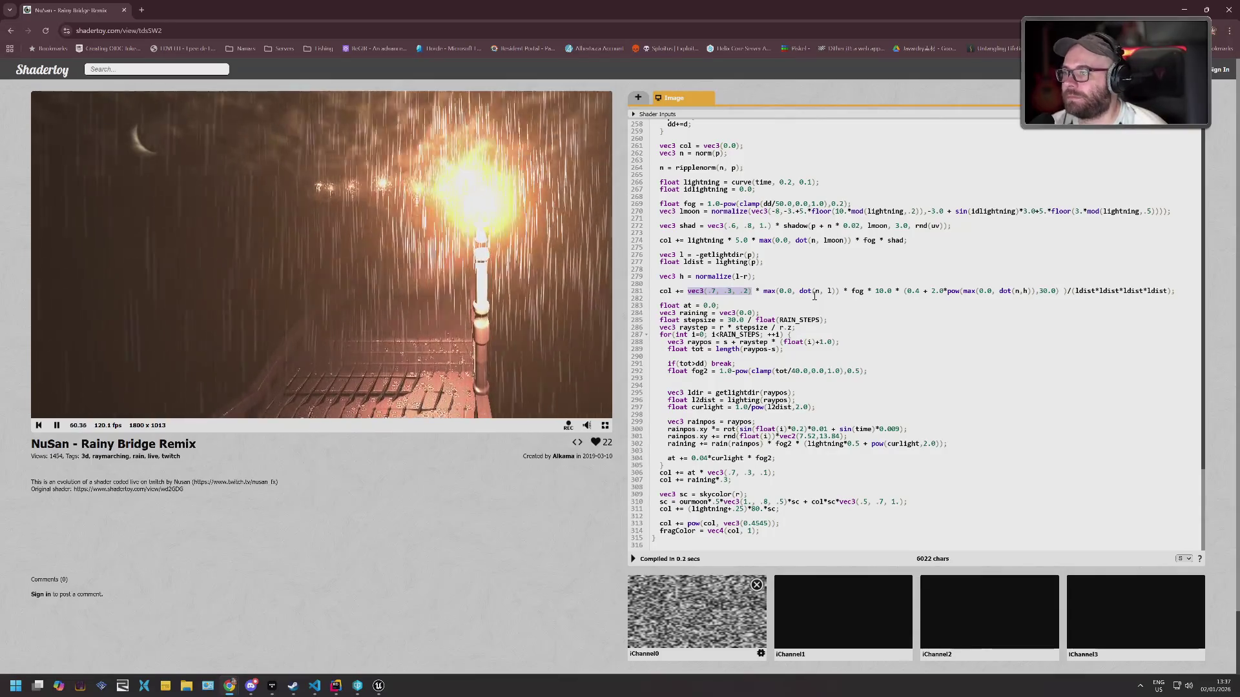
pyautogui.click(761, 342)
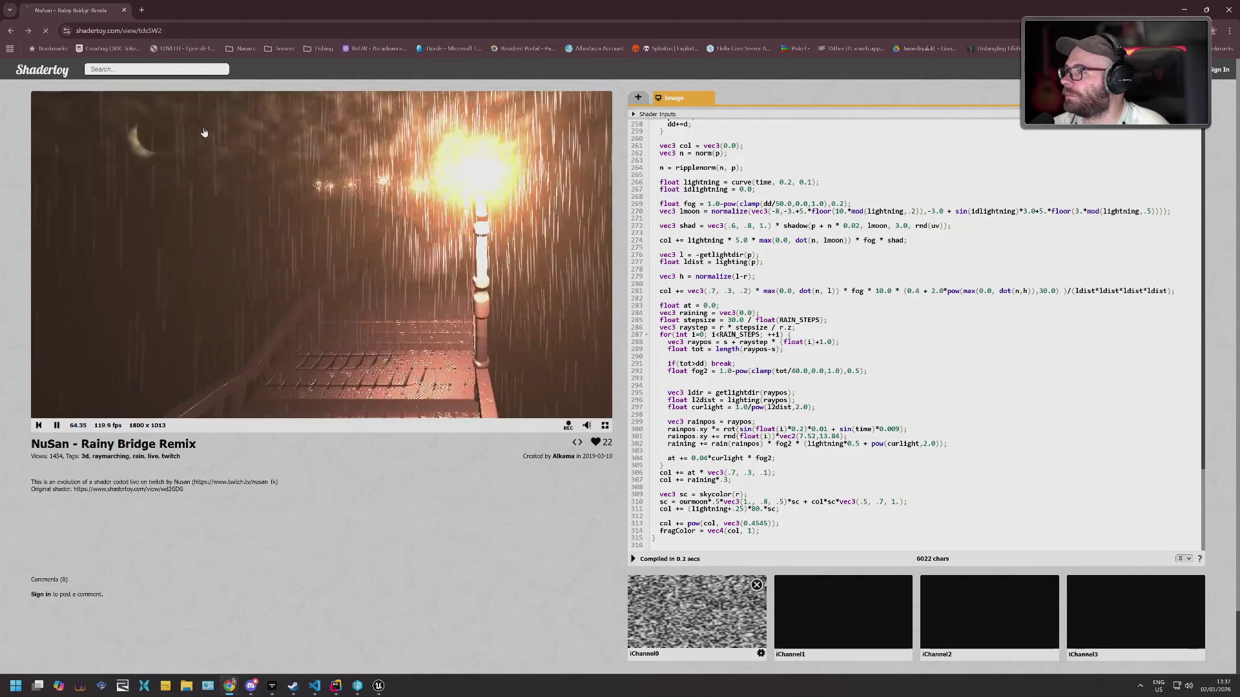
pyautogui.click(563, 456)
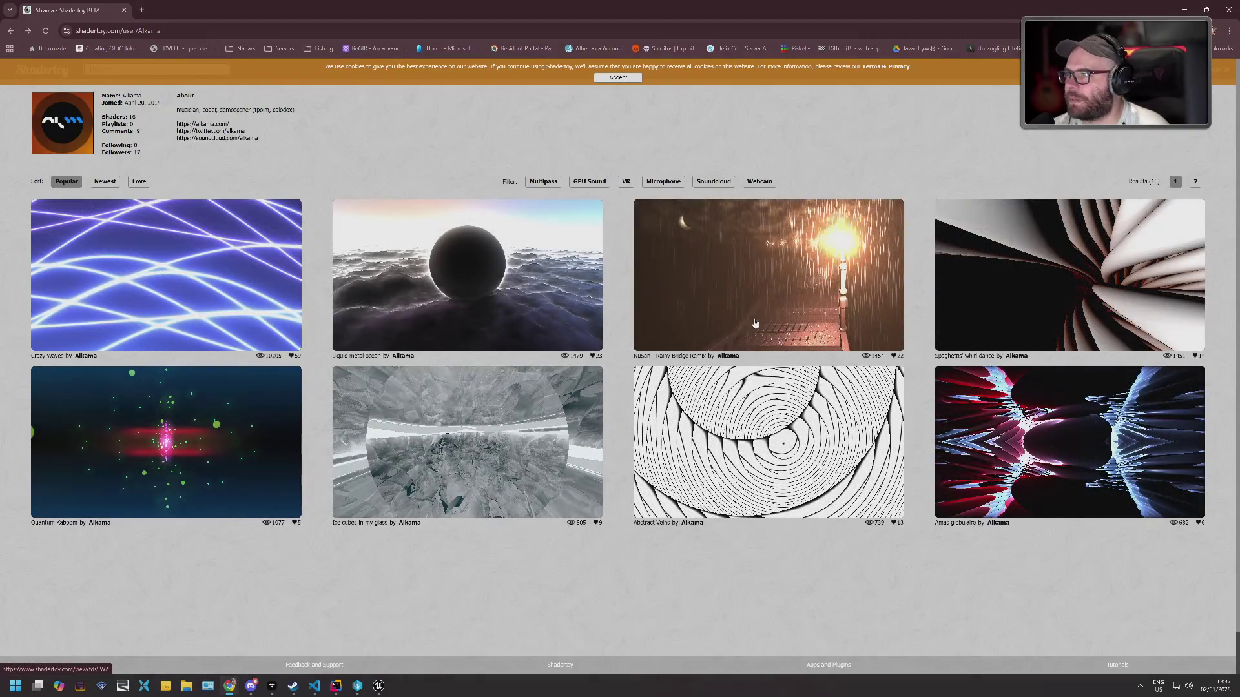
# Open Liquid metal ocean and read its code, highlighting every use of wrecked_normals.
pyautogui.click(508, 263)
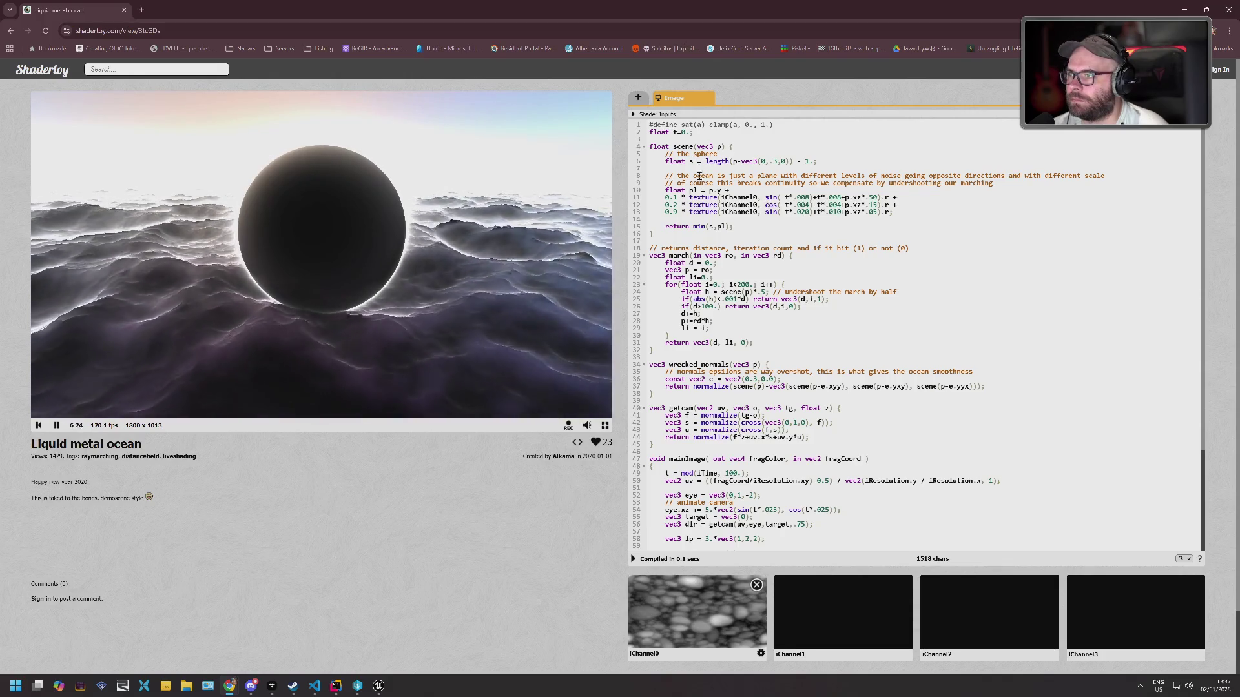
pyautogui.scroll(-3, 704, 173)
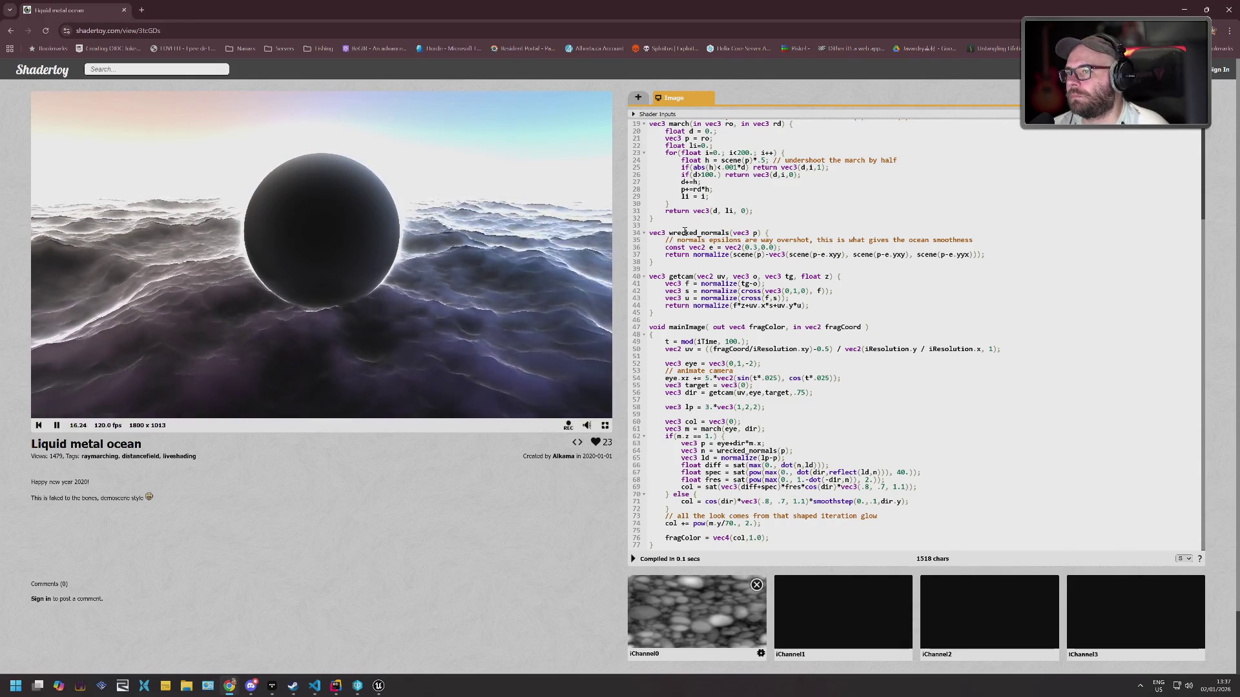
pyautogui.scroll(-1, 736, 224)
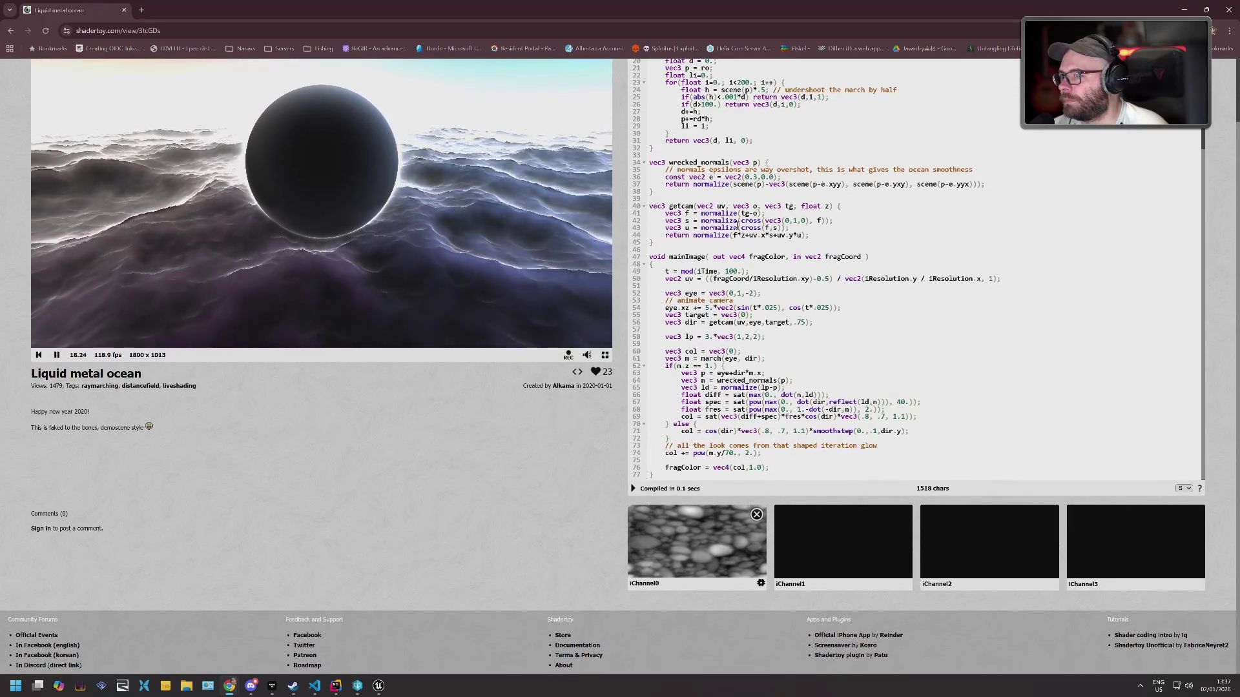
pyautogui.scroll(4, 760, 243)
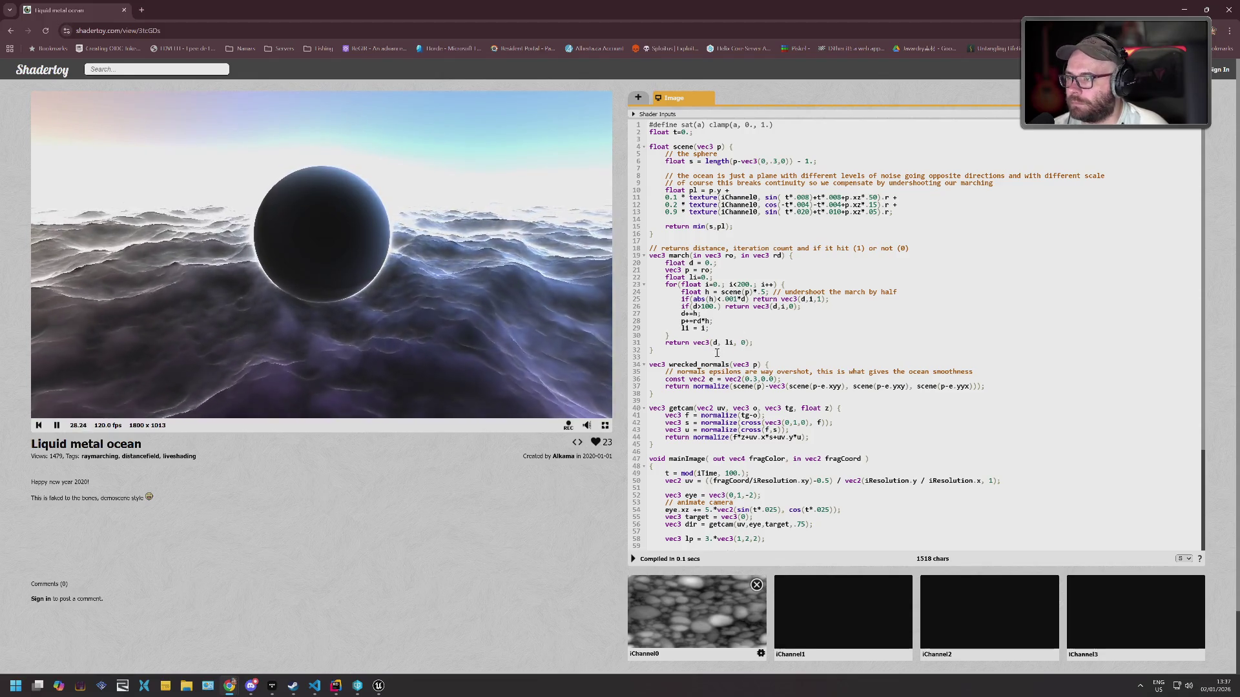
pyautogui.doubleClick(713, 363)
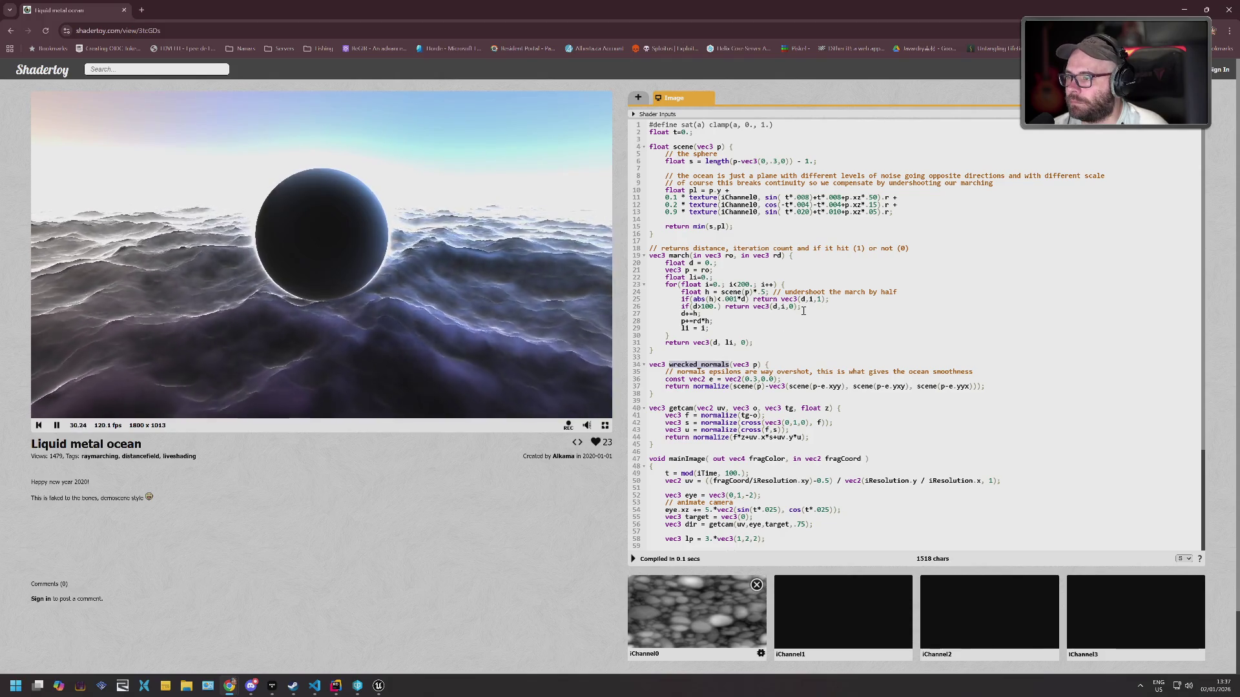
pyautogui.scroll(-2, 803, 311)
pyautogui.scroll(-3, 803, 311)
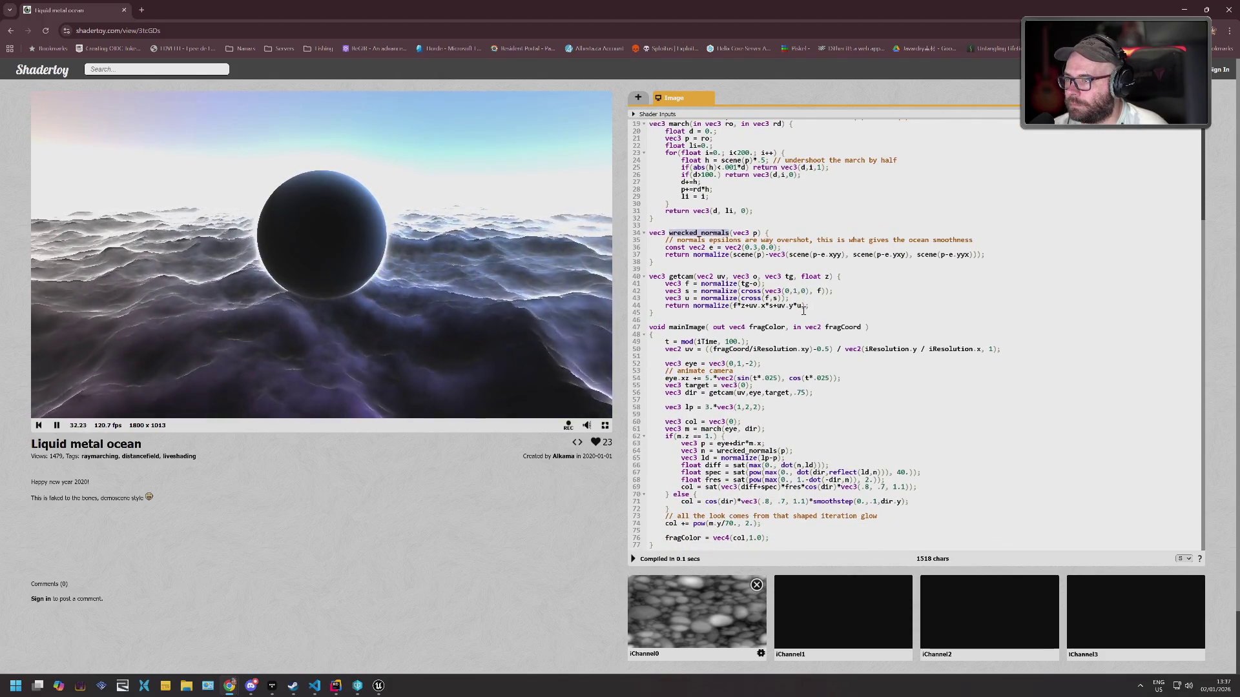
pyautogui.scroll(2, 803, 312)
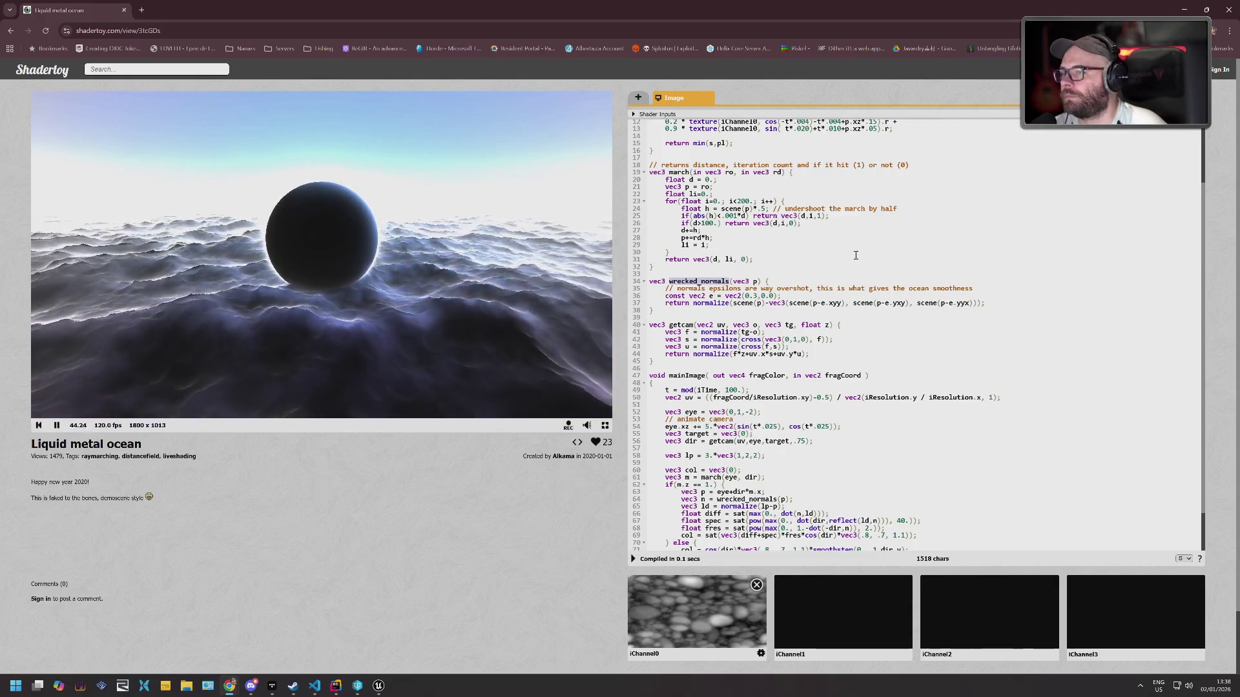
pyautogui.scroll(-2, 857, 255)
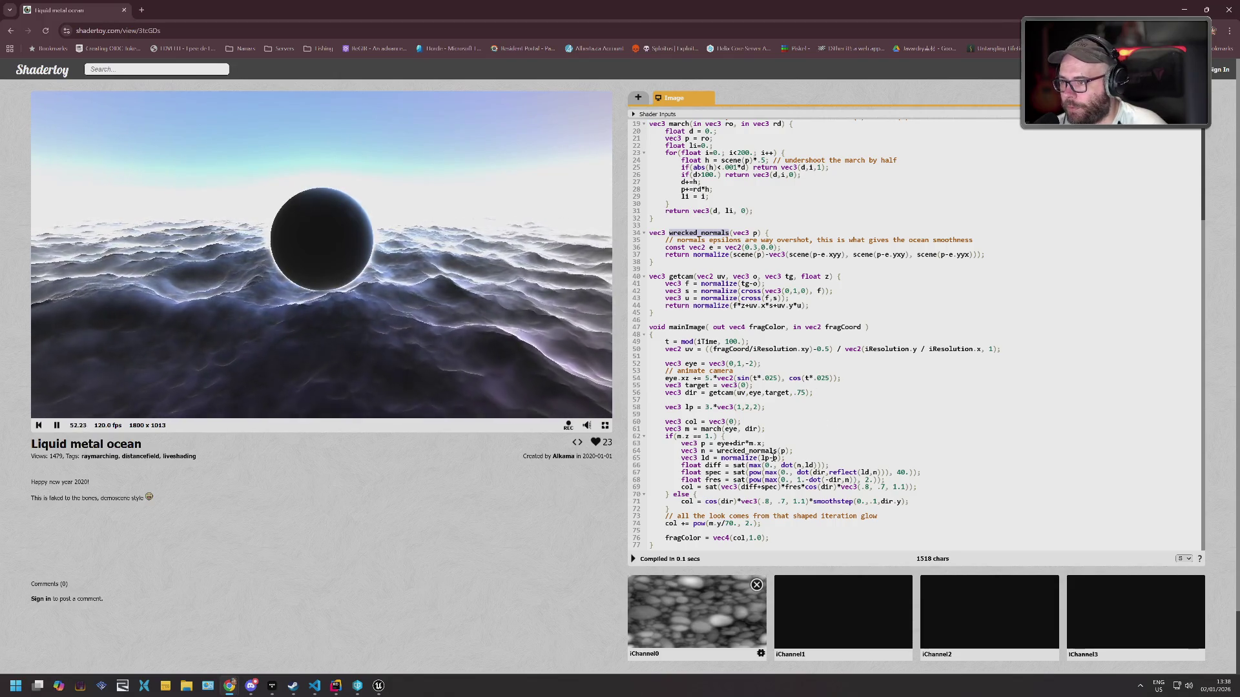
pyautogui.click(830, 465)
pyautogui.scroll(-1, 781, 420)
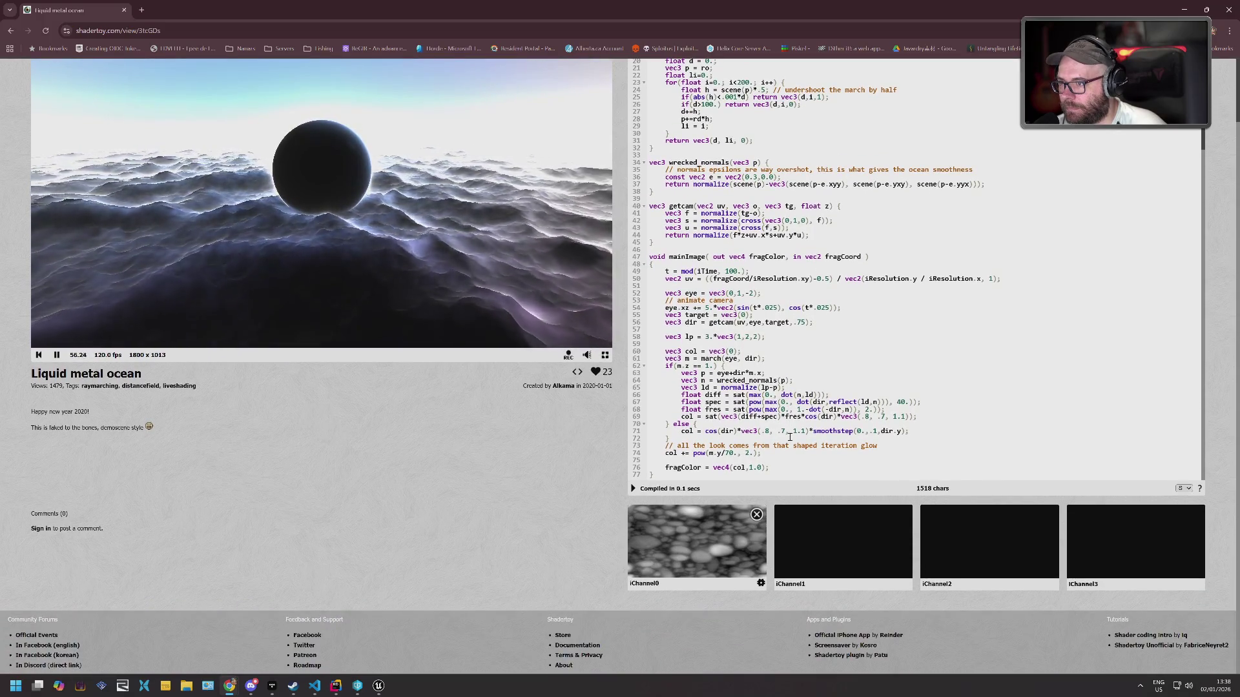
pyautogui.scroll(4, 814, 387)
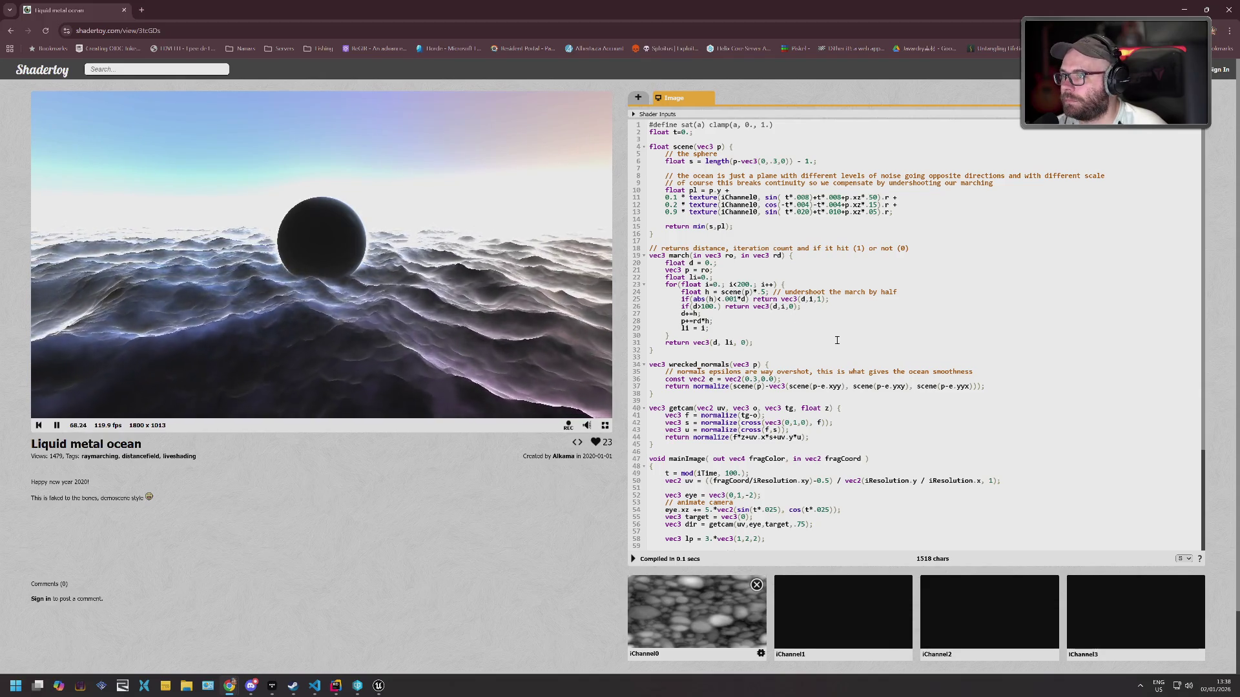
# Try a different normal epsilon on line 36, then undo back to 0.3 and recompile.
pyautogui.press('BackSpace')
pyautogui.write('001')
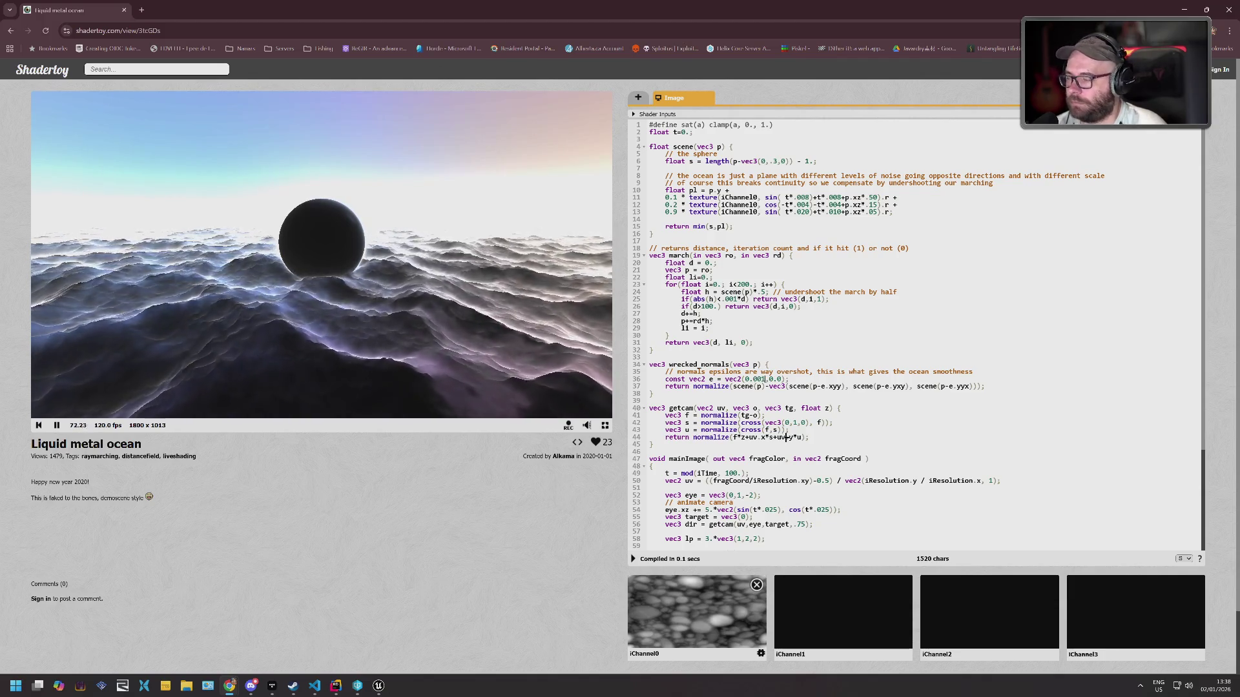
pyautogui.write('000')
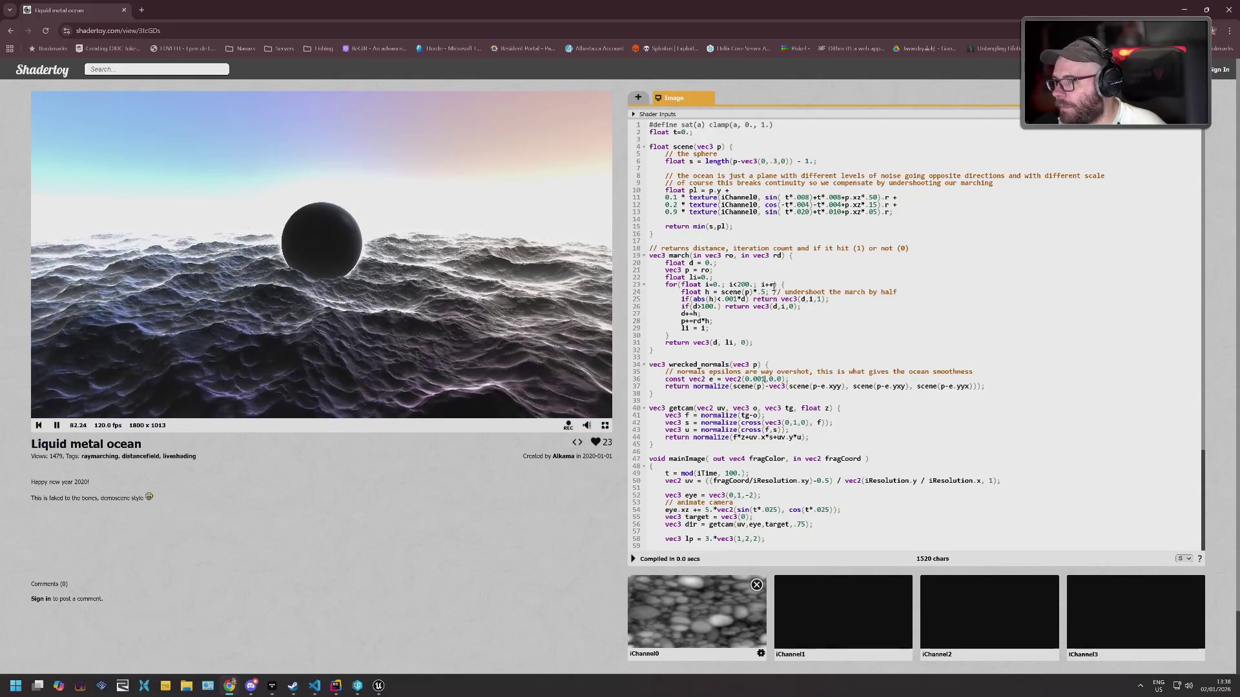
pyautogui.click(778, 273)
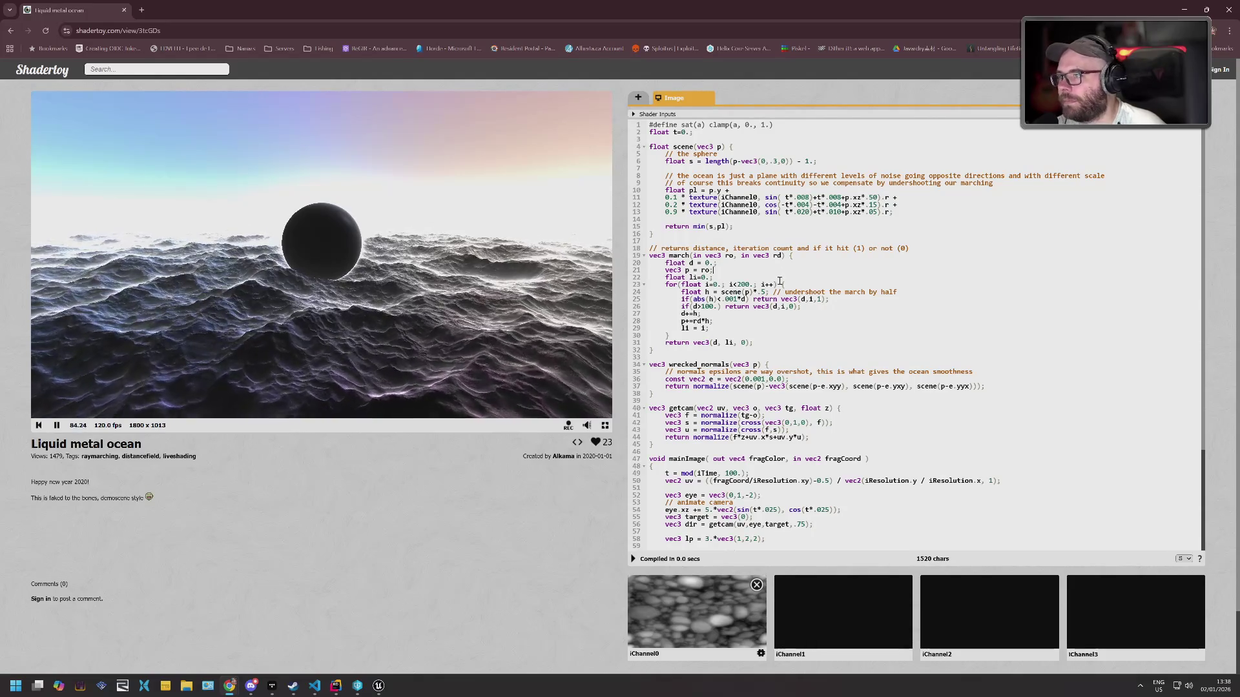
pyautogui.hotkey('ctrl', 'z')
pyautogui.hotkey('ctrl', 'z')
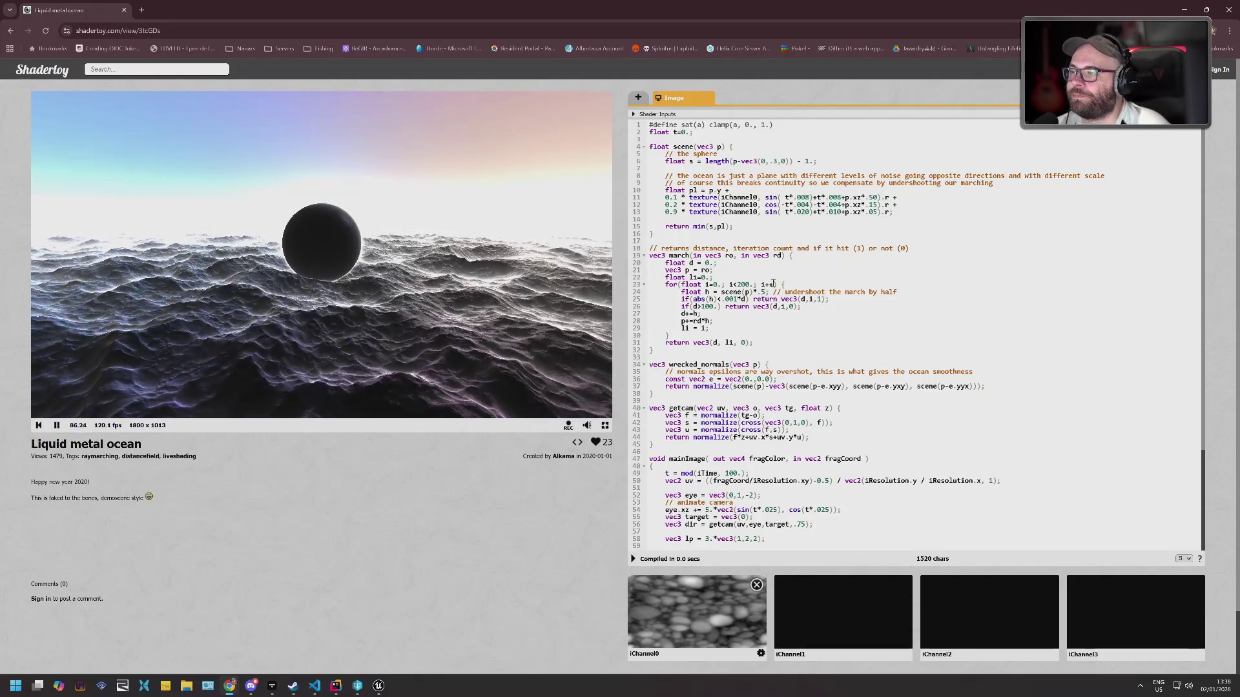
pyautogui.write('3')
pyautogui.hotkey('alt', 'Return')
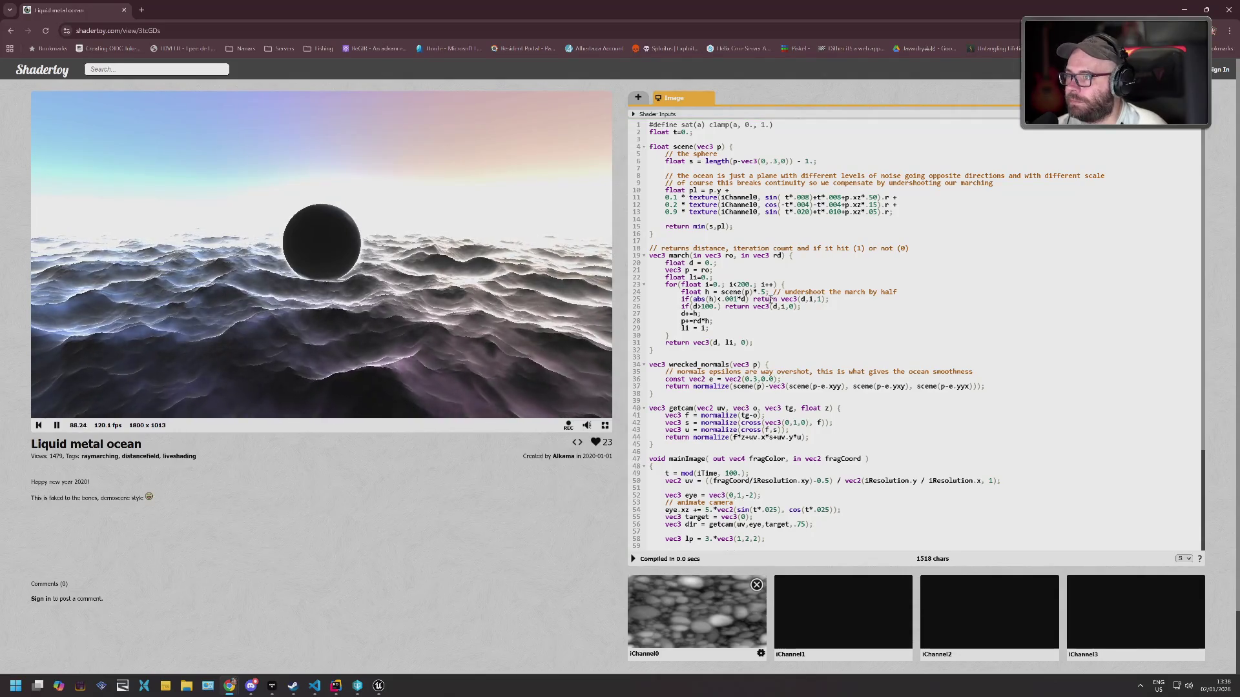
# Set line 36's epsilon to vec2(2.0,0.0), recompile, and leave the shader page.
pyautogui.press('BackSpace')
pyautogui.write('5')
pyautogui.hotkey('alt', 'Return')
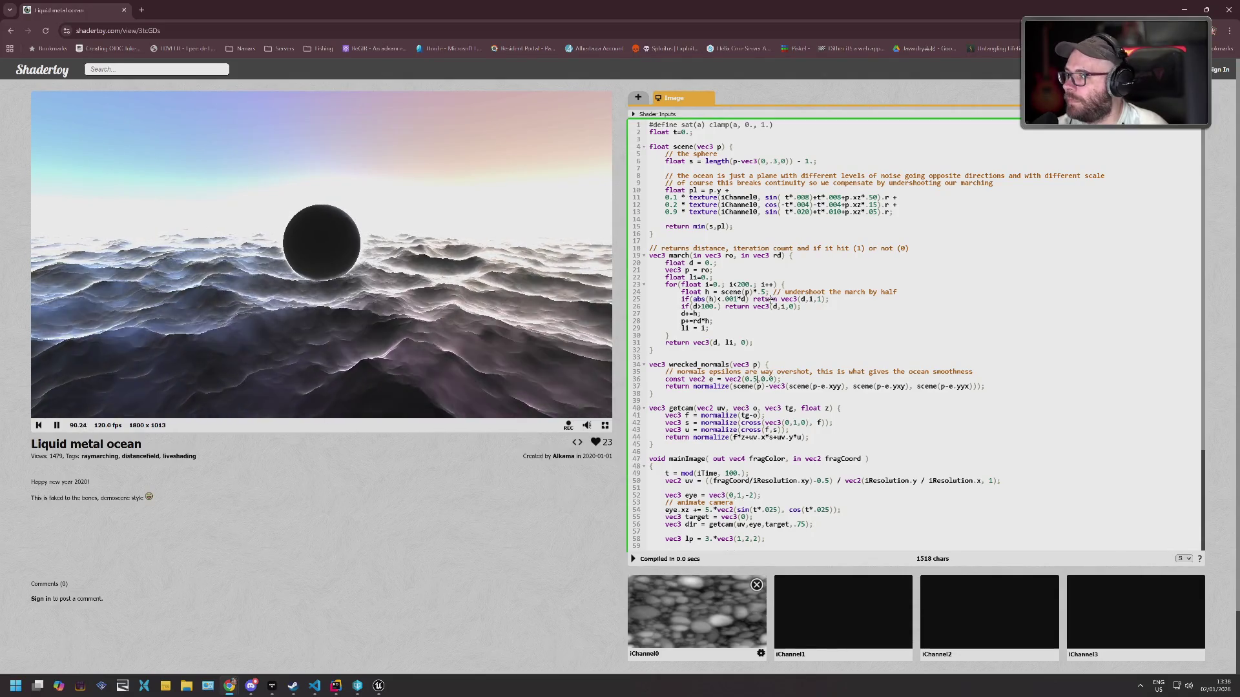
pyautogui.press('BackSpace')
pyautogui.press('BackSpace')
pyautogui.press('BackSpace')
pyautogui.write('2.0')
pyautogui.hotkey('alt', 'Return')
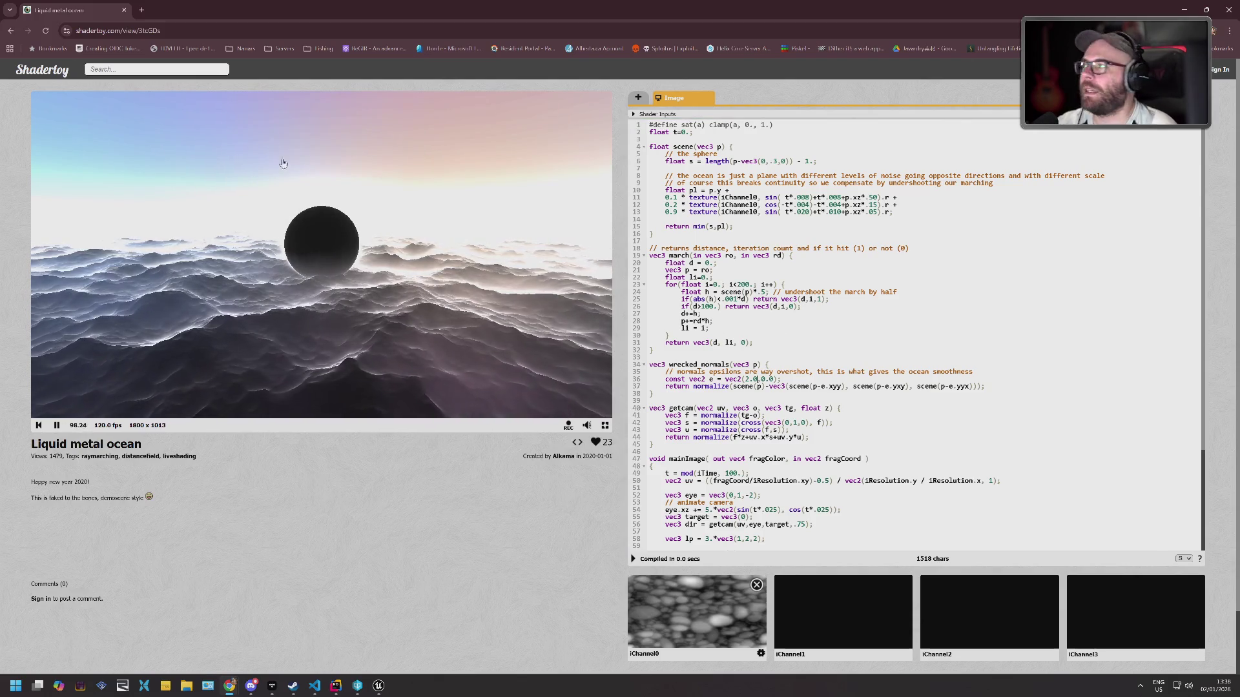
pyautogui.hotkey('ctrl', 'w')
pyautogui.click(675, 95)
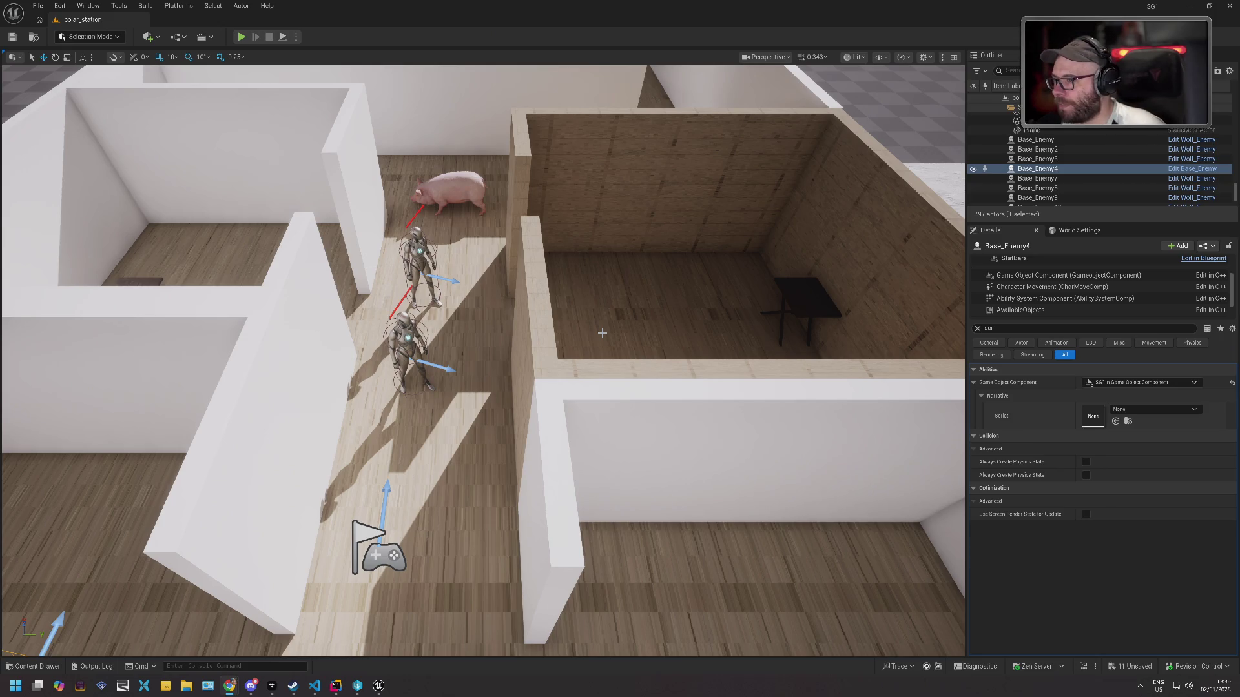
# Navigate the Content Drawer to the BP/Entities/Objects folder.
pyautogui.click(29, 667)
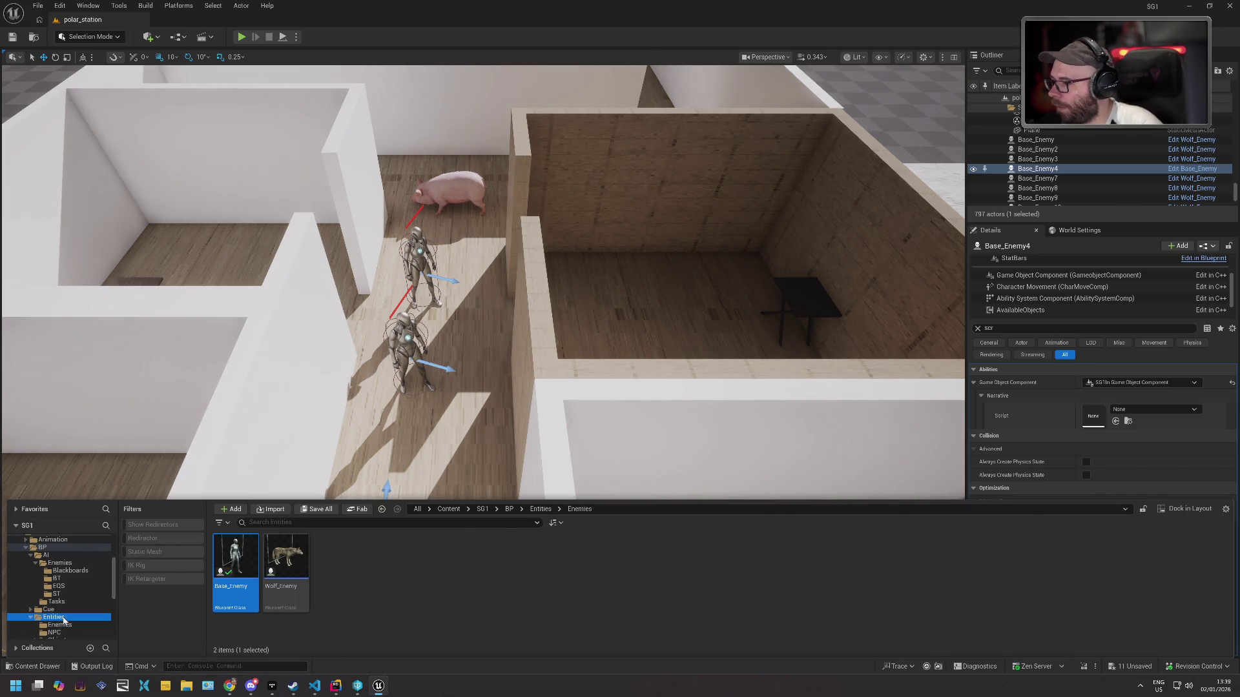
pyautogui.click(54, 617)
pyautogui.doubleClick(347, 565)
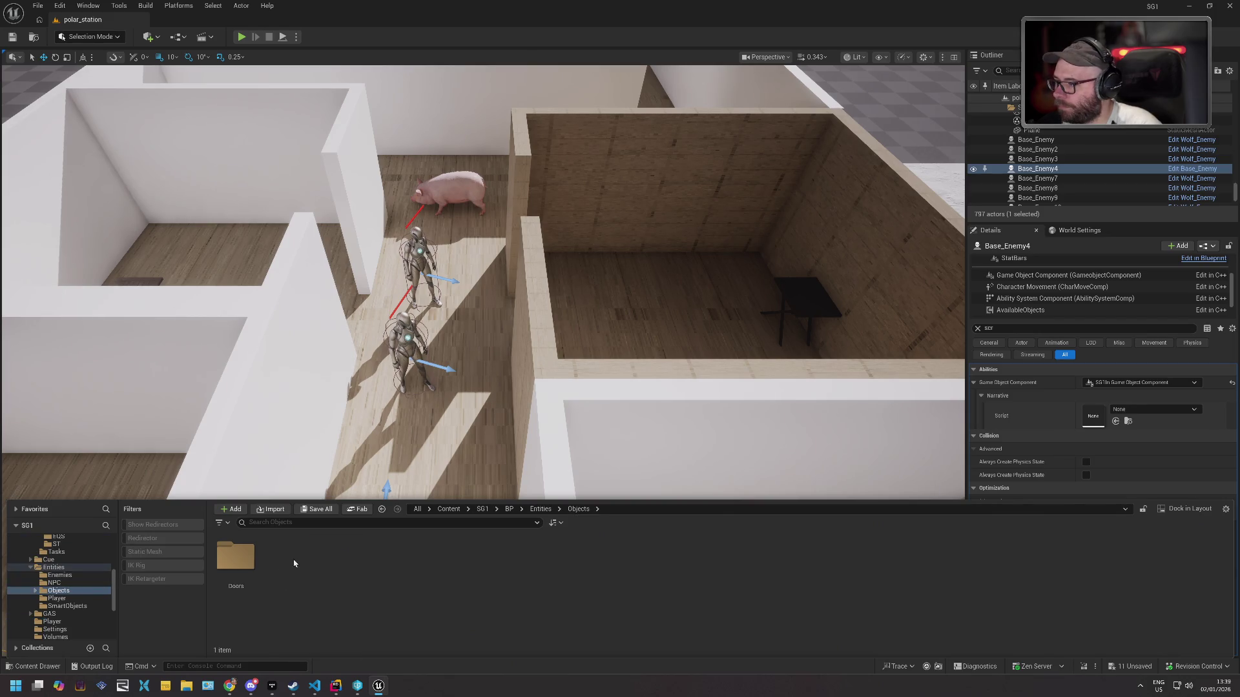
pyautogui.rightClick(306, 559)
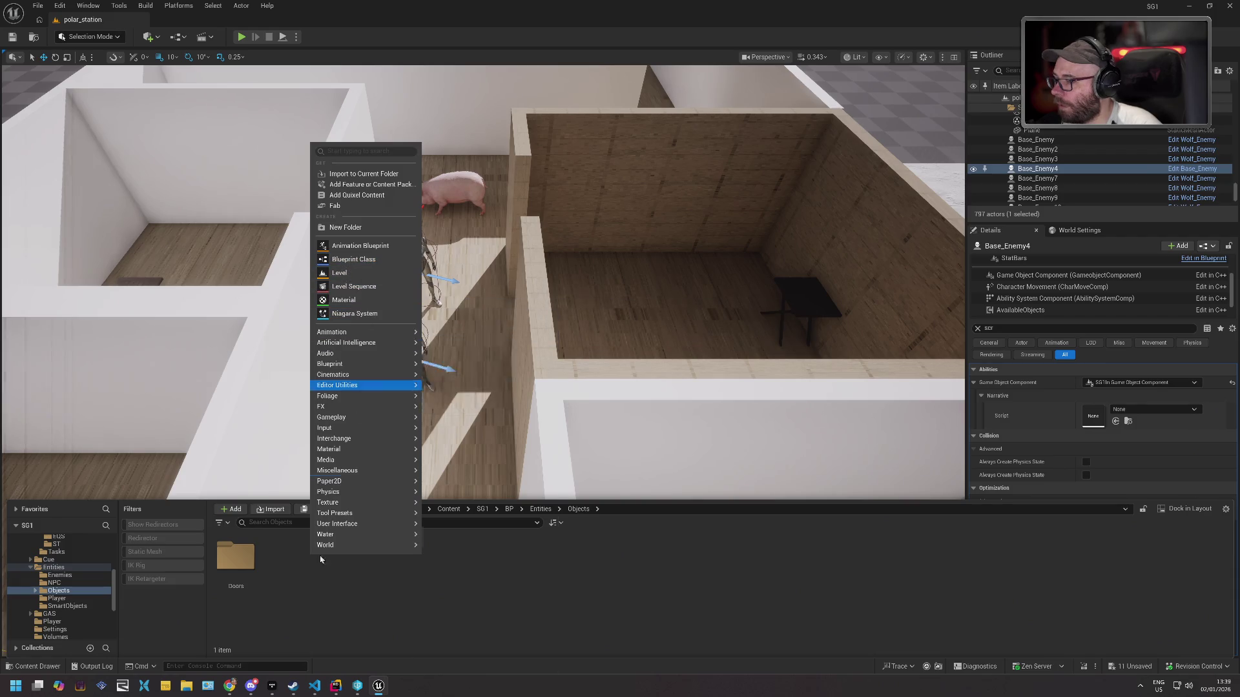
pyautogui.rightClick(292, 577)
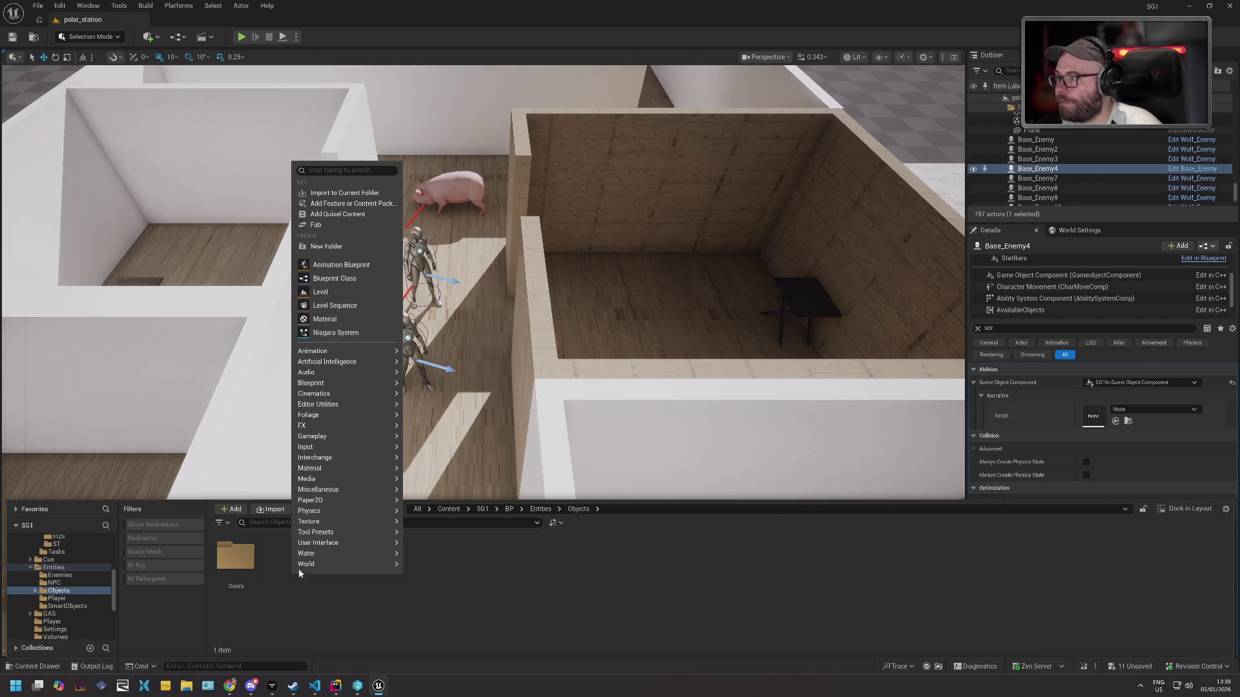
# Create a Blueprint Class with parent SG1Object and name it SG1PlacableObject.
pyautogui.click(334, 278)
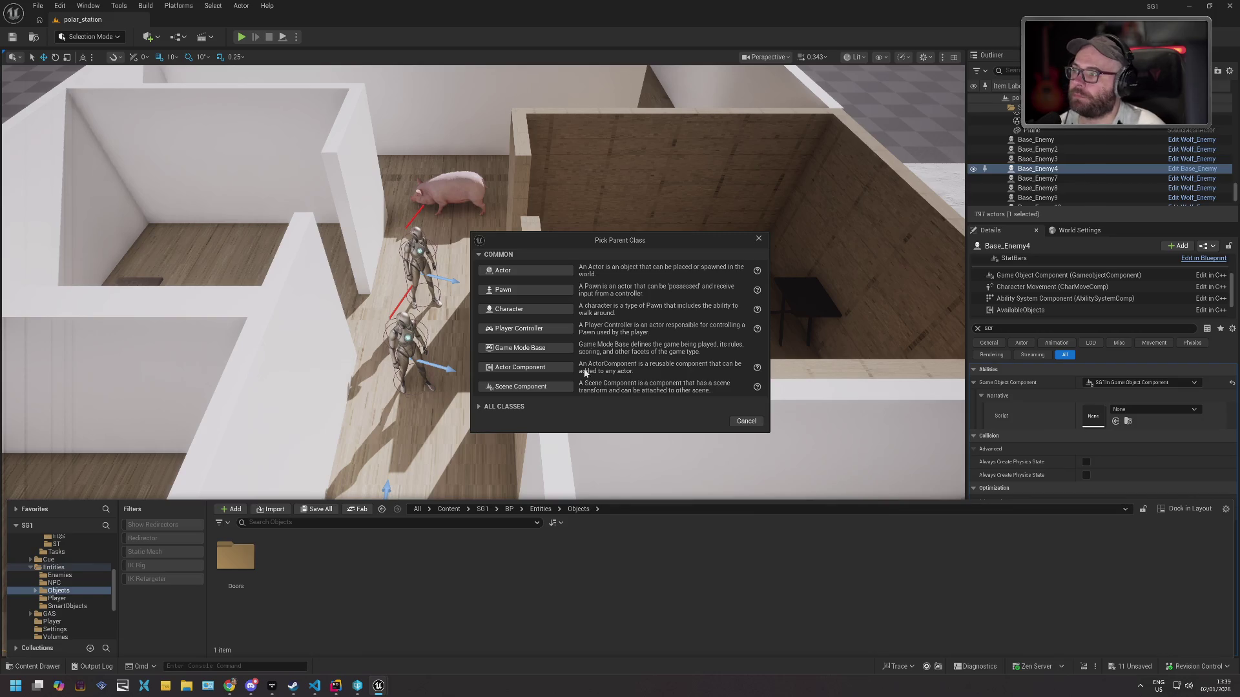
pyautogui.click(509, 407)
pyautogui.write('SG1Obj')
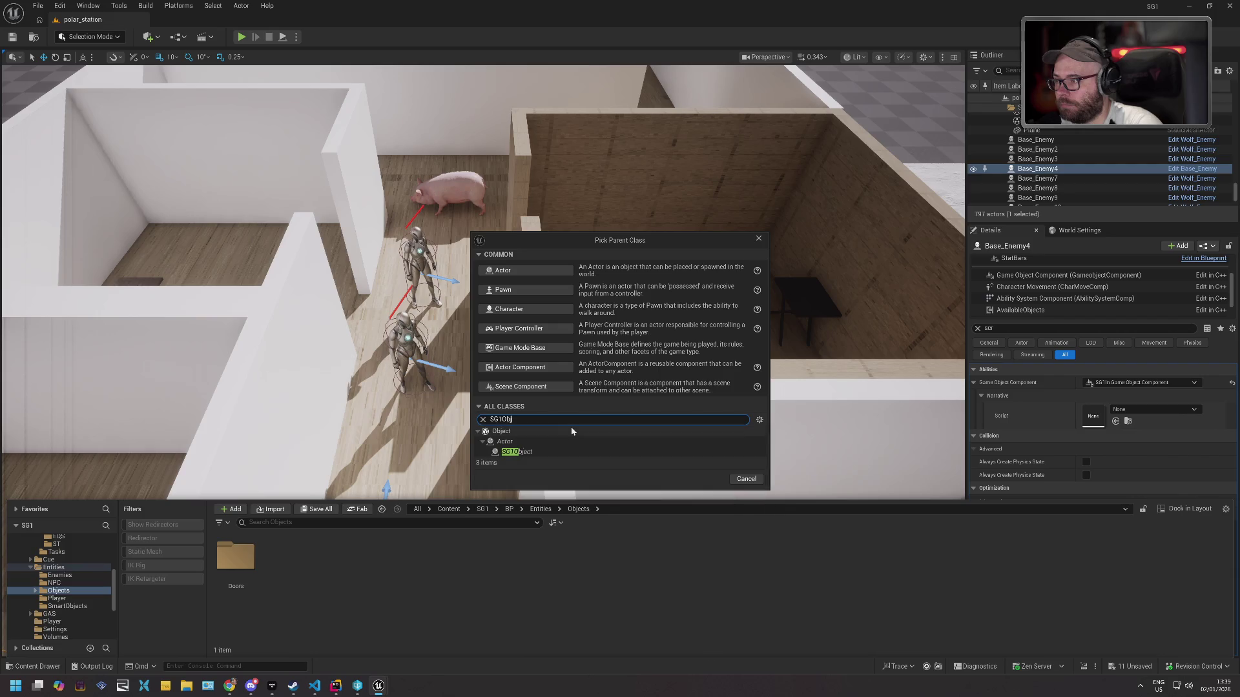
pyautogui.click(567, 450)
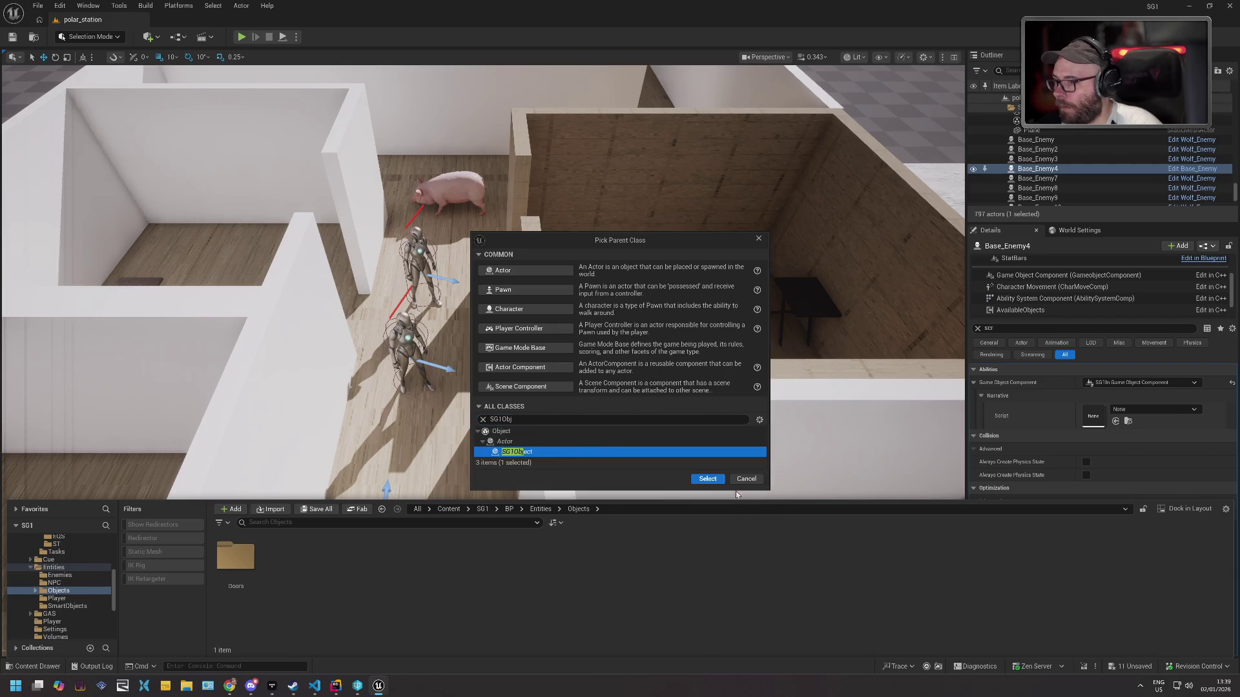
pyautogui.click(702, 481)
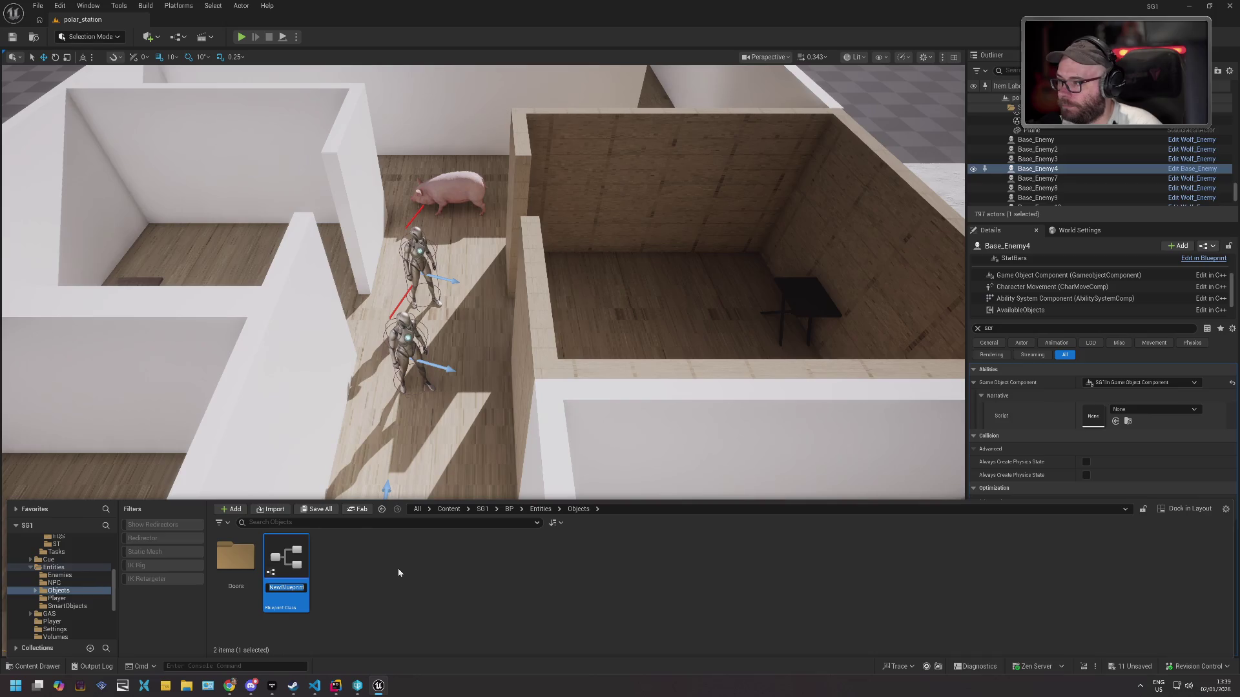
pyautogui.write('SG1Pl')
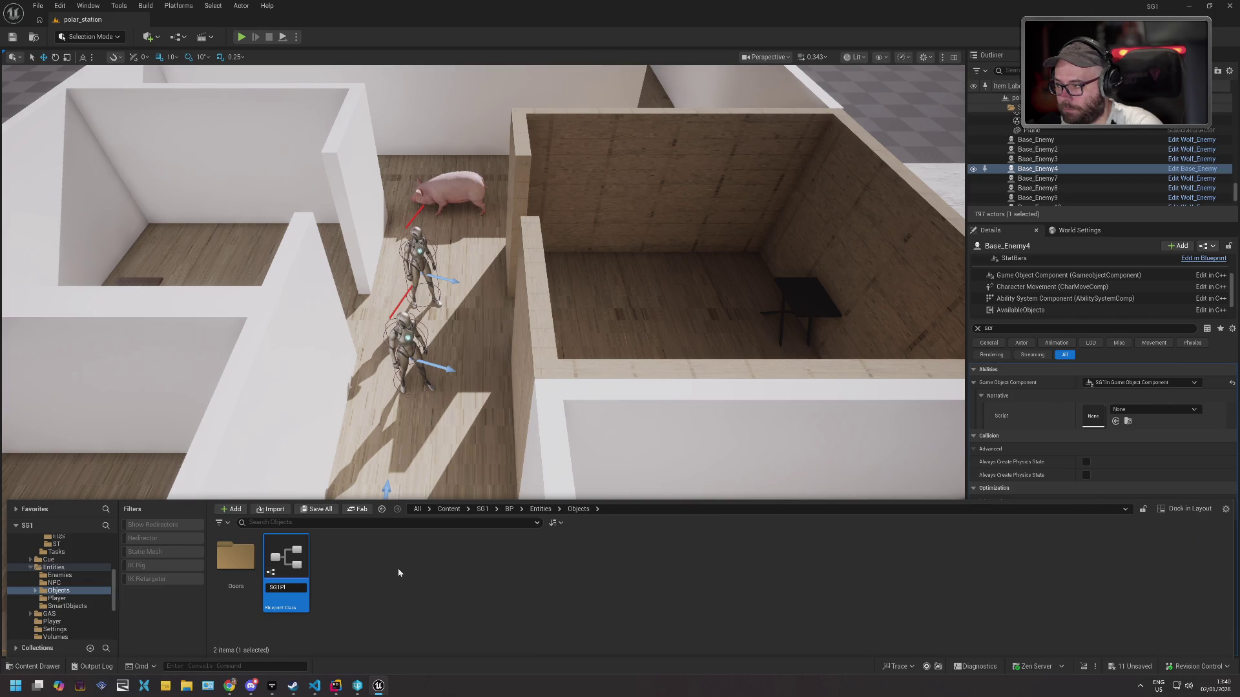
pyautogui.write('lacable')
pyautogui.write(' Object')
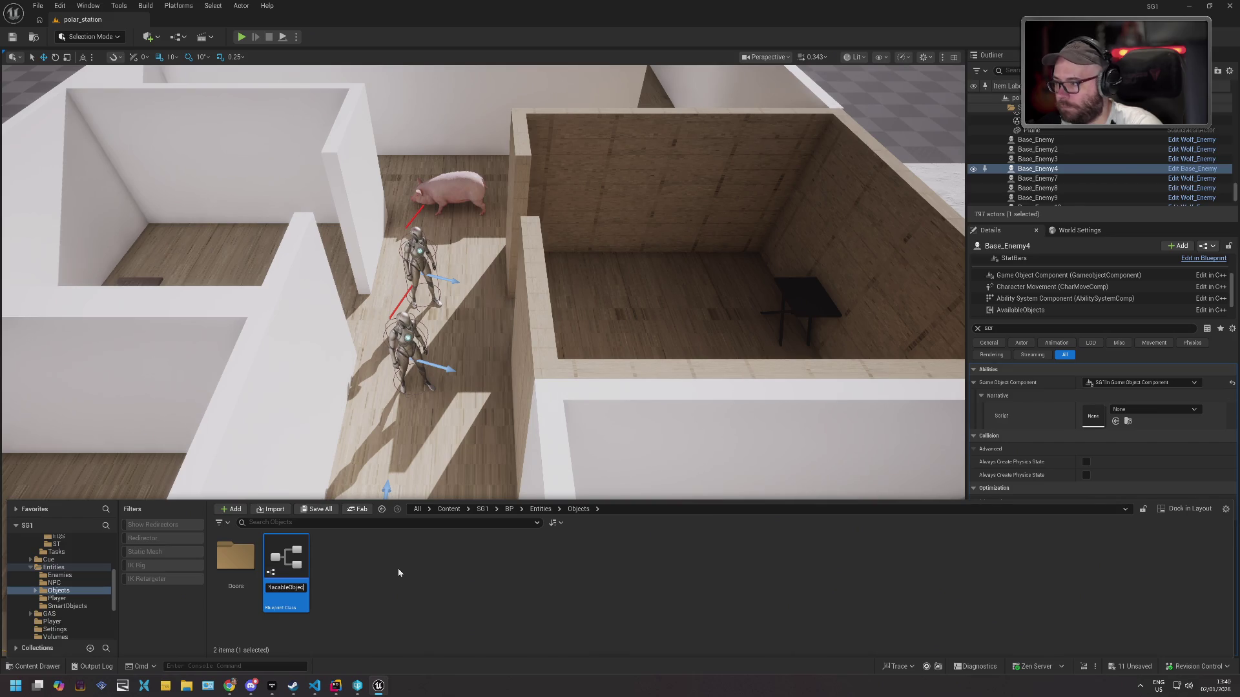
pyautogui.press('Return')
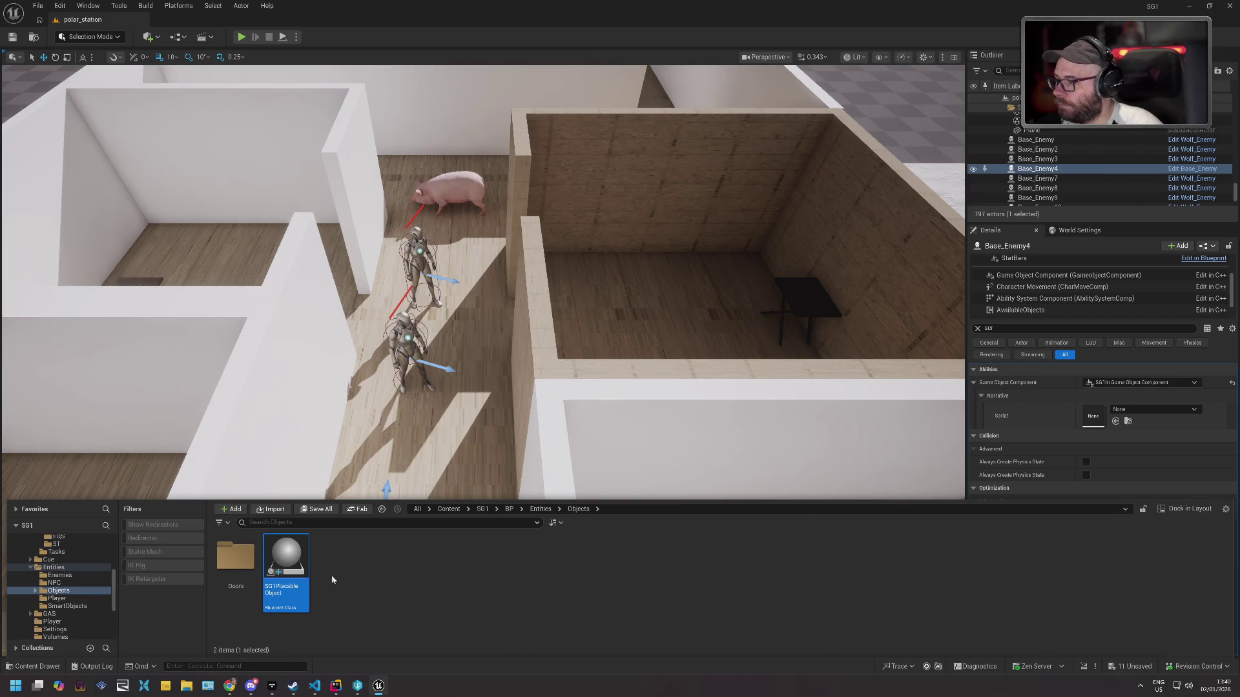
pyautogui.moveTo(292, 559)
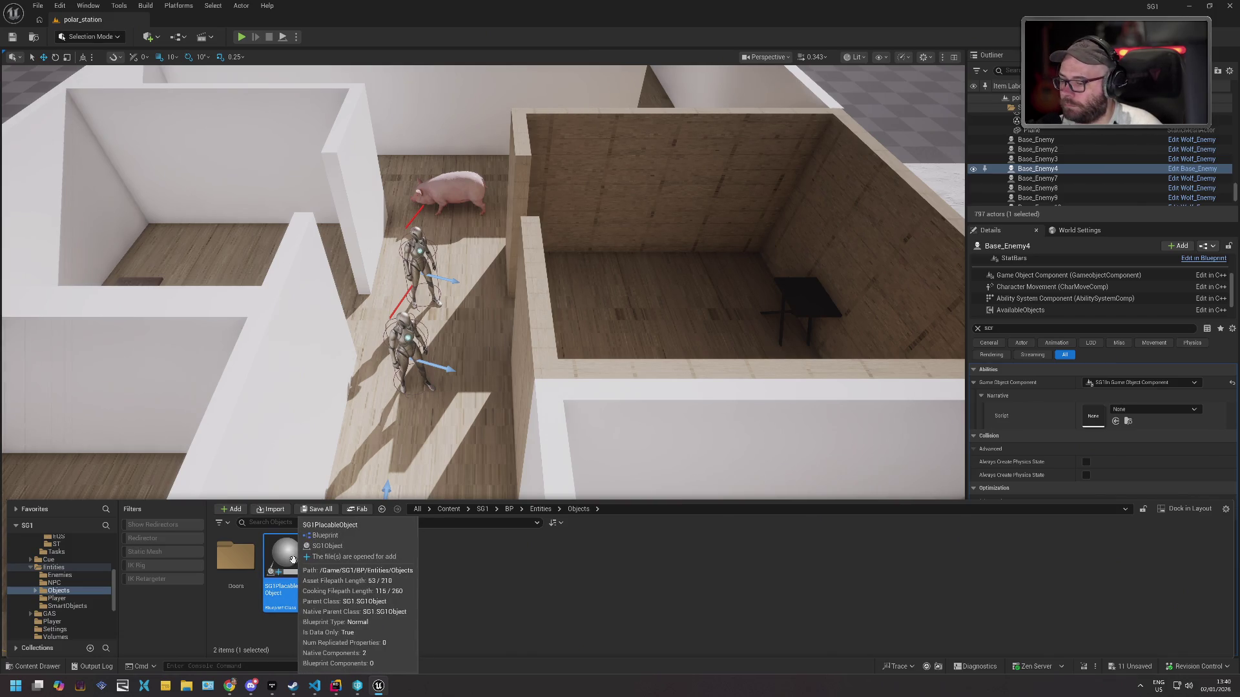
# Add a Static Mesh component using box_energy_SM to SG1PlacableObject, frame it, compile and close.
pyautogui.doubleClick(293, 559)
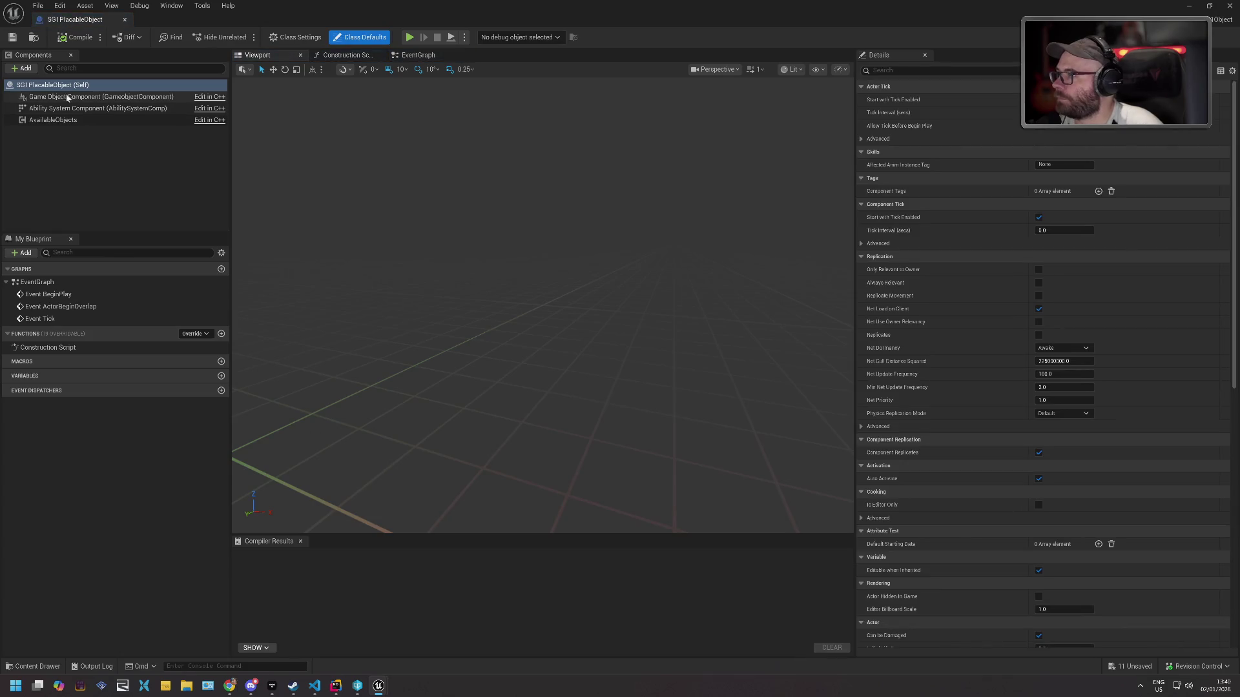
pyautogui.click(24, 68)
pyautogui.write('stat')
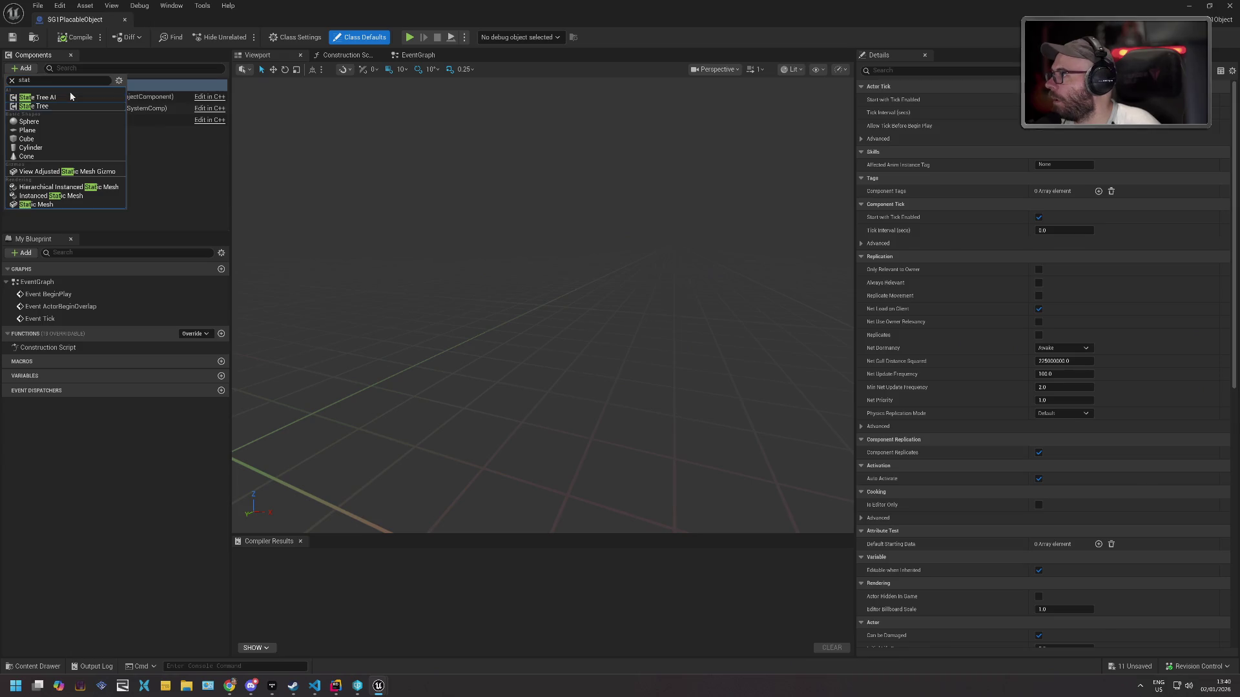
pyautogui.press('Down')
pyautogui.press('Down')
pyautogui.press('Down')
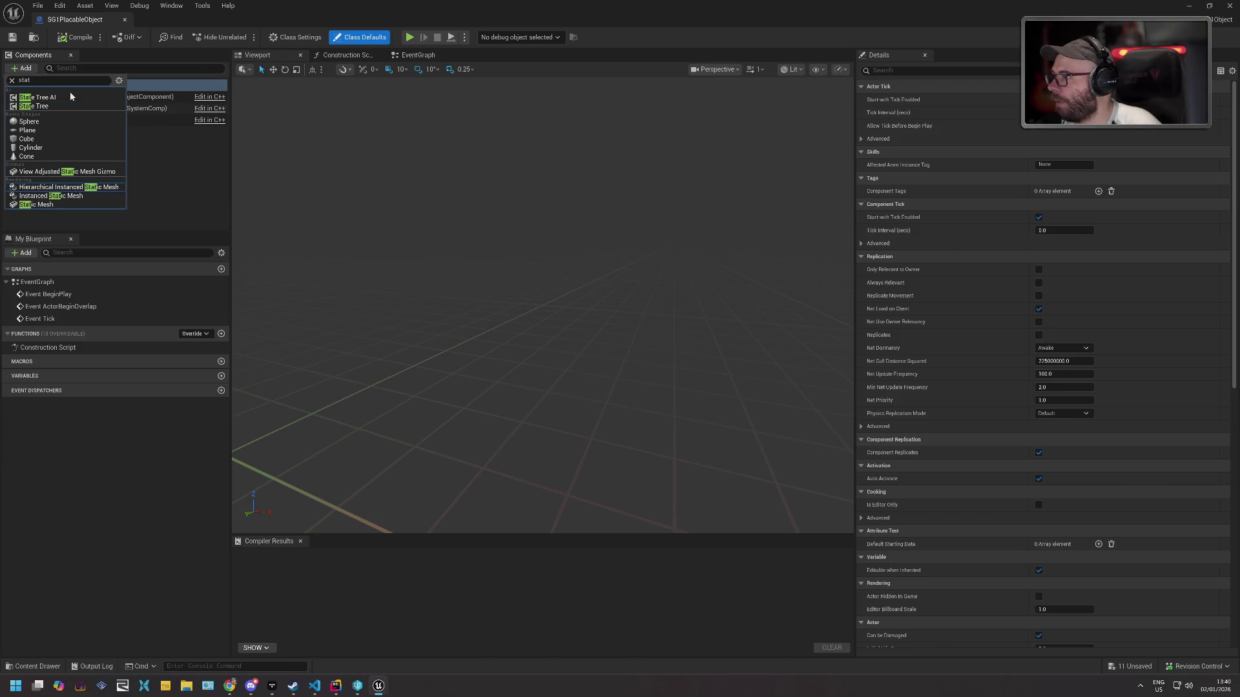
pyautogui.press('Return')
pyautogui.press('Return')
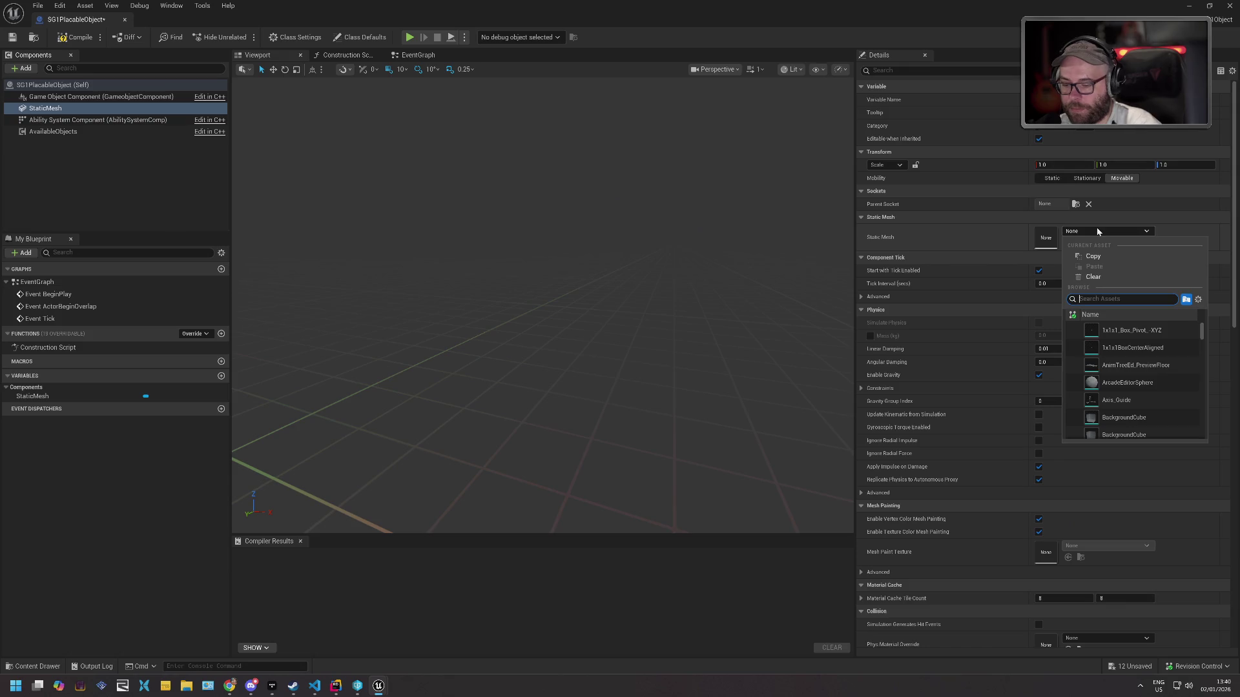
pyautogui.write('box')
pyautogui.scroll(-2, 1168, 346)
pyautogui.scroll(2, 1168, 342)
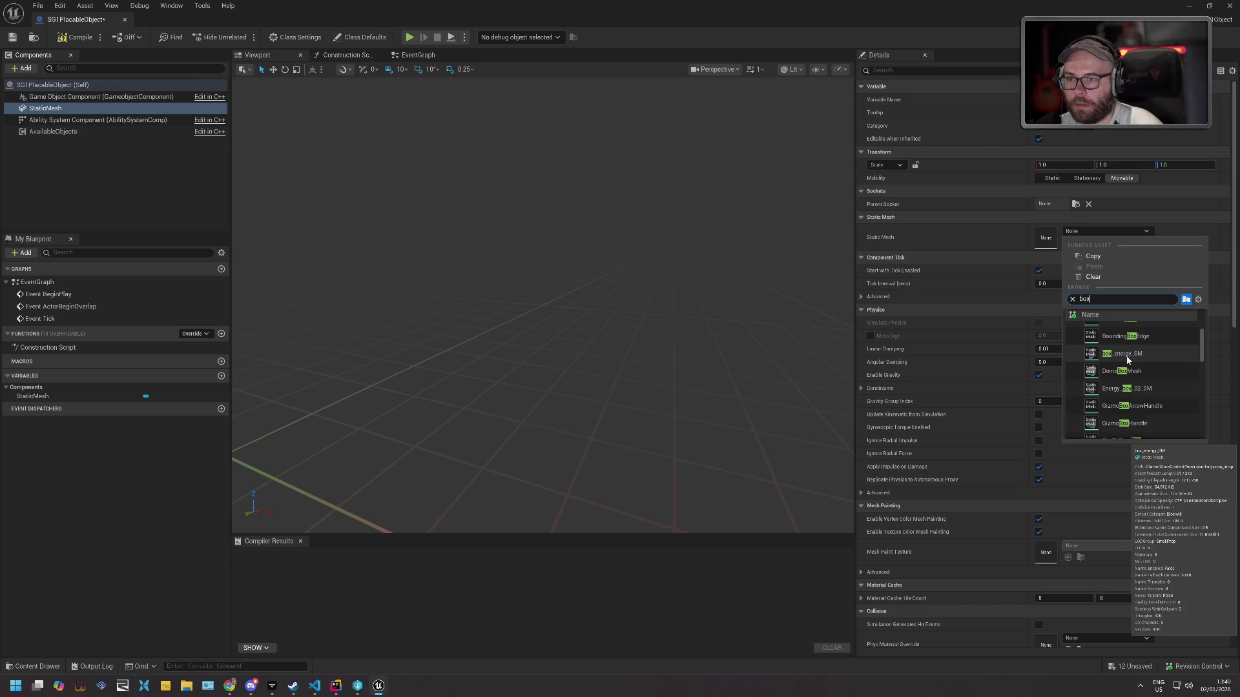
pyautogui.click(1108, 359)
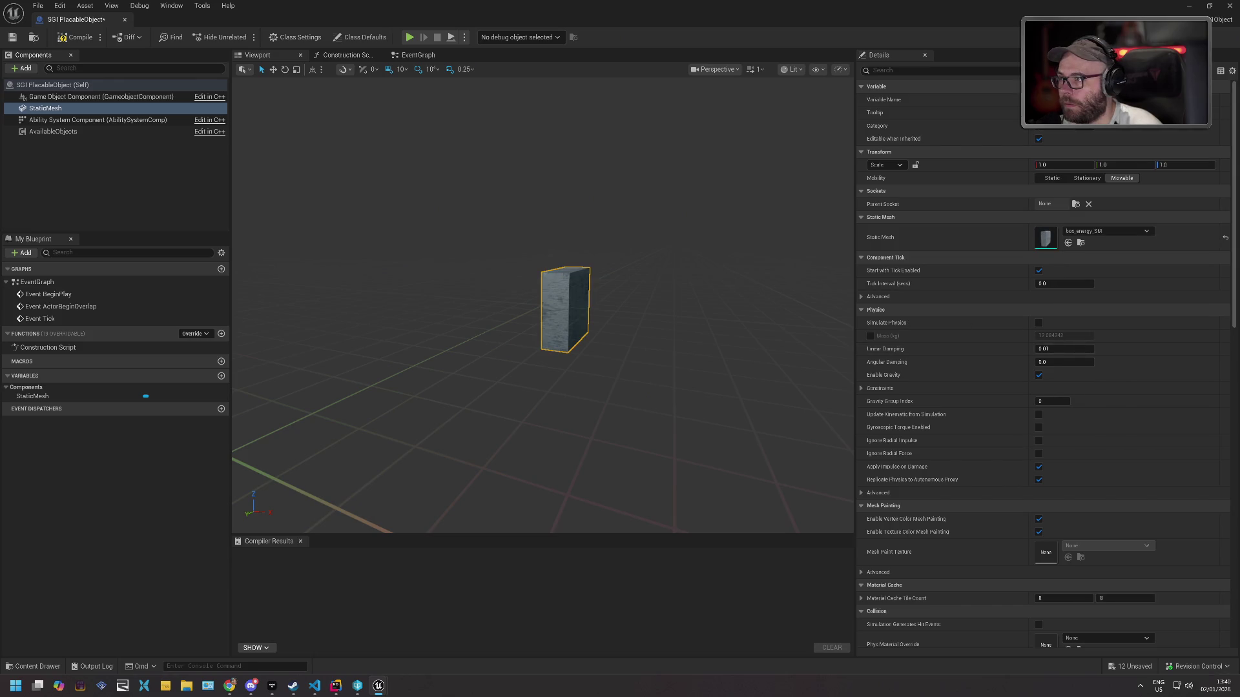
pyautogui.press('f')
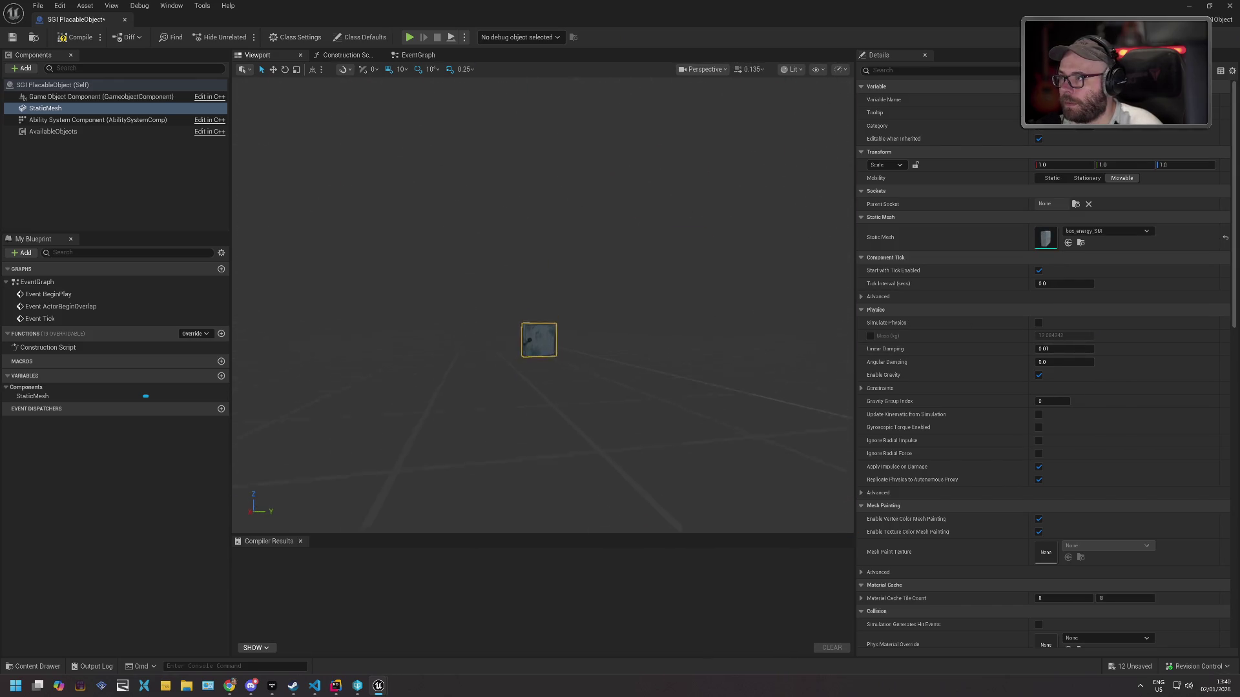
pyautogui.click(76, 37)
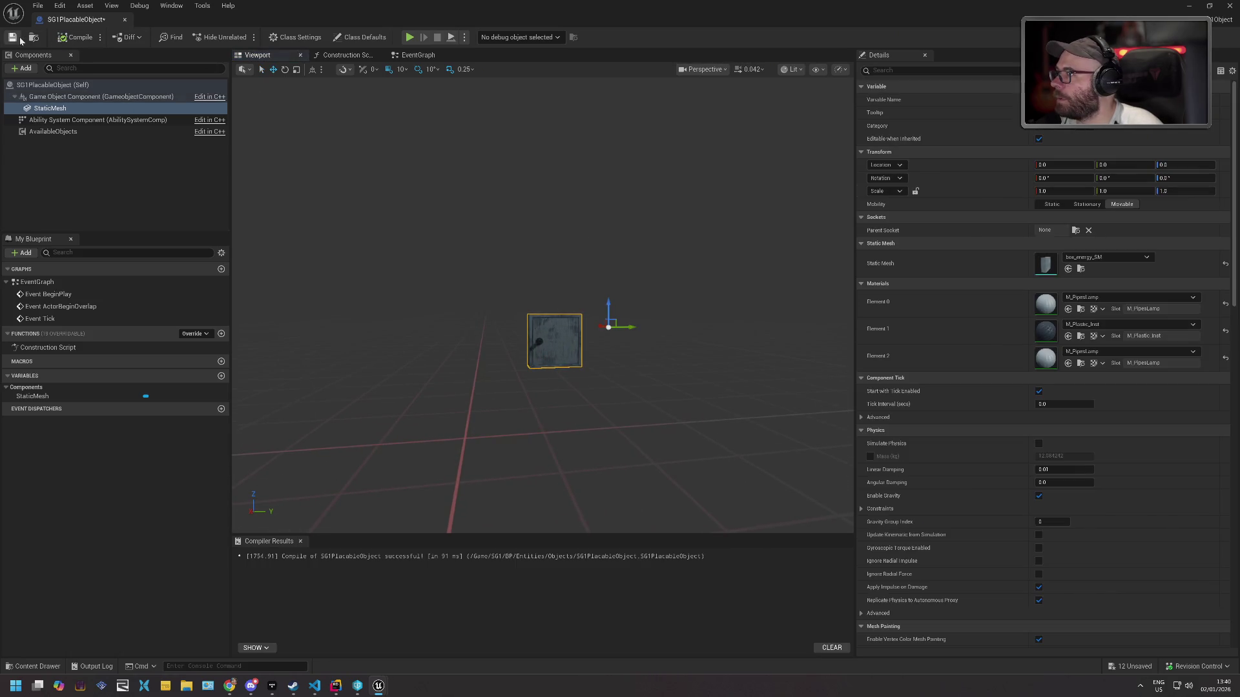
pyautogui.click(125, 21)
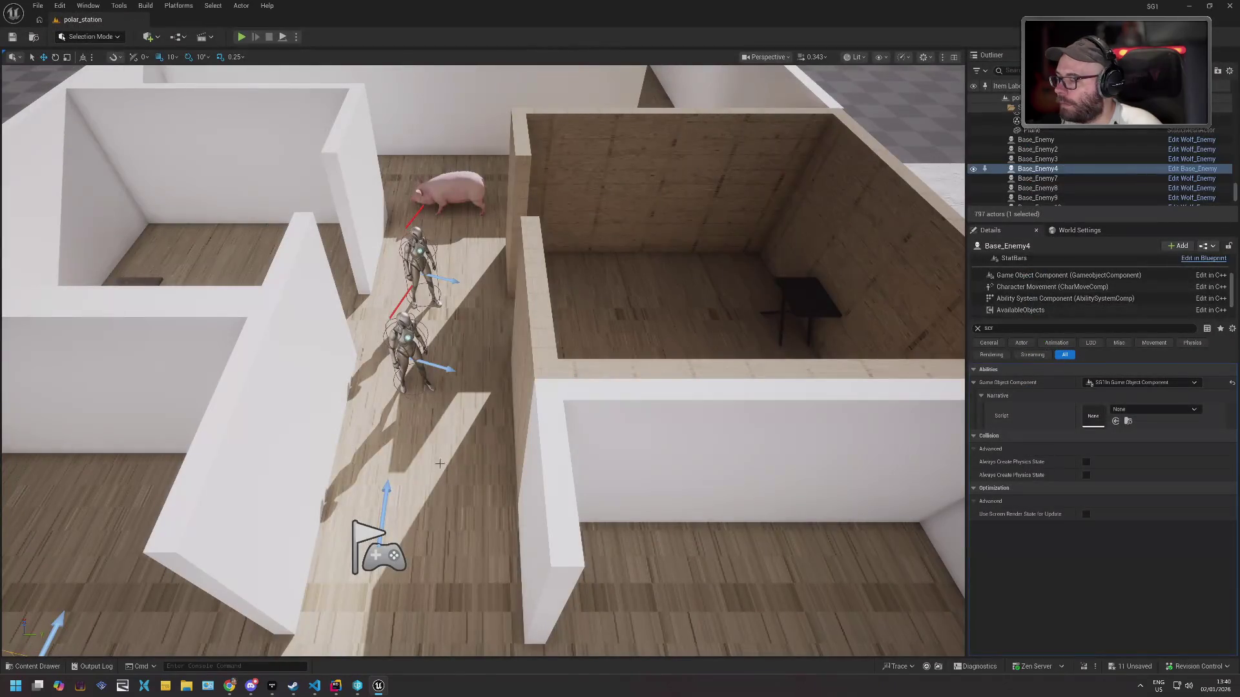
# Place an SG1PlacableObject on the corridor floor and derive a child blueprint SG1ElectricBox.
pyautogui.click(54, 667)
pyautogui.moveTo(285, 584)
pyautogui.mouseDown()
pyautogui.moveTo(432, 447)
pyautogui.moveTo(504, 408)
pyautogui.moveTo(500, 365)
pyautogui.mouseUp()
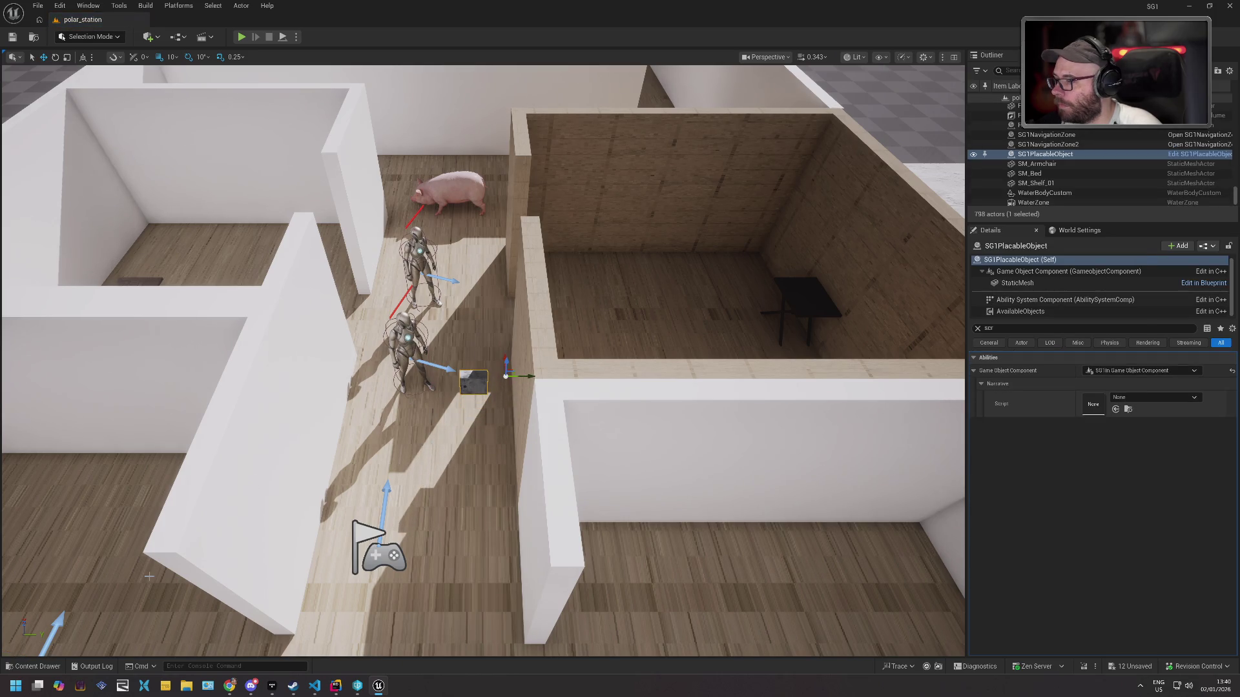
pyautogui.click(37, 667)
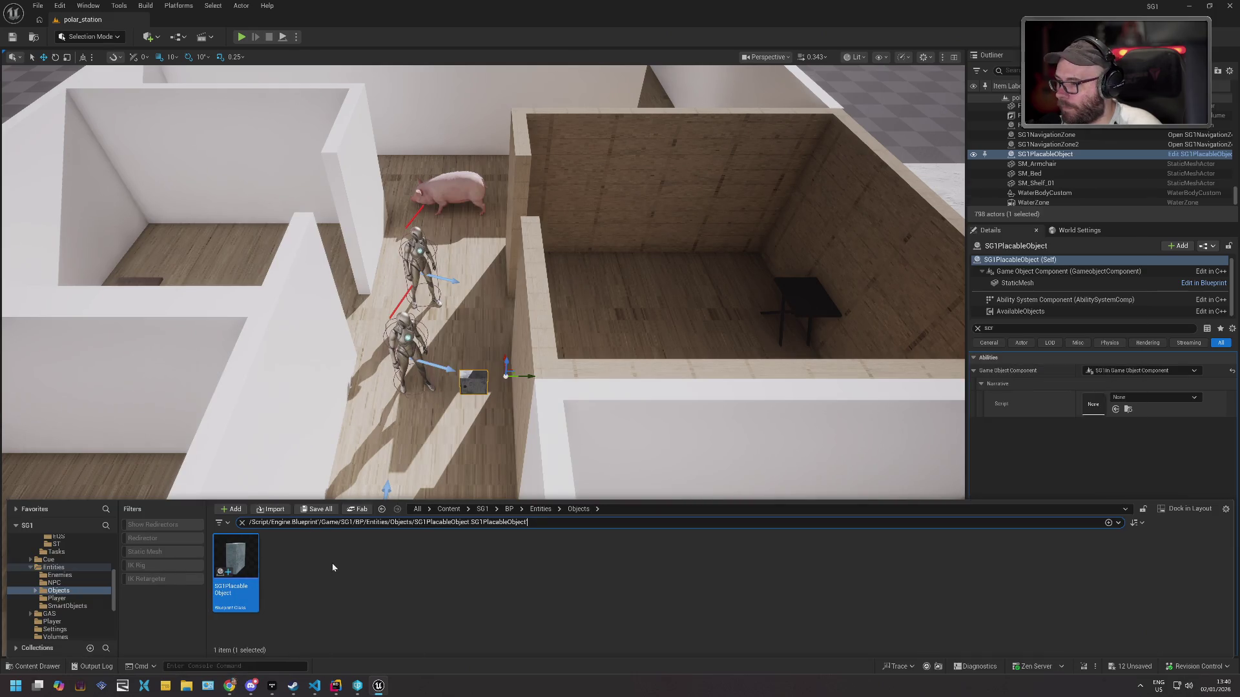
pyautogui.rightClick(285, 560)
pyautogui.click(278, 559)
pyautogui.write('SG1ElectricBox')
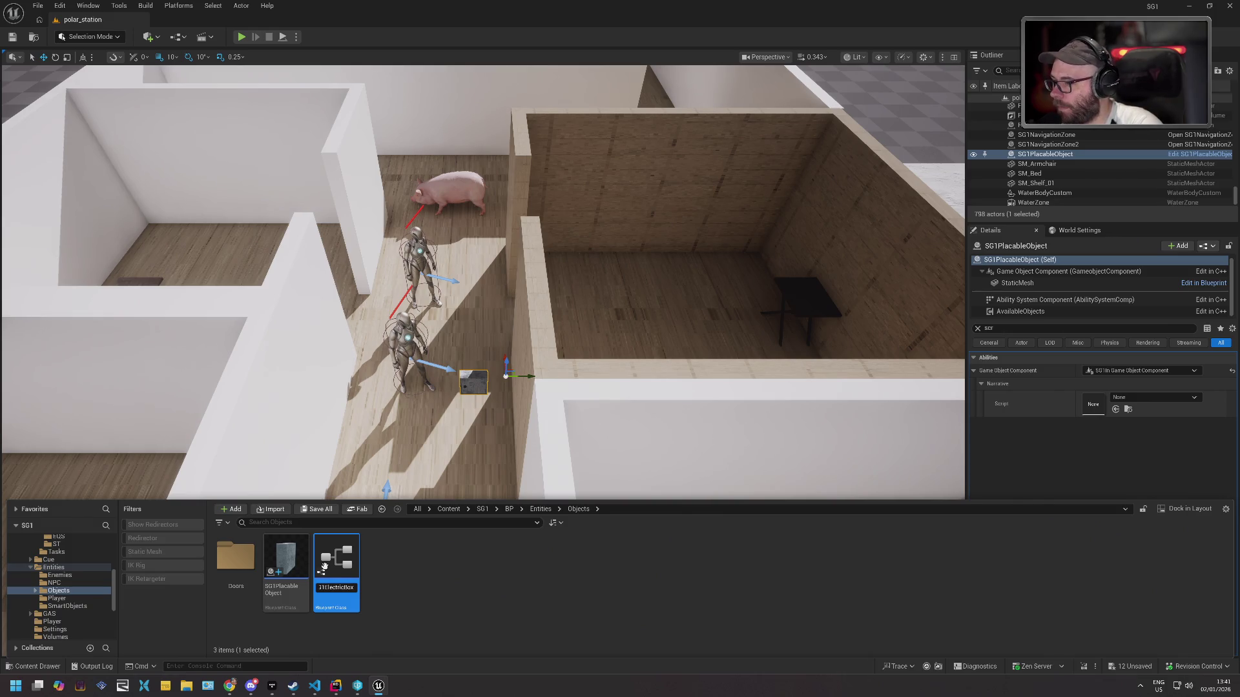
pyautogui.press('Return')
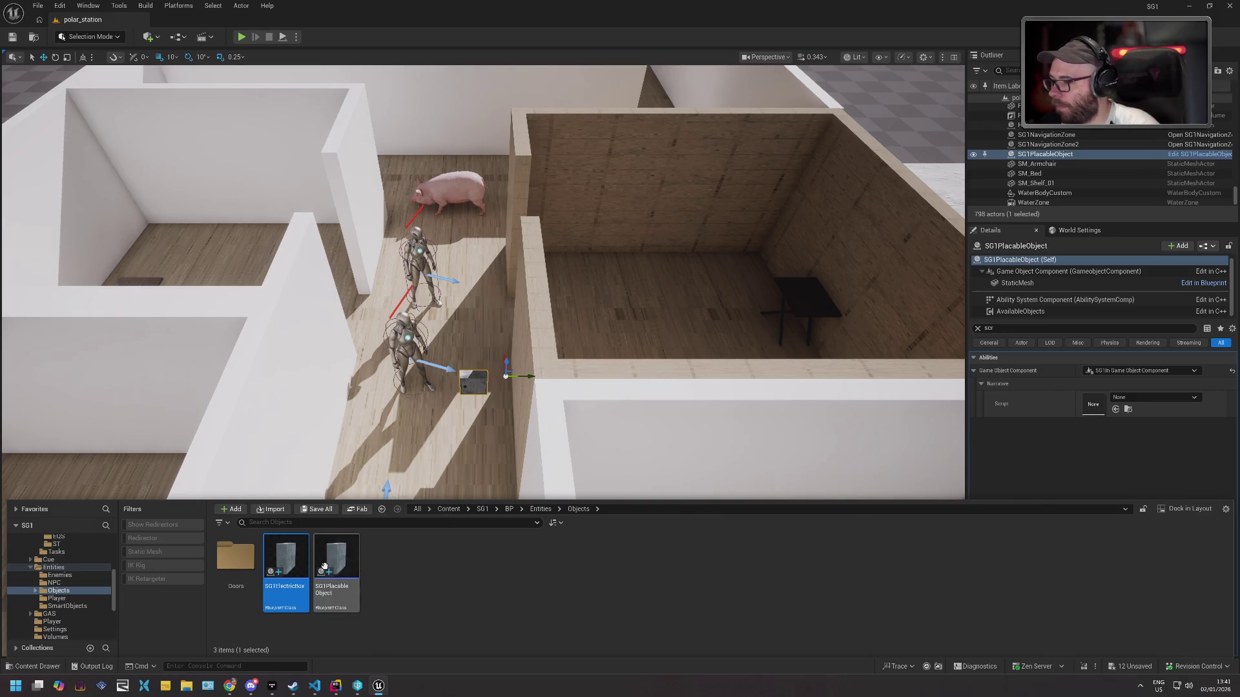
# Clear SG1PlacableObject's static mesh to None, then compile, save and close it.
pyautogui.doubleClick(325, 558)
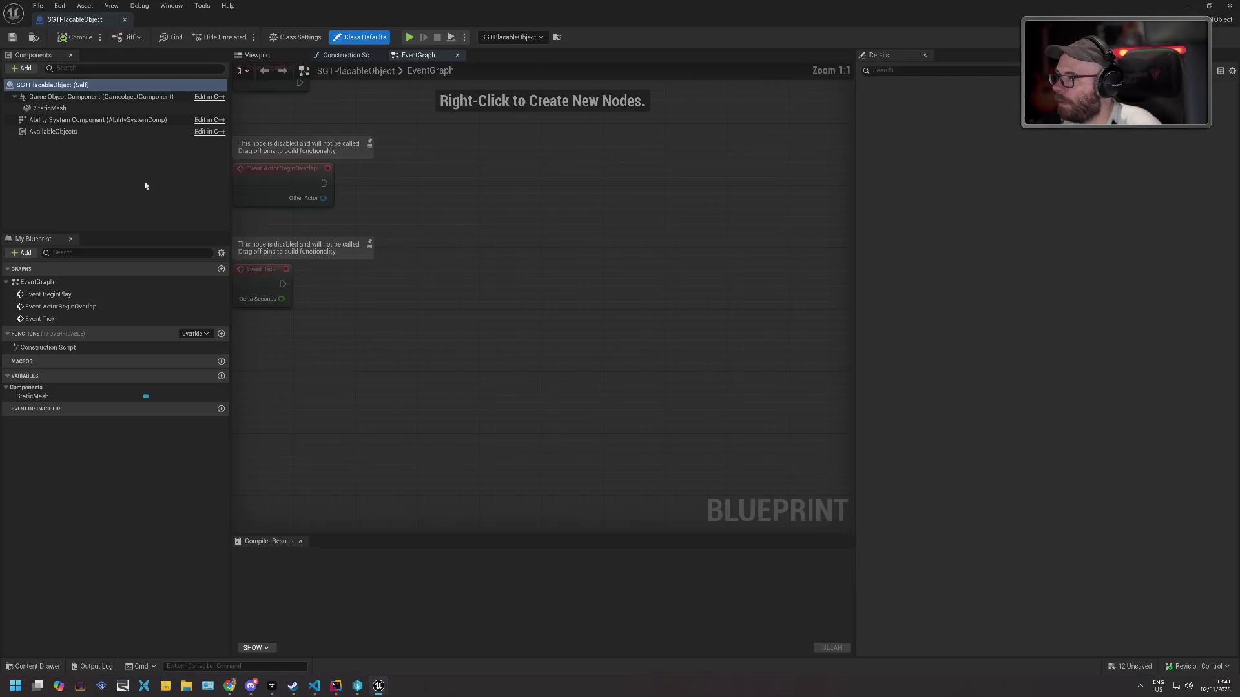
pyautogui.click(50, 108)
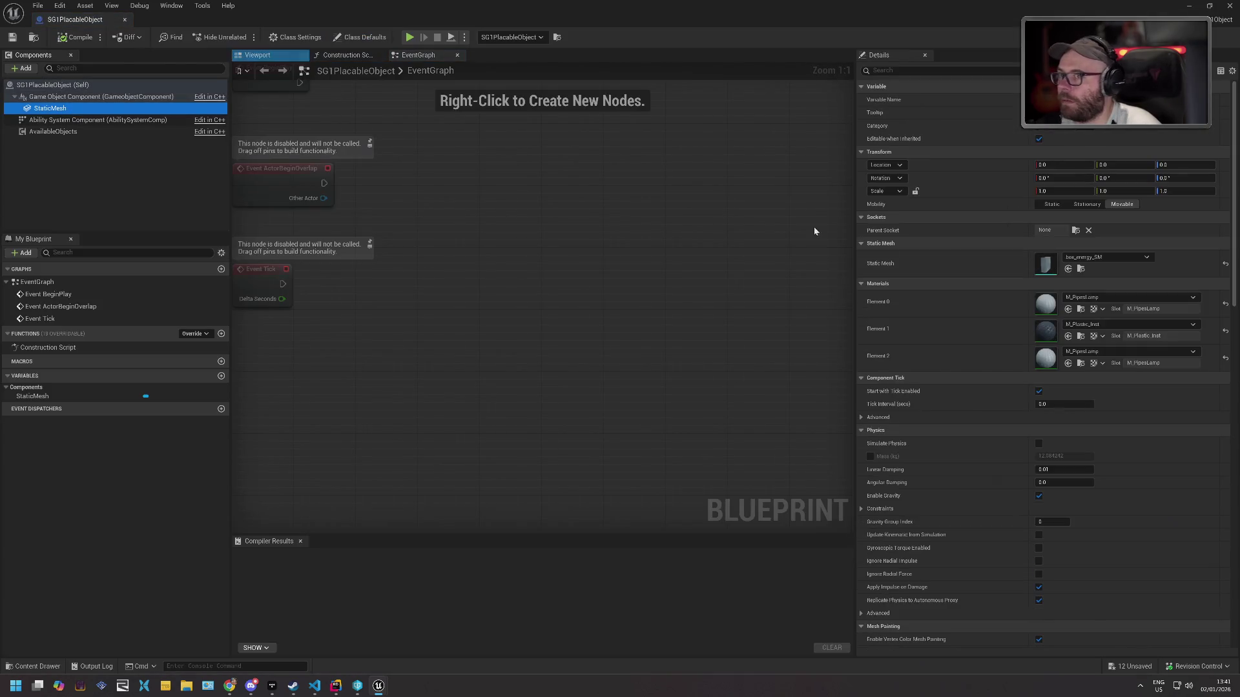
pyautogui.click(1098, 257)
pyautogui.click(1100, 314)
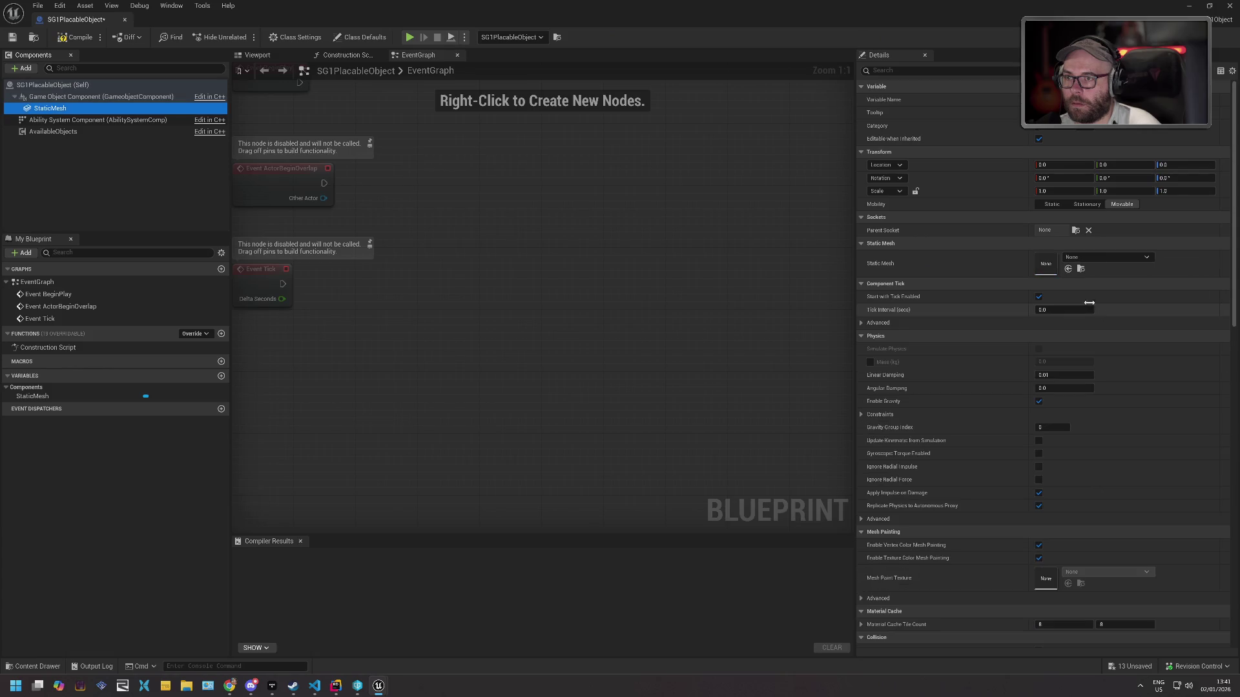
pyautogui.click(76, 37)
pyautogui.click(19, 37)
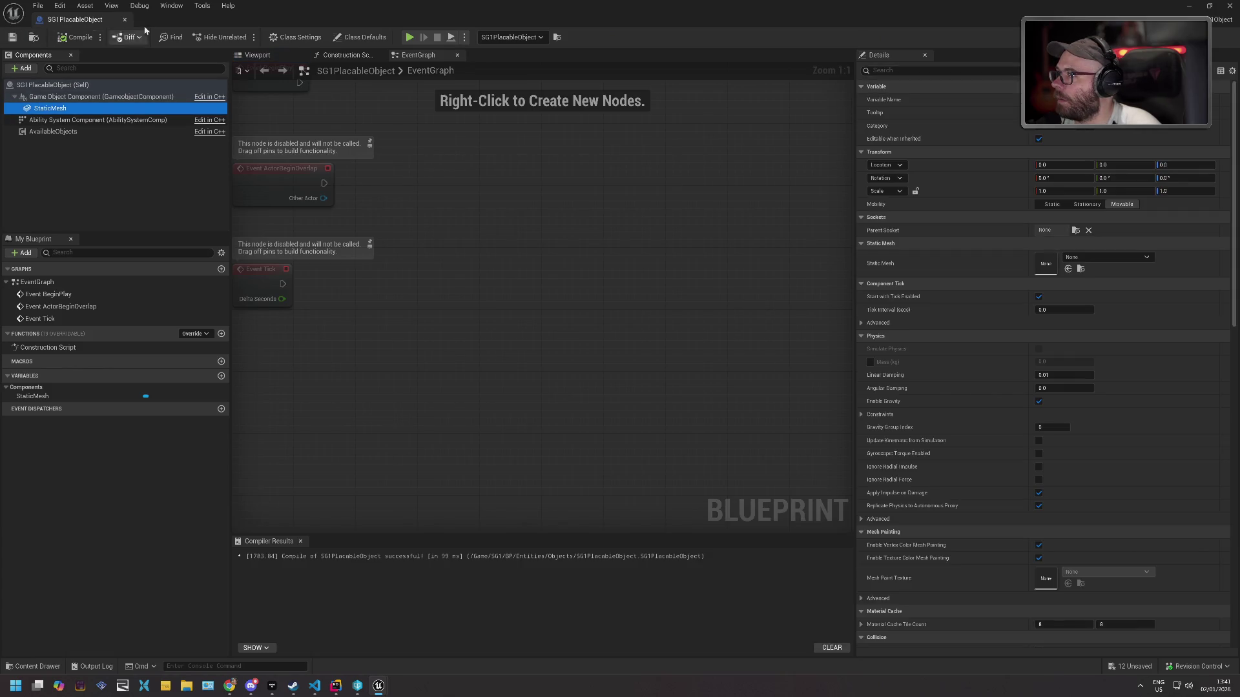
pyautogui.click(125, 20)
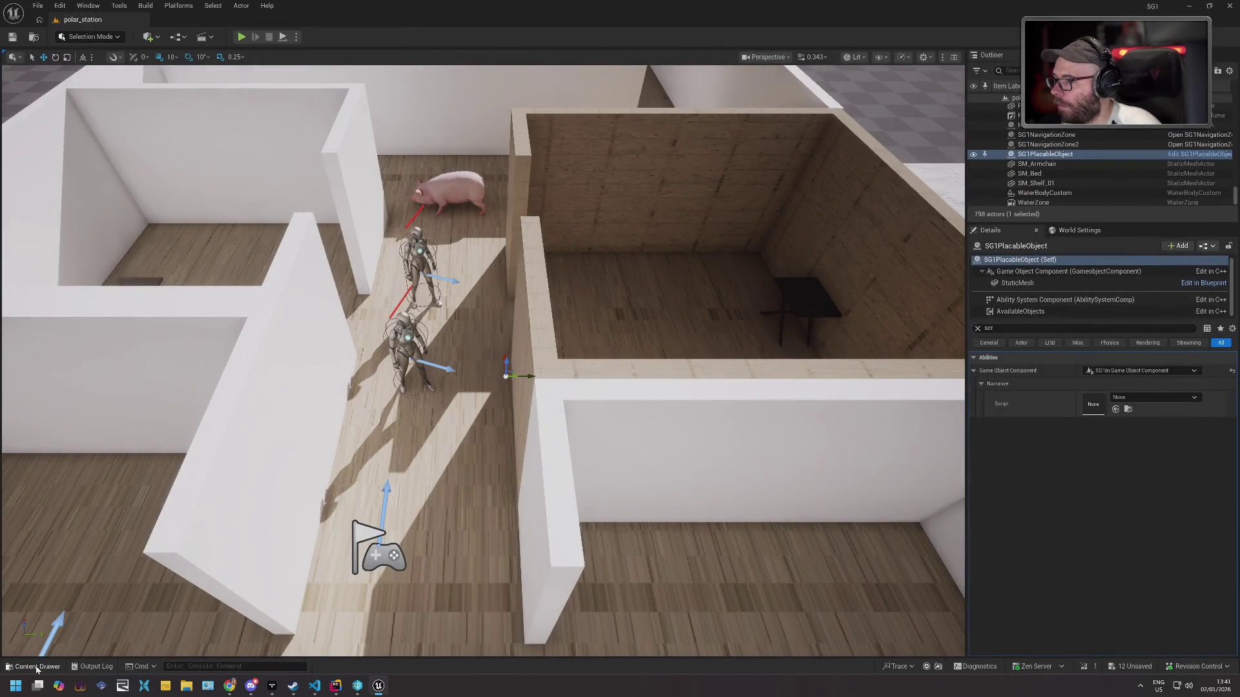
# Open SG1ElectricBox and select its StaticMesh component.
pyautogui.click(37, 666)
pyautogui.click(292, 557)
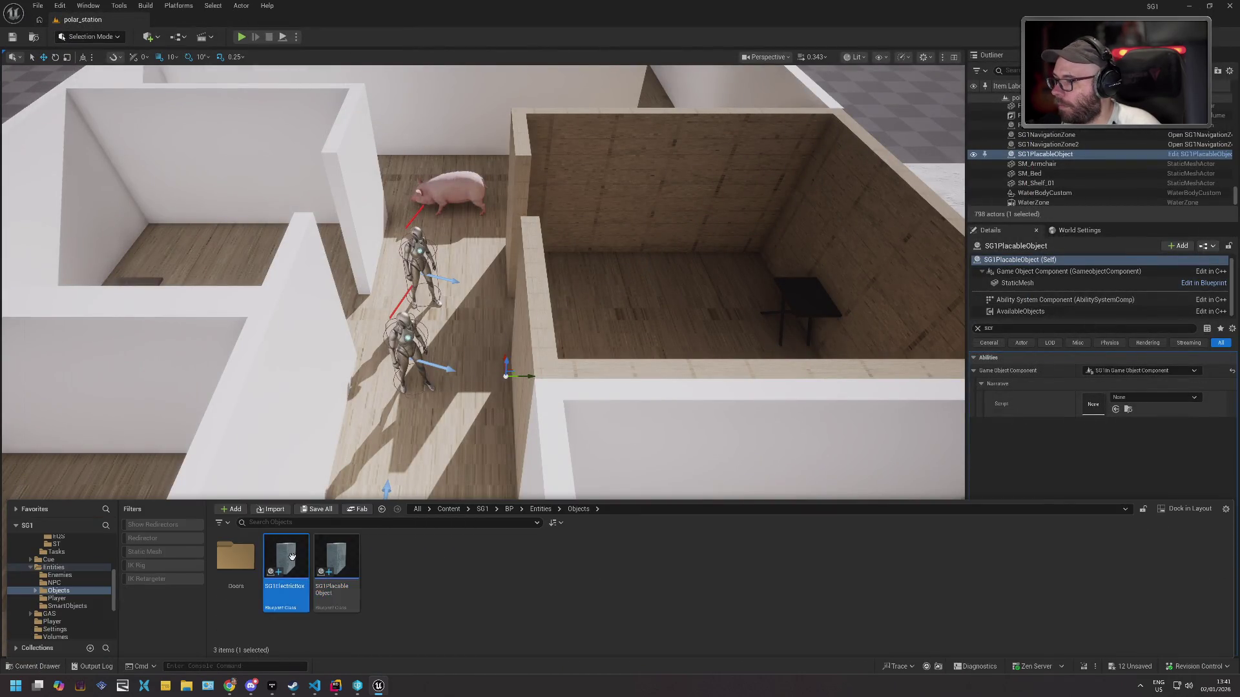
pyautogui.doubleClick(292, 557)
pyautogui.click(97, 108)
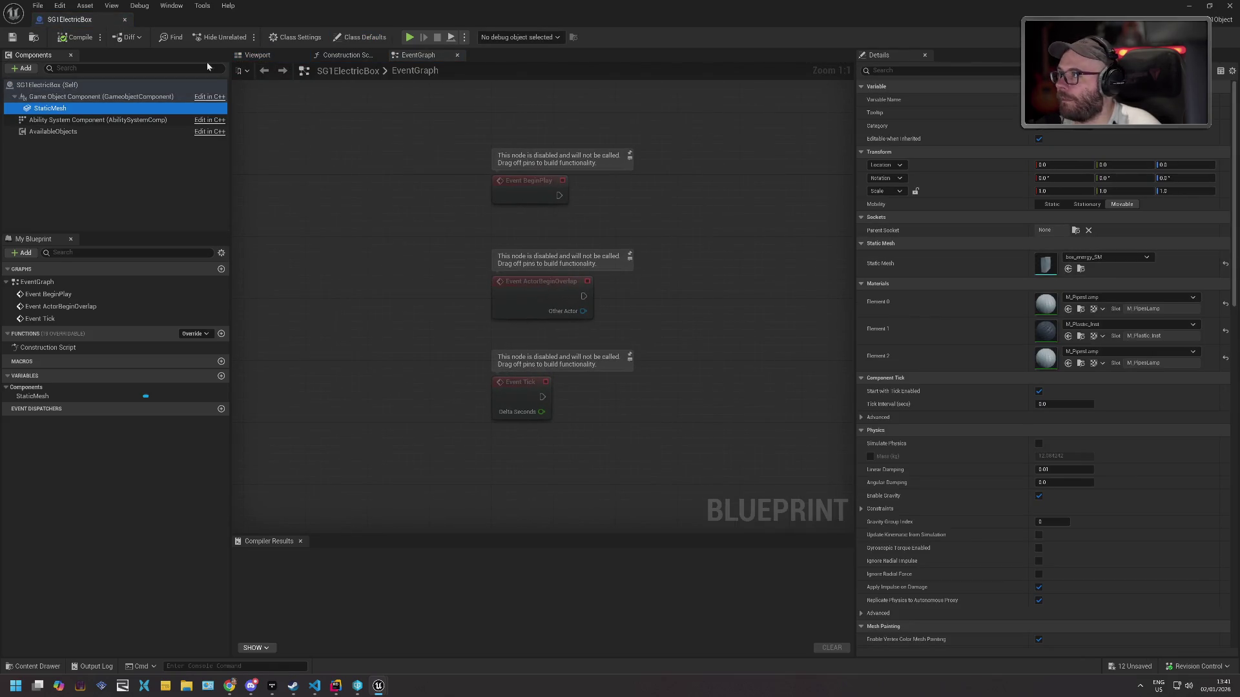
# Zoom in on the box in the blueprint's 3D viewport and select its StaticMesh component.
pyautogui.click(240, 58)
pyautogui.moveTo(596, 278)
pyautogui.mouseDown()
pyautogui.moveTo(613, 255)
pyautogui.moveTo(631, 256)
pyautogui.moveTo(544, 313)
pyautogui.mouseUp()
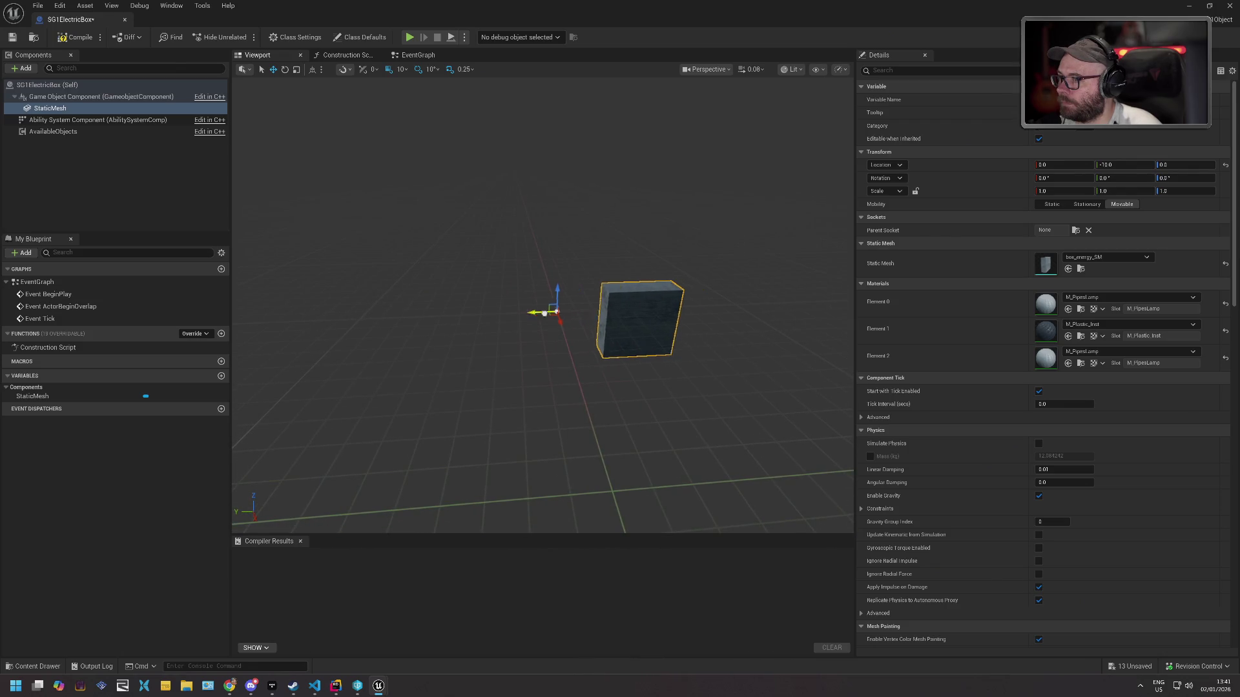
pyautogui.click(72, 98)
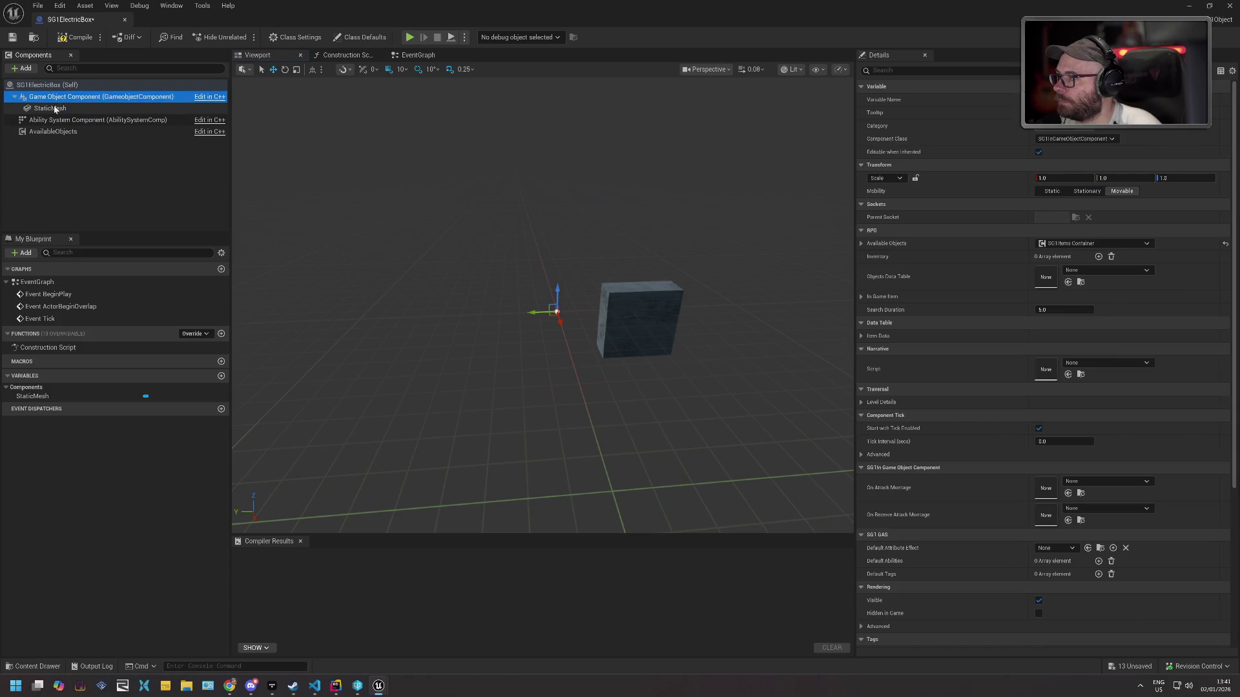
pyautogui.click(52, 108)
pyautogui.moveTo(58, 92); pyautogui.dragTo(58, 91)
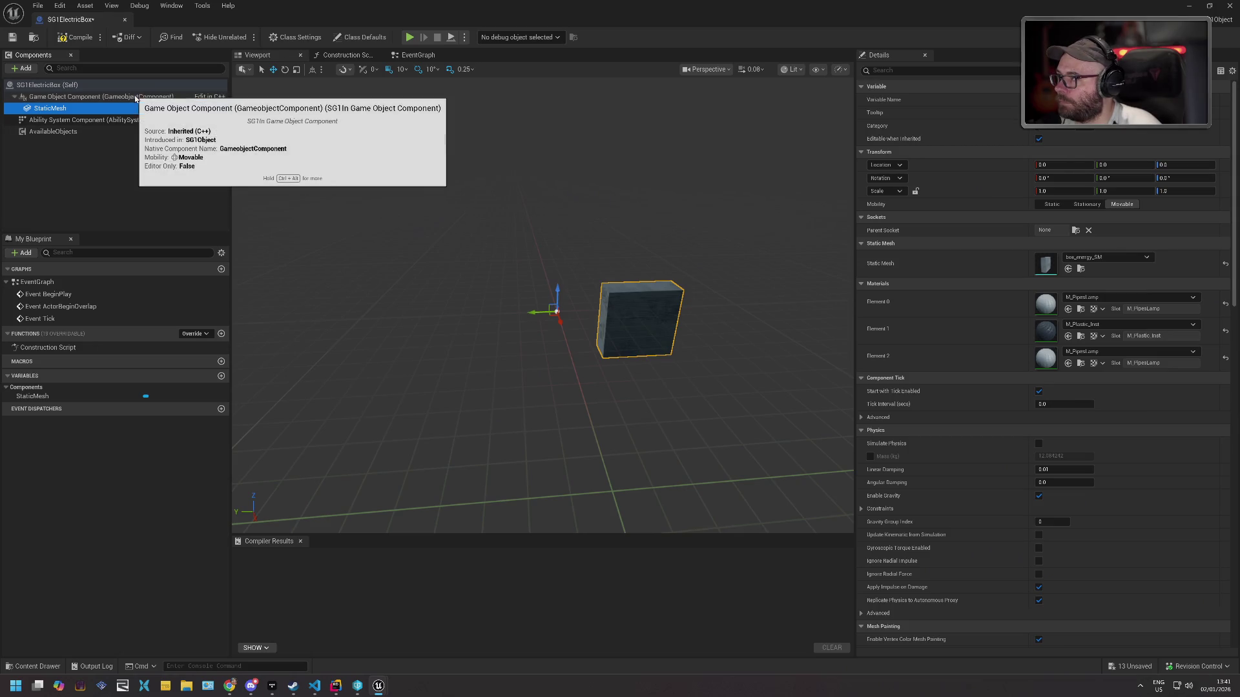
# Offset the mesh to location -25, 47, 0, compile the blueprint and return to polar_station.
pyautogui.moveTo(1066, 165); pyautogui.dragTo(1044, 166)
pyautogui.click(176, 97)
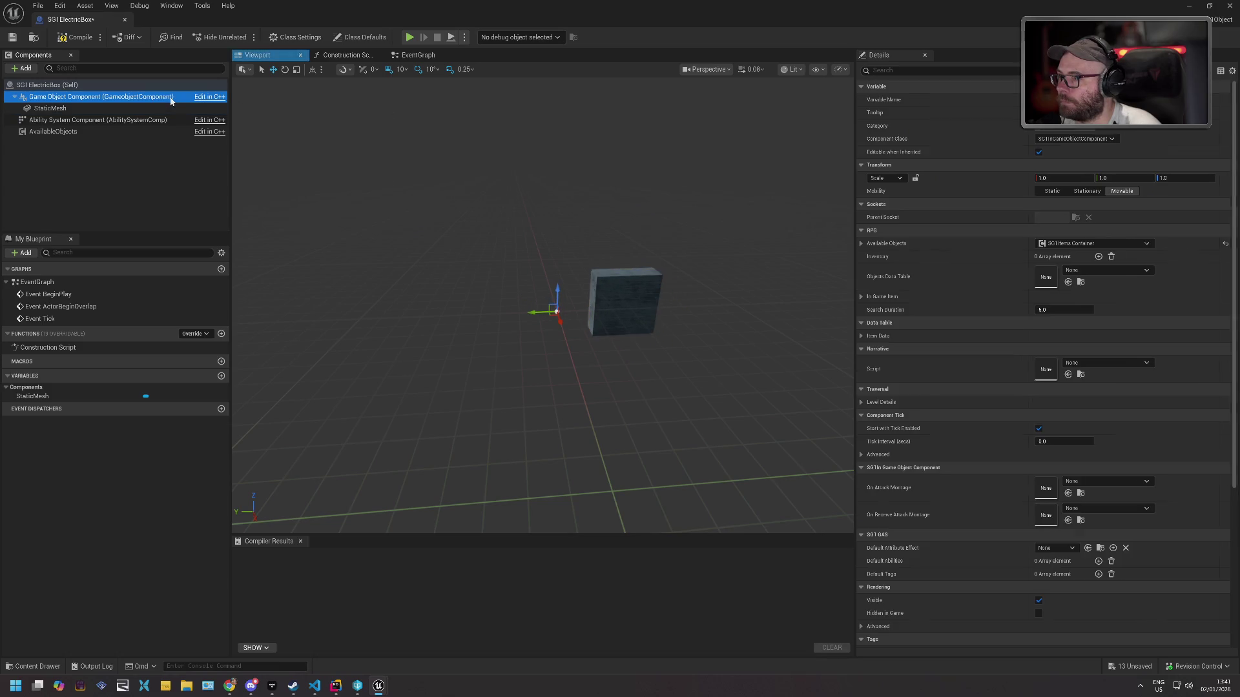
pyautogui.click(171, 107)
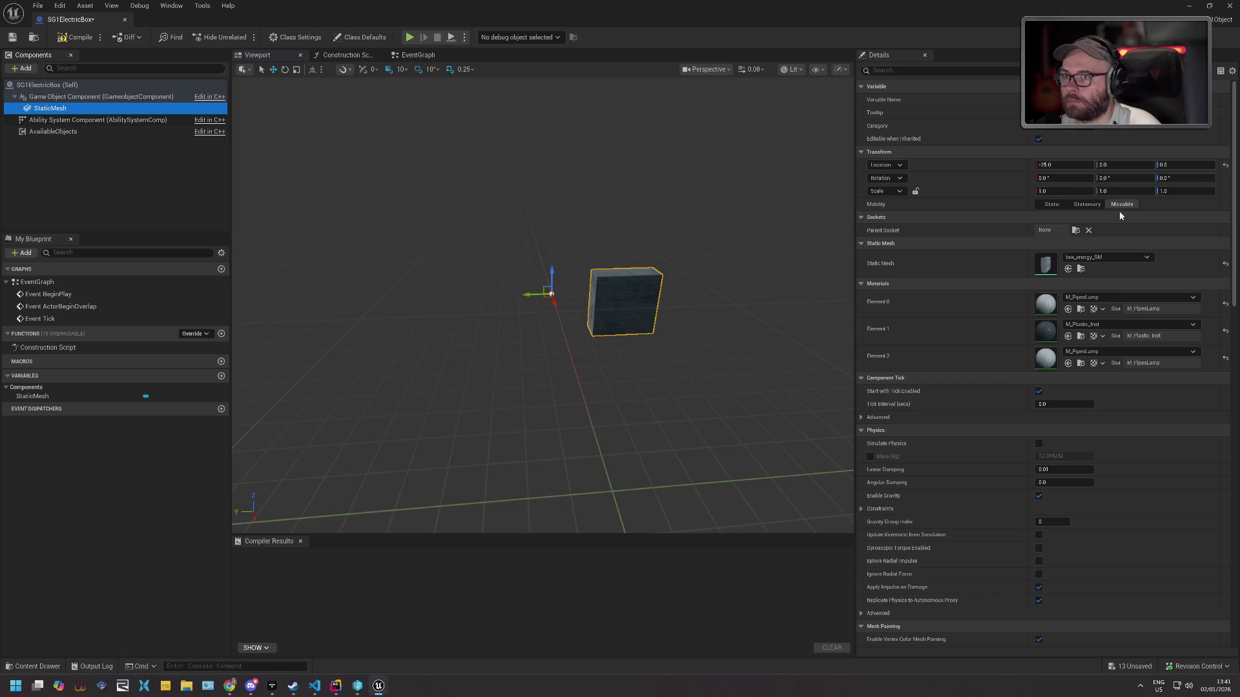
pyautogui.moveTo(1110, 164); pyautogui.dragTo(1141, 172)
pyautogui.click(62, 40)
pyautogui.click(126, 21)
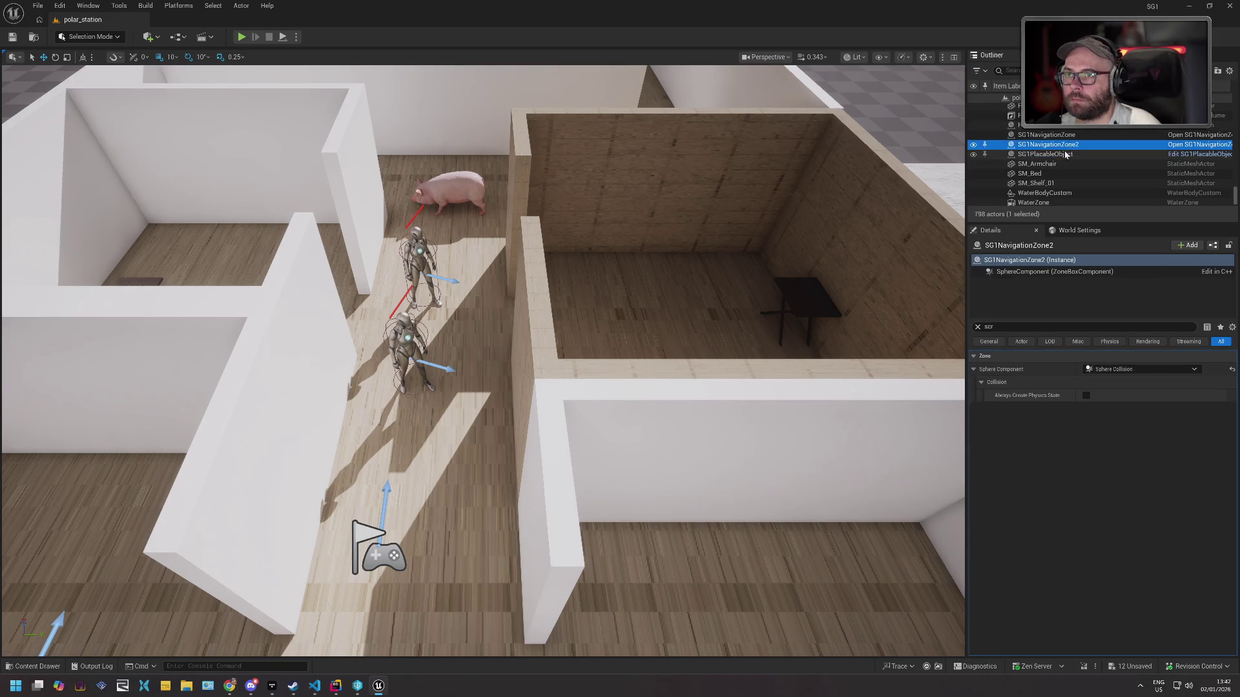
# Replace SG1PlacableObject with an SG1ElectricBox rotated 80° and mounted on the wooden wall.
pyautogui.press('Delete')
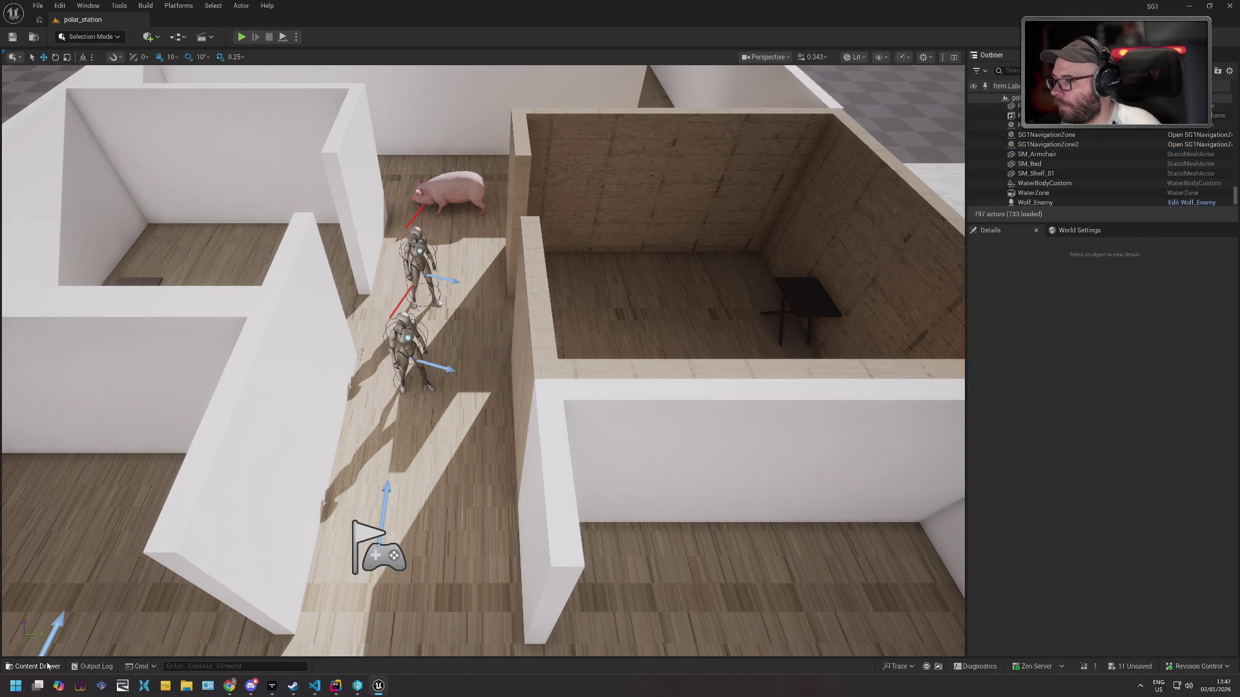
pyautogui.click(35, 666)
pyautogui.moveTo(286, 582)
pyautogui.mouseDown()
pyautogui.moveTo(476, 390)
pyautogui.moveTo(492, 396)
pyautogui.moveTo(397, 323)
pyautogui.mouseUp()
pyautogui.moveTo(503, 387)
pyautogui.mouseDown()
pyautogui.moveTo(555, 390)
pyautogui.moveTo(452, 362)
pyautogui.moveTo(417, 381)
pyautogui.moveTo(324, 369)
pyautogui.moveTo(307, 326)
pyautogui.mouseUp()
pyautogui.moveTo(452, 388)
pyautogui.mouseDown()
pyautogui.moveTo(413, 310)
pyautogui.moveTo(387, 297)
pyautogui.moveTo(371, 313)
pyautogui.mouseUp()
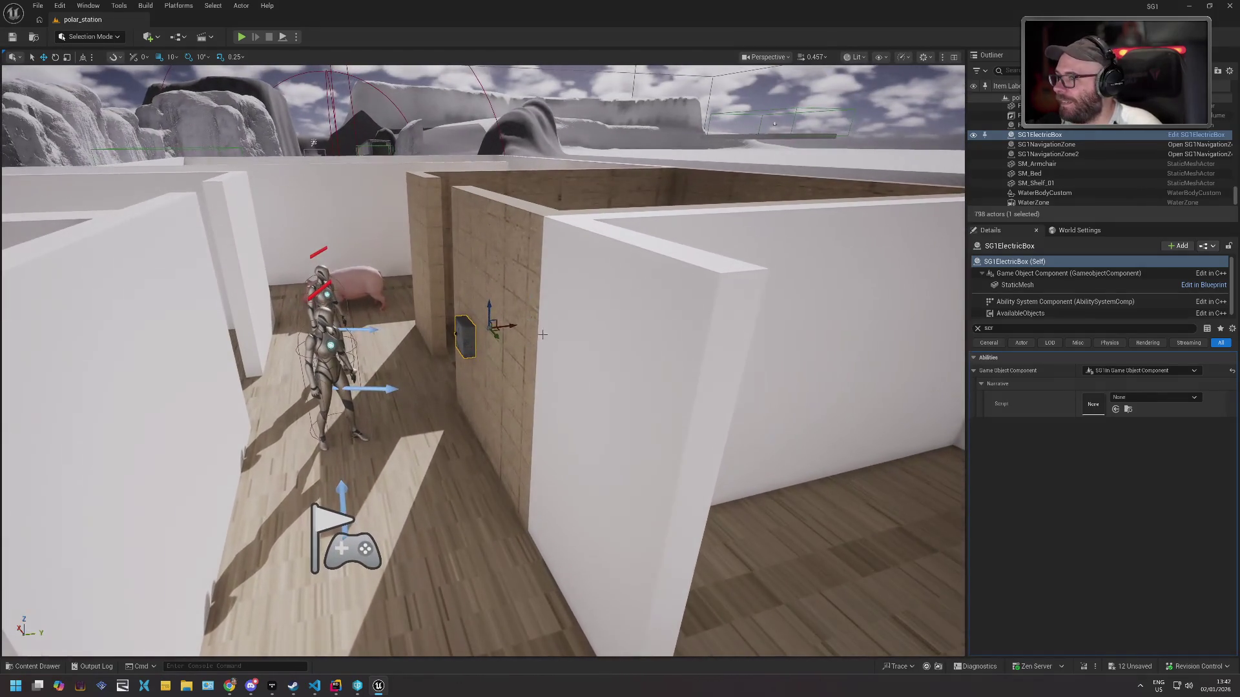
pyautogui.moveTo(499, 336); pyautogui.dragTo(515, 349)
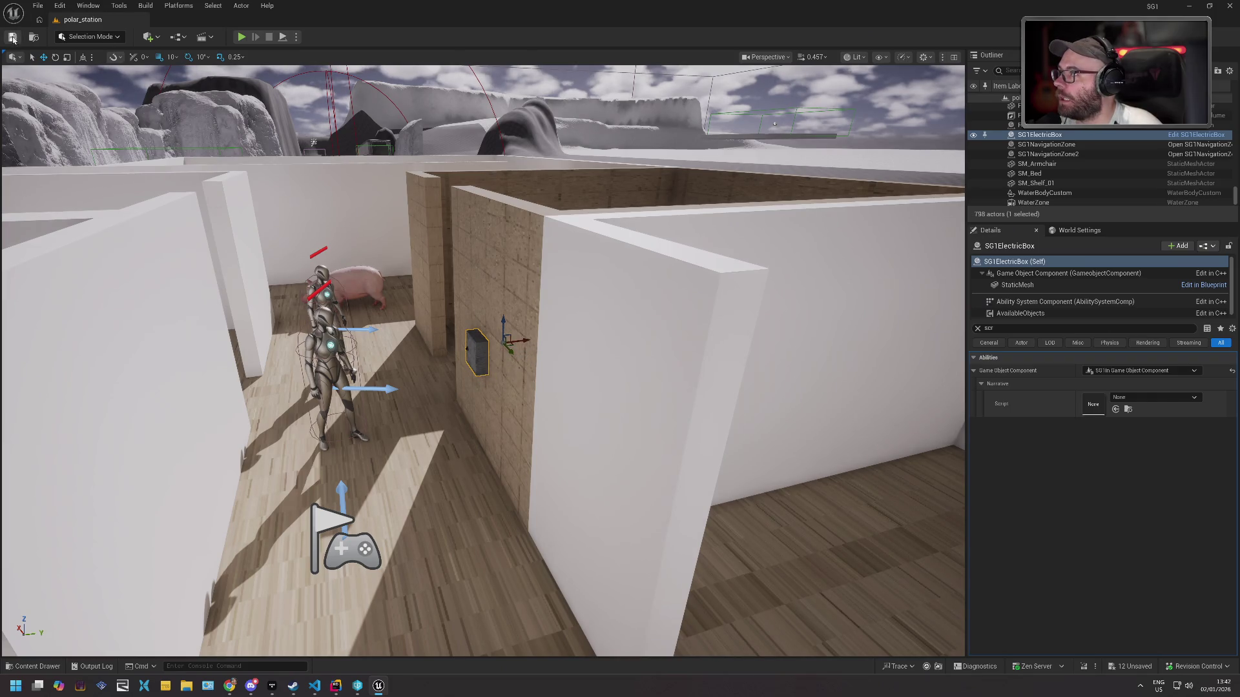
# Save the level, tick Can be Attacked on the box, and save again.
pyautogui.click(12, 37)
pyautogui.click(641, 452)
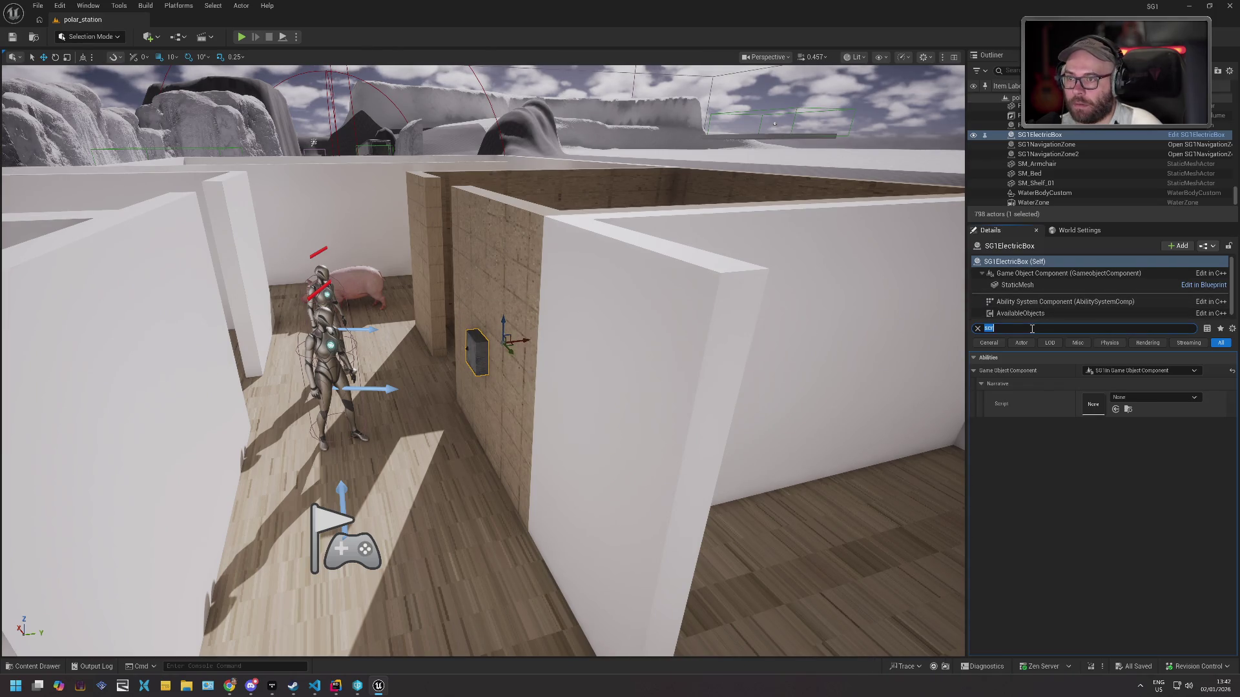
pyautogui.write('attack')
pyautogui.click(1086, 410)
pyautogui.click(11, 36)
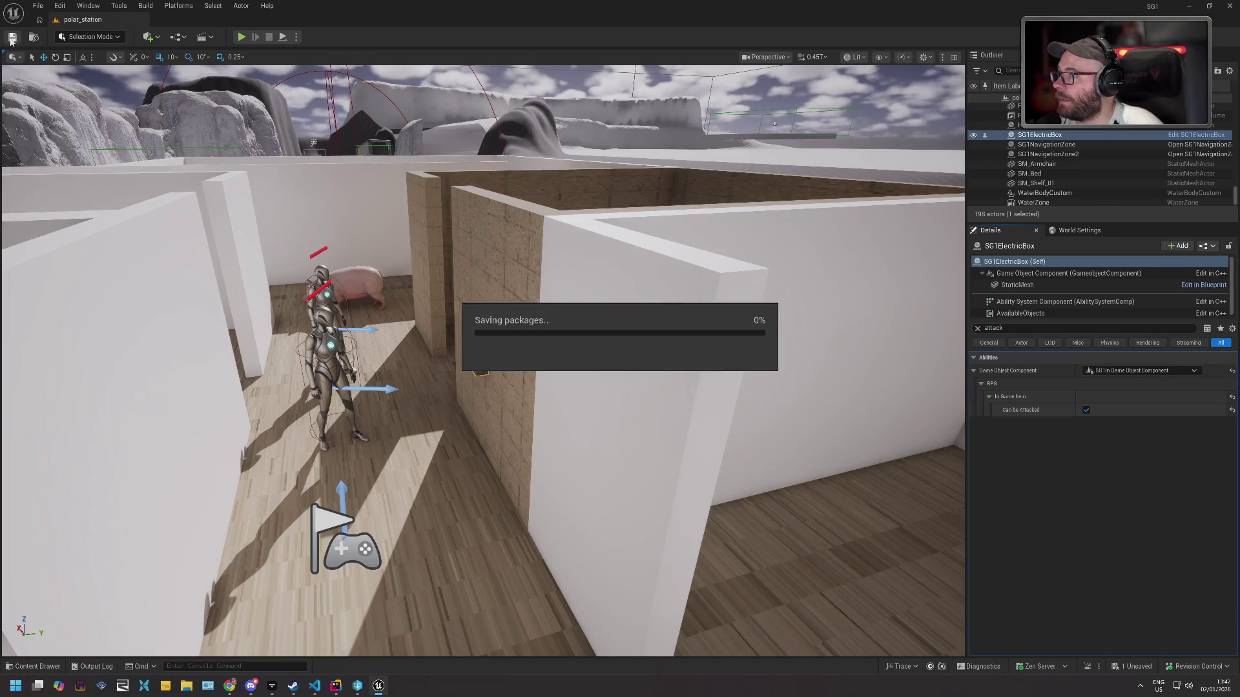
# Select the Game Object Component, then play-test the level and stop with Esc.
pyautogui.moveTo(509, 438); pyautogui.dragTo(555, 462)
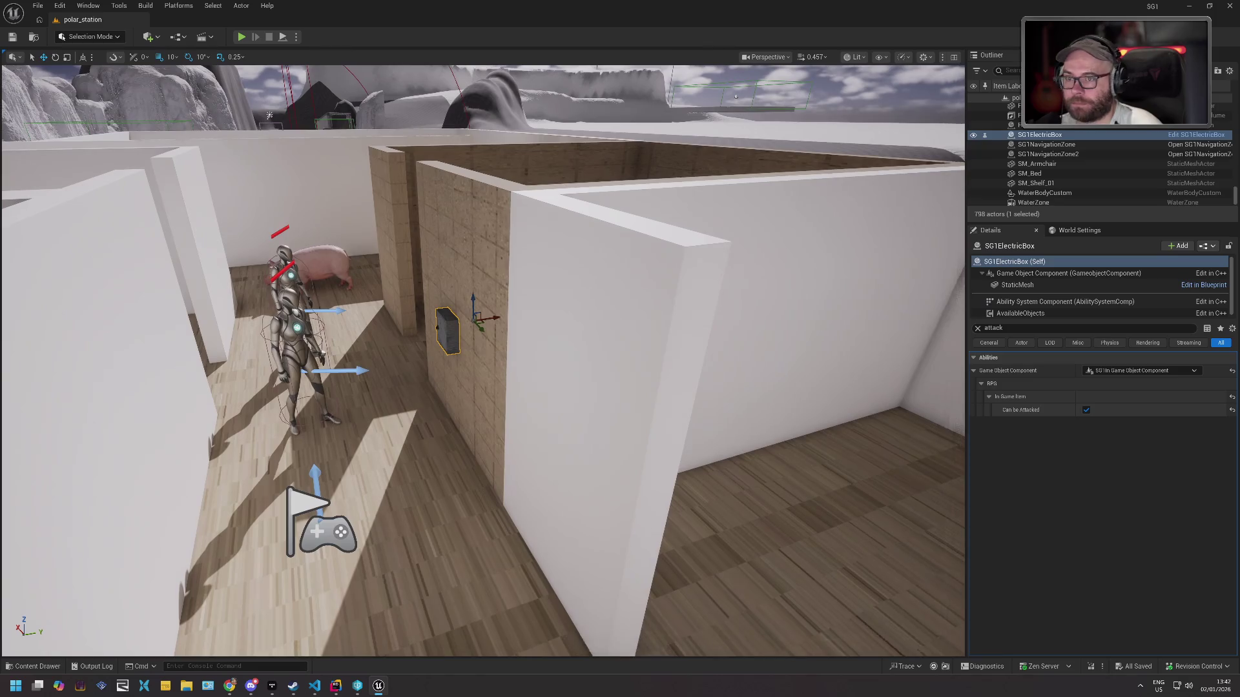
pyautogui.scroll(-1, 1056, 306)
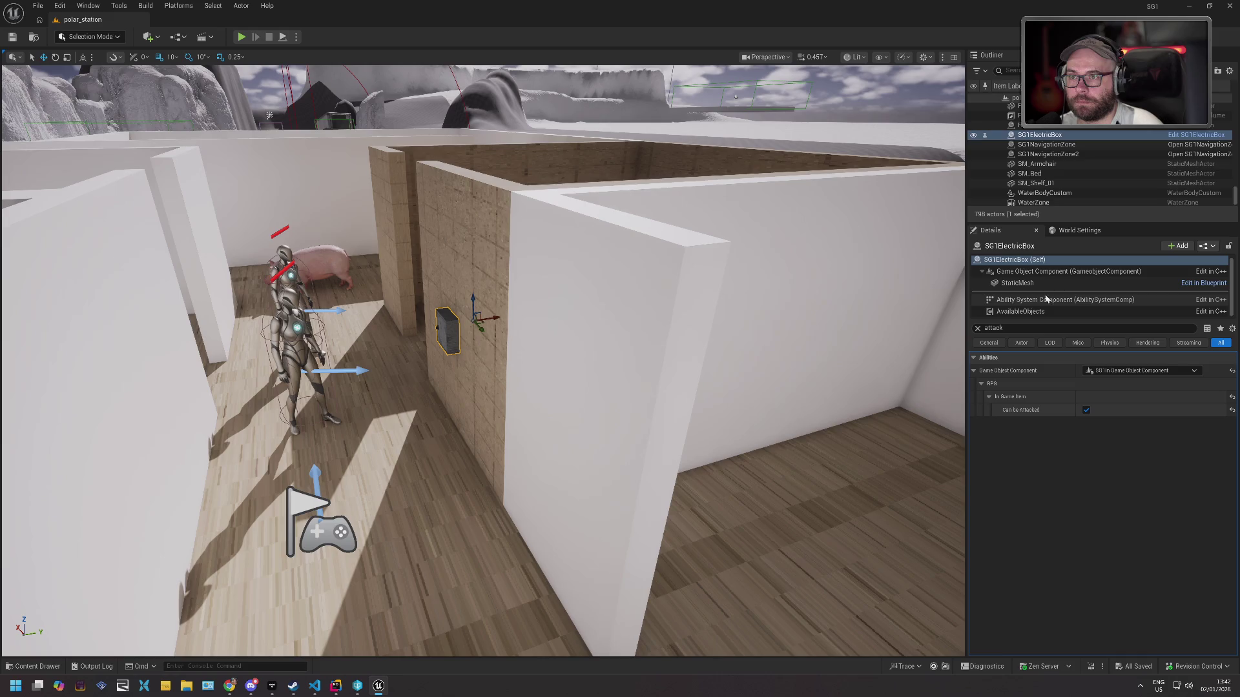
pyautogui.click(1055, 274)
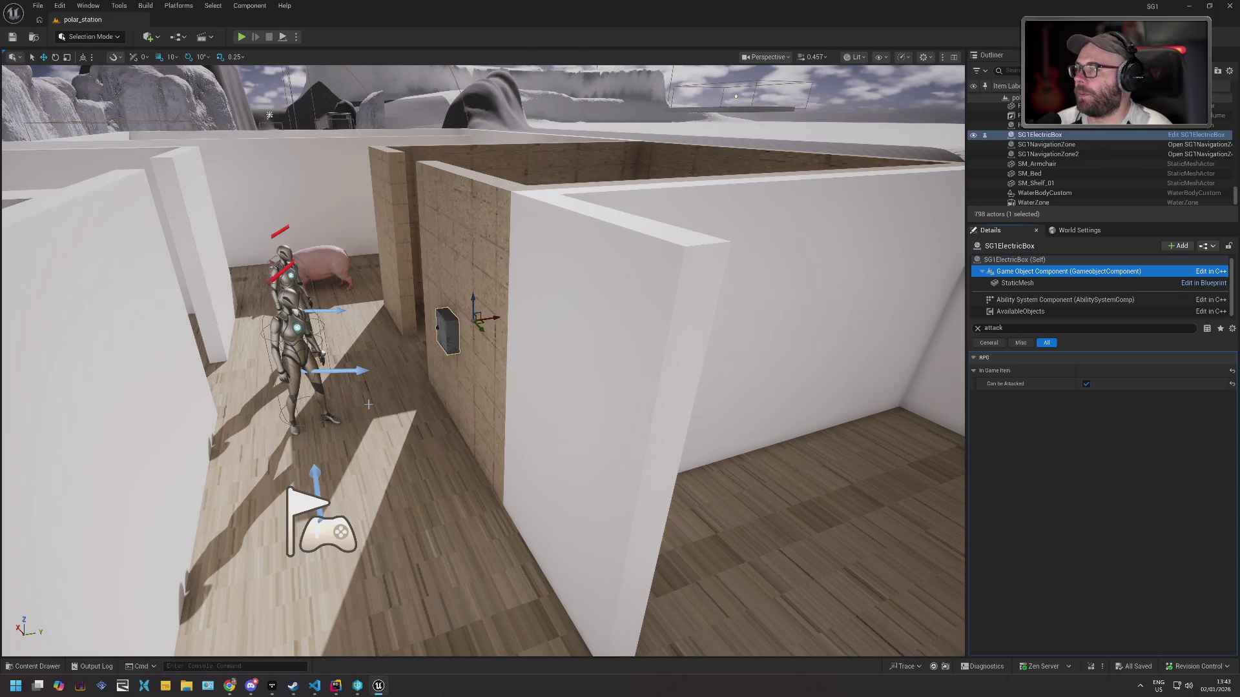
pyautogui.click(244, 39)
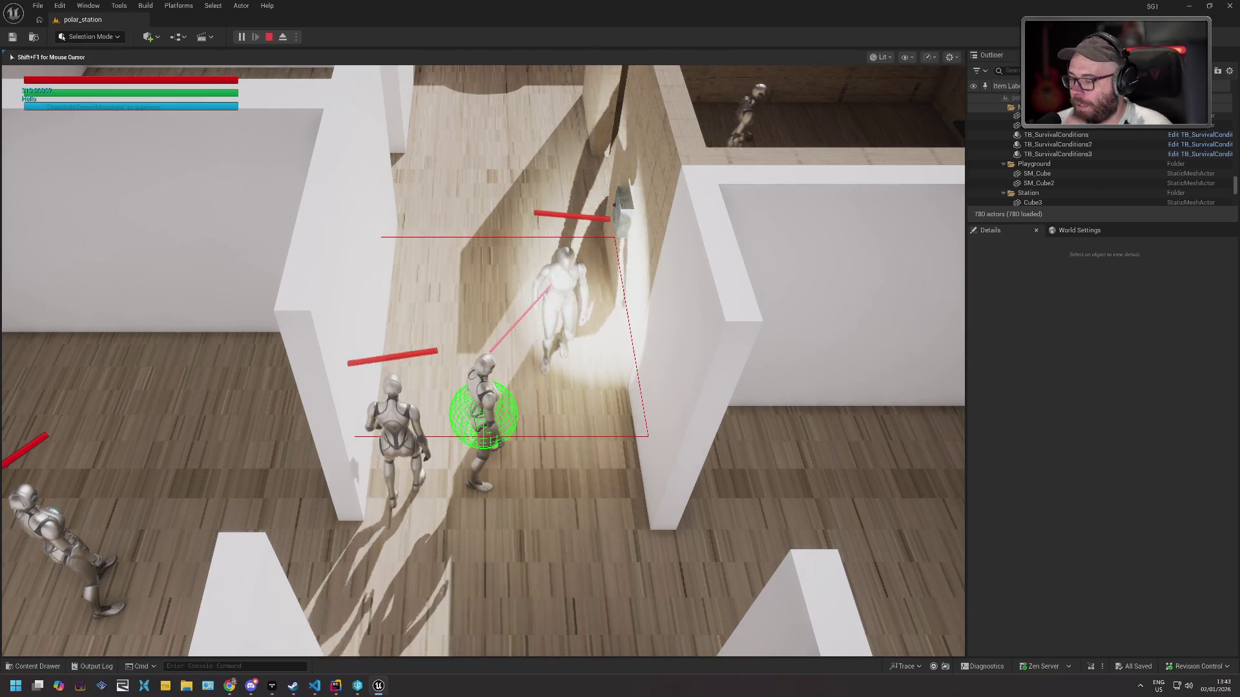
pyautogui.press('Escape')
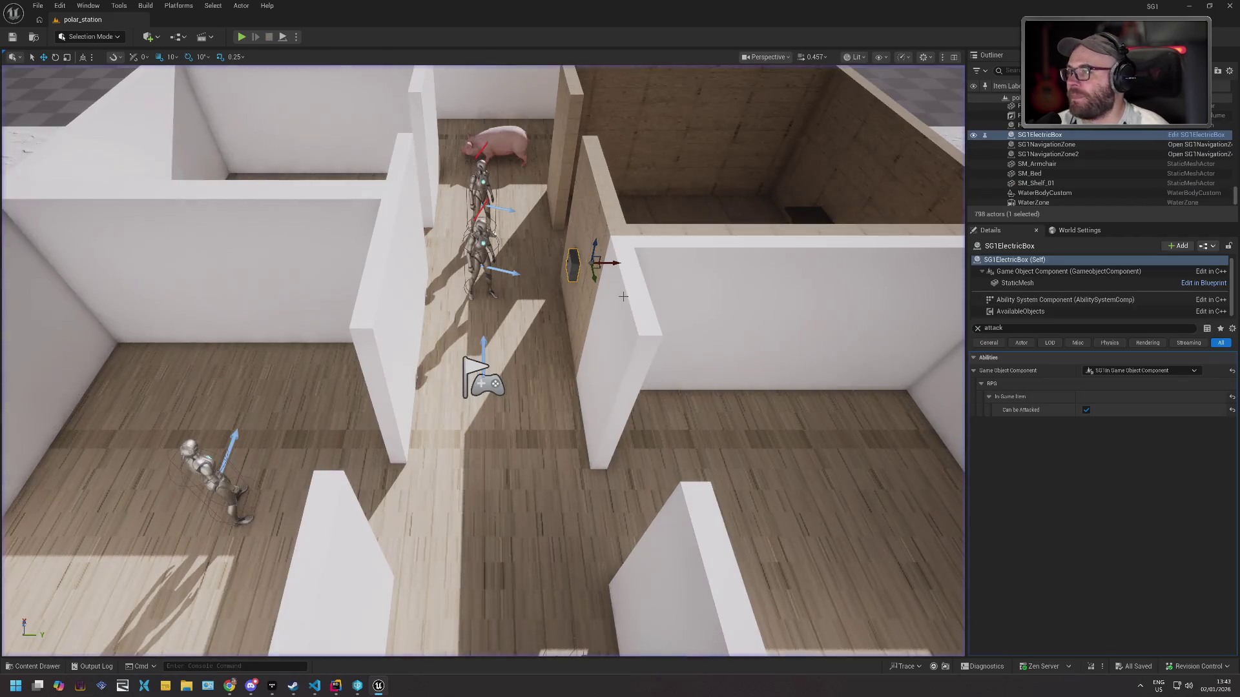
# Open SG1ElectricBox, add an On Received Damage event, then delete the added nodes.
pyautogui.click(51, 667)
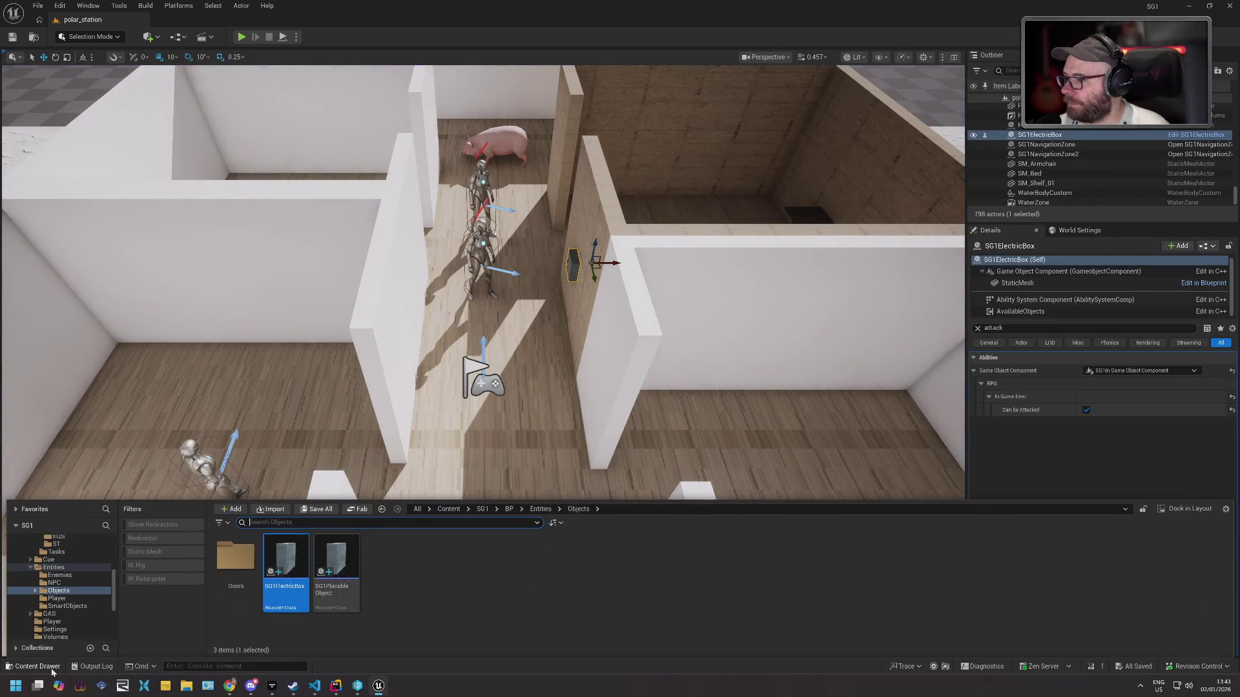
pyautogui.doubleClick(295, 557)
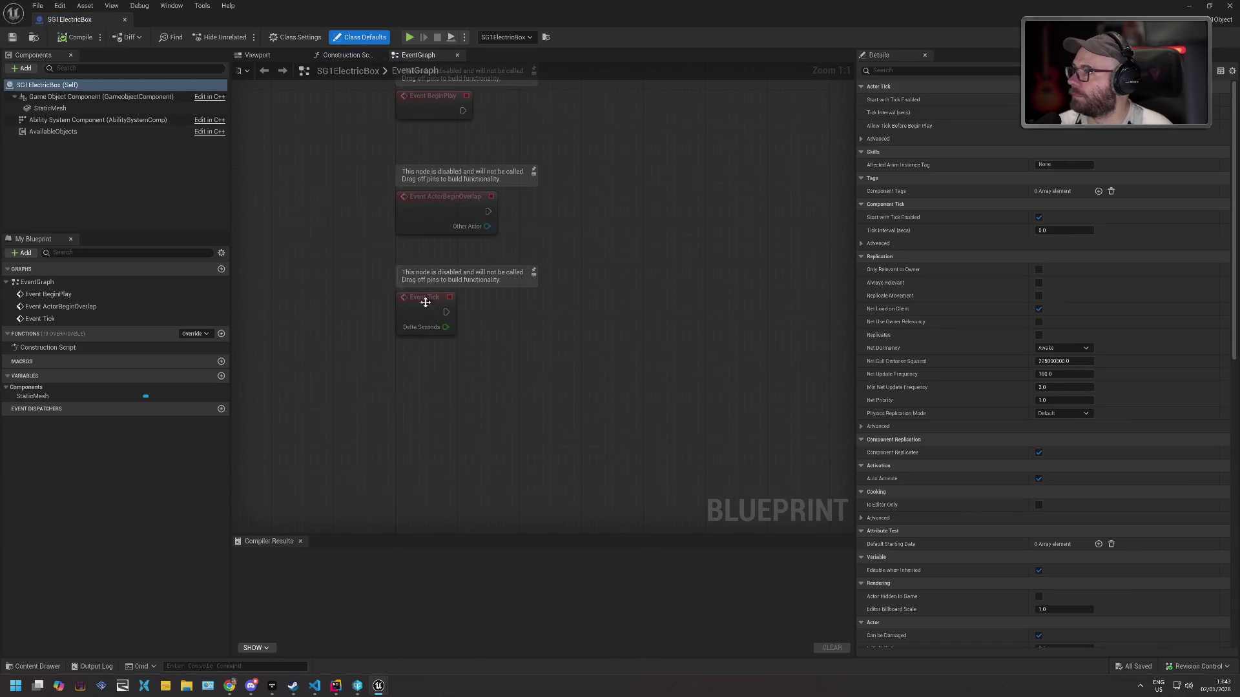
pyautogui.rightClick(405, 370)
pyautogui.write('onrece')
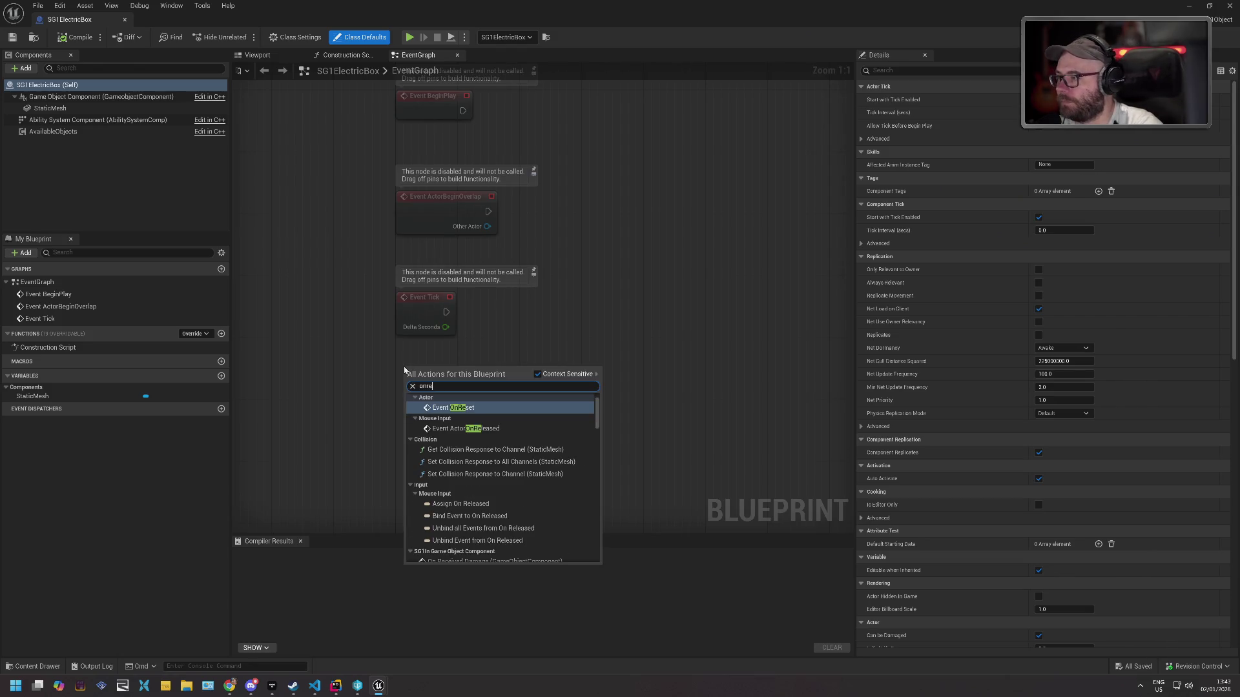
pyautogui.press('Return')
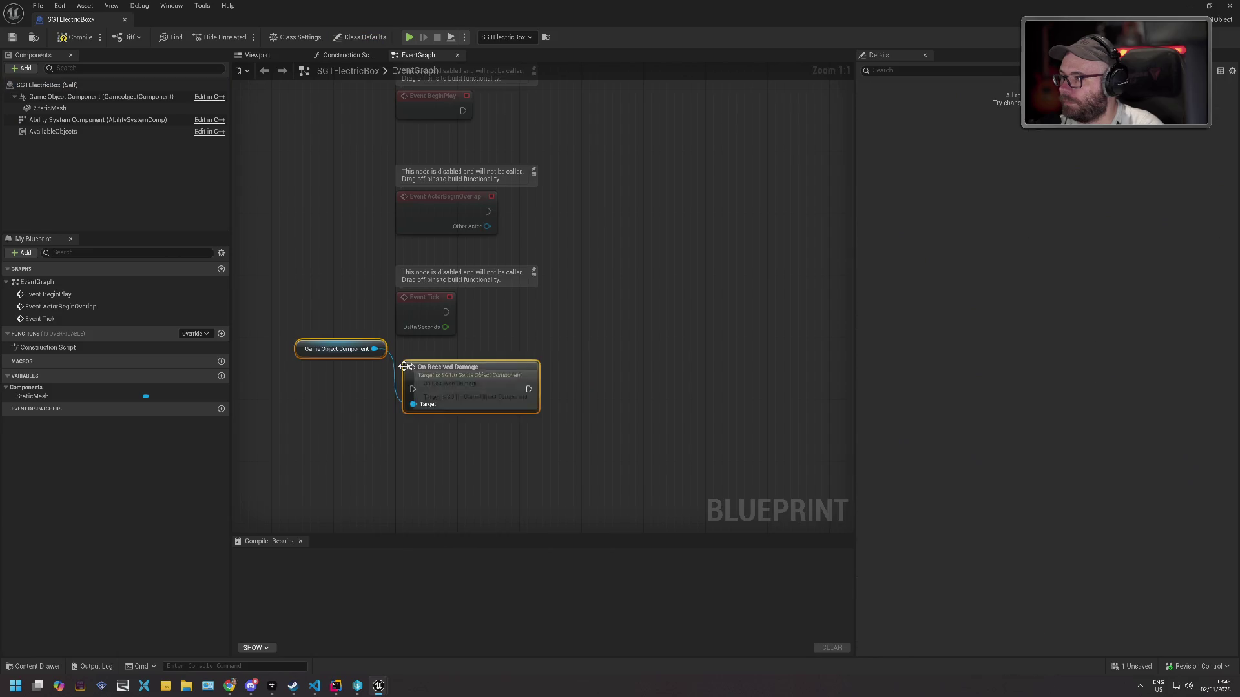
pyautogui.moveTo(438, 381)
pyautogui.mouseDown()
pyautogui.moveTo(532, 366)
pyautogui.moveTo(532, 383)
pyautogui.mouseUp()
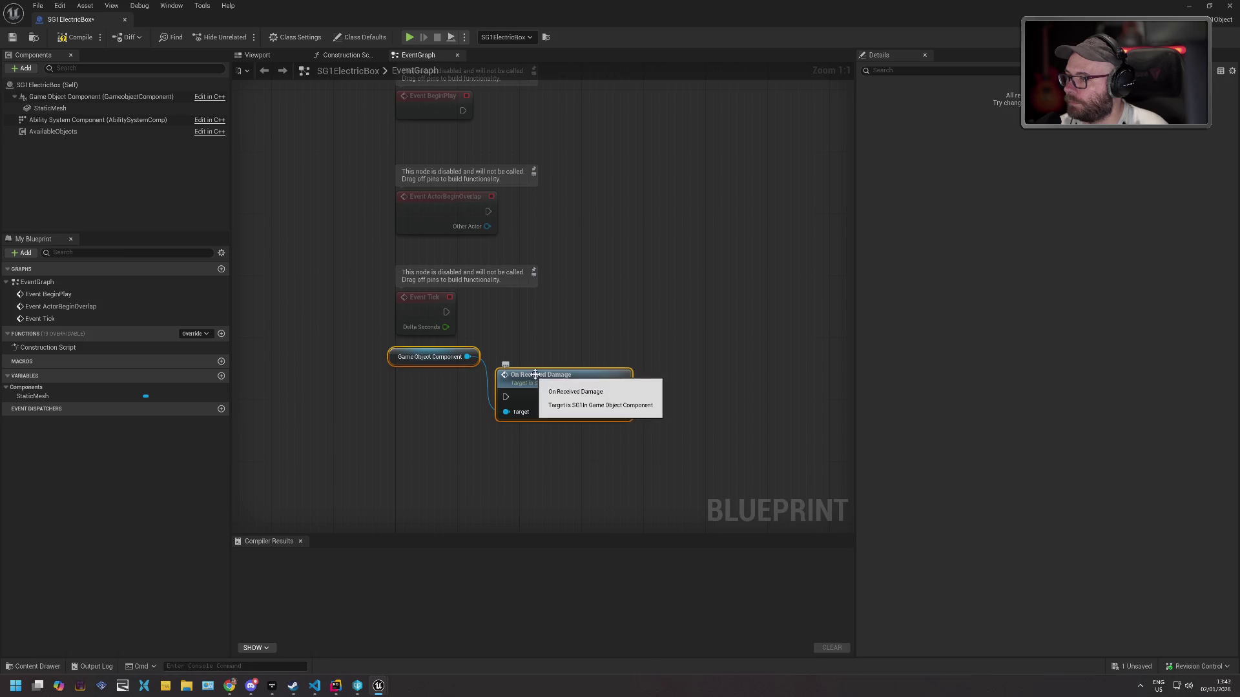
pyautogui.click(544, 378)
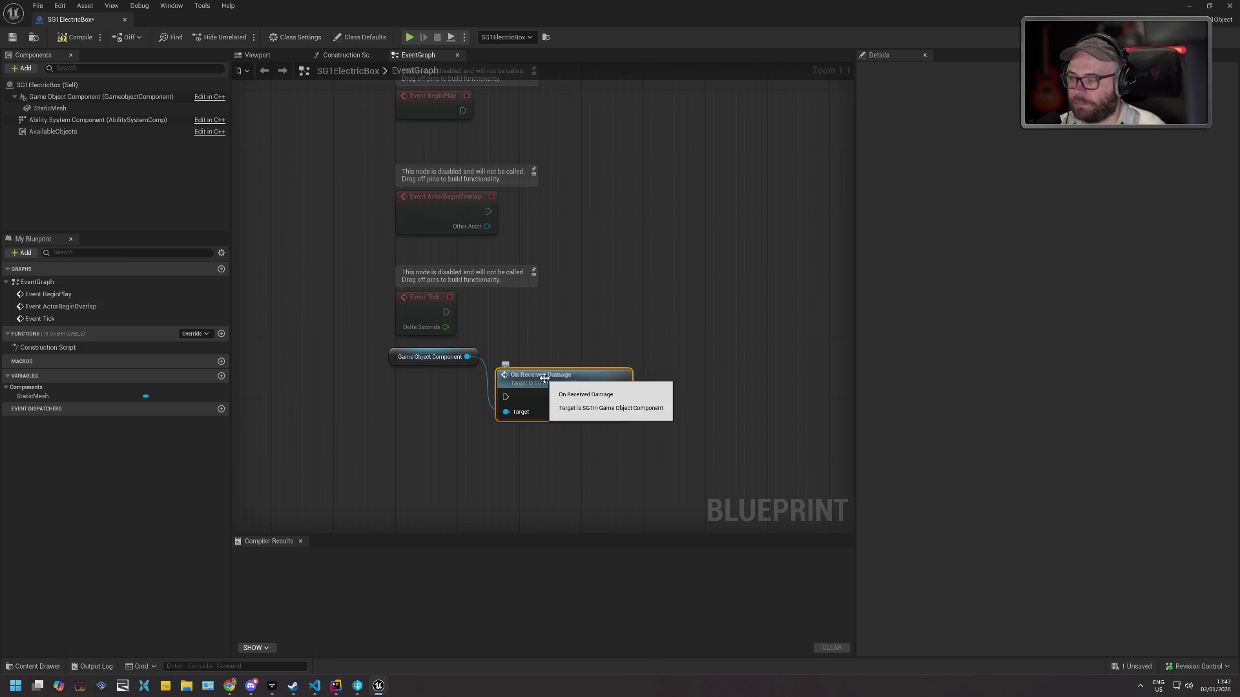
pyautogui.press('Delete')
pyautogui.click(393, 356)
pyautogui.press('Delete')
# Switch to Rider and start a project-wide Find in Files search.
pyautogui.hotkey('alt', 'Tab')
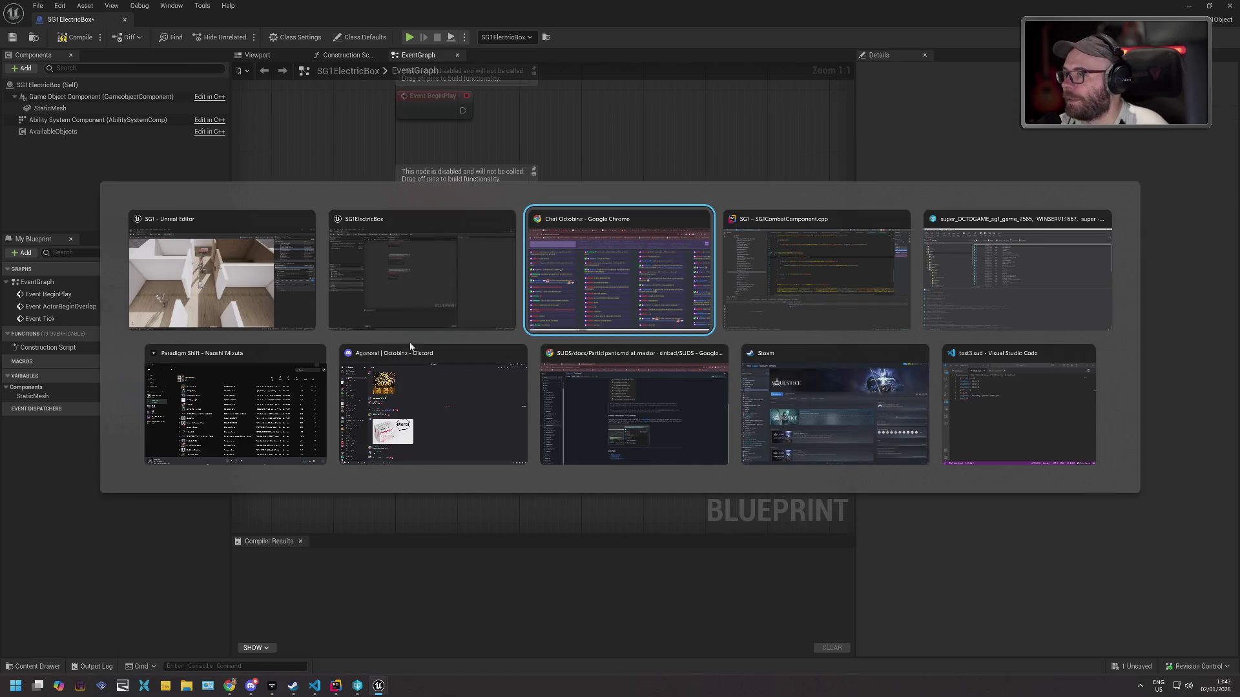
pyautogui.press('Tab')
pyautogui.click(430, 202)
pyautogui.hotkey('ctrl', 'shift', 'f')
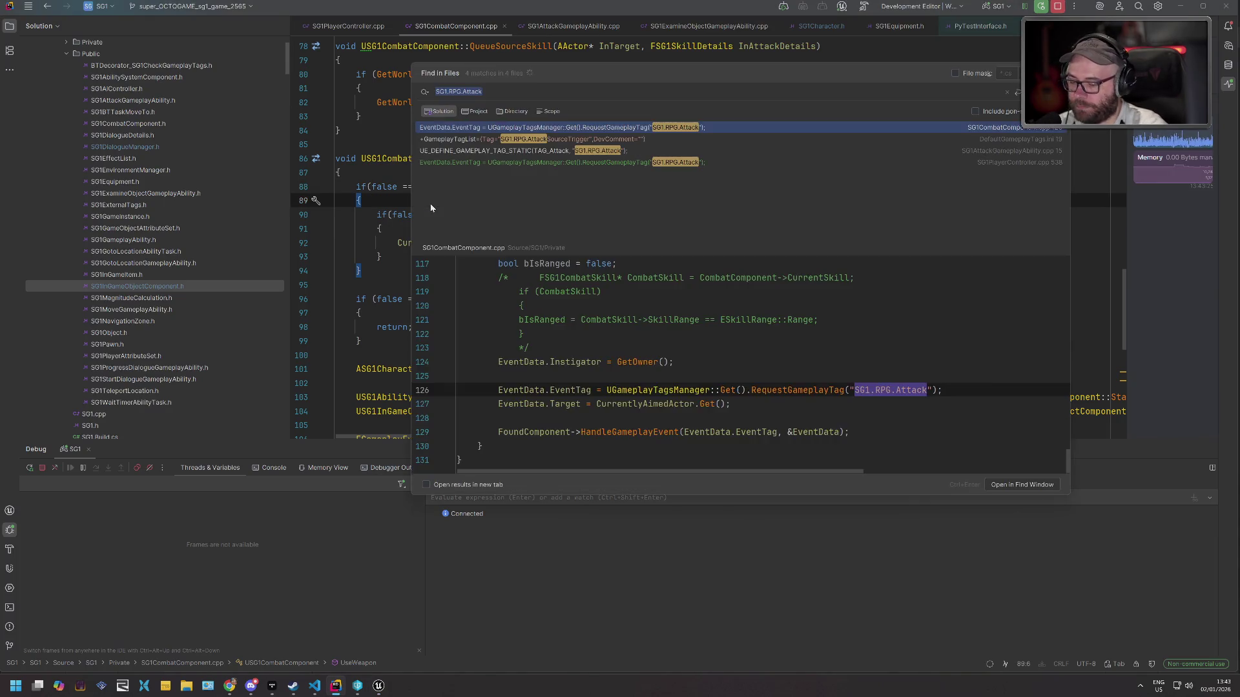
# Remove 'BlueprintCallable, ' from OnReceivedDamage's UFUNCTION and Live Code the change with Ctrl+Alt+F11.
pyautogui.write('onreceiv')
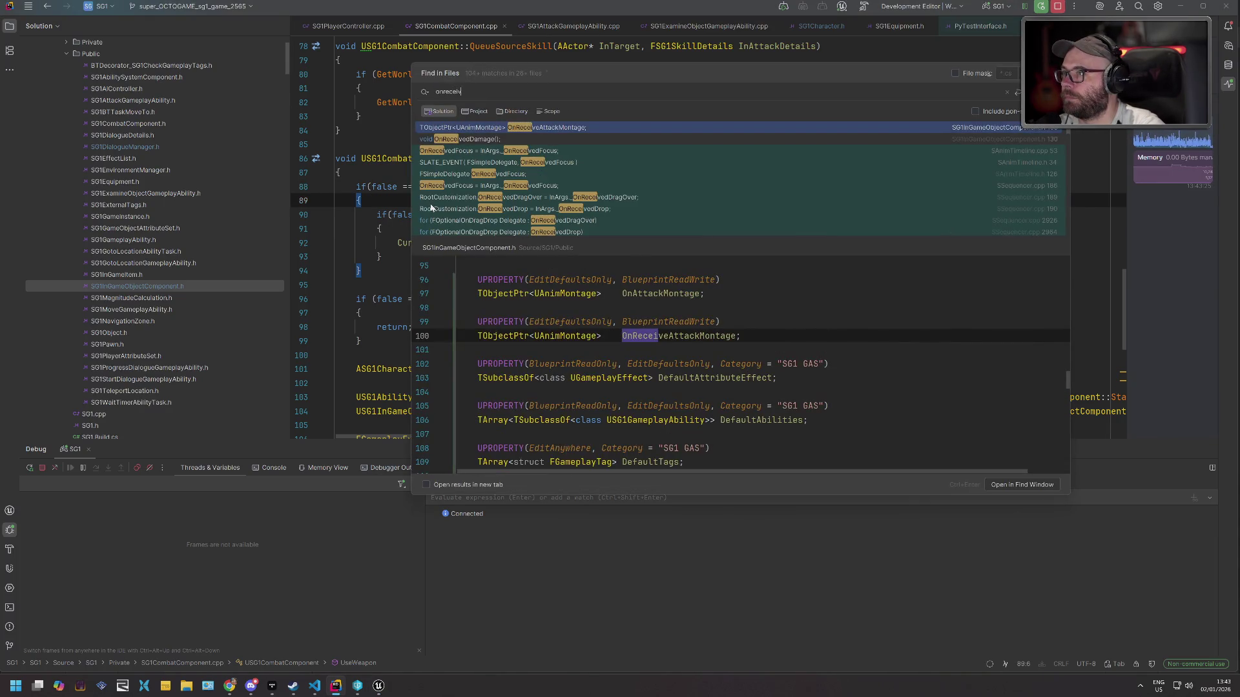
pyautogui.write('edda')
pyautogui.press('Return')
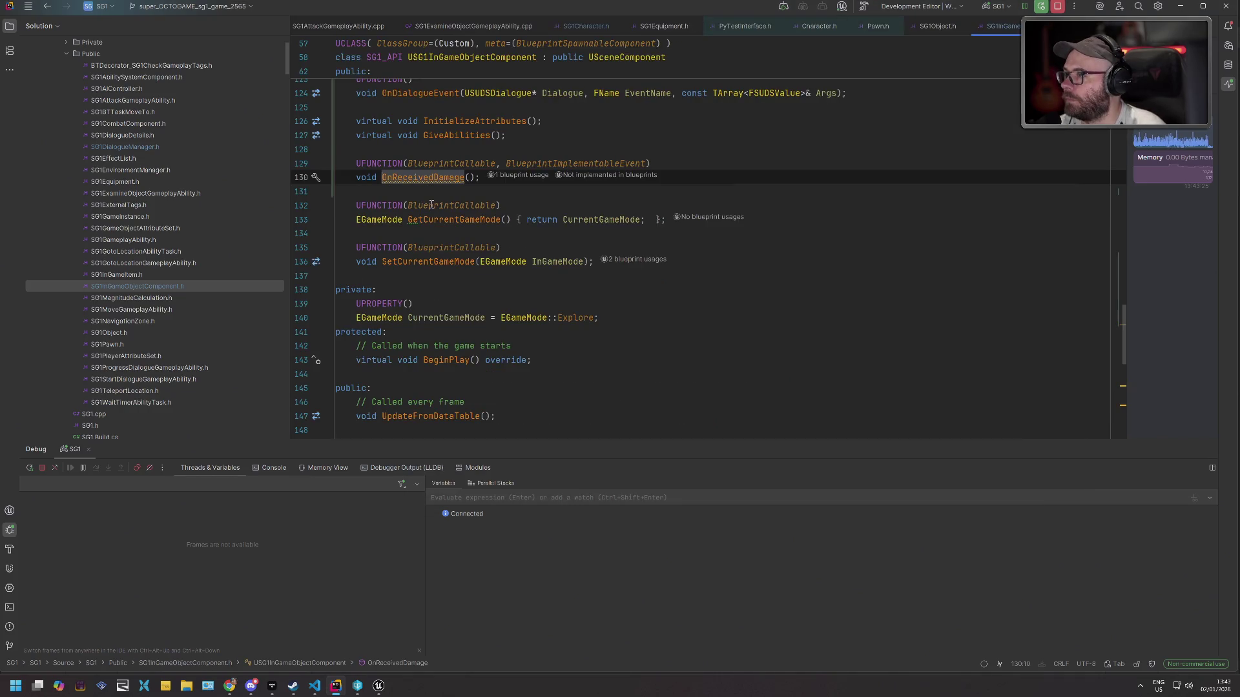
pyautogui.press('Up')
pyautogui.hotkey('ctrl', 'Right')
pyautogui.hotkey('ctrl', 'shift', 'Right')
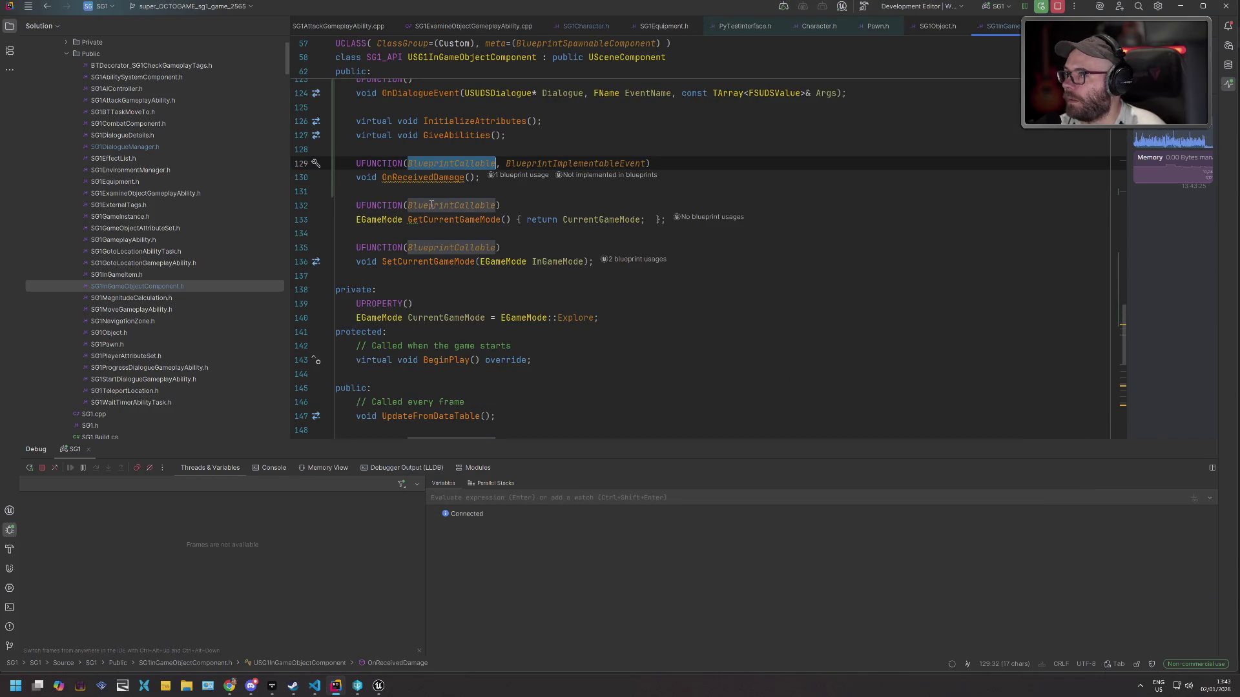
pyautogui.hotkey('ctrl', 'shift', 'Right')
pyautogui.press('Delete')
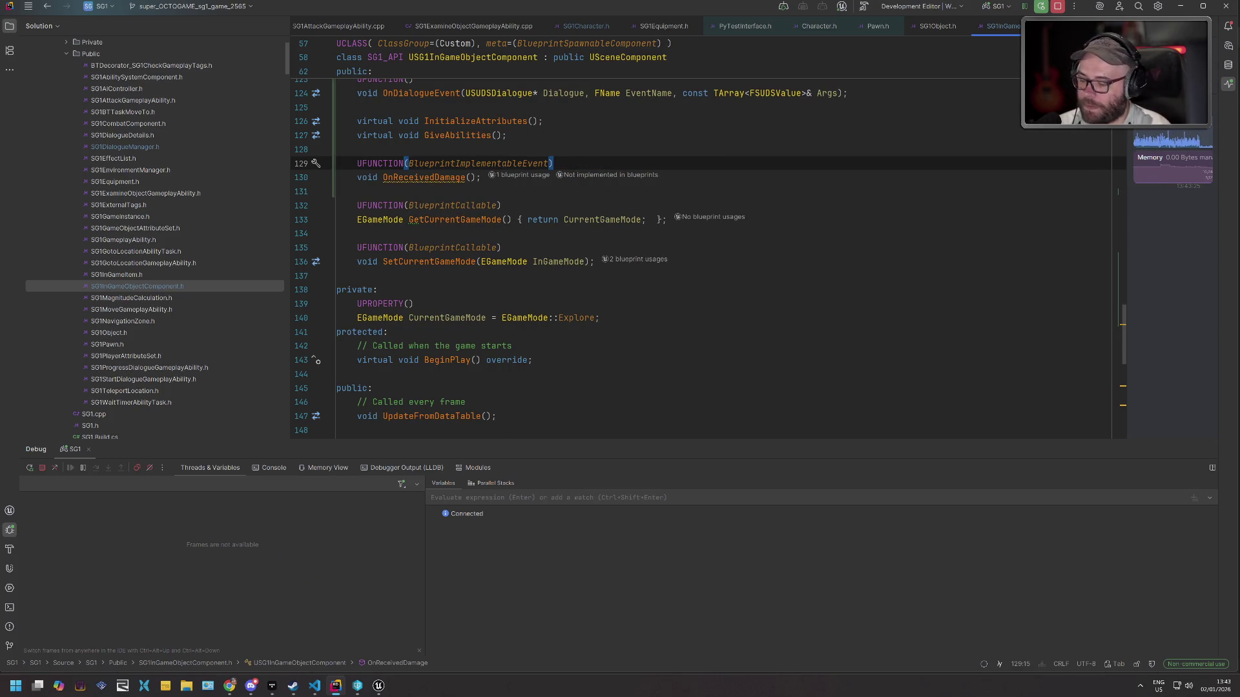
pyautogui.hotkey('ctrl', 'alt', 'F11')
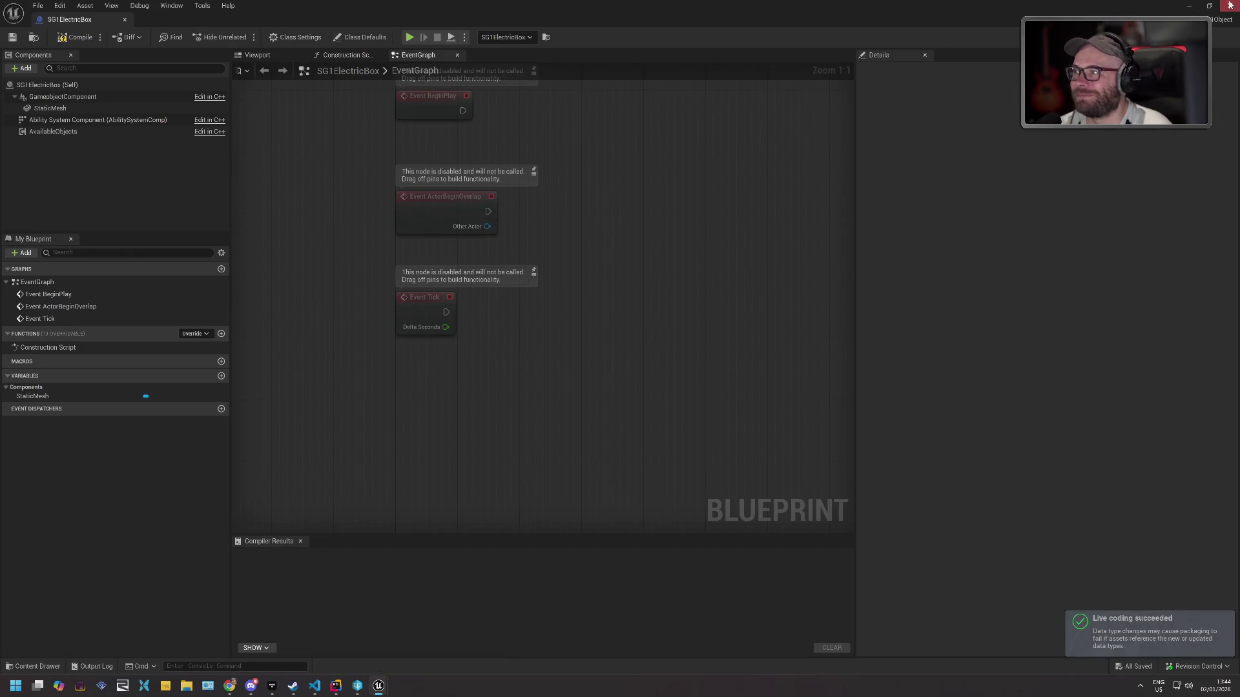
# Search graph actions for 'onrecei', add and delete a NewEventGraph, then compile SG1ElectricBox.
pyautogui.rightClick(411, 370)
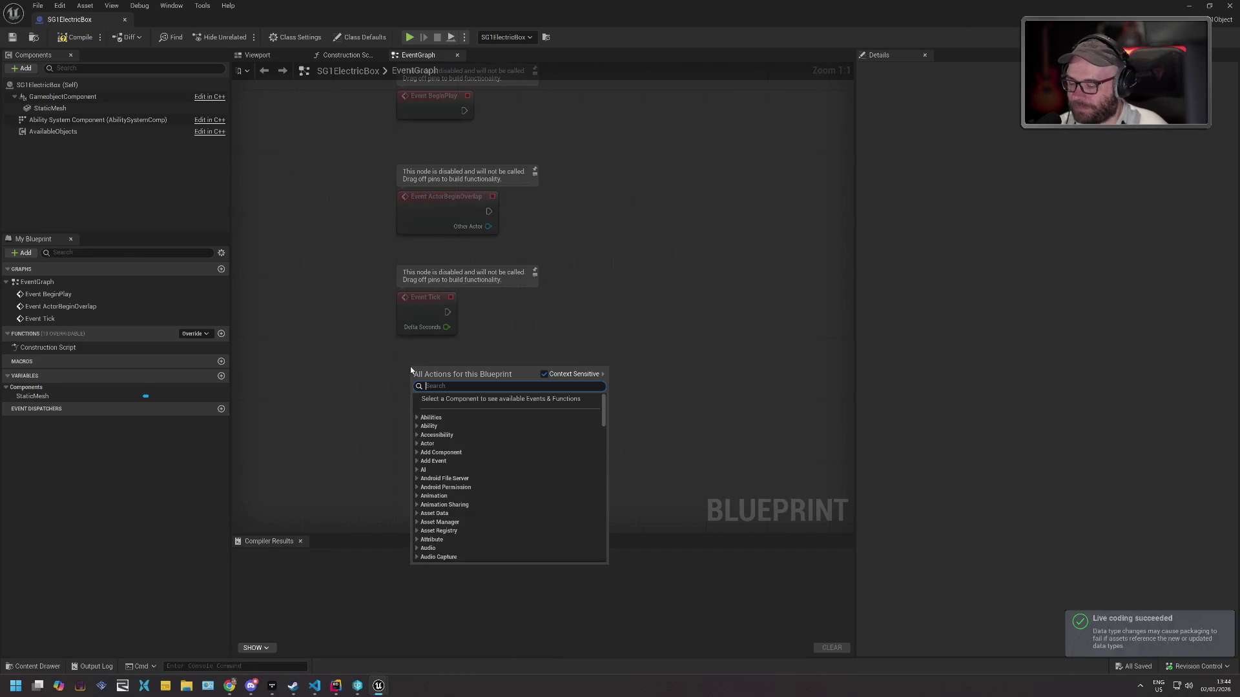
pyautogui.write('onrecei')
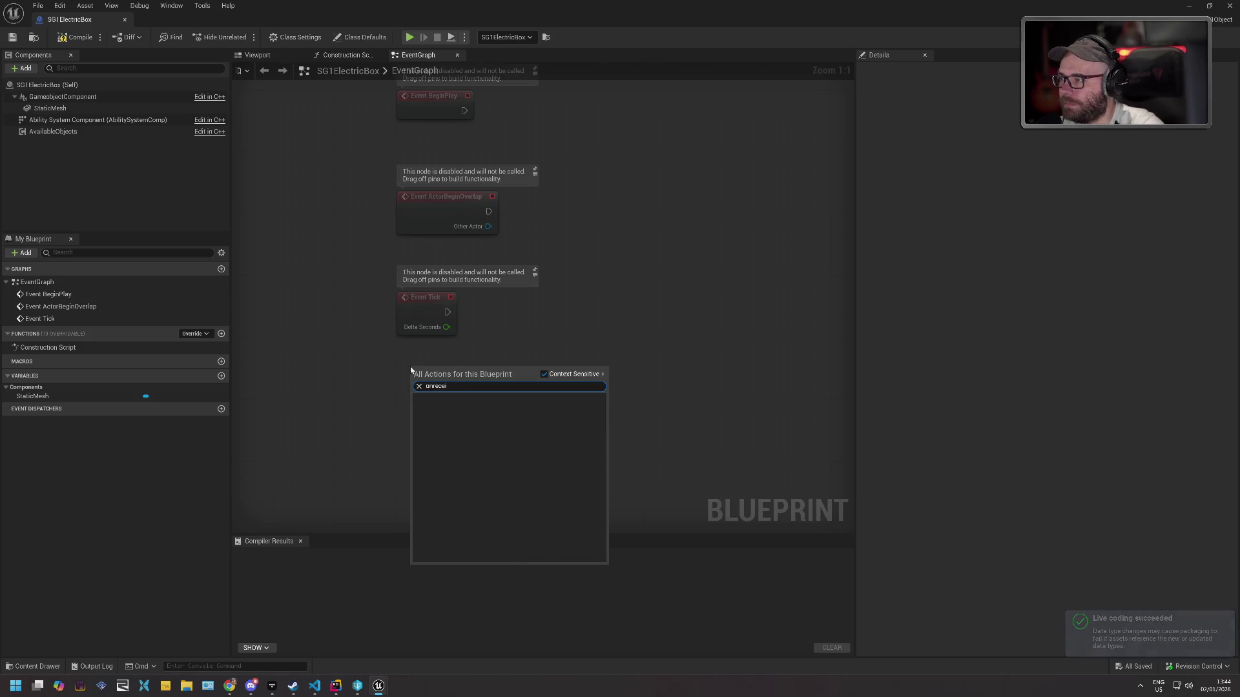
pyautogui.press('Escape')
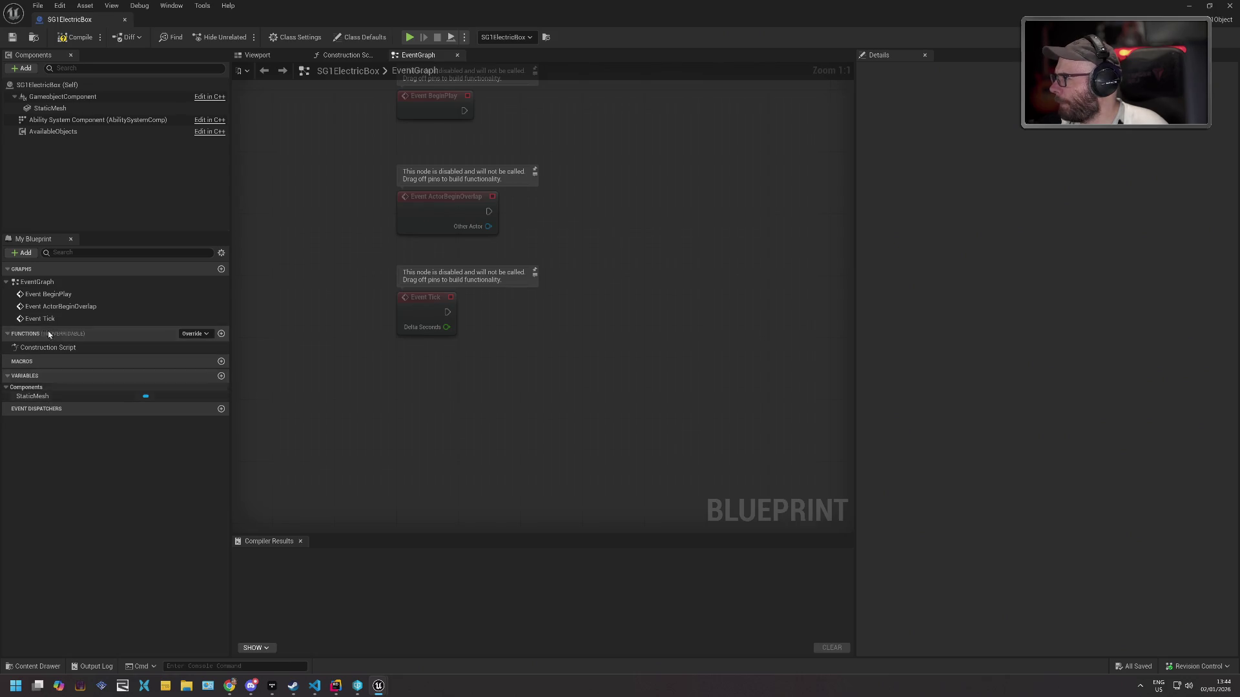
pyautogui.rightClick(50, 286)
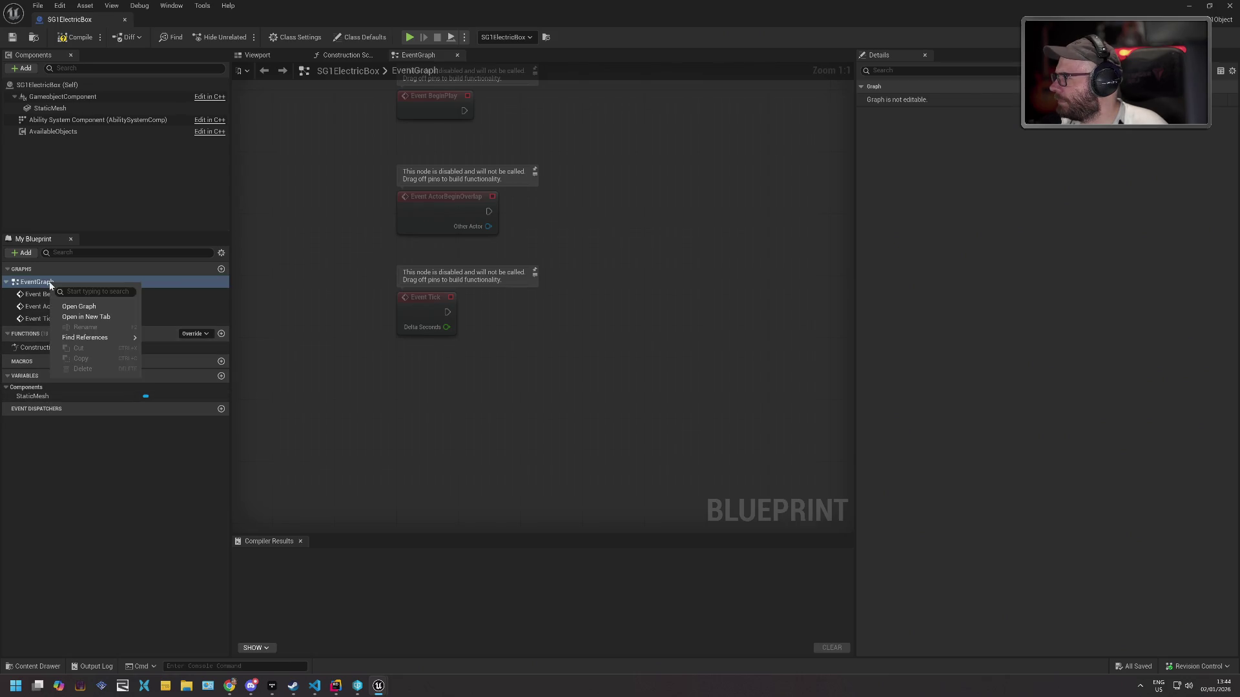
pyautogui.click(221, 268)
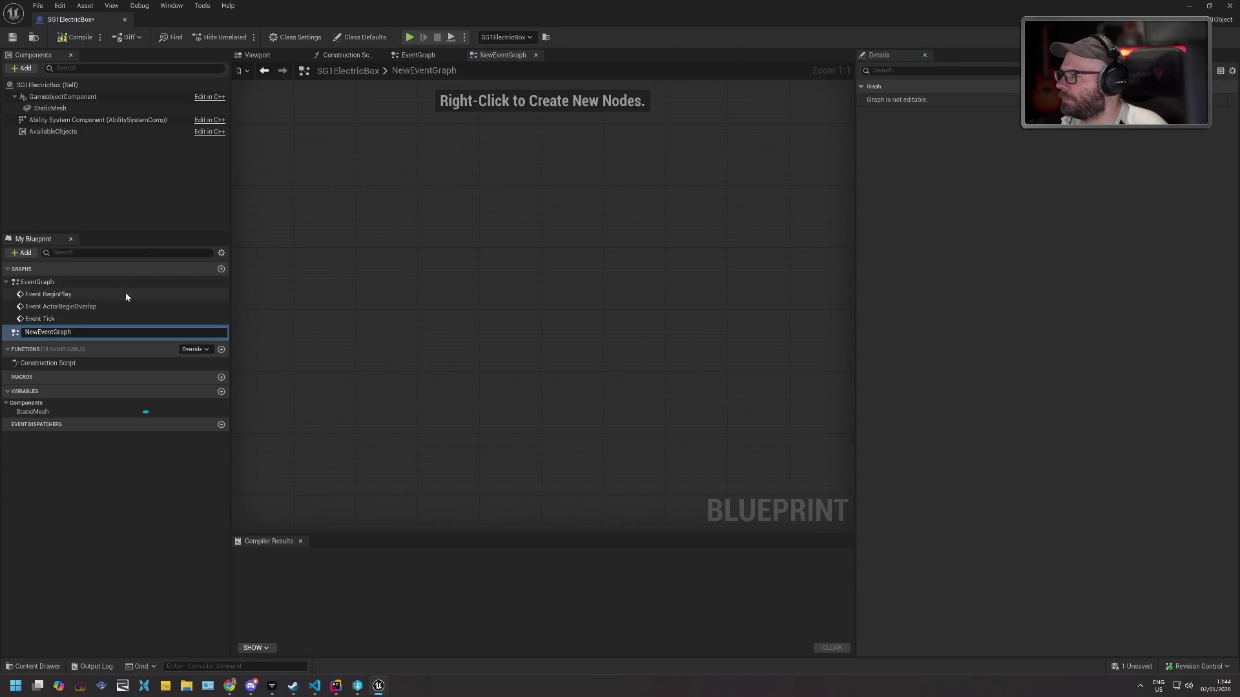
pyautogui.press('Return')
pyautogui.press('Delete')
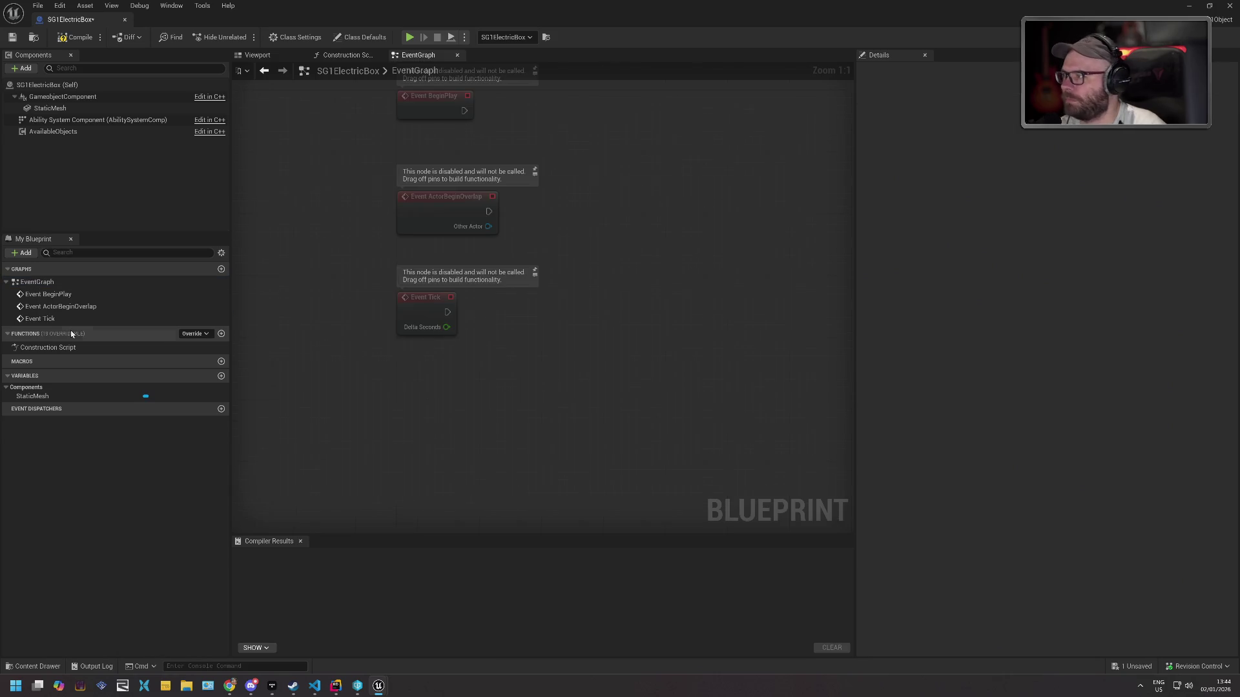
pyautogui.click(76, 36)
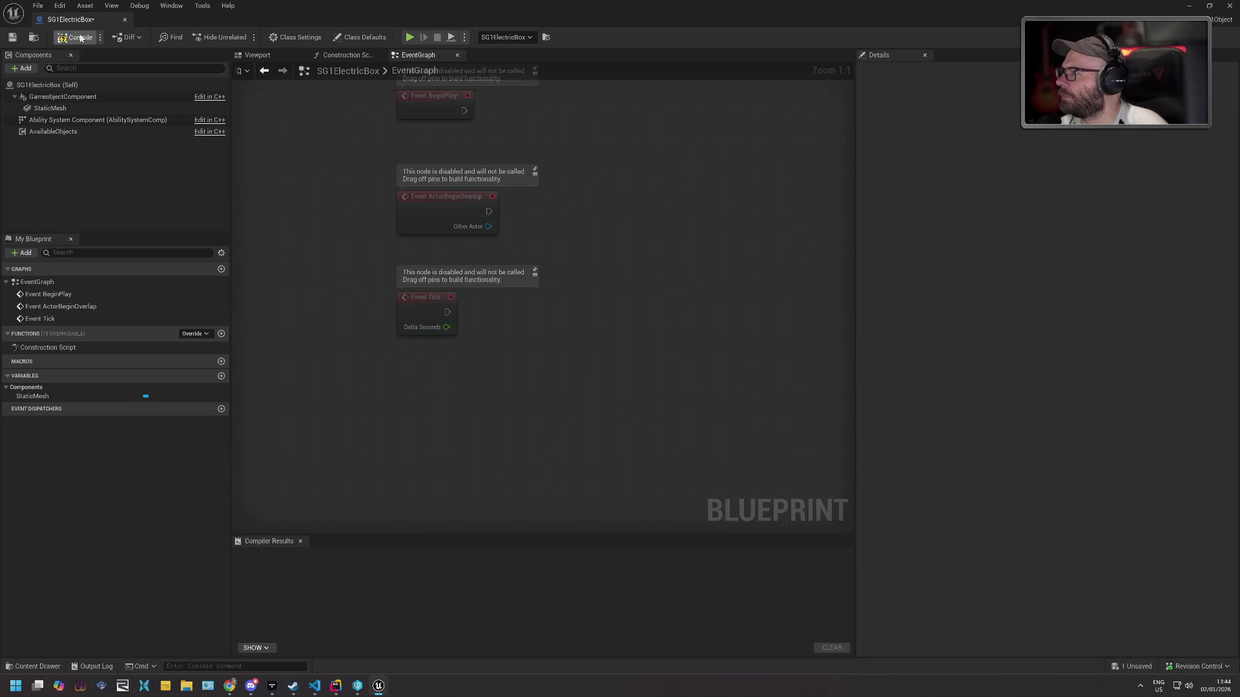
# Inspect the GameobjectComponent's Add Event submenu twice, then switch back to Rider.
pyautogui.click(77, 97)
pyautogui.rightClick(102, 98)
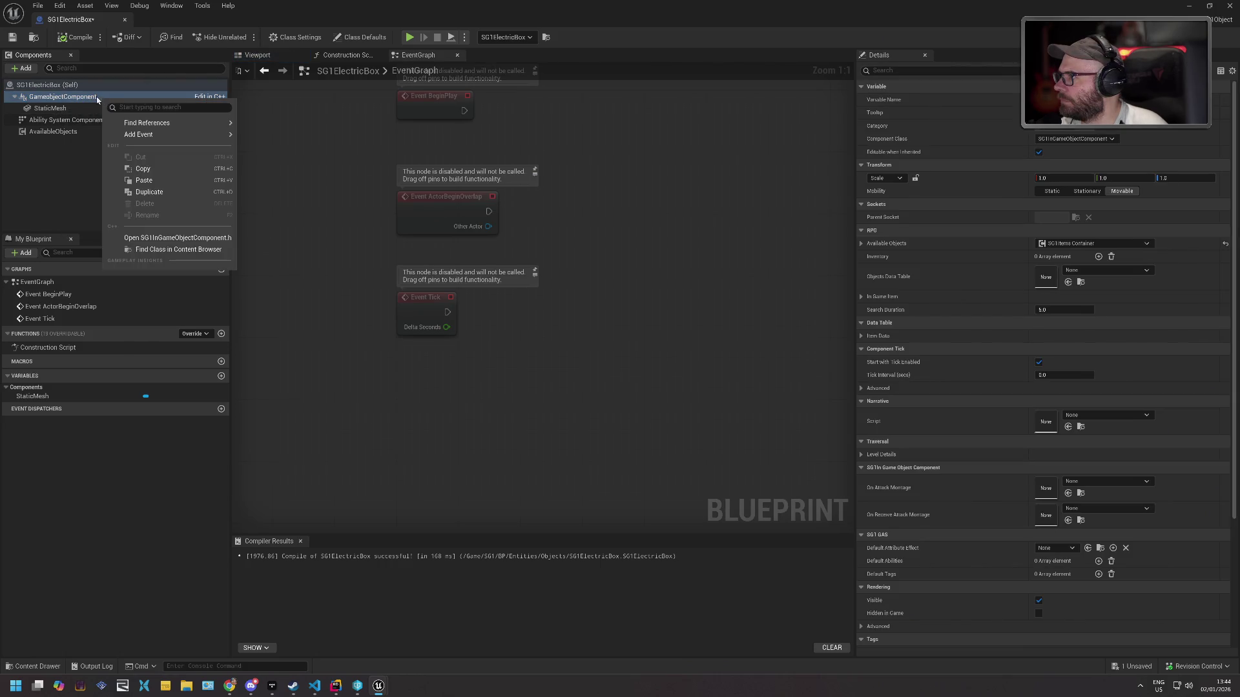
pyautogui.moveTo(166, 133)
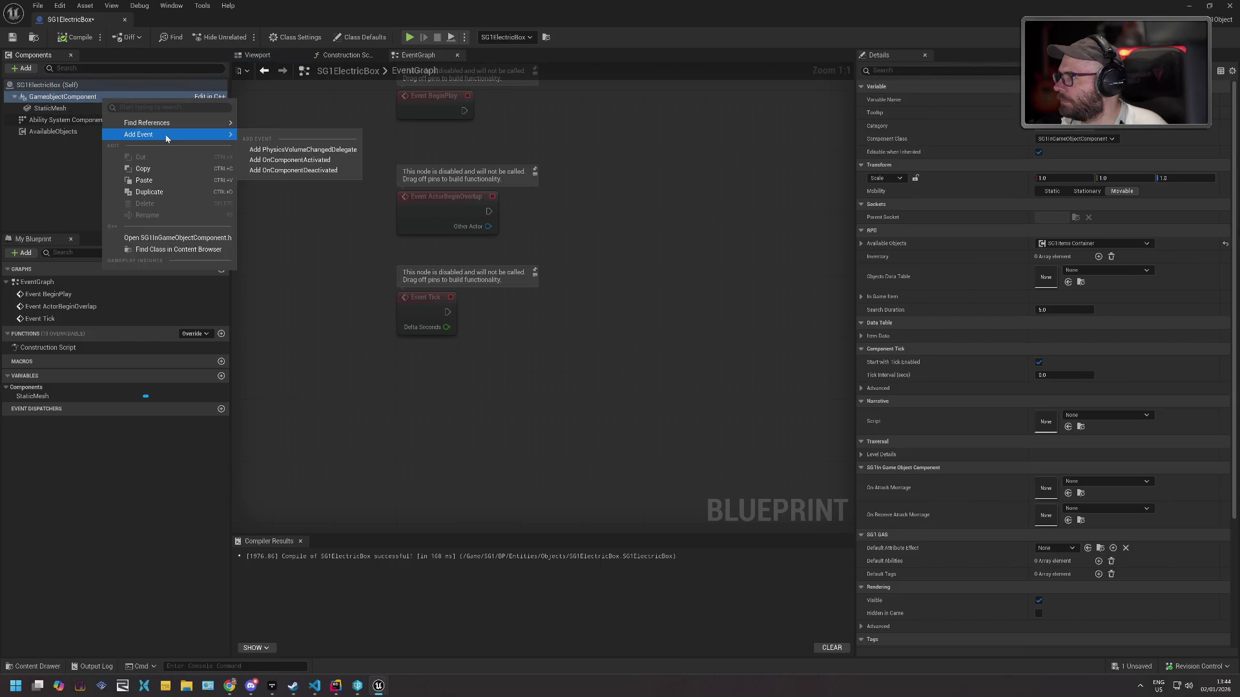
pyautogui.click(310, 164)
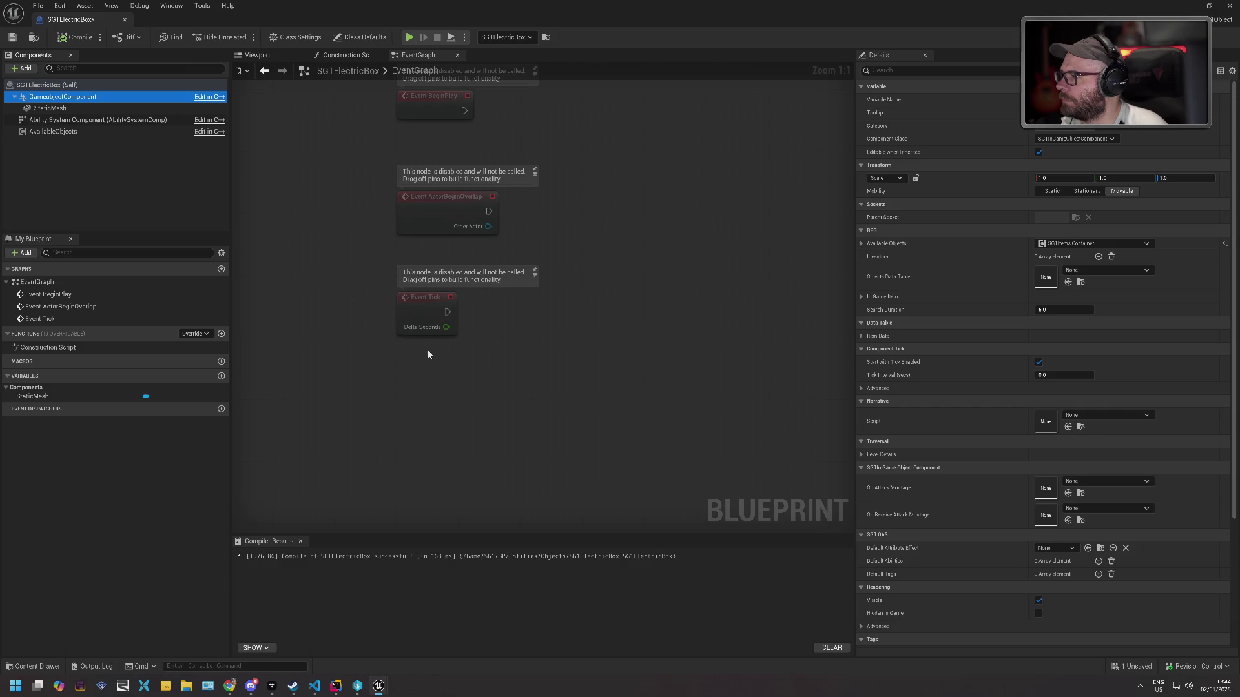
pyautogui.rightClick(120, 97)
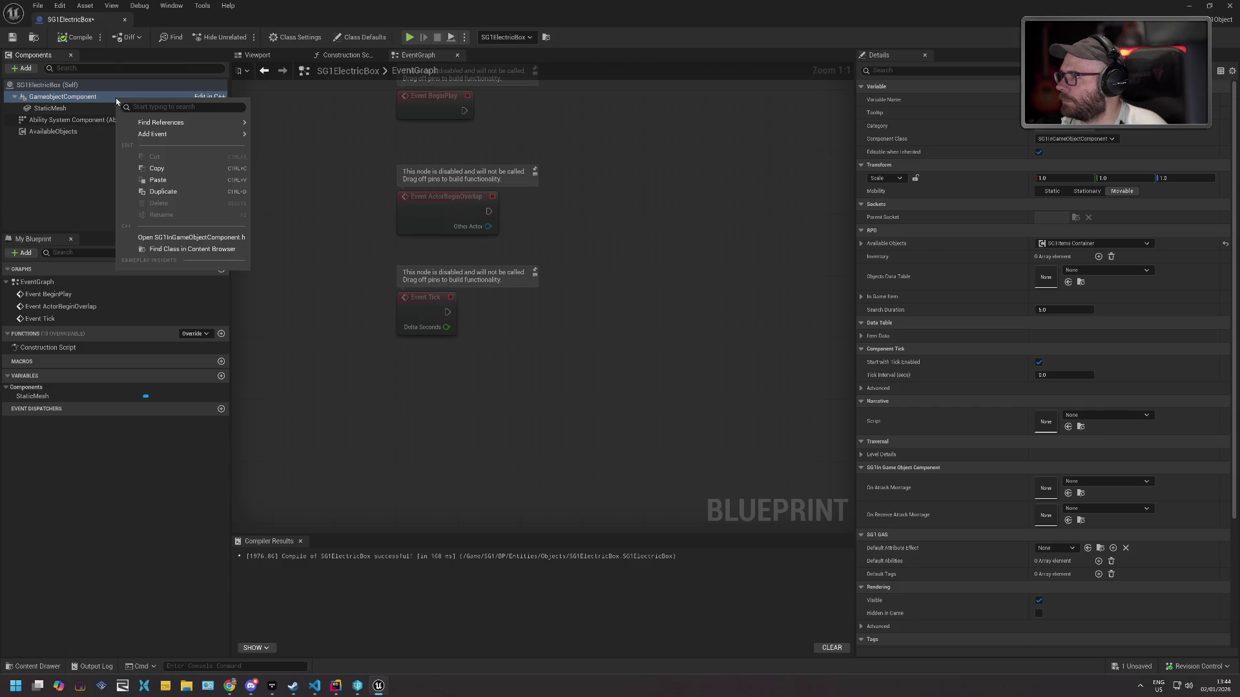
pyautogui.moveTo(162, 135)
pyautogui.click(308, 170)
pyautogui.hotkey('alt', 'Tab')
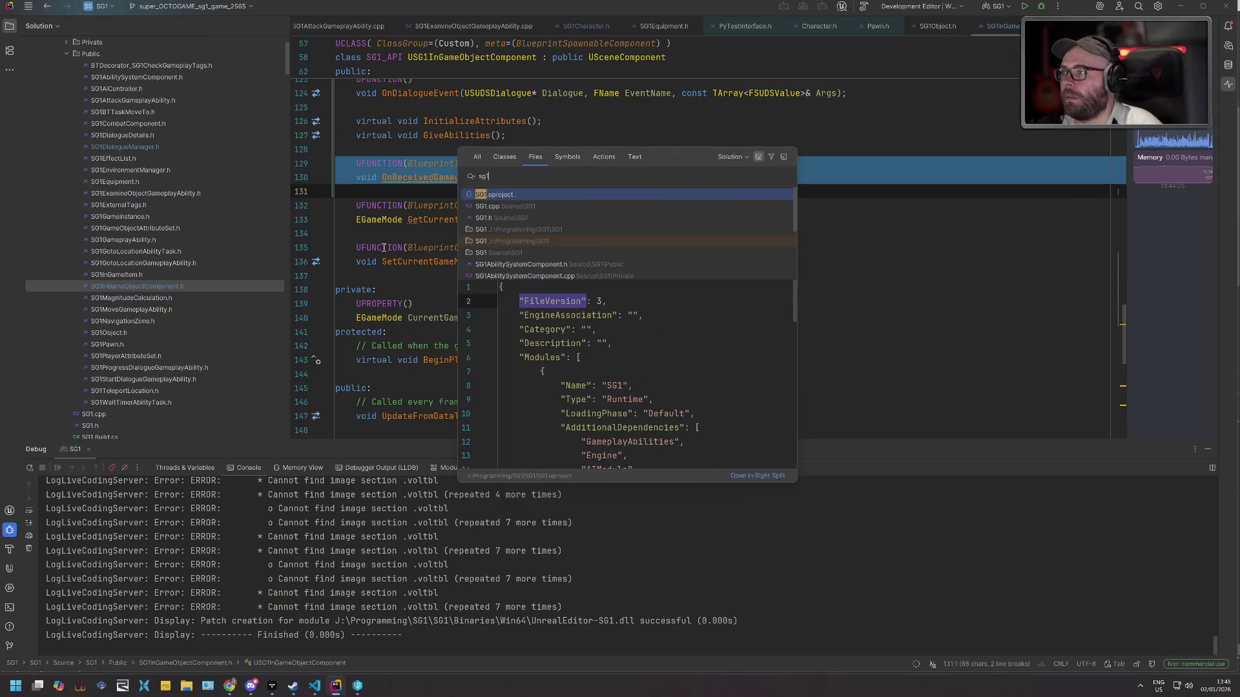
# Open SG1Object.h and paste the OnReceivedDamage UFUNCTION declaration above Tick.
pyautogui.press('BackSpace')
pyautogui.write('in')
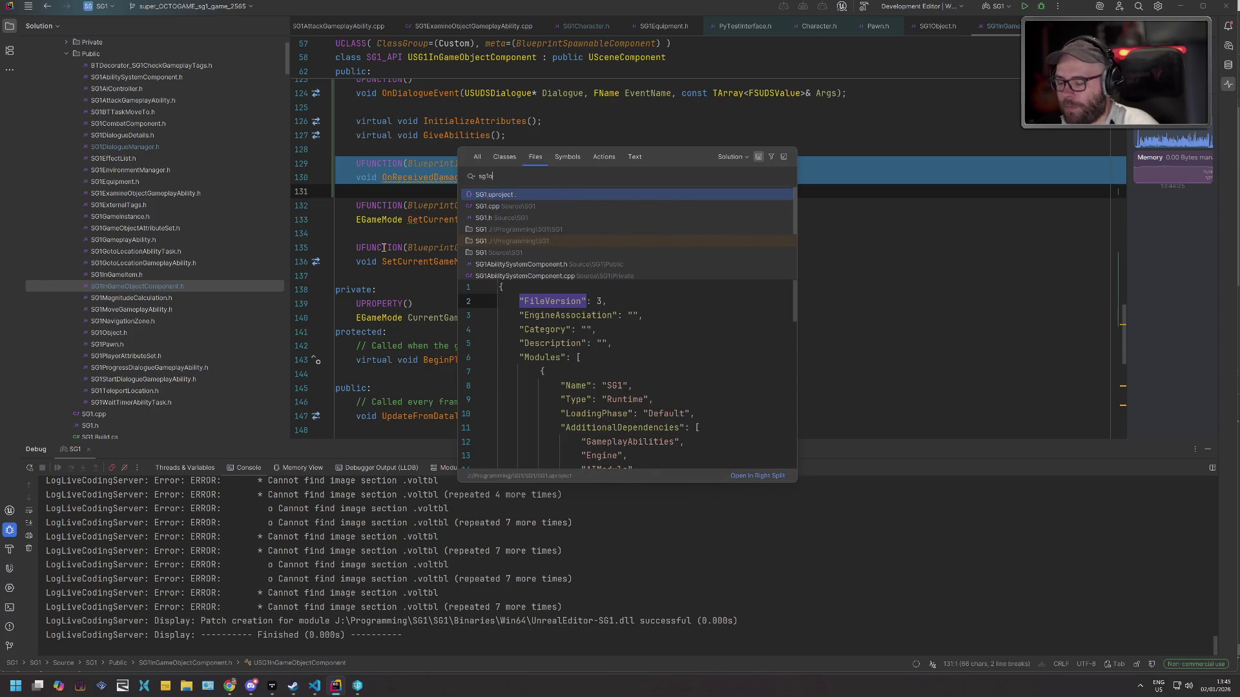
pyautogui.write('object')
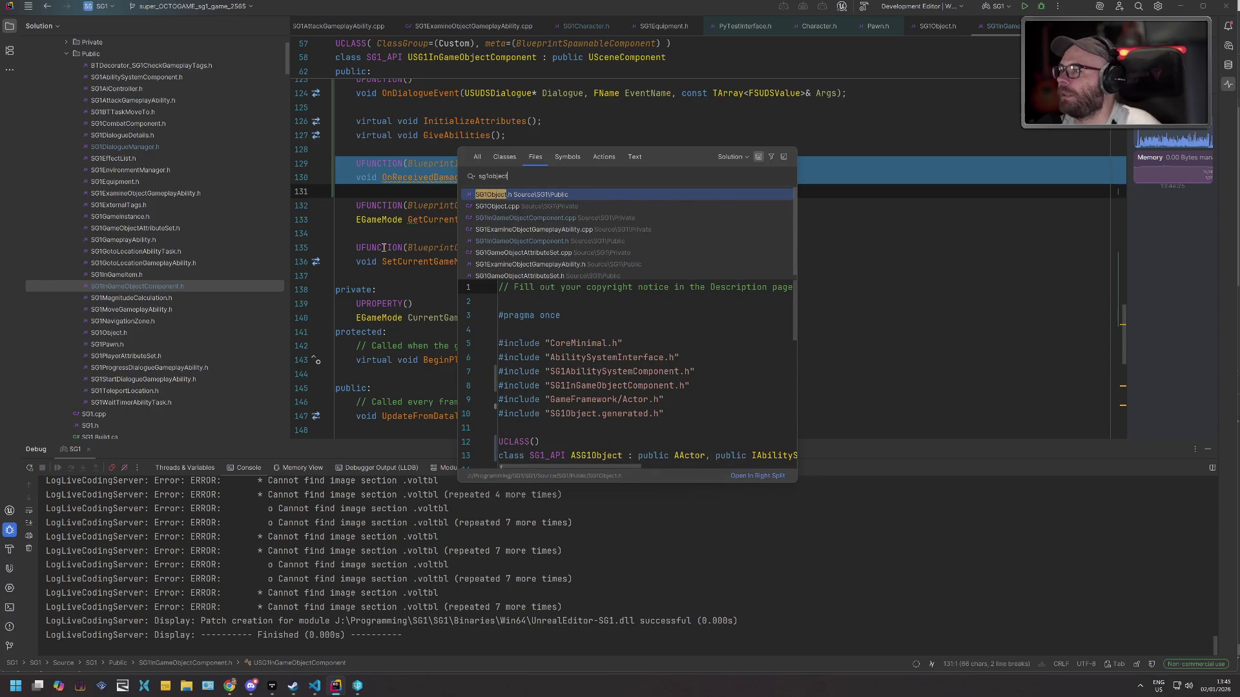
pyautogui.press('Return')
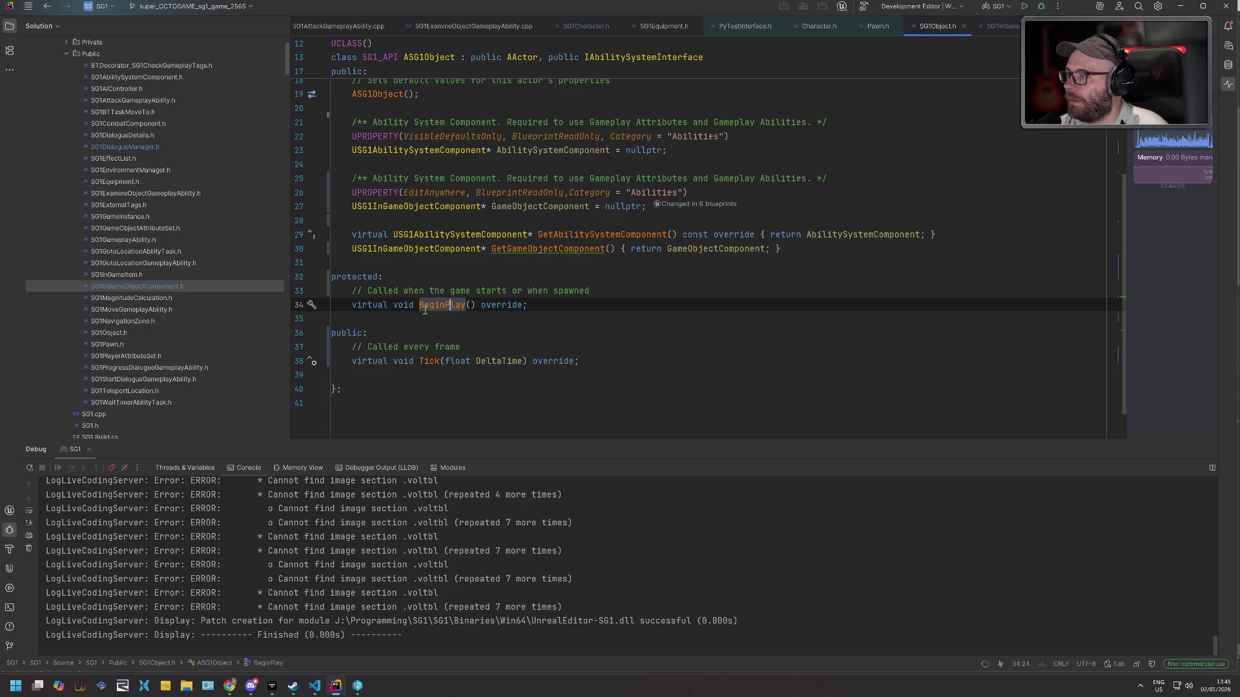
pyautogui.click(332, 347)
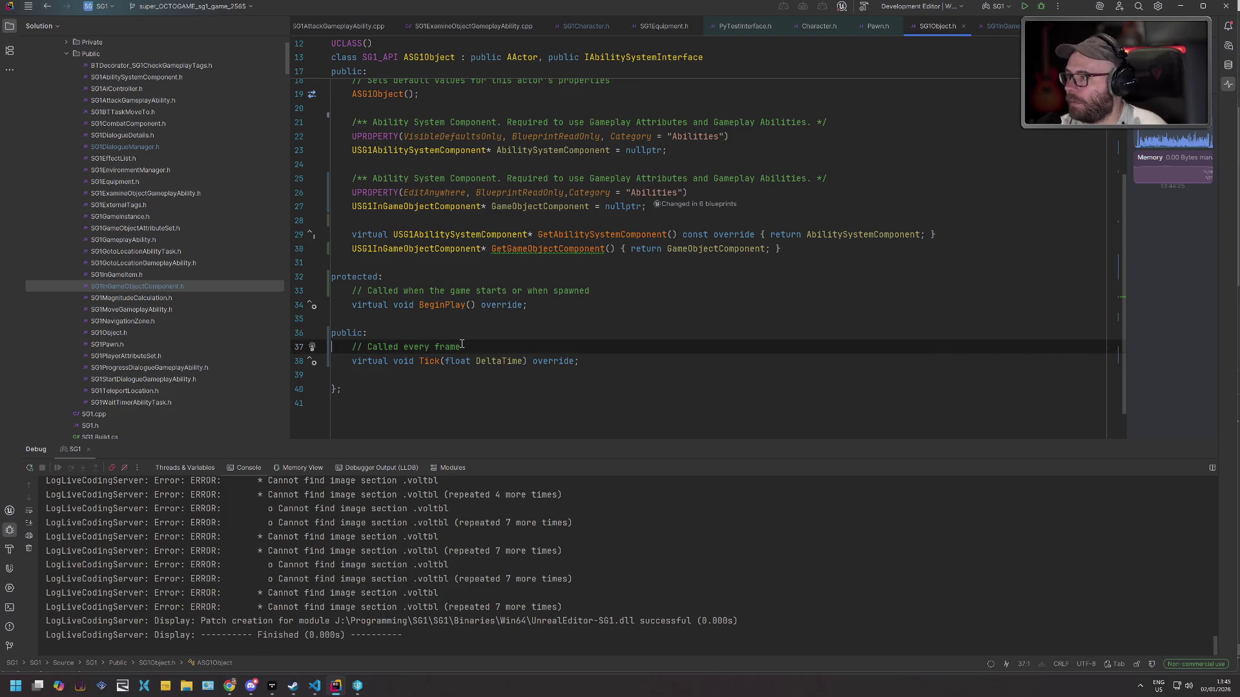
pyautogui.hotkey('ctrl', 'v')
# Delete the pasted OnReceivedDamage lines again and build the project with Ctrl+Shift+B.
pyautogui.click(461, 361)
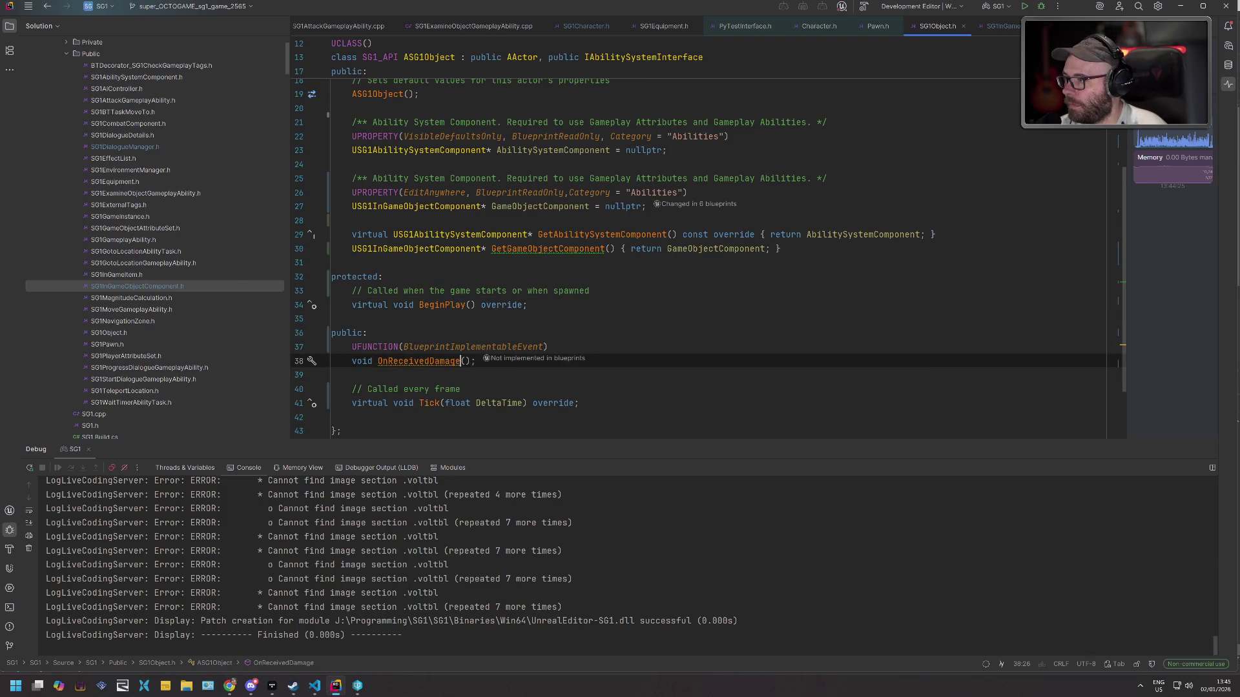
pyautogui.click(352, 347)
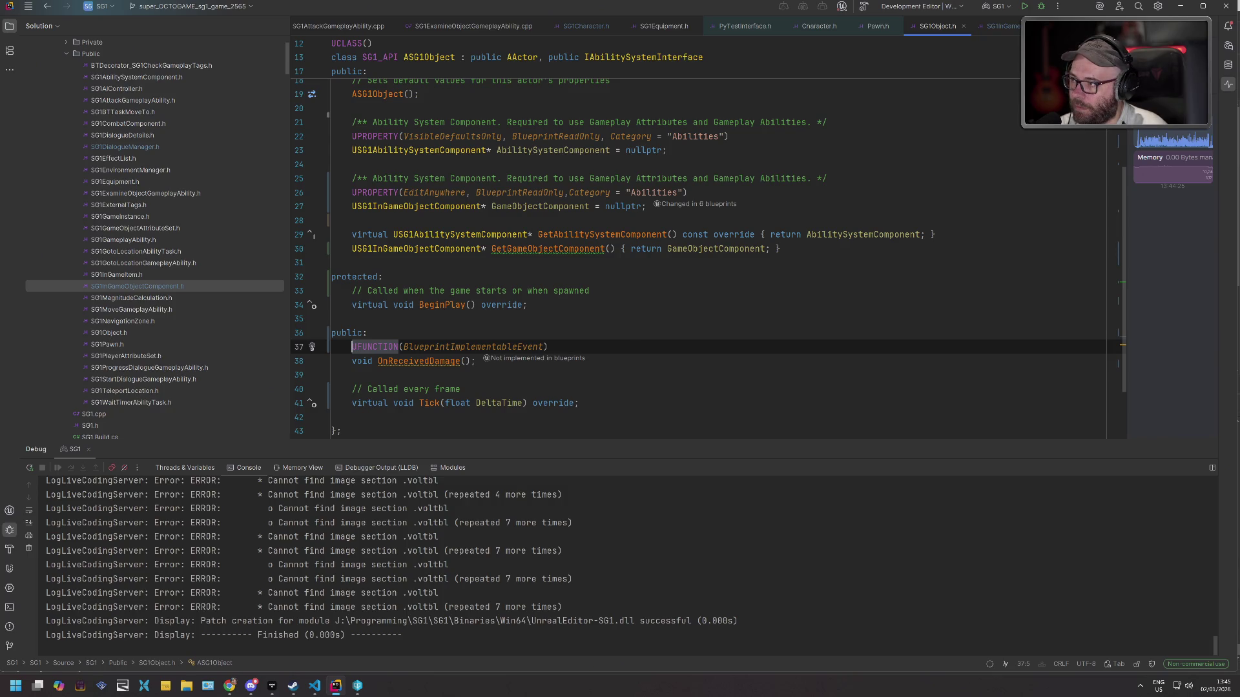
pyautogui.click(352, 361)
pyautogui.click(466, 360)
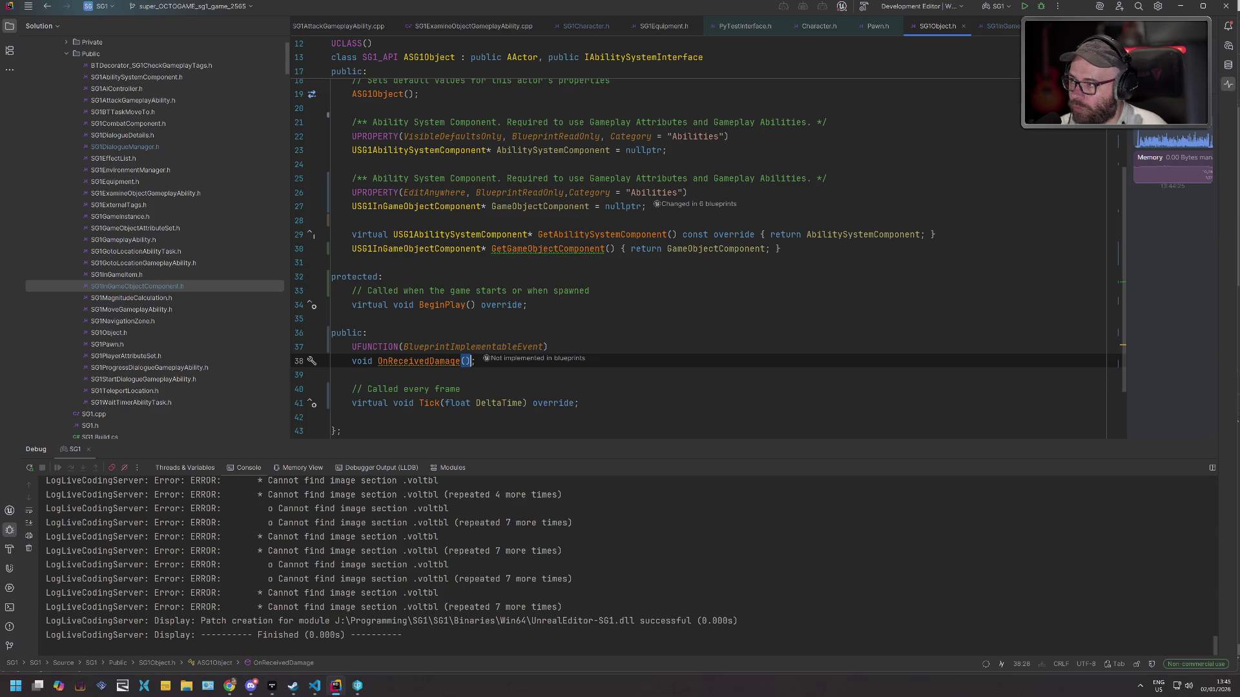
pyautogui.hotkey('shift', 'Home')
pyautogui.hotkey('shift', 'Up')
pyautogui.press('Delete')
pyautogui.press('BackSpace')
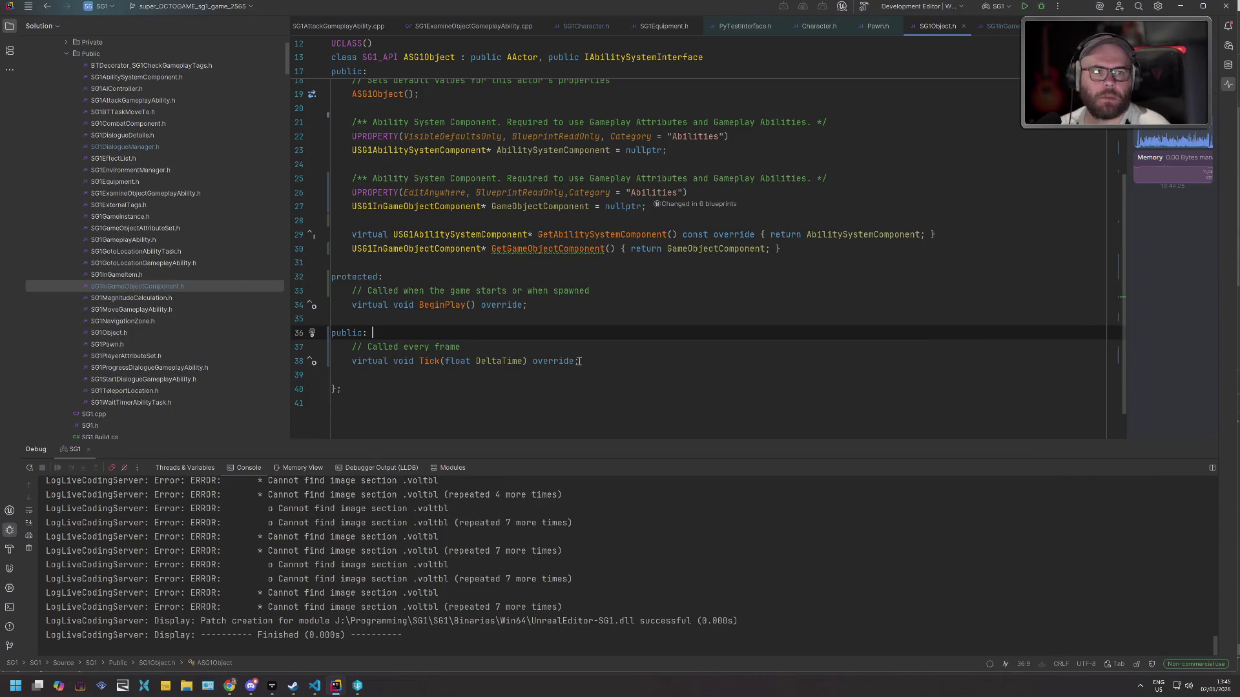
pyautogui.click(784, 390)
pyautogui.hotkey('ctrl', 'shift', 'b')
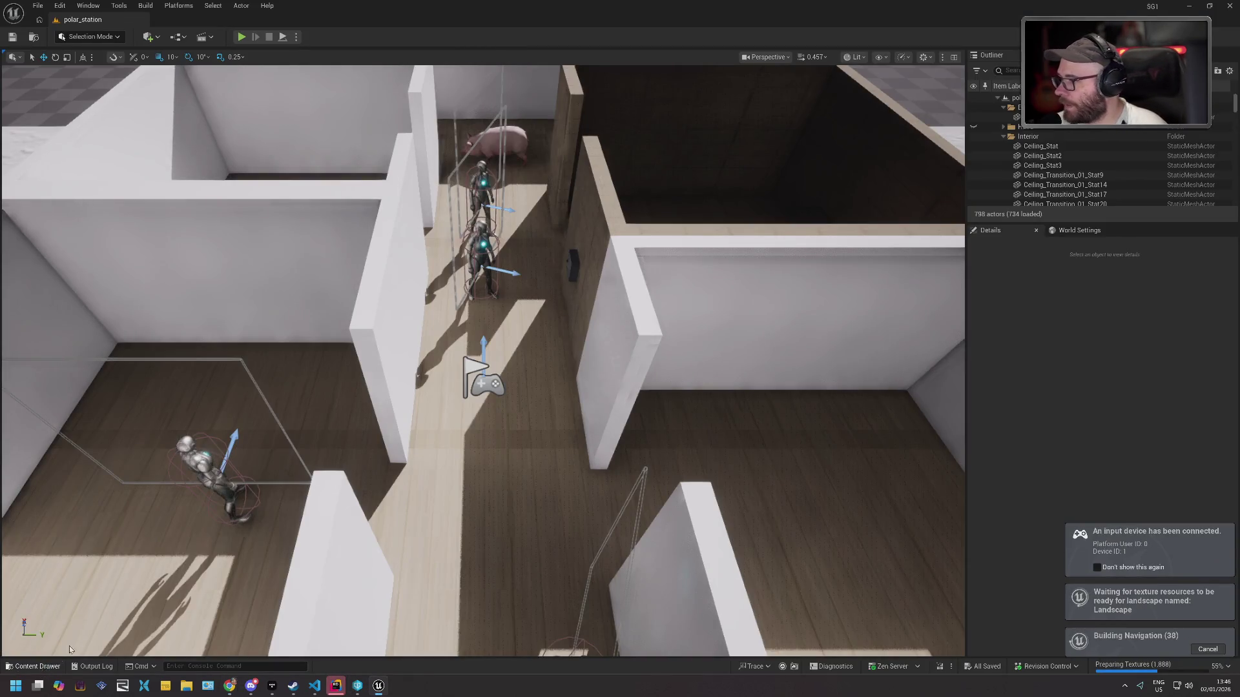
# Reopen SG1ElectricBox and search its graph actions for 'receivedda', which finds nothing.
pyautogui.click(37, 666)
pyautogui.doubleClick(285, 564)
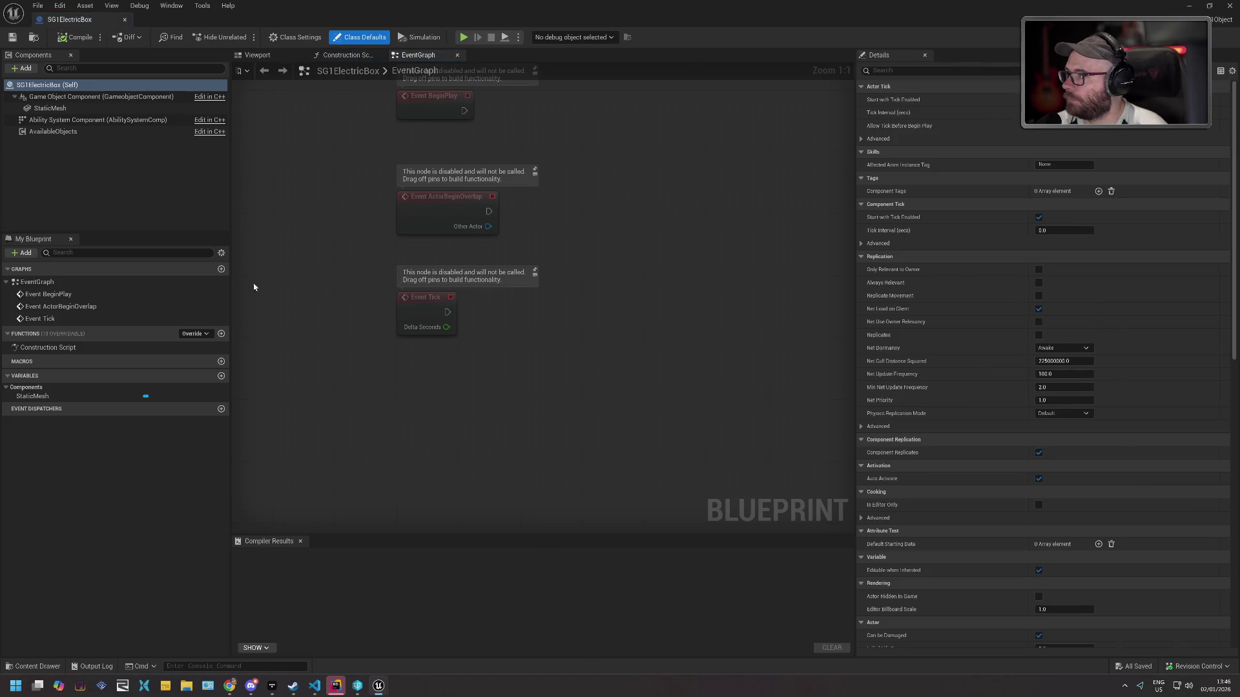
pyautogui.rightClick(421, 374)
pyautogui.write('receove')
pyautogui.press('BackSpace')
pyautogui.press('BackSpace')
pyautogui.write('ivedda')
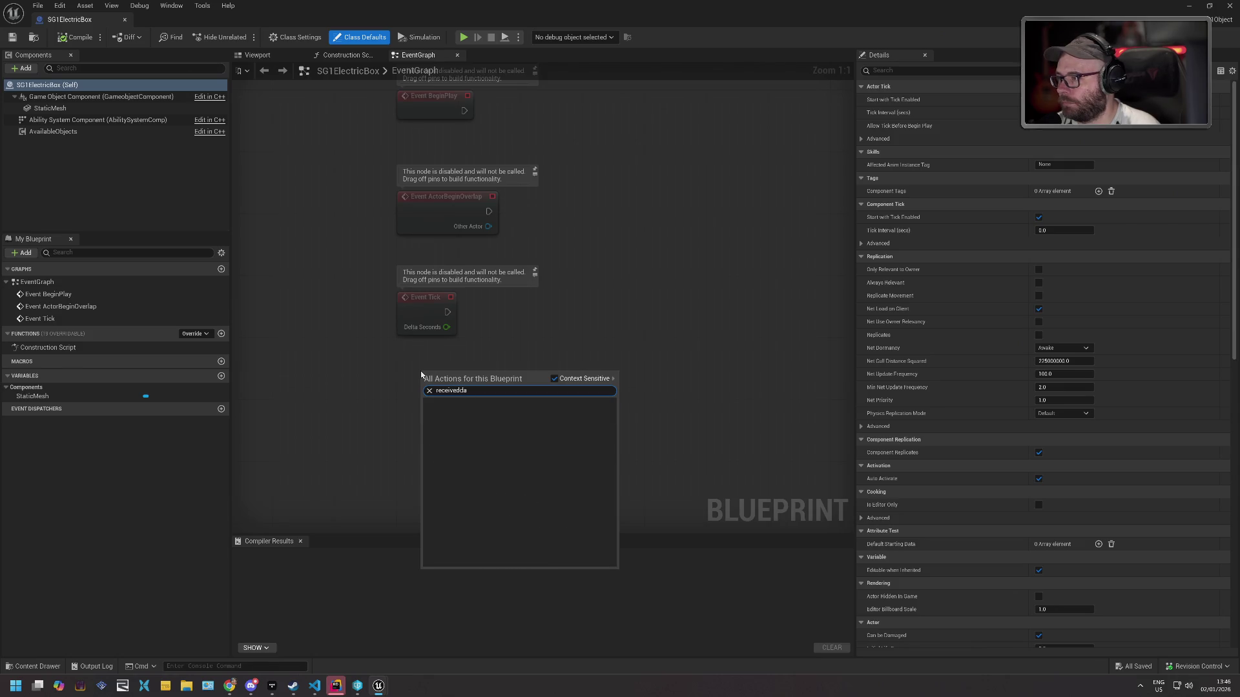
pyautogui.press('Escape')
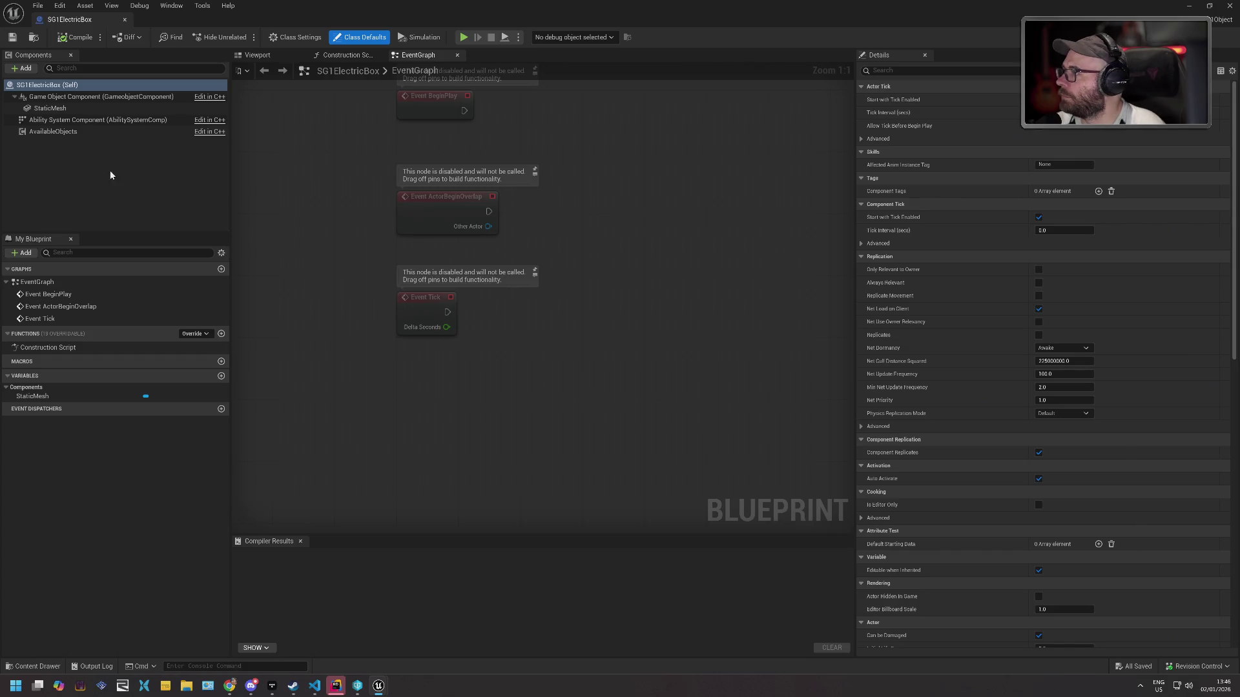
# Check the Game Object Component's Add Event options, then dismiss the menu.
pyautogui.click(113, 177)
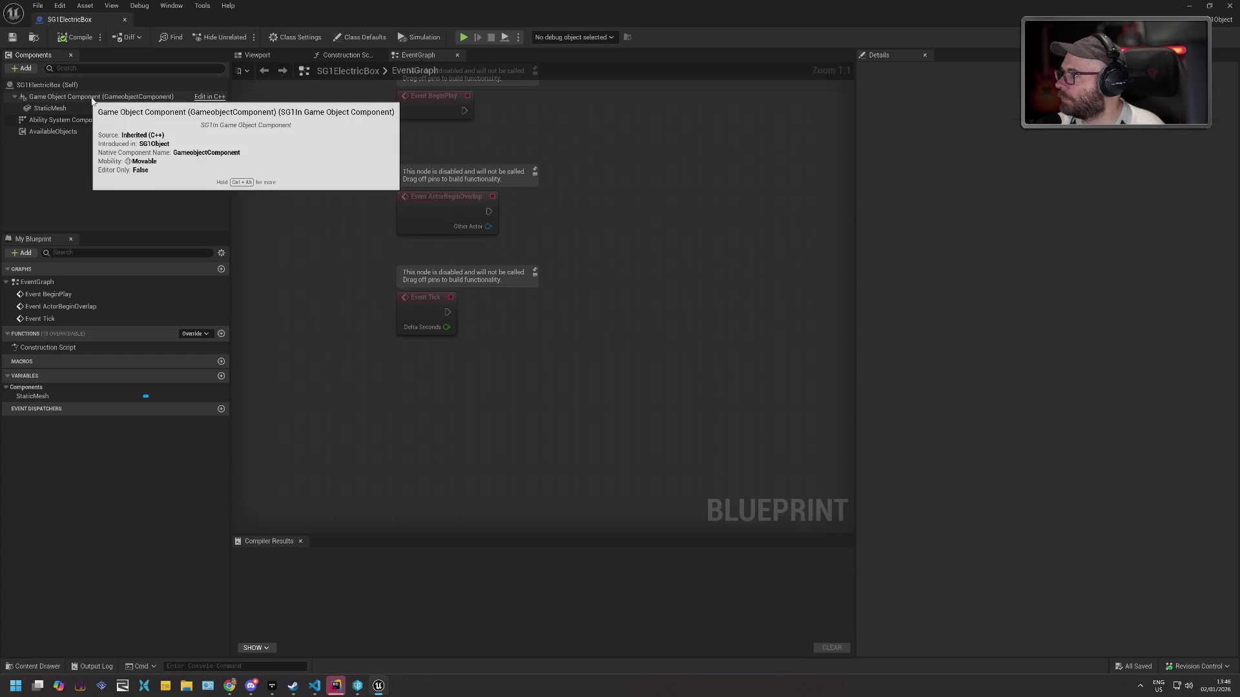
pyautogui.rightClick(92, 100)
pyautogui.moveTo(152, 134)
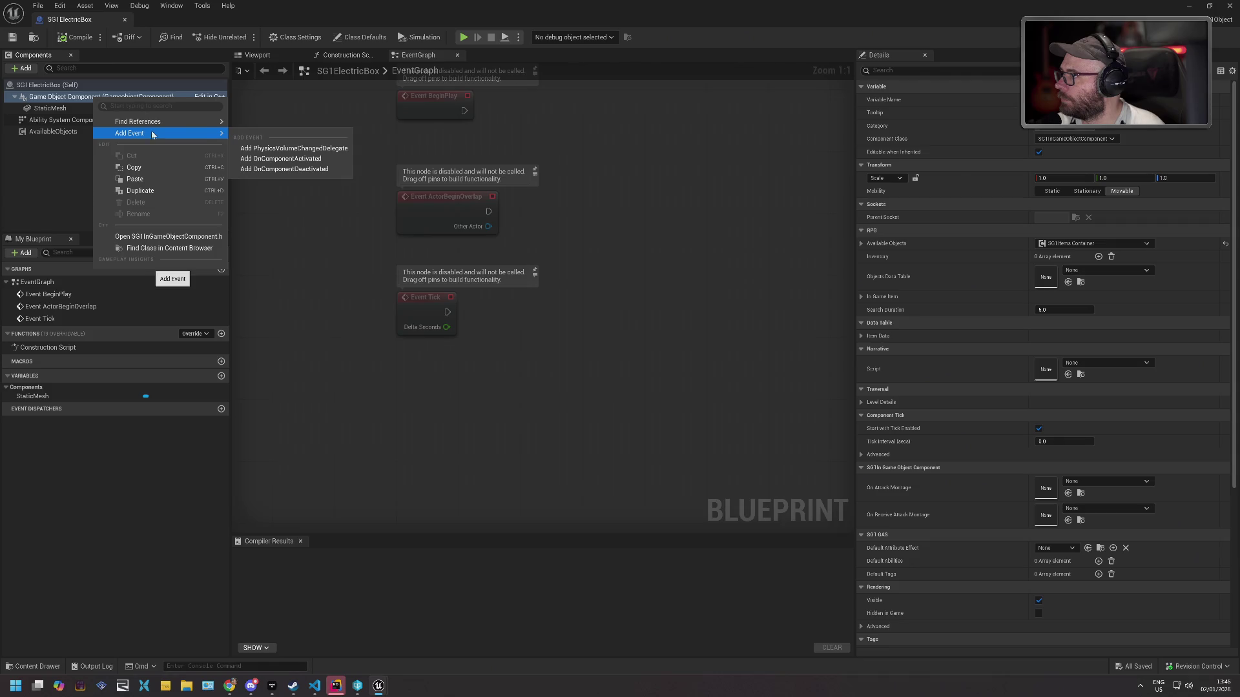
pyautogui.click(300, 294)
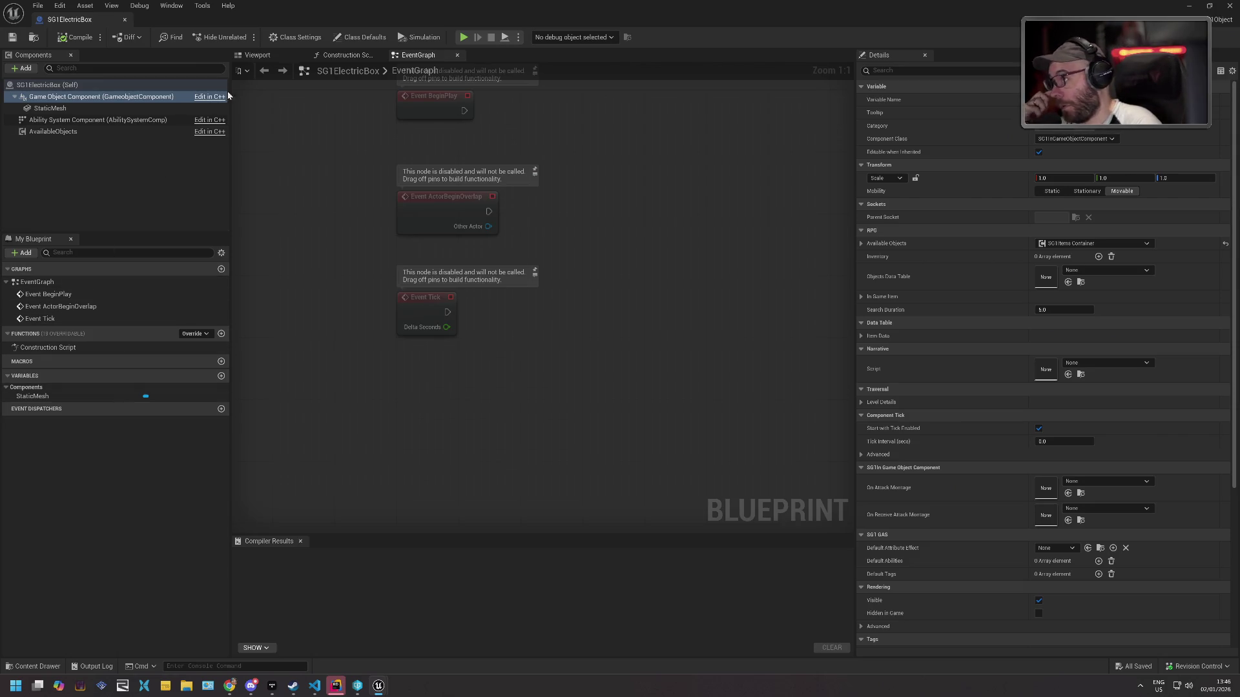
pyautogui.moveTo(153, 98)
pyautogui.mouseDown()
pyautogui.moveTo(403, 362)
pyautogui.moveTo(547, 347)
pyautogui.mouseUp()
pyautogui.write('receive')
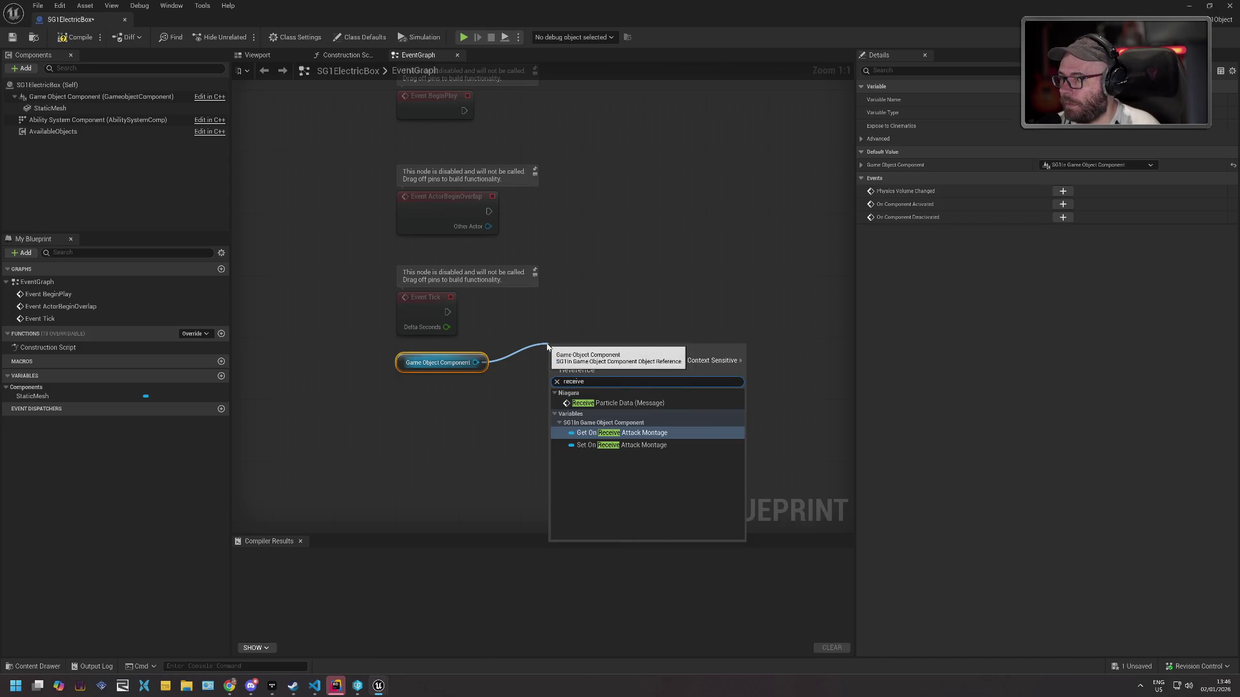
pyautogui.press('Escape')
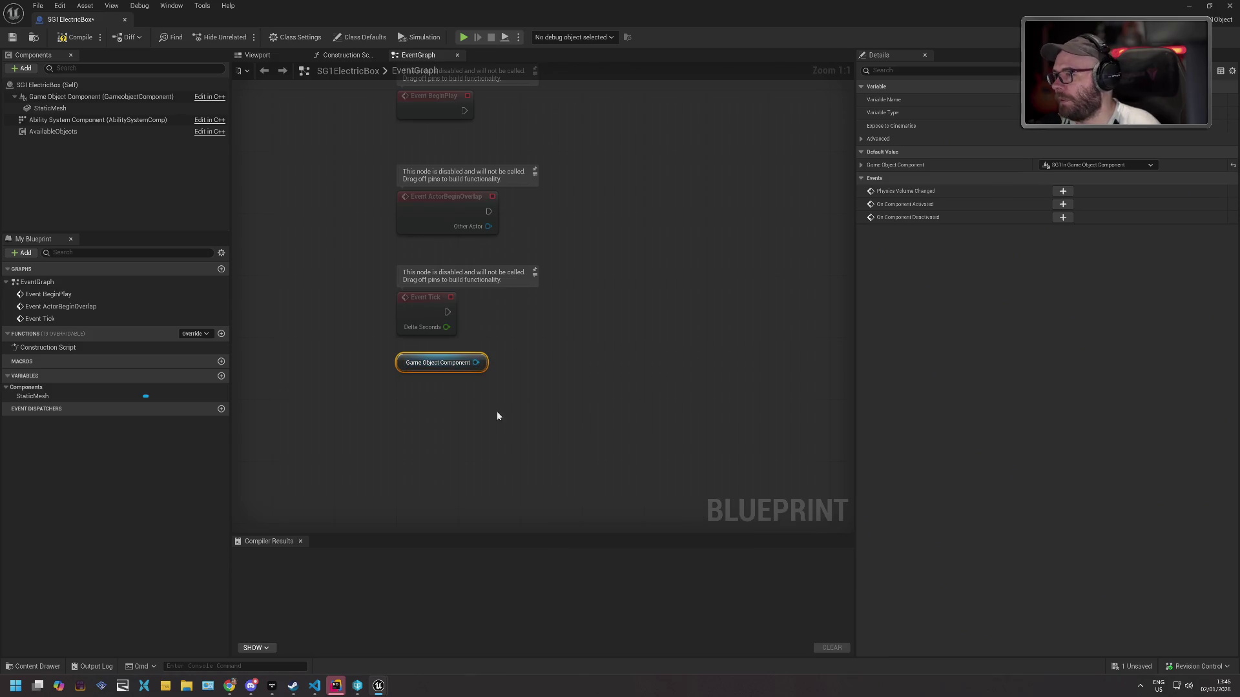
pyautogui.press('Delete')
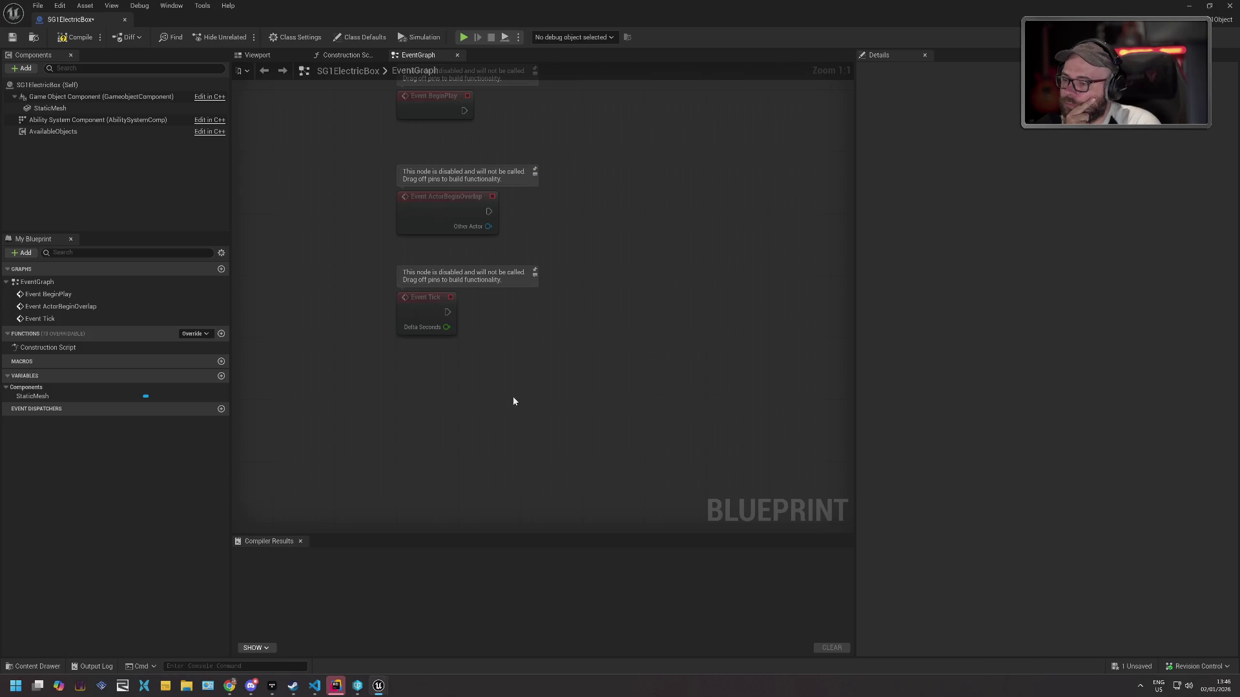
# Save the SG1ElectricBox blueprint from the Content Drawer.
pyautogui.click(37, 666)
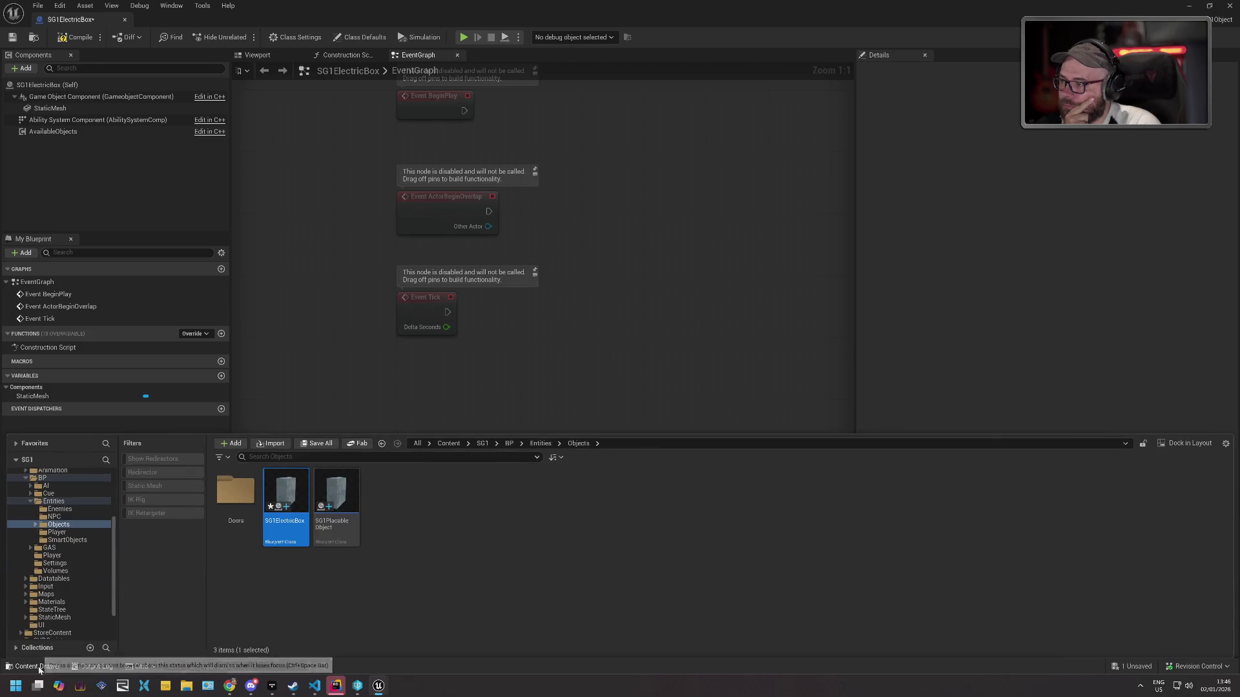
pyautogui.rightClick(281, 489)
pyautogui.click(280, 563)
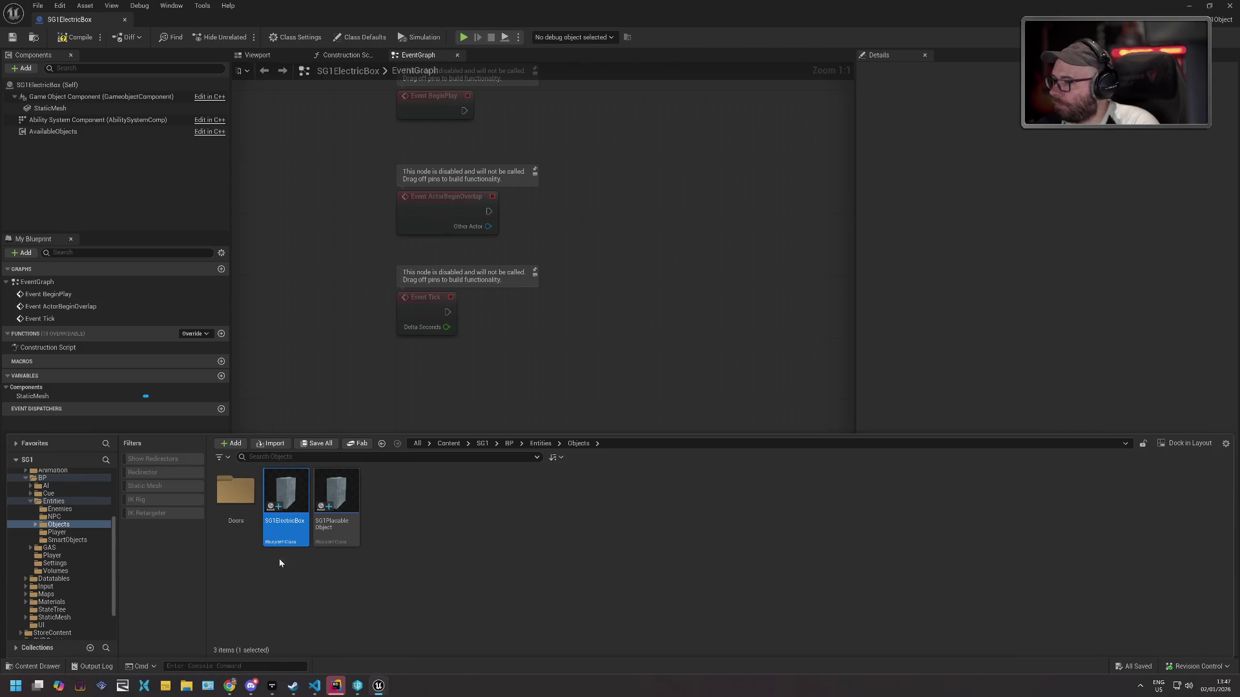
# Start a new Blueprint Class, trying parent searches 'InGameO' and 'GameObjectCom'.
pyautogui.rightClick(378, 499)
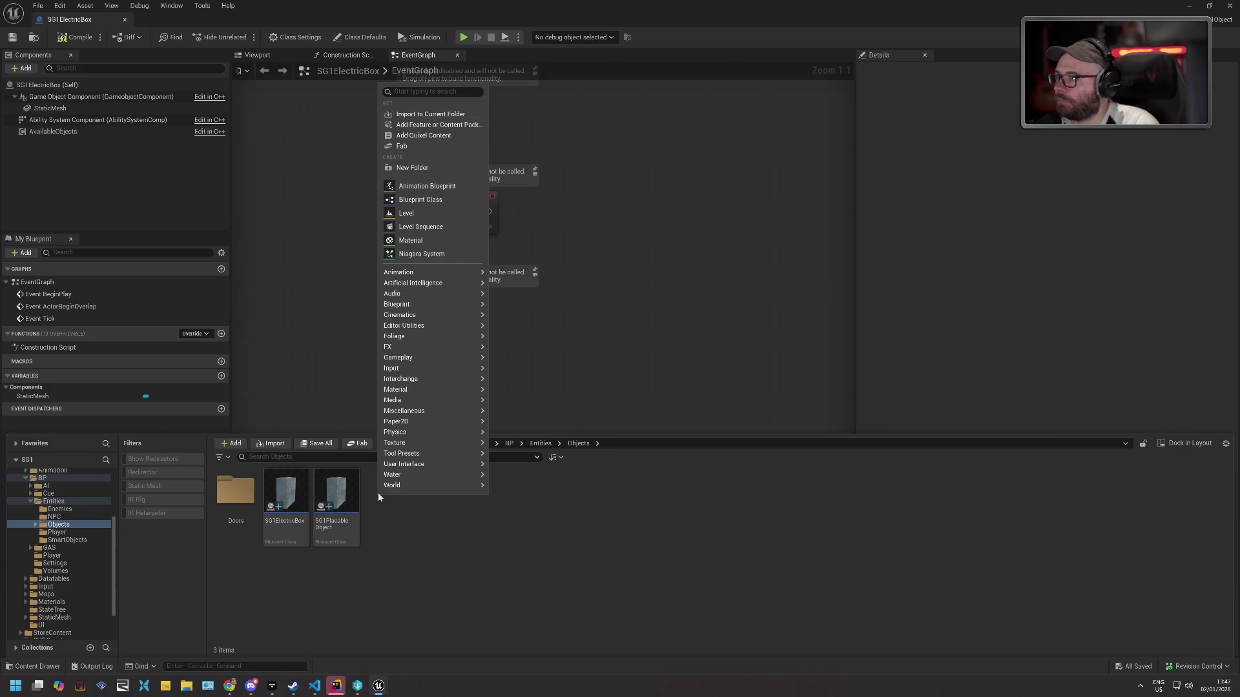
pyautogui.write('component')
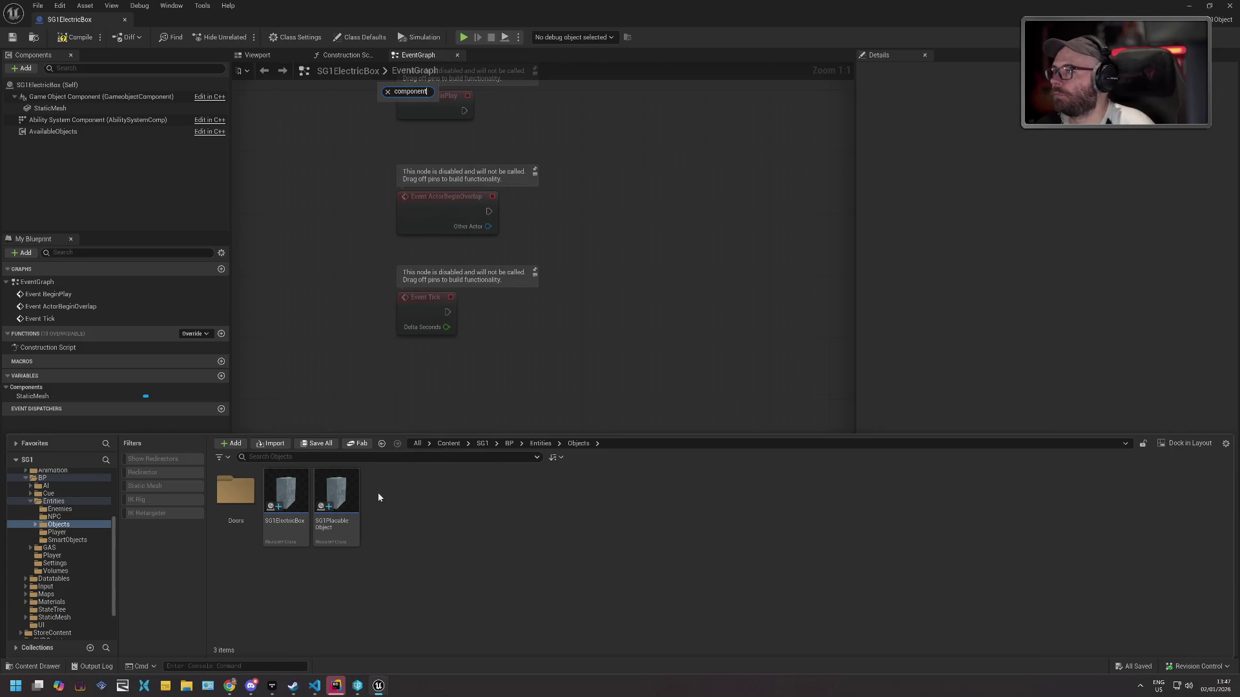
pyautogui.press('BackSpace')
pyautogui.press('BackSpace')
pyautogui.press('BackSpace')
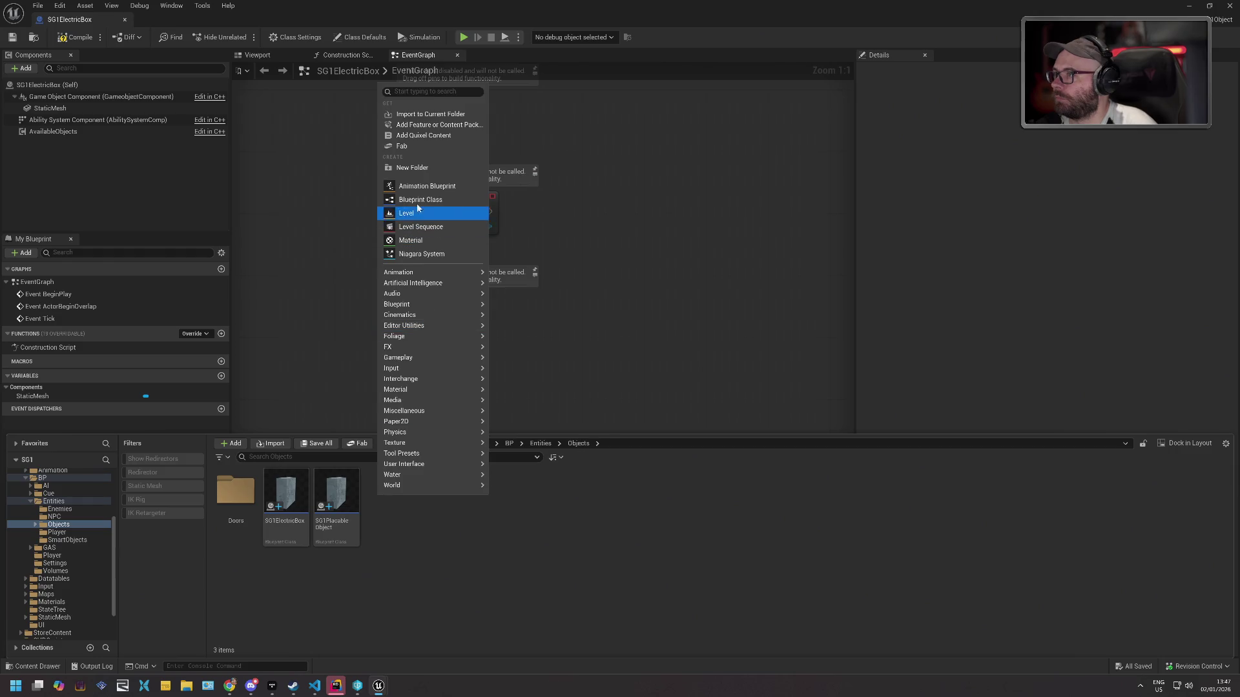
pyautogui.click(419, 200)
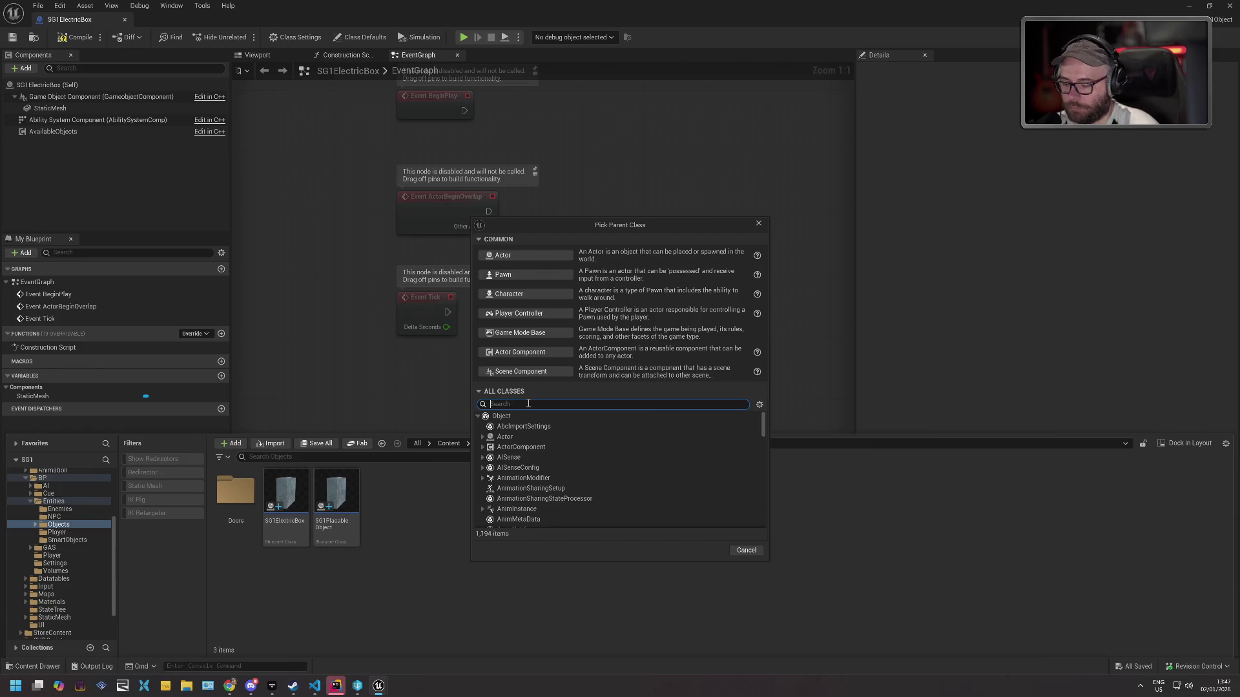
pyautogui.write('InGame')
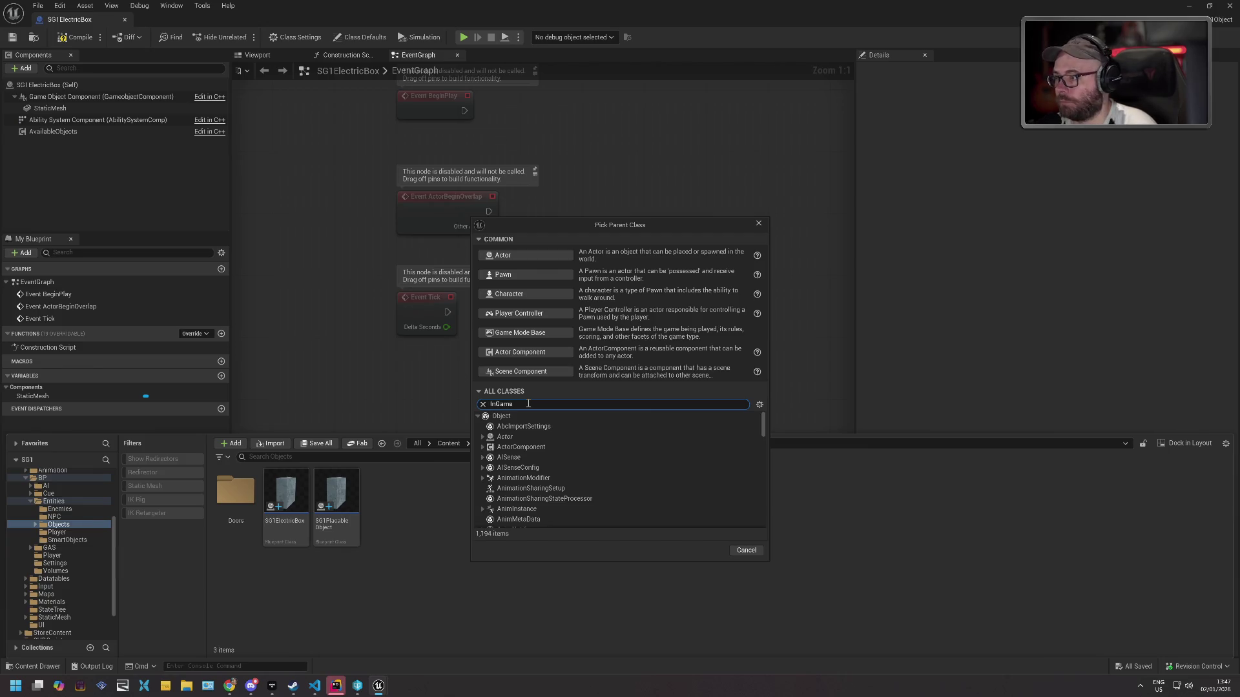
pyautogui.write('Obj')
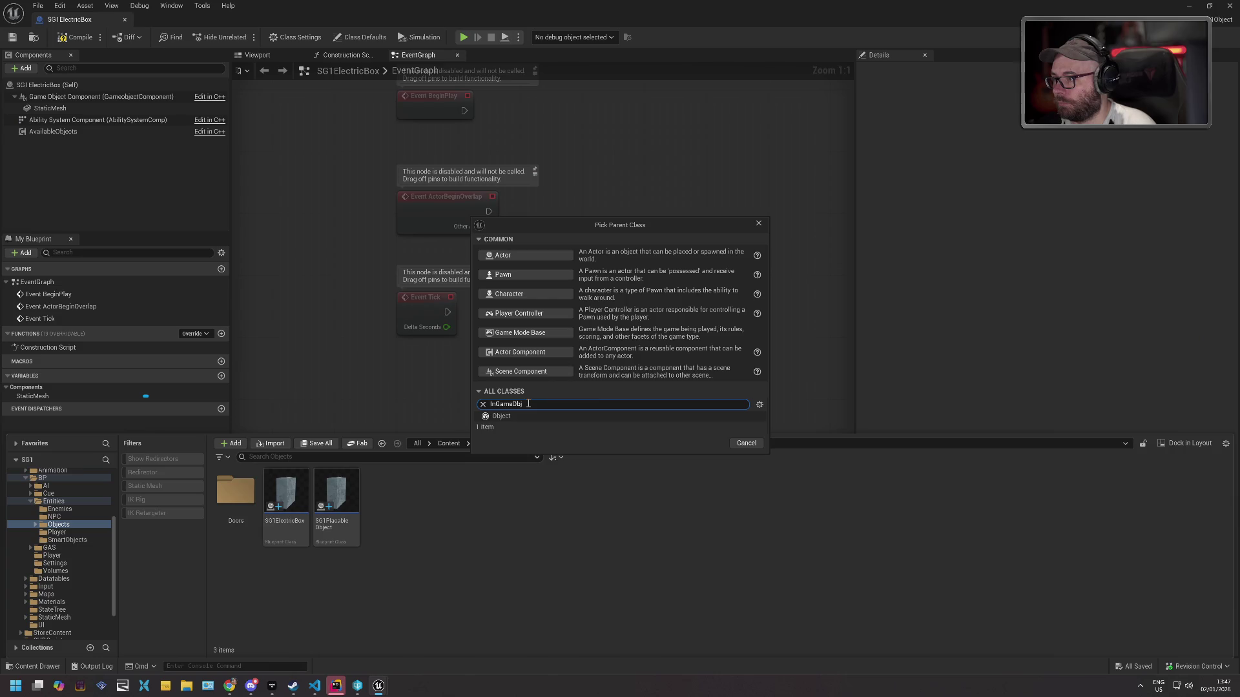
pyautogui.hotkey('ctrl', 'a')
pyautogui.write('GameOb')
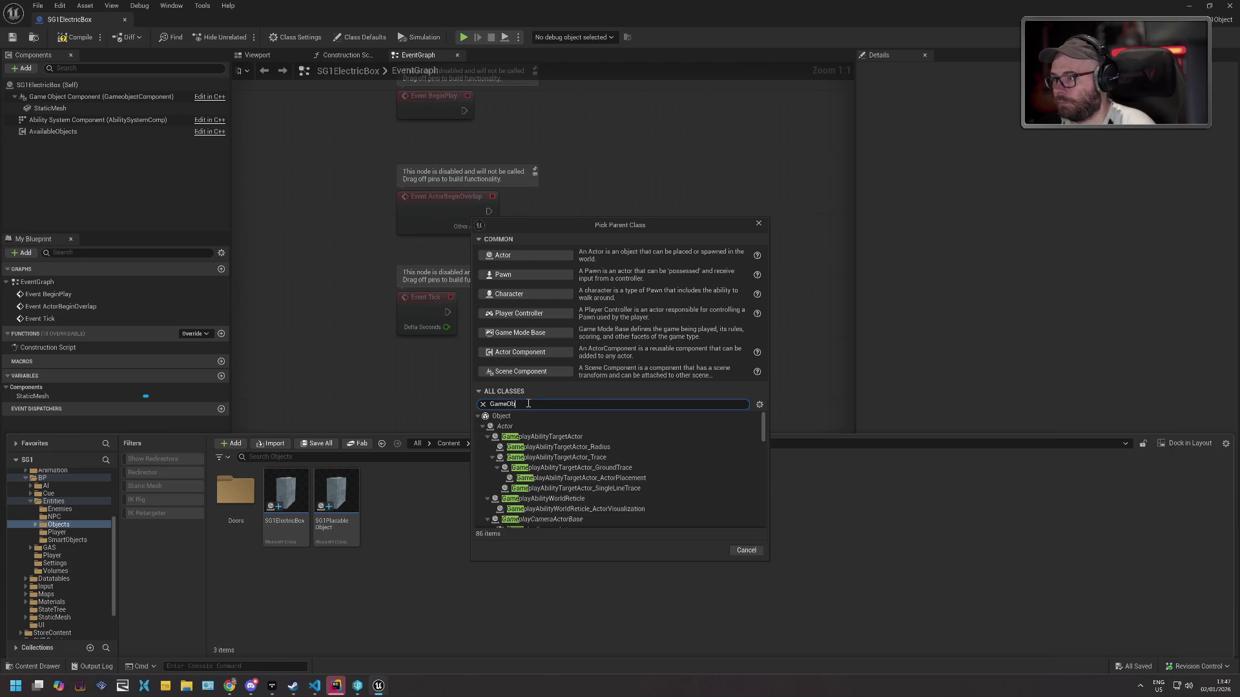
pyautogui.write('jectCom')
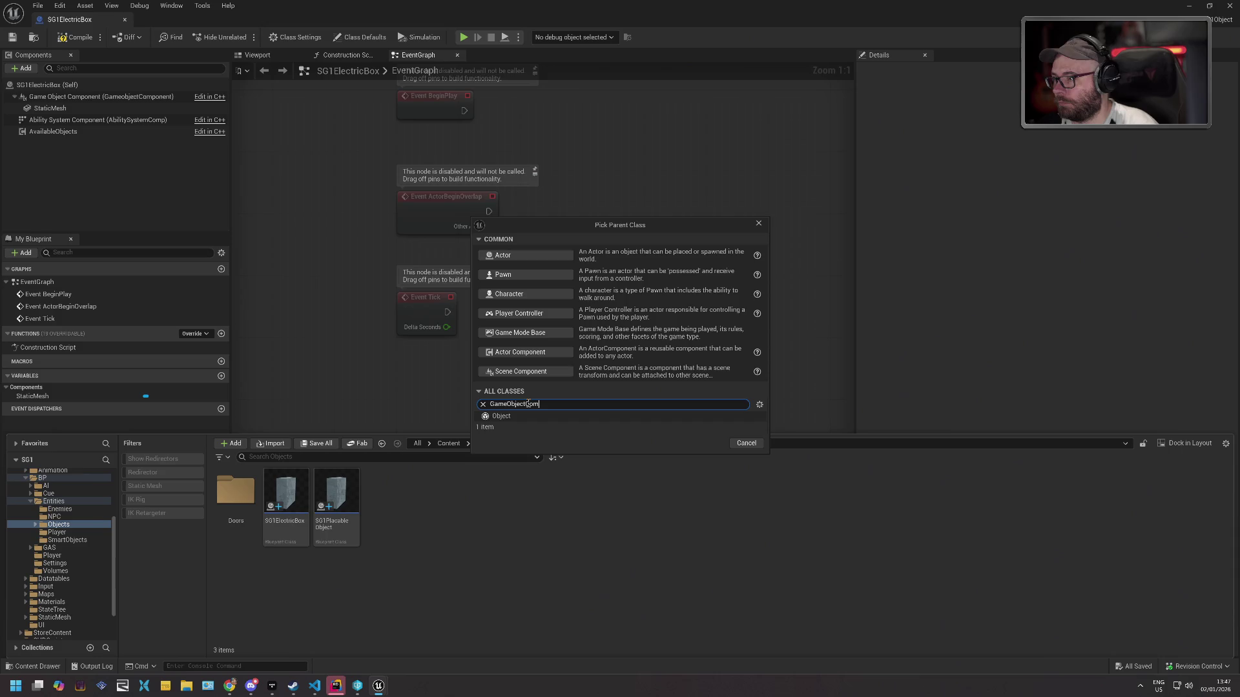
pyautogui.hotkey('ctrl', 'a')
pyautogui.press('BackSpace')
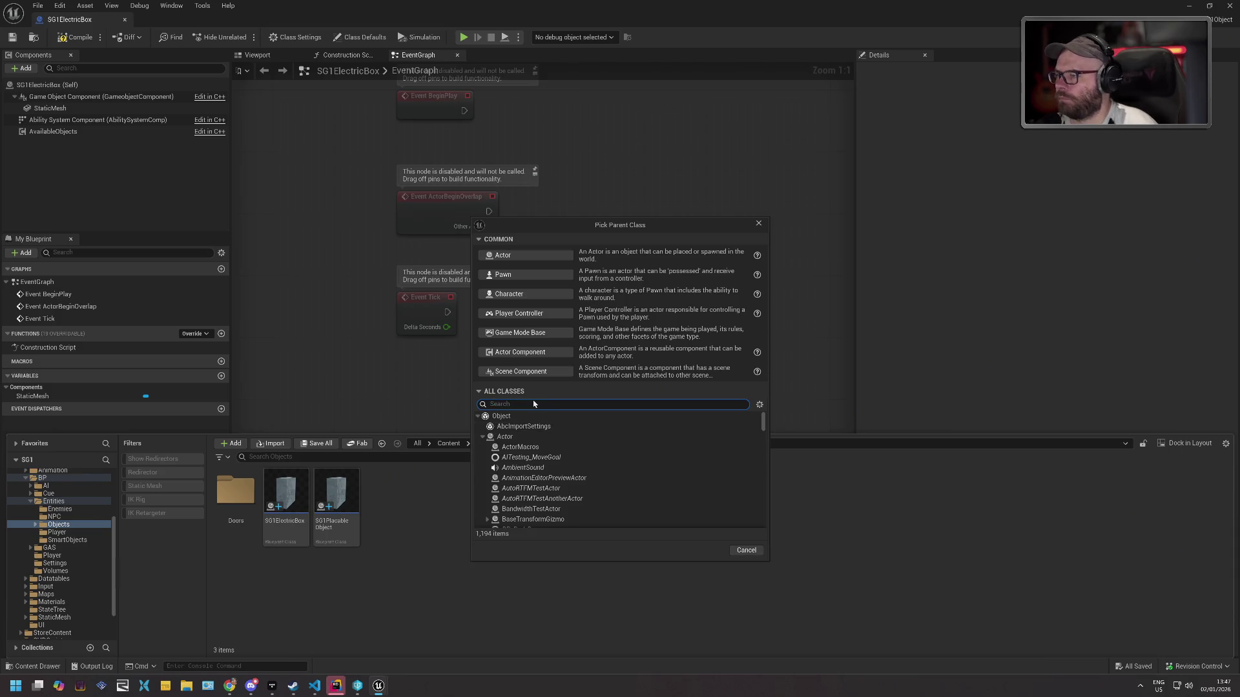
# Filter All Classes by 'SG1', pick a parent class and create the blueprint.
pyautogui.write('SG1')
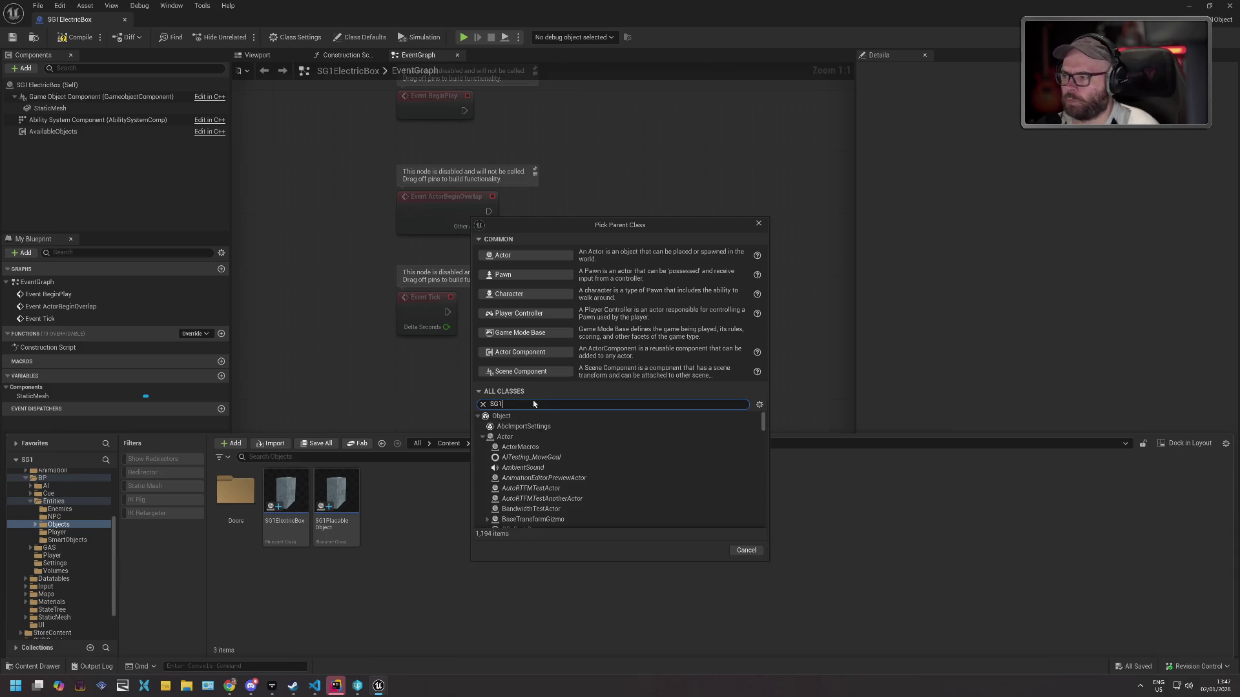
pyautogui.scroll(-3, 557, 441)
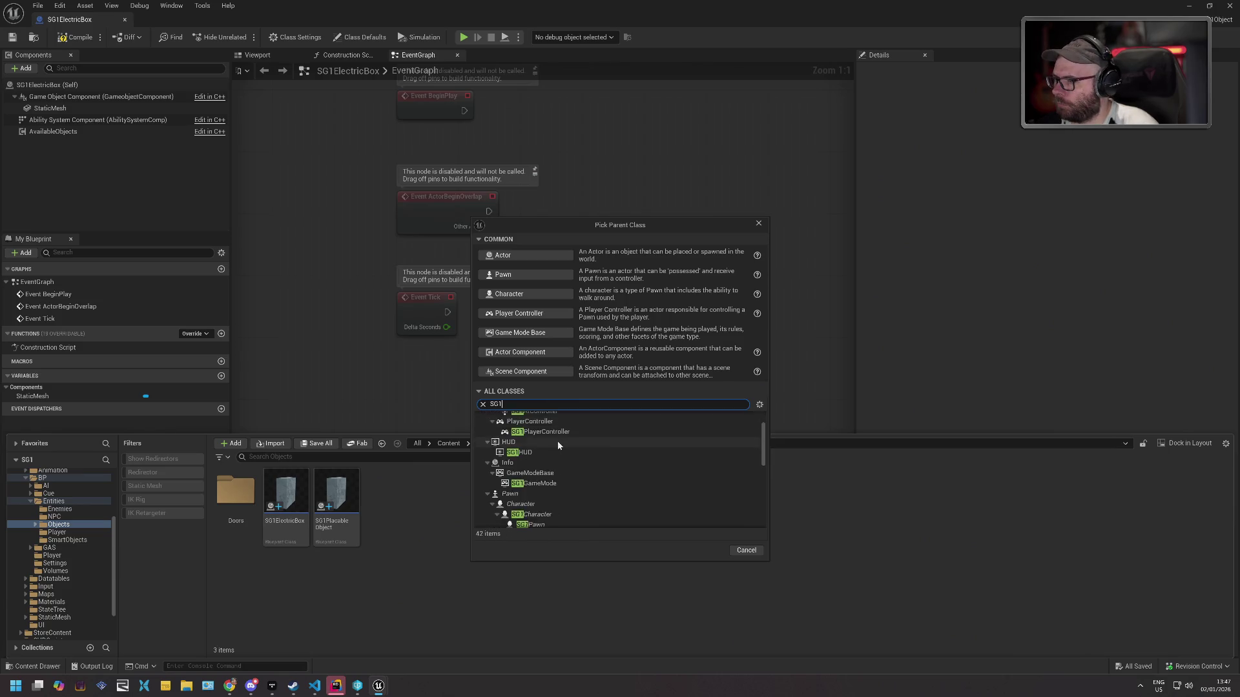
pyautogui.scroll(-2, 559, 446)
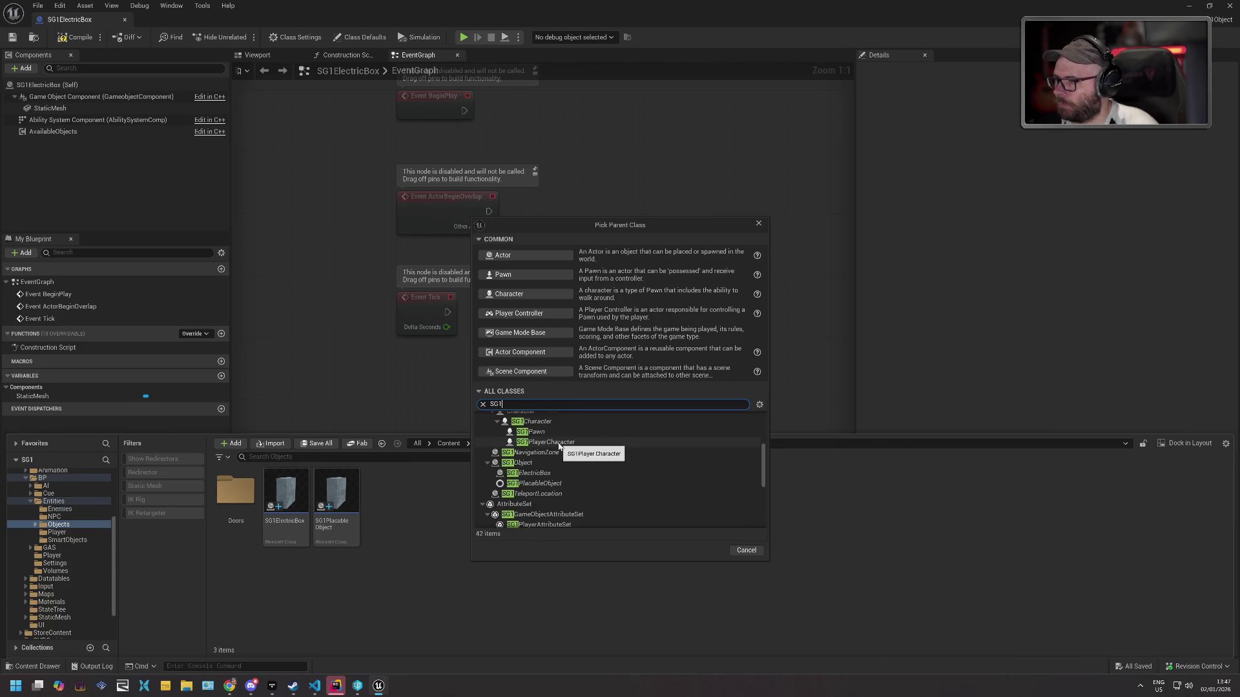
pyautogui.scroll(-1, 569, 468)
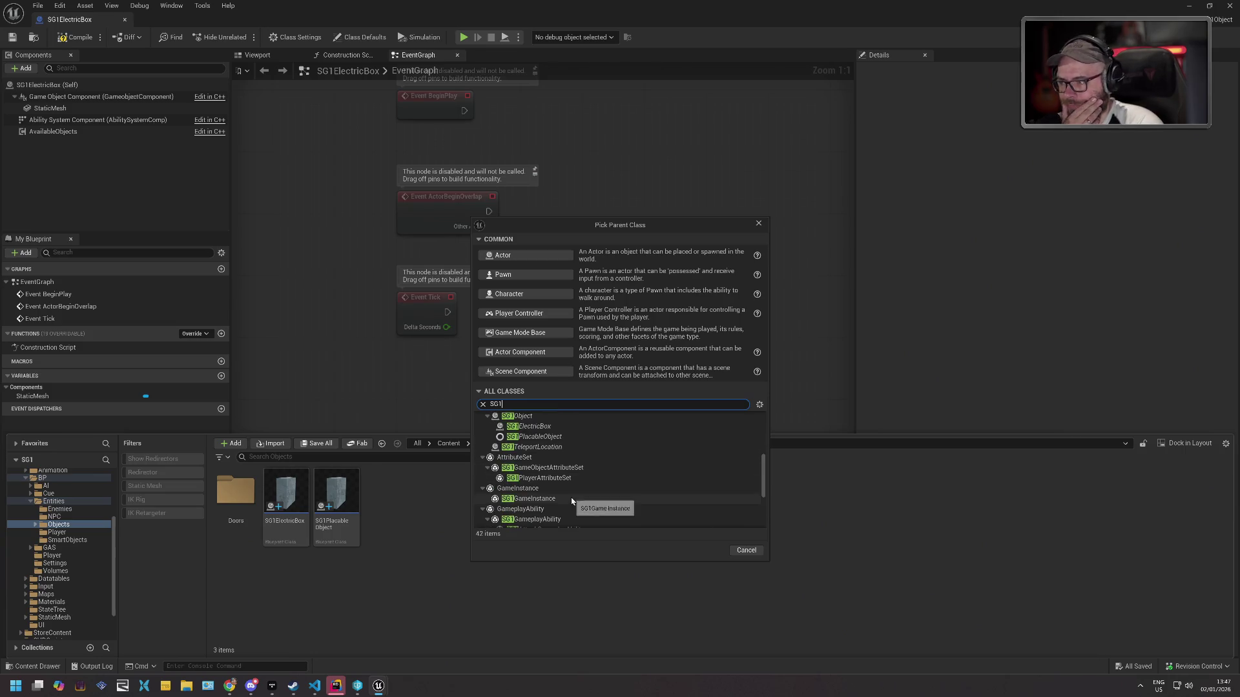
pyautogui.scroll(-2, 581, 478)
pyautogui.scroll(-4, 583, 476)
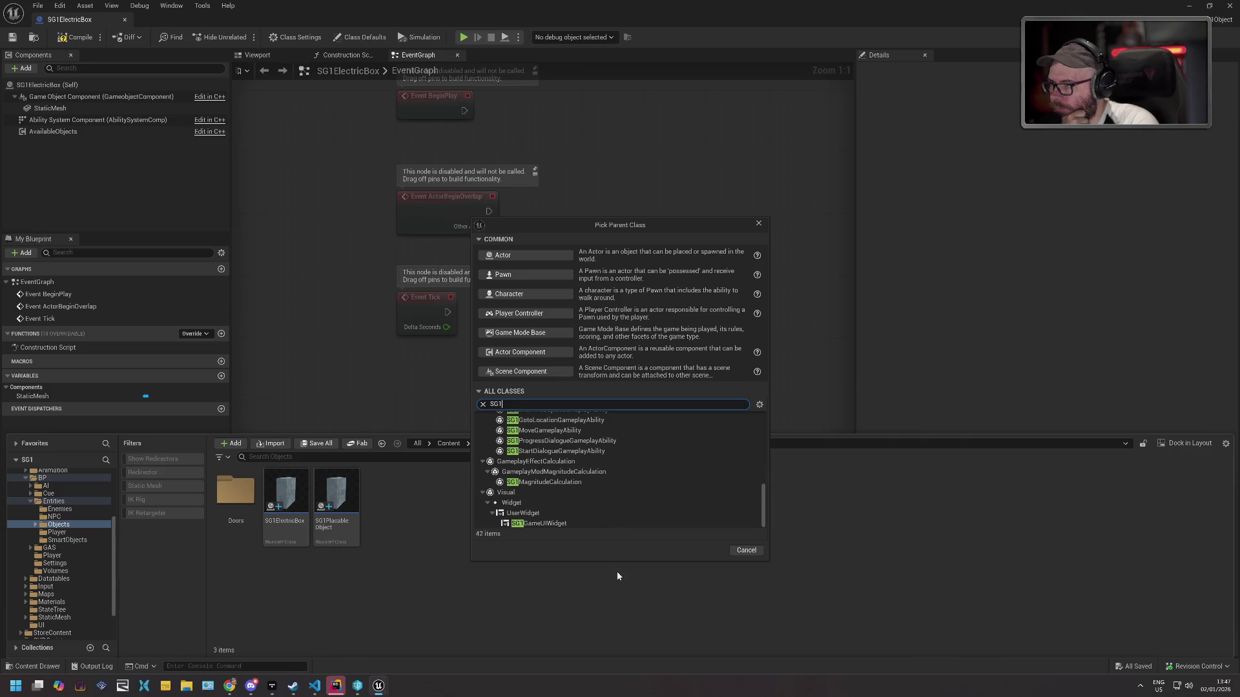
pyautogui.click(540, 373)
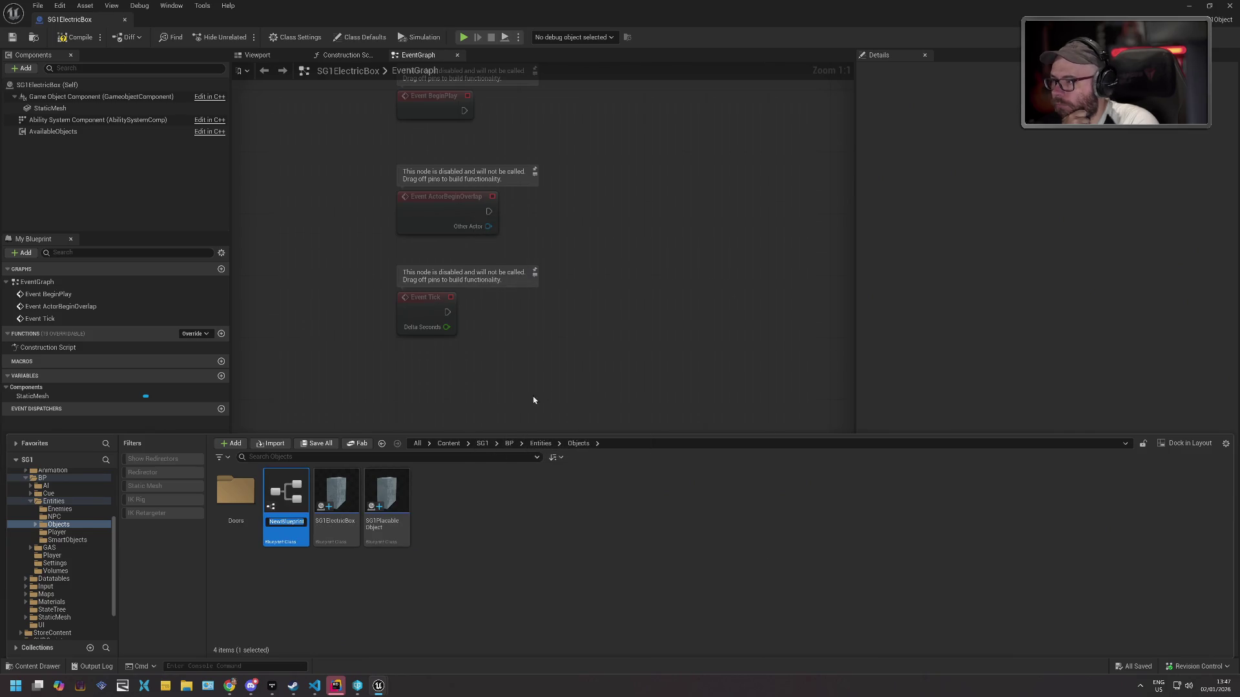
# Keep the name NewBlueprint, review its Parent Class in Class Settings, then close its editor.
pyautogui.press('Return')
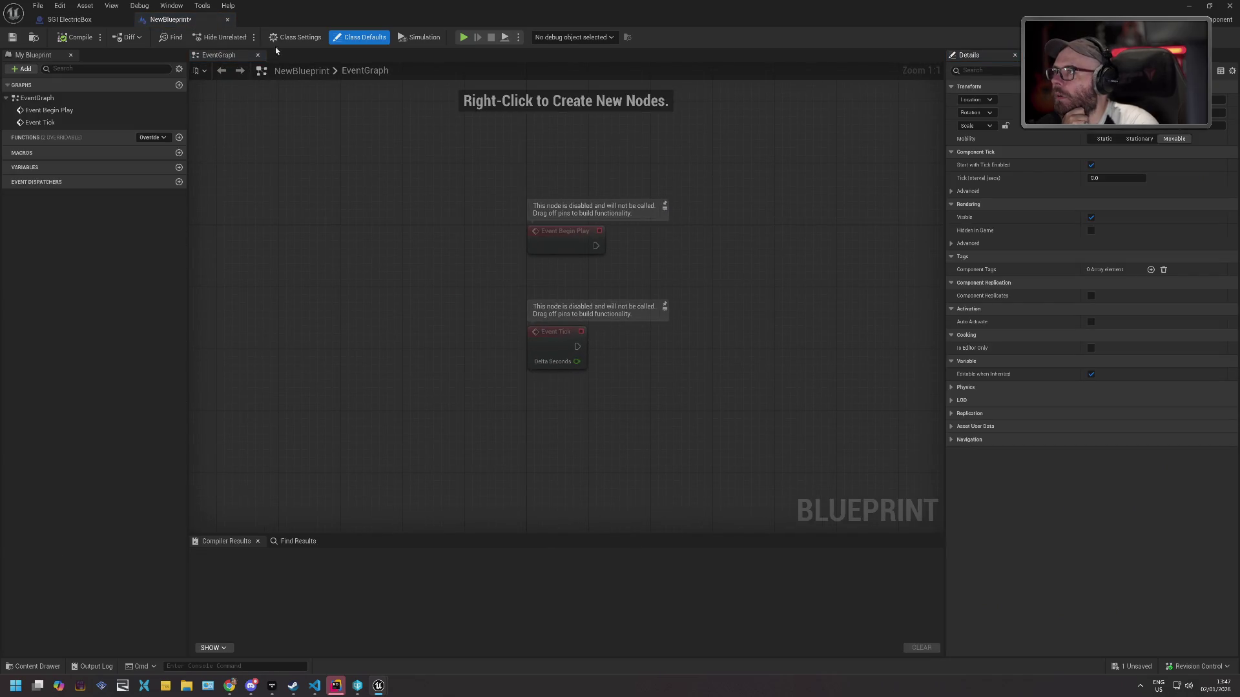
pyautogui.click(290, 37)
pyautogui.click(1136, 100)
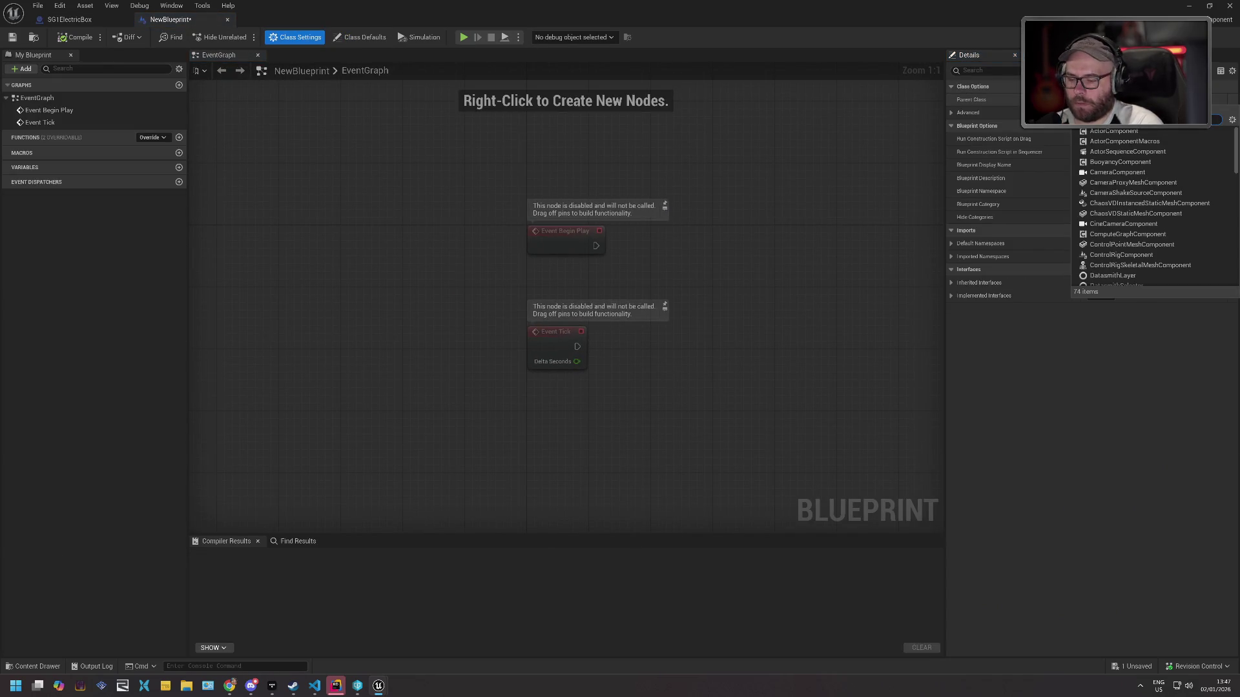
pyautogui.write('B')
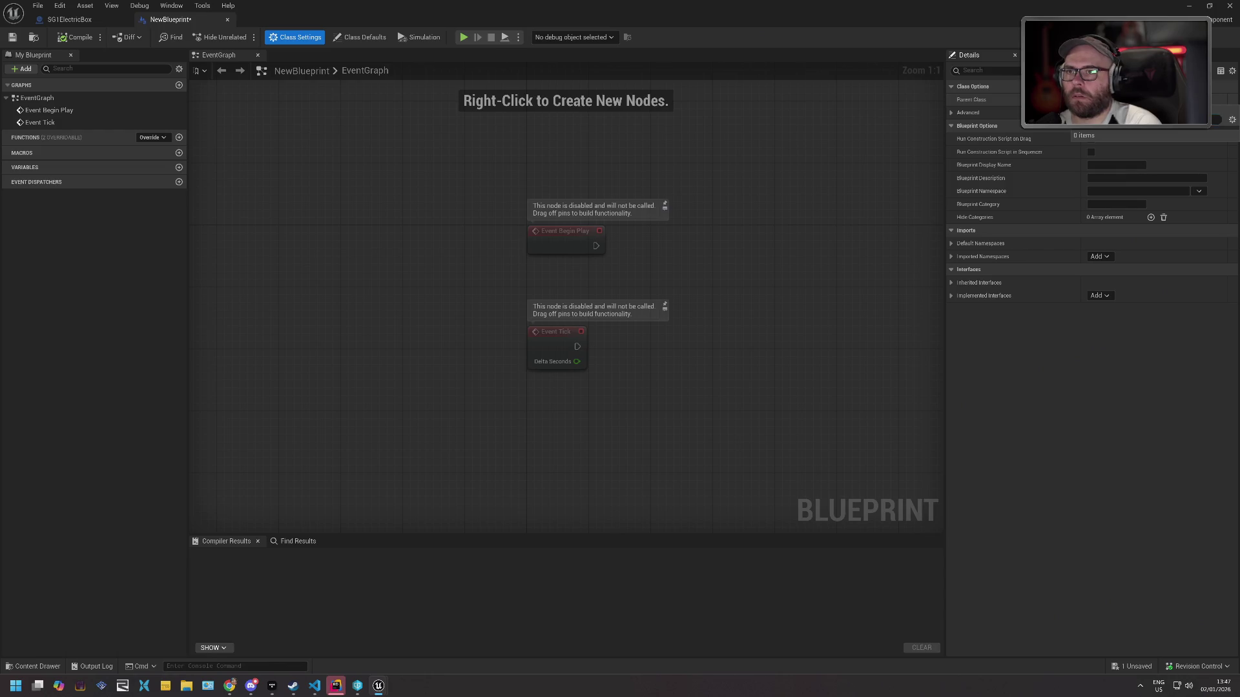
pyautogui.press('Escape')
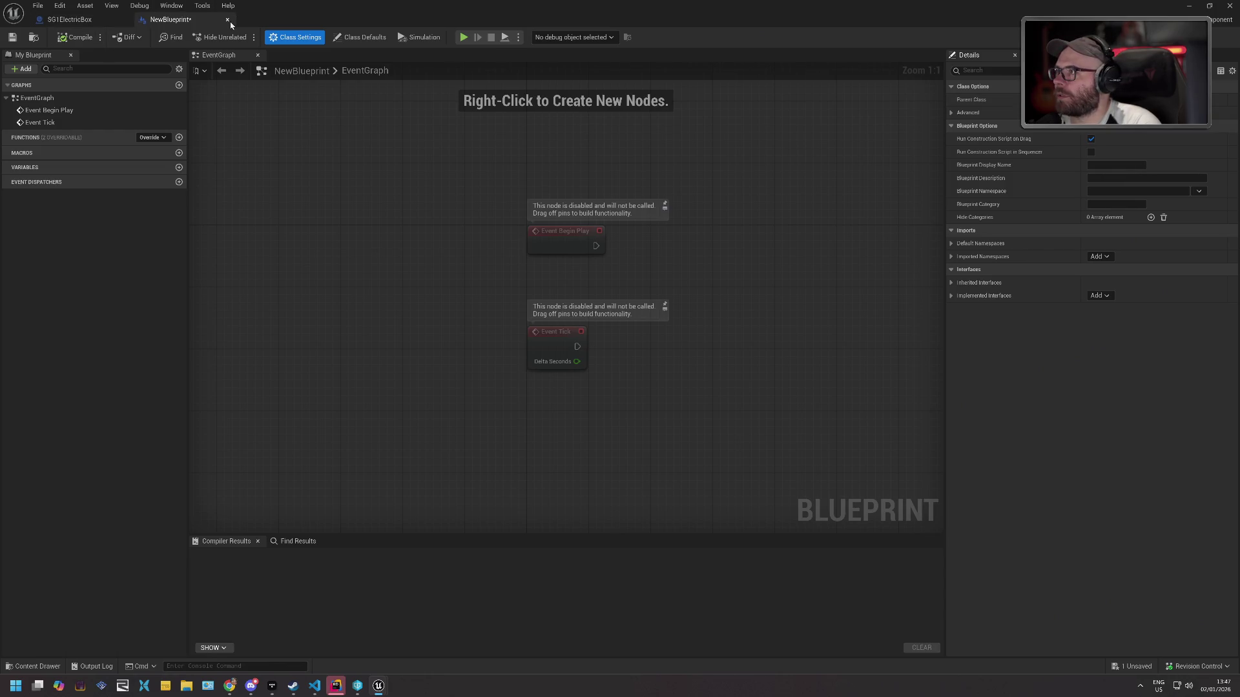
pyautogui.click(227, 20)
# Delete the NewBlueprint asset from the Content Drawer, forcing the deletion.
pyautogui.click(36, 667)
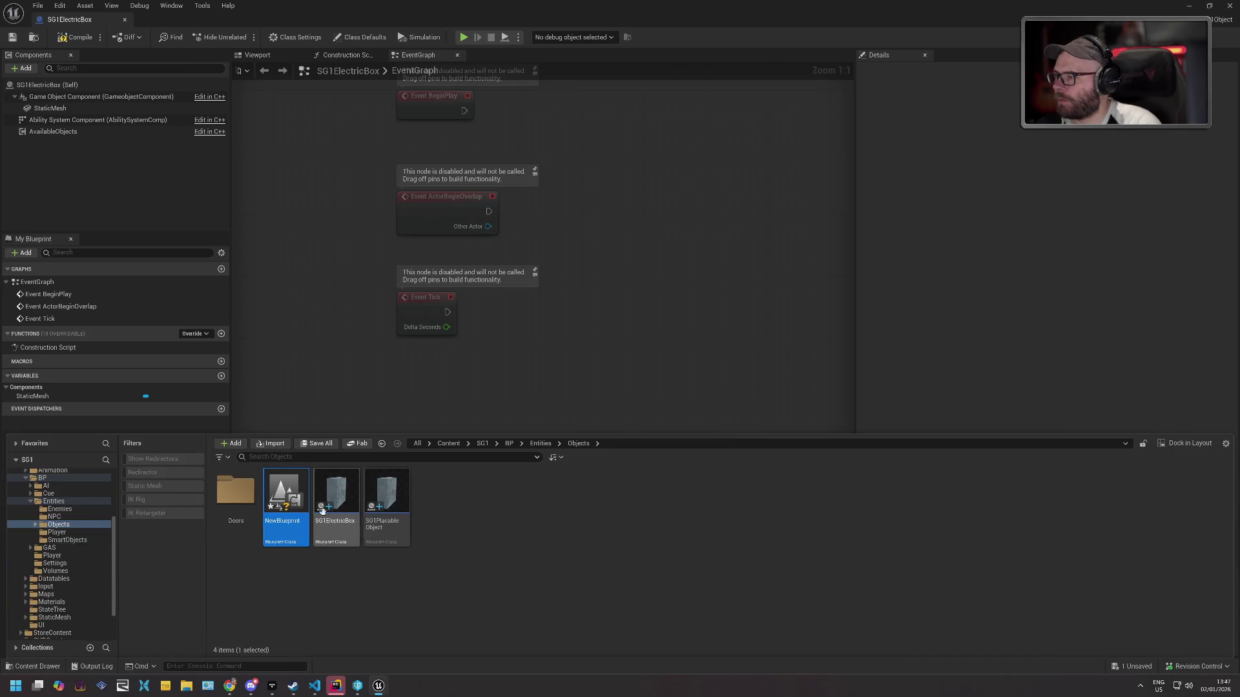
pyautogui.rightClick(288, 497)
pyautogui.press('Delete')
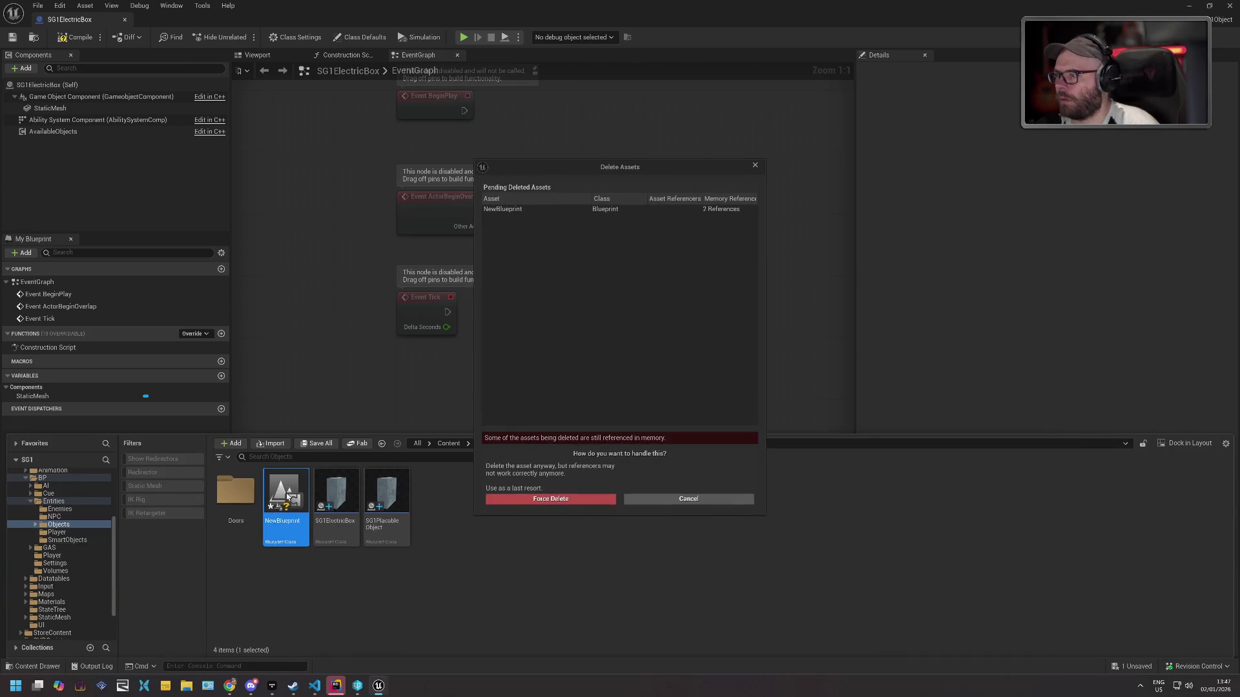
pyautogui.press('Return')
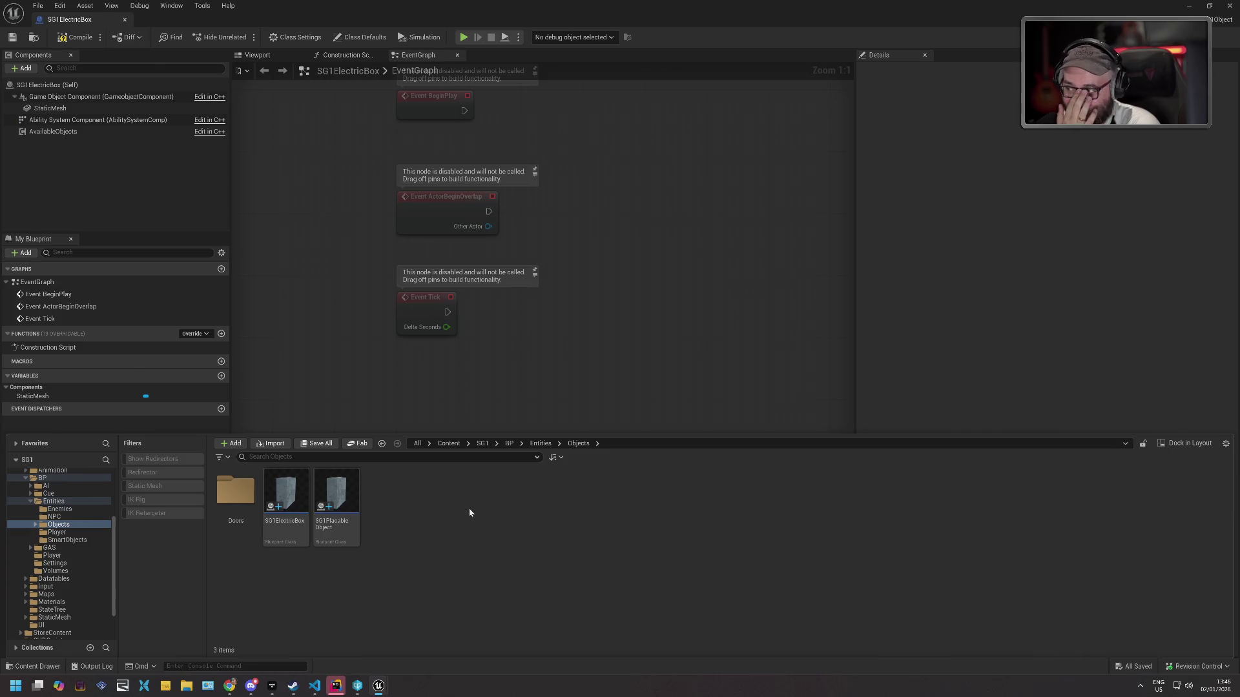
# Switch to Rider and review the GameObjectComponent UPROPERTY and its getter in SG1Object.h.
pyautogui.click(335, 686)
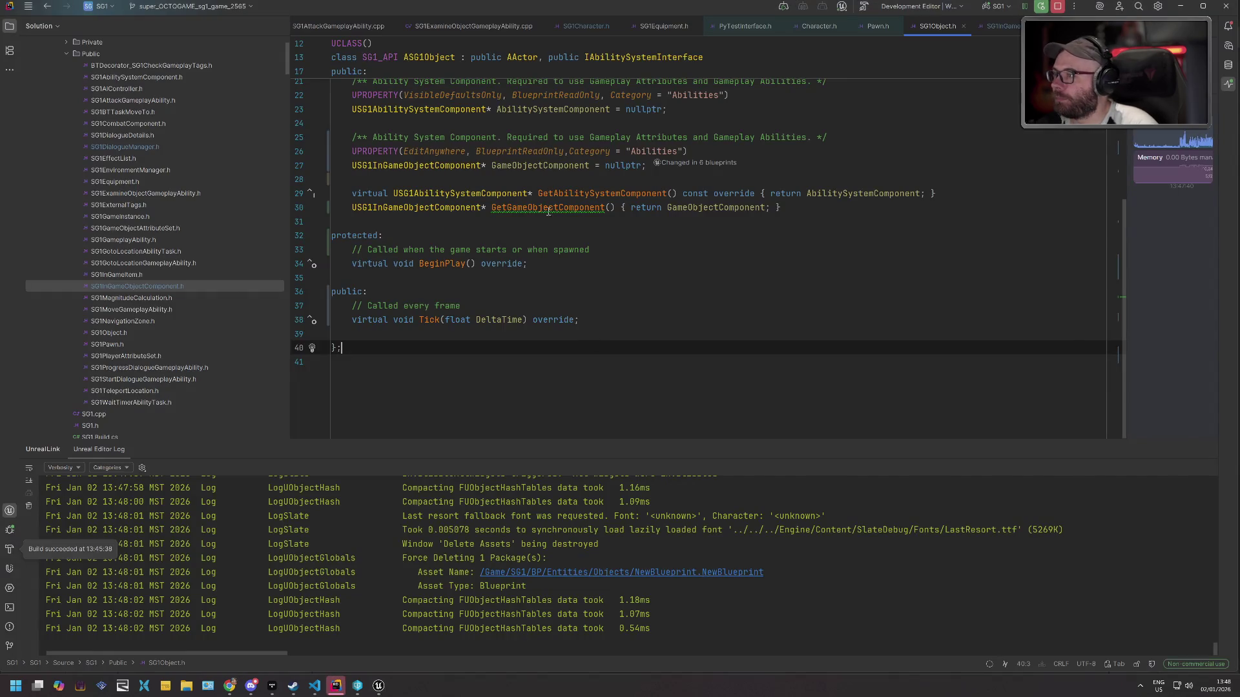
pyautogui.scroll(5, 533, 205)
pyautogui.scroll(-4, 497, 176)
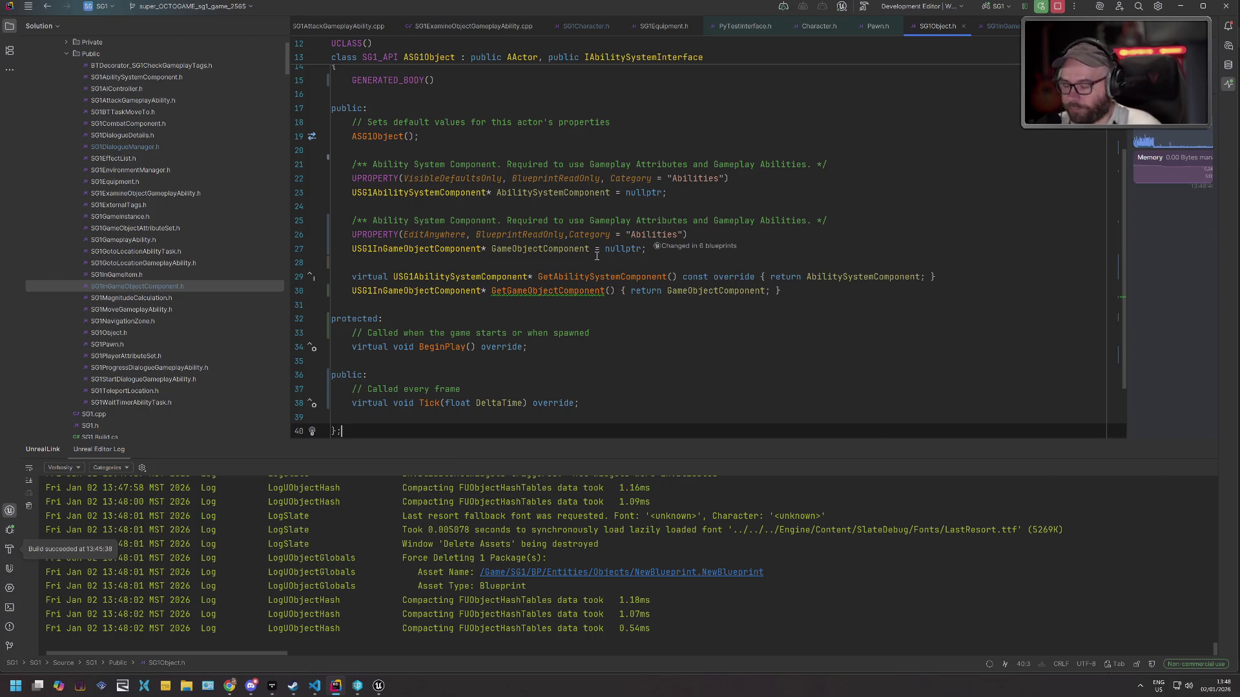
# Back in Unreal, select the Game Object Component and filter its Details for the receive settings.
pyautogui.moveTo(381, 686)
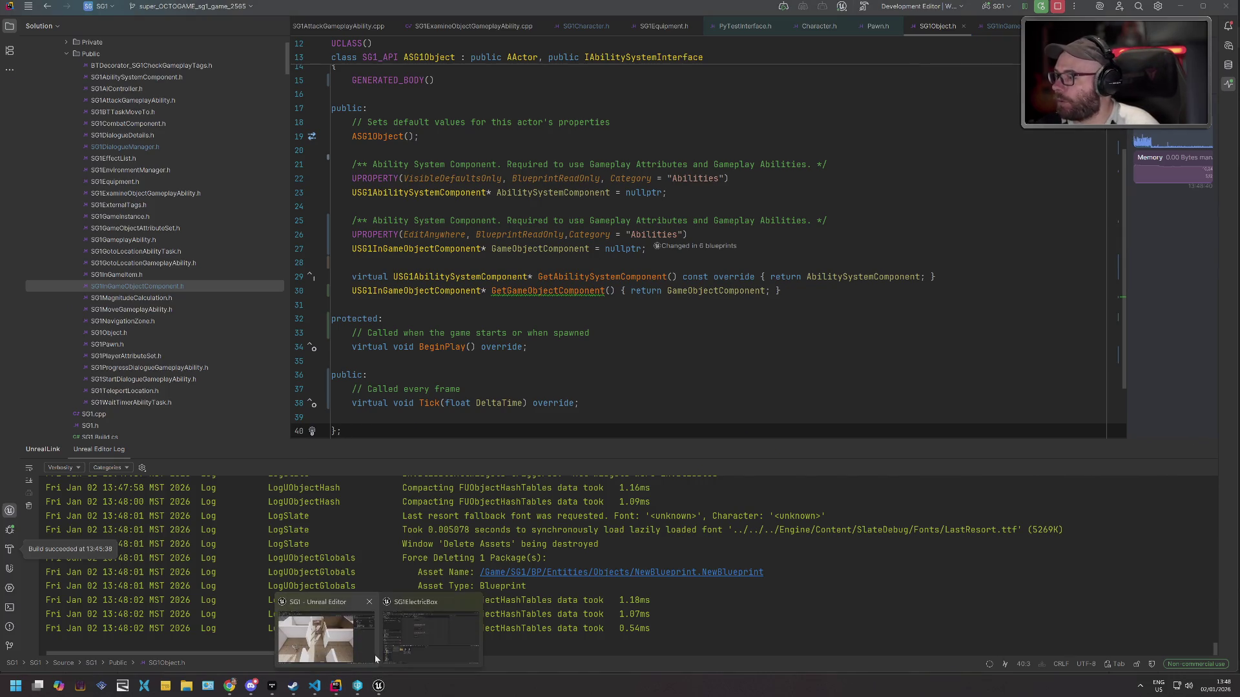
pyautogui.click(349, 636)
pyautogui.click(92, 100)
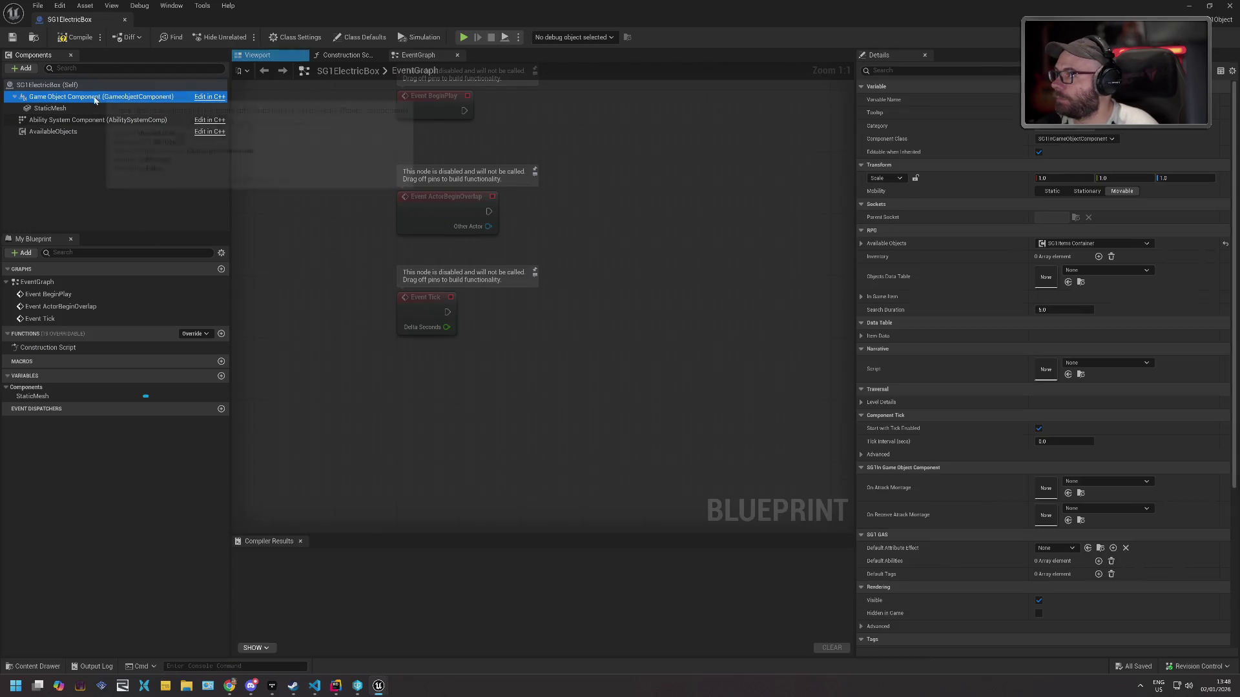
pyautogui.click(997, 71)
pyautogui.write('ec')
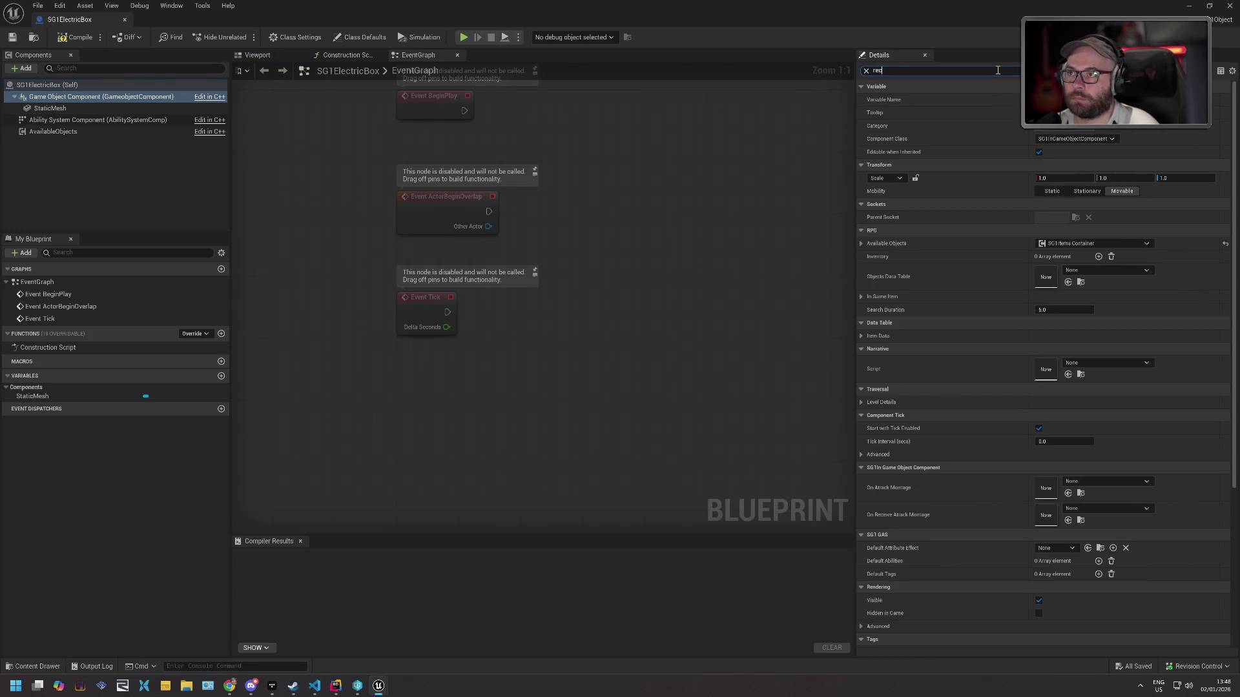
# Browse the On Receive Attack Montage choices twice, leaving the setting unchanged.
pyautogui.click(1136, 107)
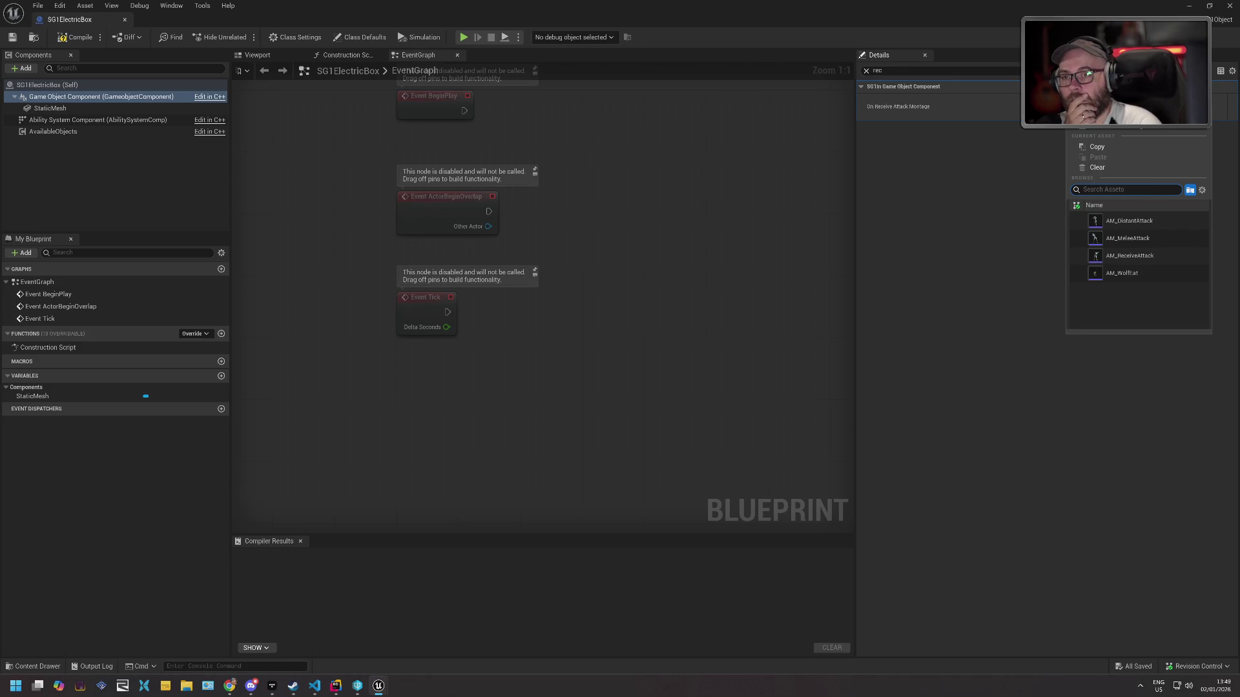
pyautogui.click(980, 158)
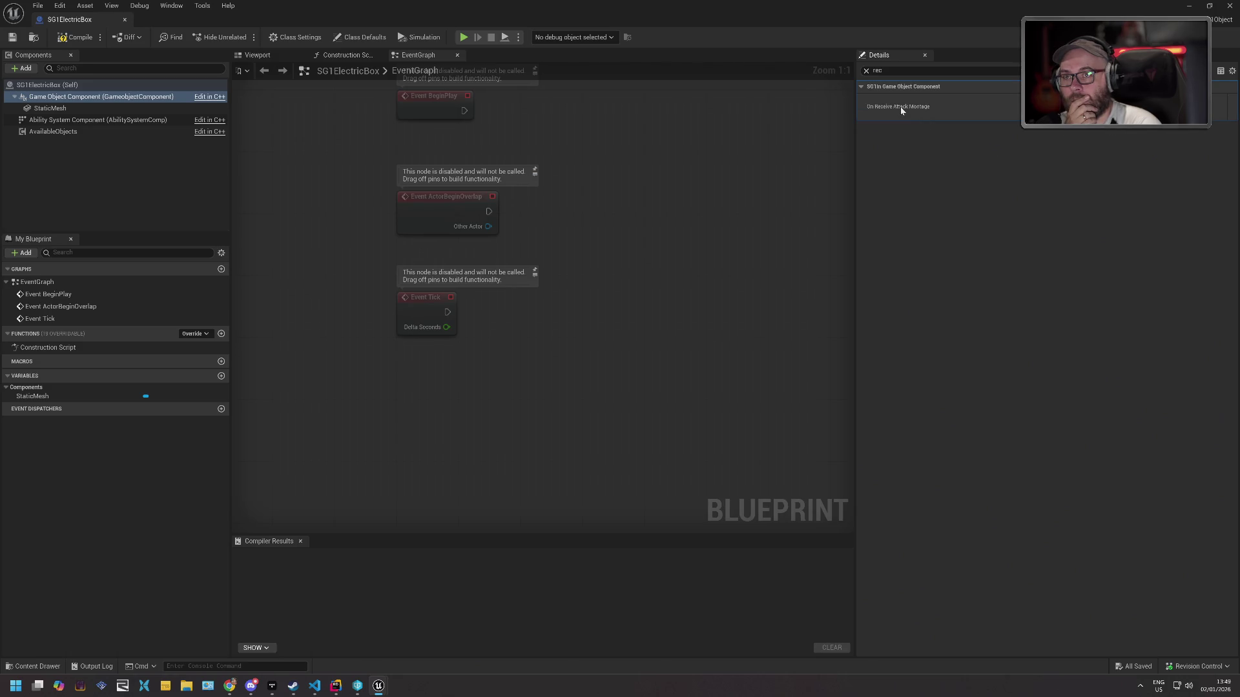
pyautogui.click(1130, 106)
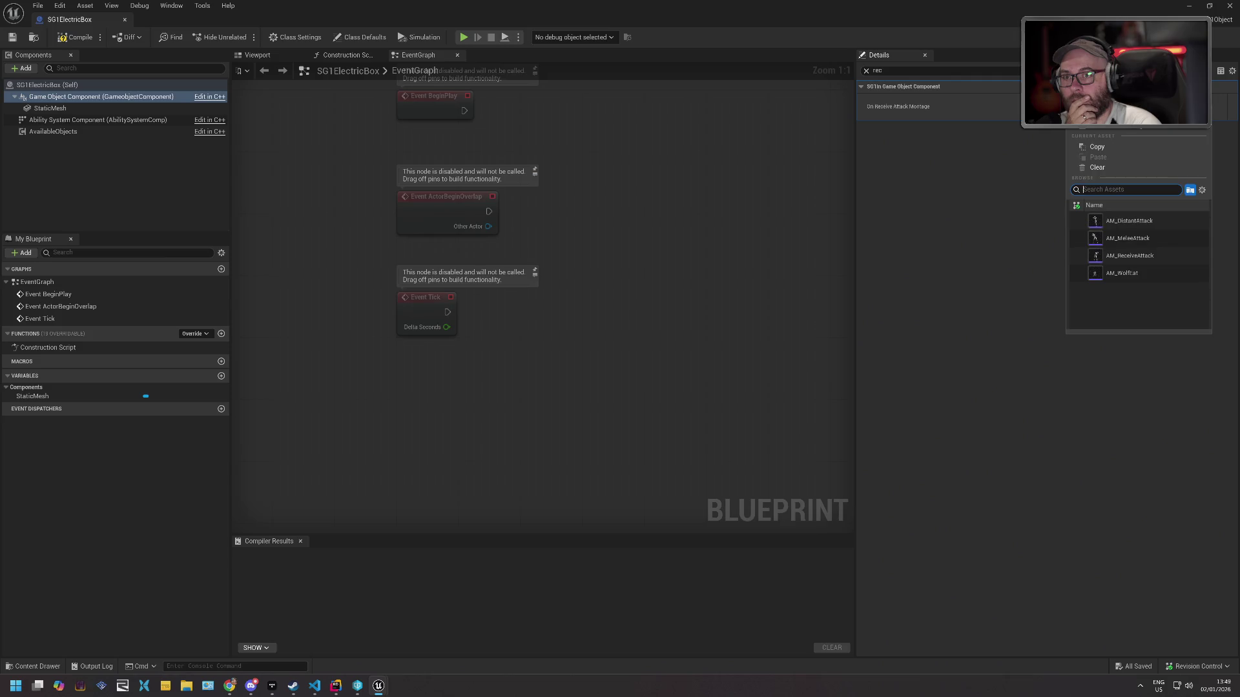
pyautogui.click(958, 160)
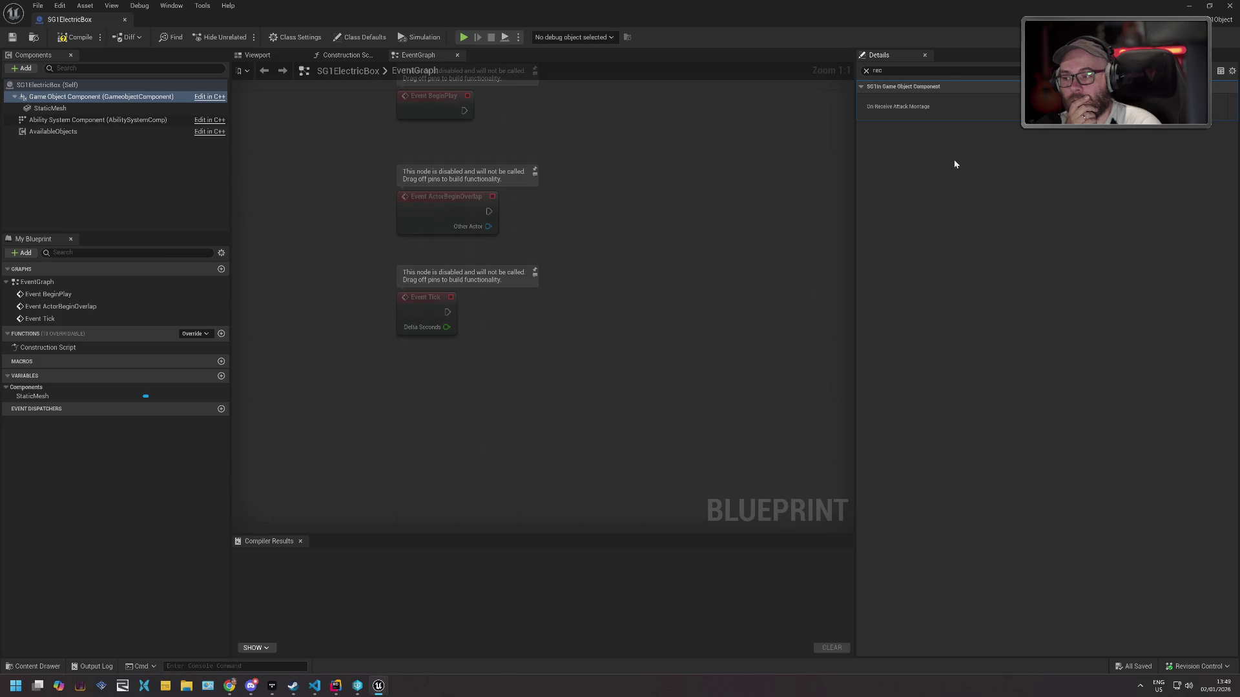
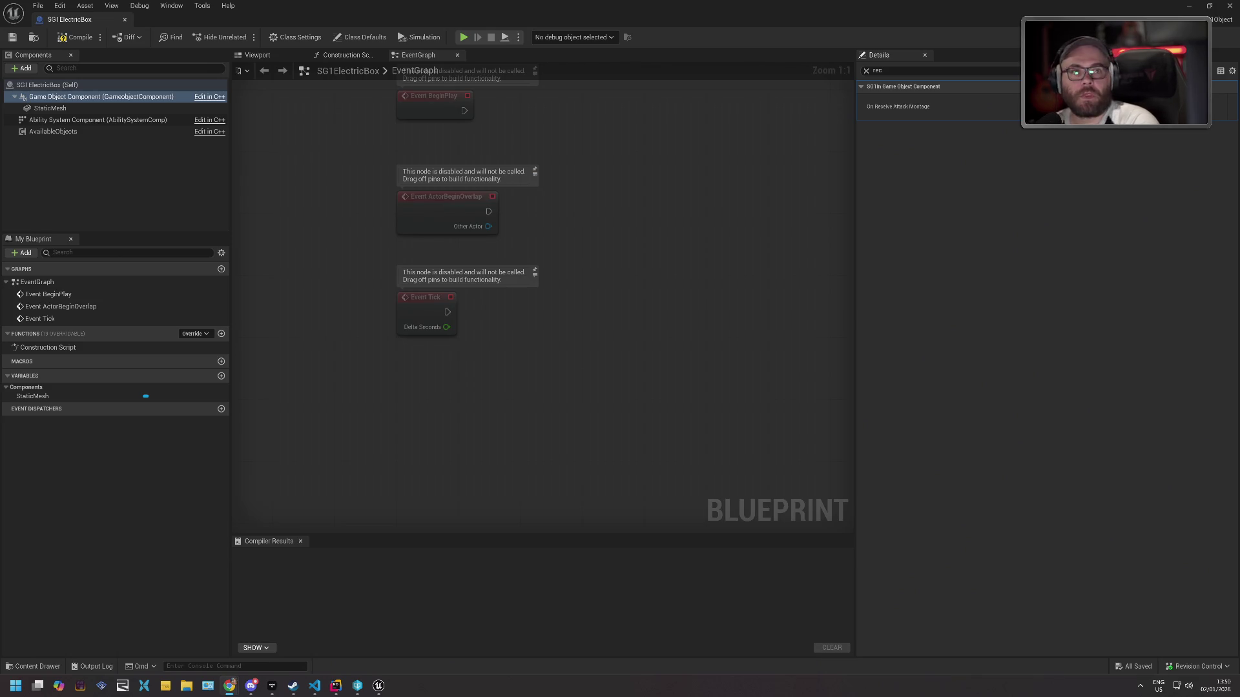
# Switch from the SG1ElectricBox Blueprint to the Rider window showing SG1Object.h.
pyautogui.hotkey('alt', 'Tab')
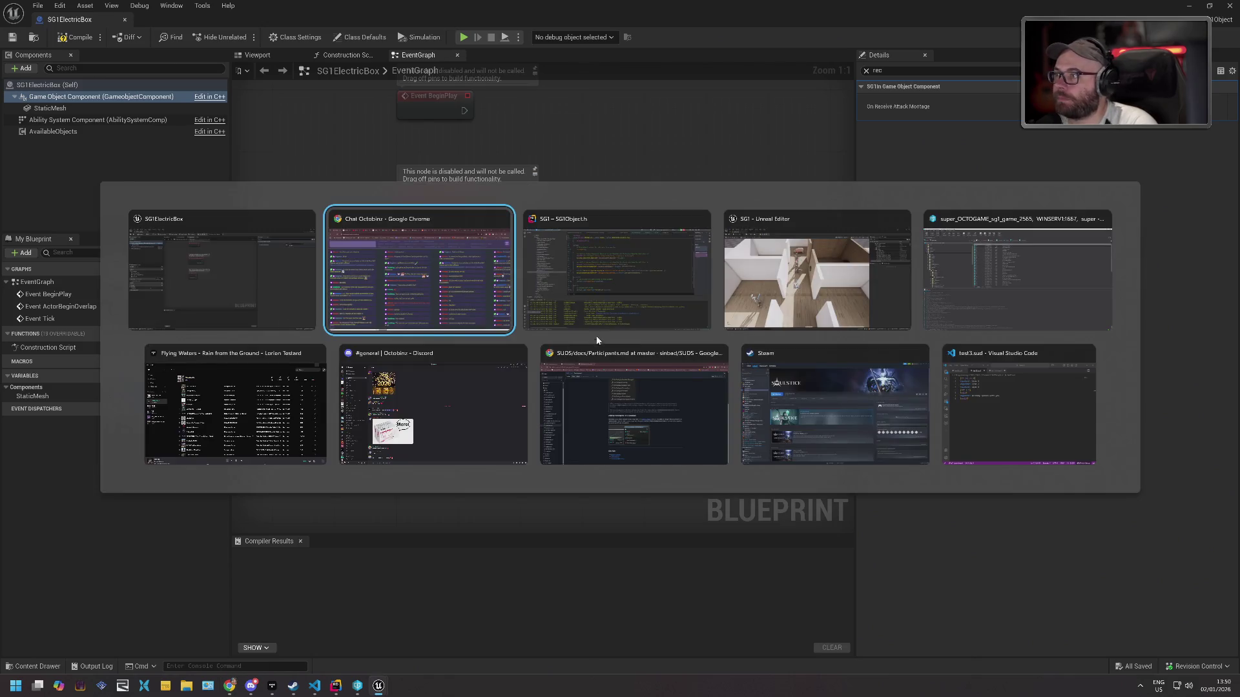
pyautogui.press('Tab')
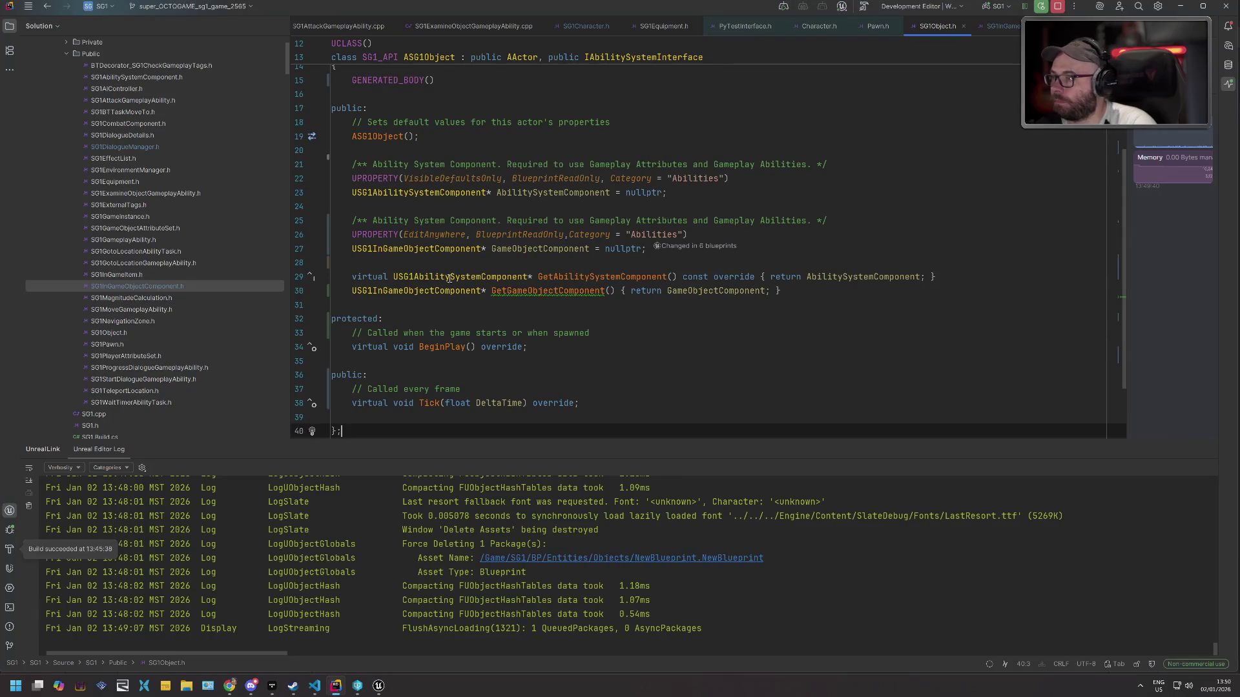
# In SG1InGameObjectComponent.h, replace the OnReceivedDamage UFUNCTION with the pasted BlueprintAssignable OnCustomStart property.
pyautogui.scroll(4, 505, 241)
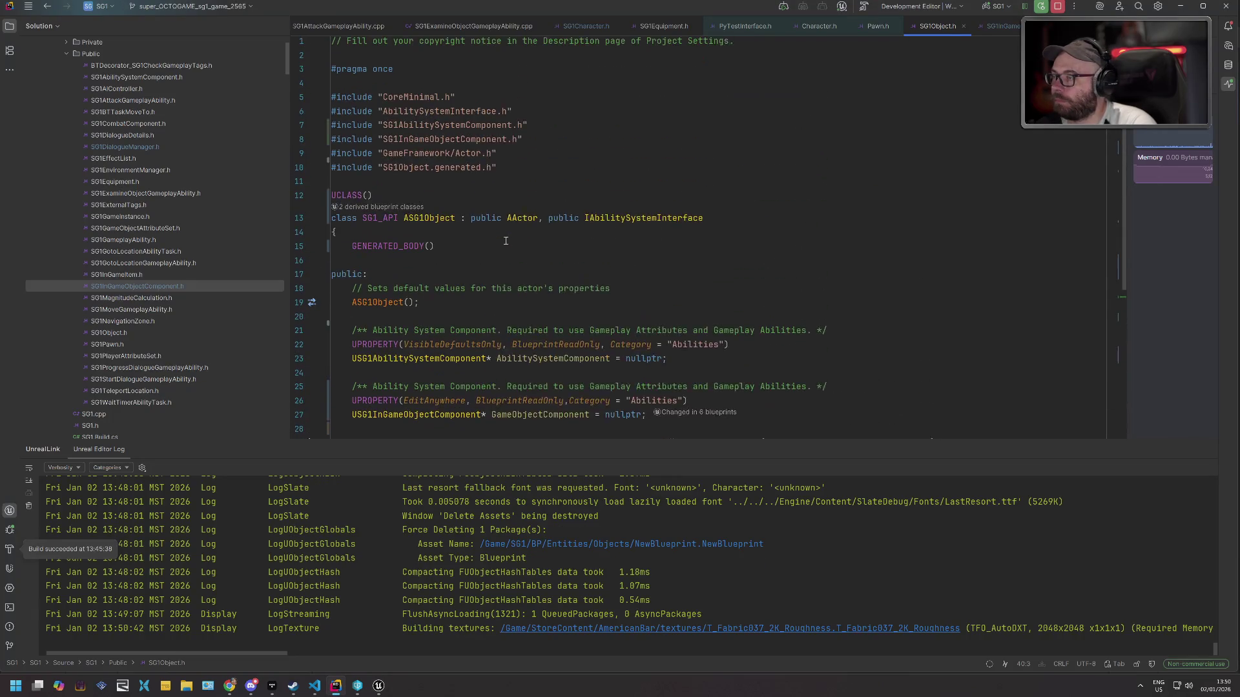
pyautogui.hotkey('ctrl', 'Tab')
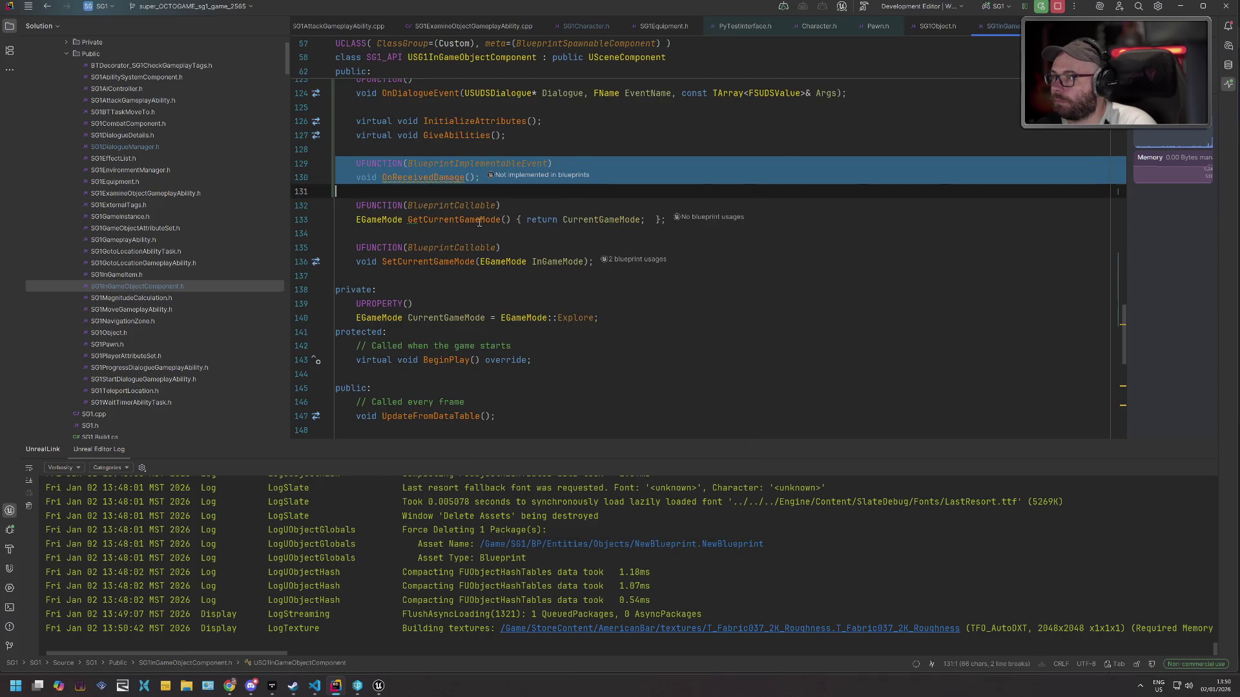
pyautogui.click(432, 155)
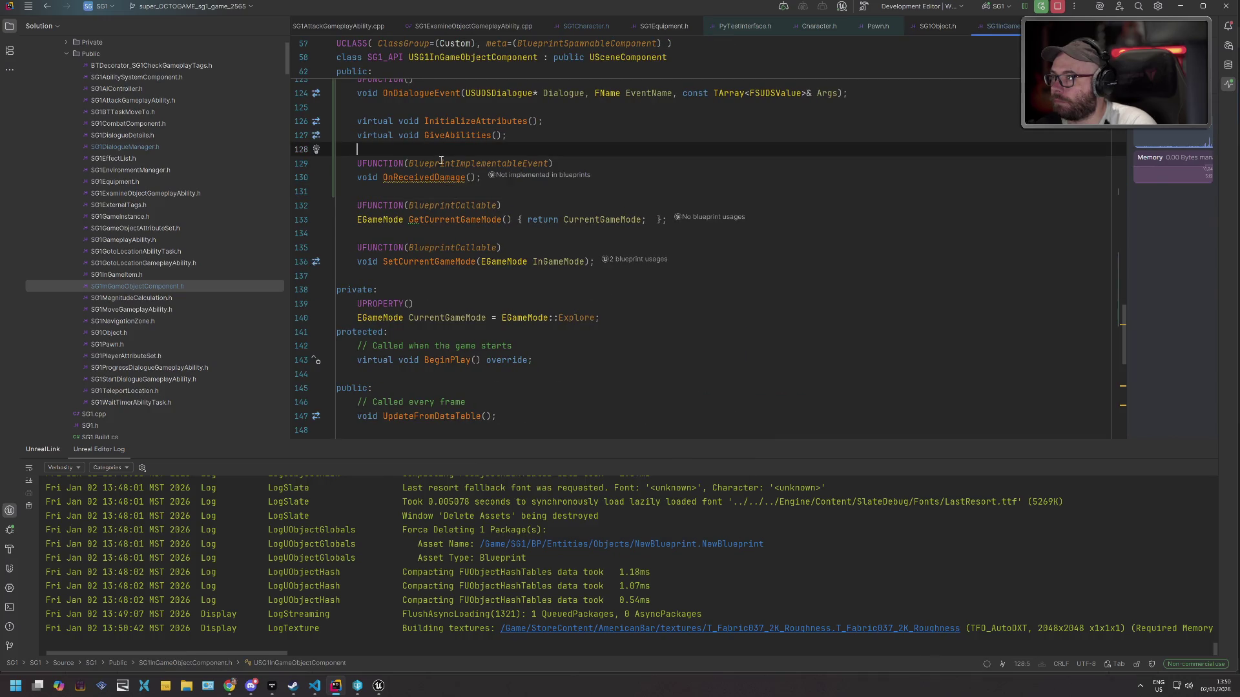
pyautogui.press('Right')
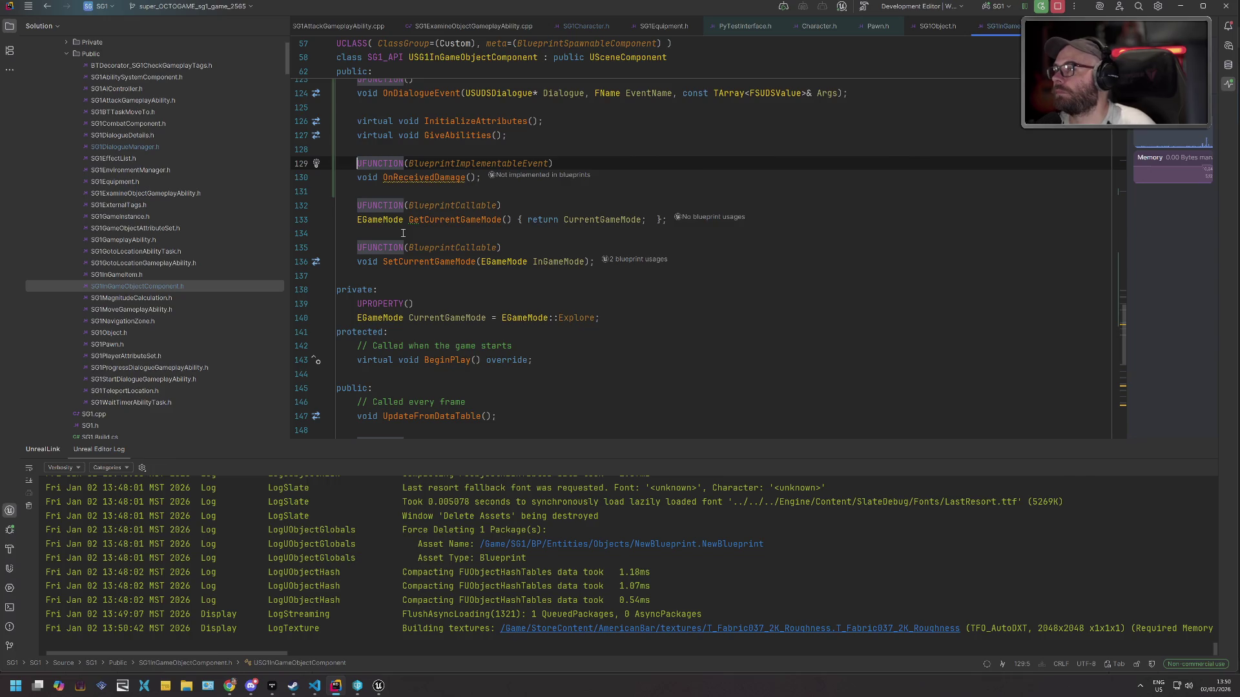
pyautogui.hotkey('shift', 'Down')
pyautogui.hotkey('shift', 'Down')
pyautogui.write('UPROPERTY(BlueprintAssignable, Category="Custom")     FComponentCustomStartSignature OnCustomStart;')
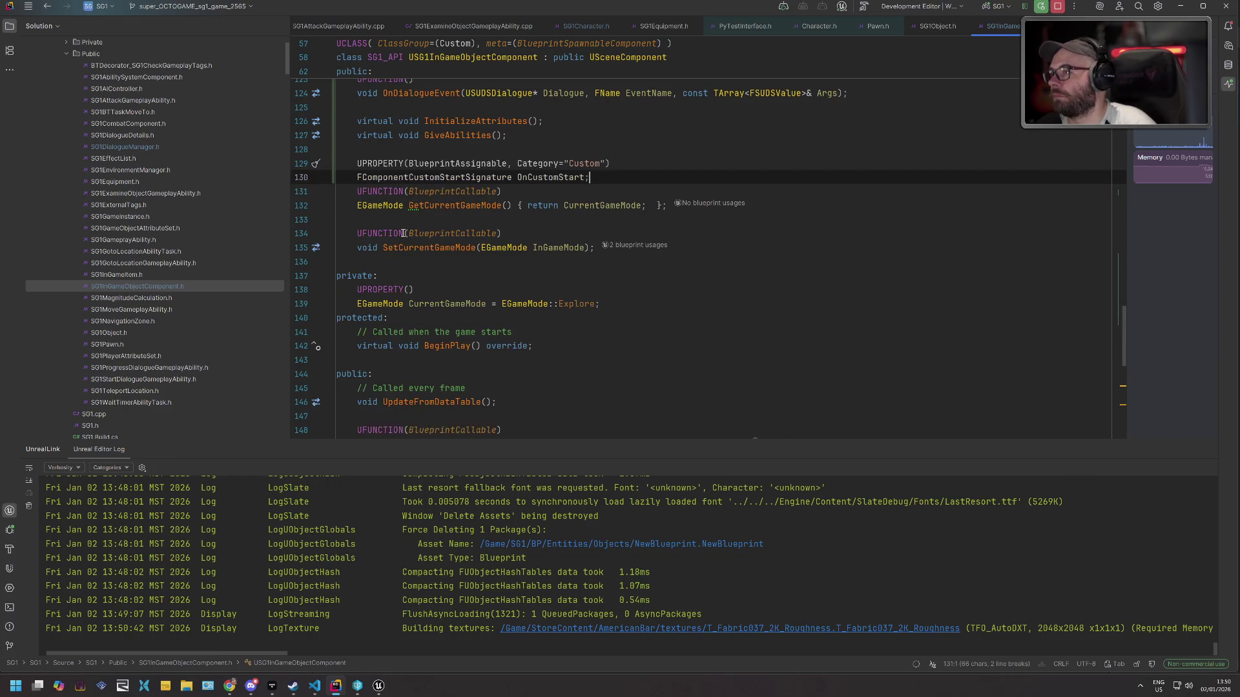
pyautogui.press('Return')
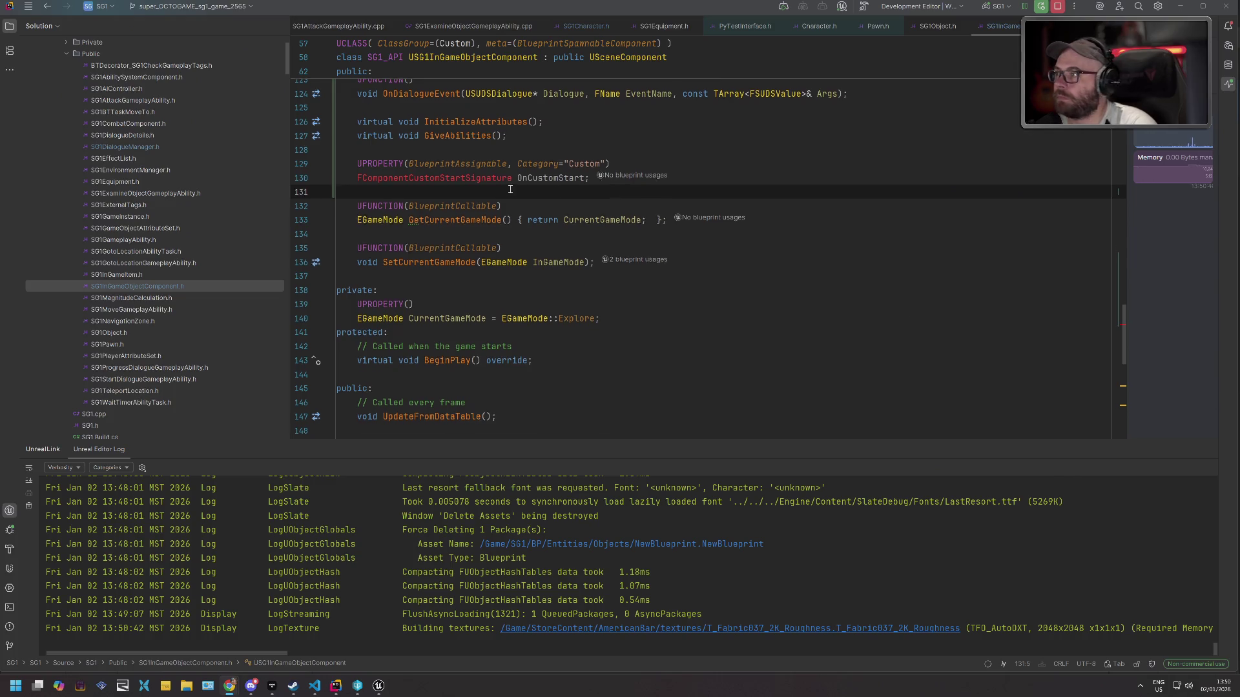
pyautogui.scroll(20, 511, 189)
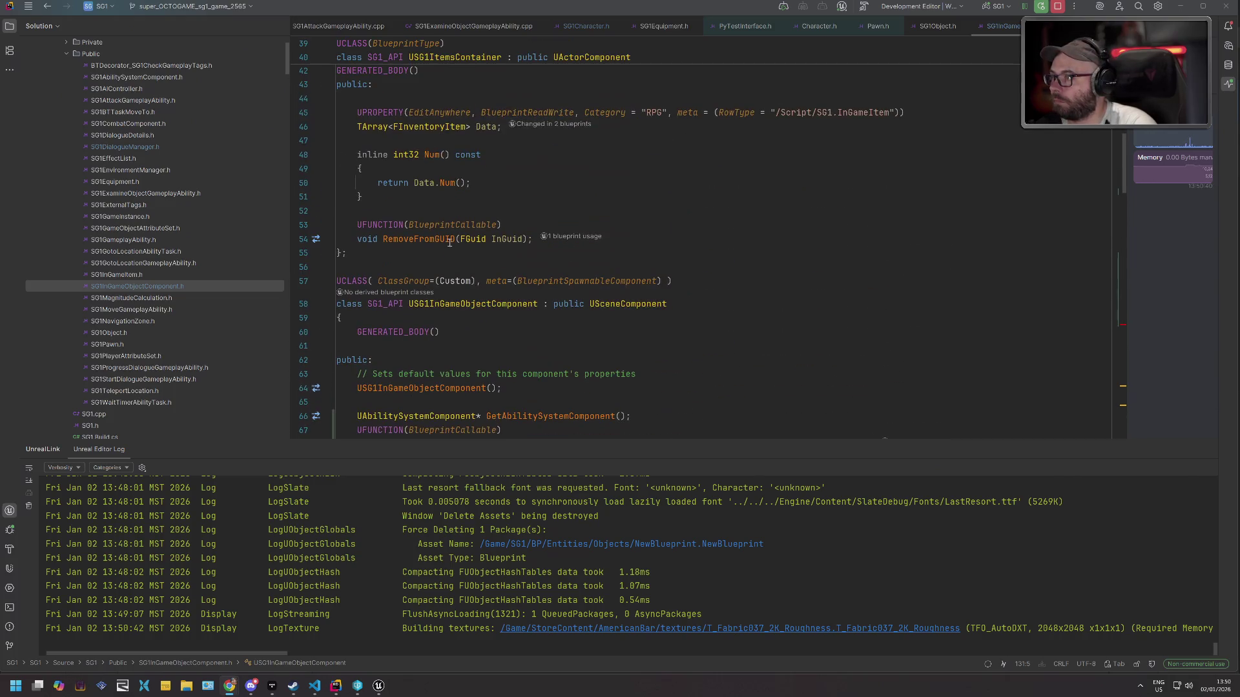
# Paste the DECLARE_DYNAMIC_MULTICAST_DELEGATE line above UCLASS and rename its type to FSG1InGameObjectComponentReceivedDamage.
pyautogui.click(398, 269)
pyautogui.write('DECLARE_DYNAMIC_MULTICAST_DELEGATE(FComponentCustomStartSignature);')
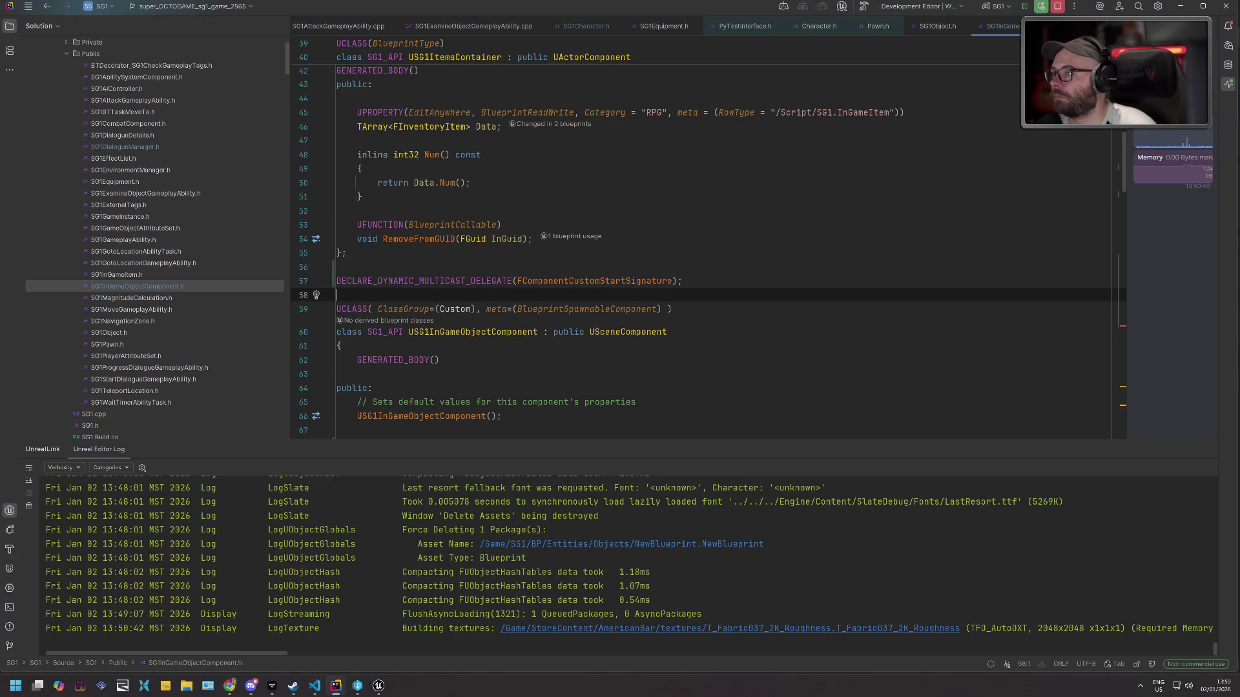
pyautogui.doubleClick(594, 280)
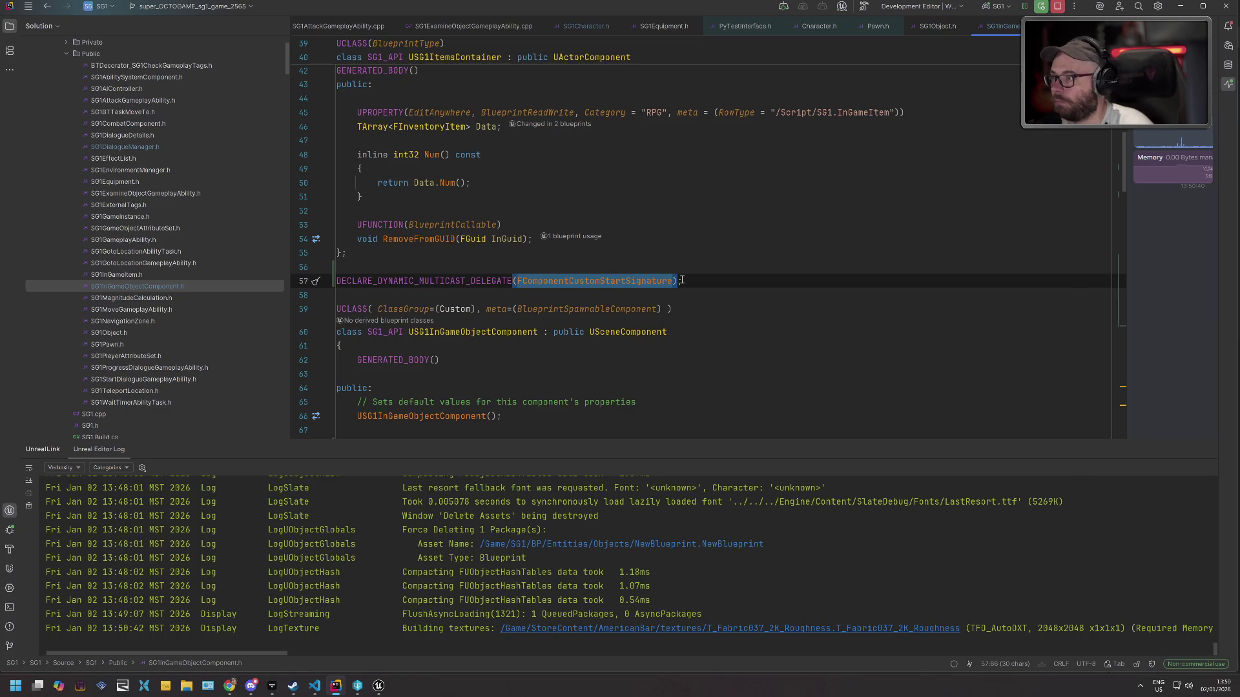
pyautogui.write('FSG1')
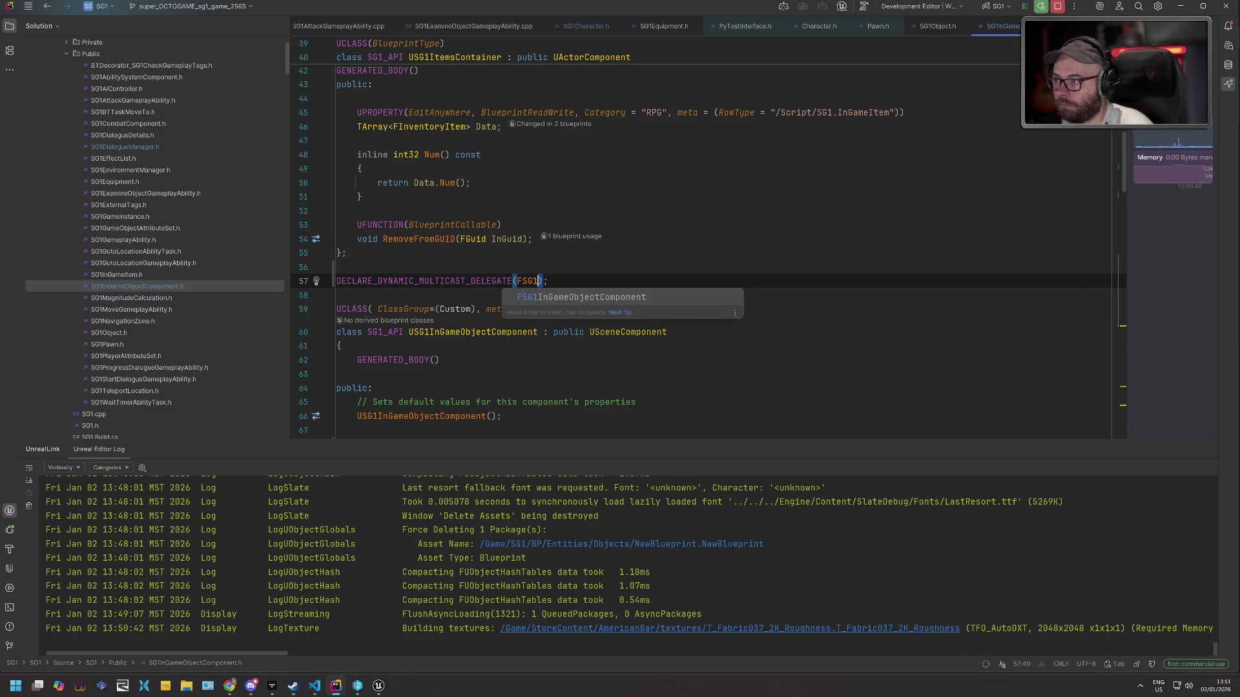
pyautogui.press('Return')
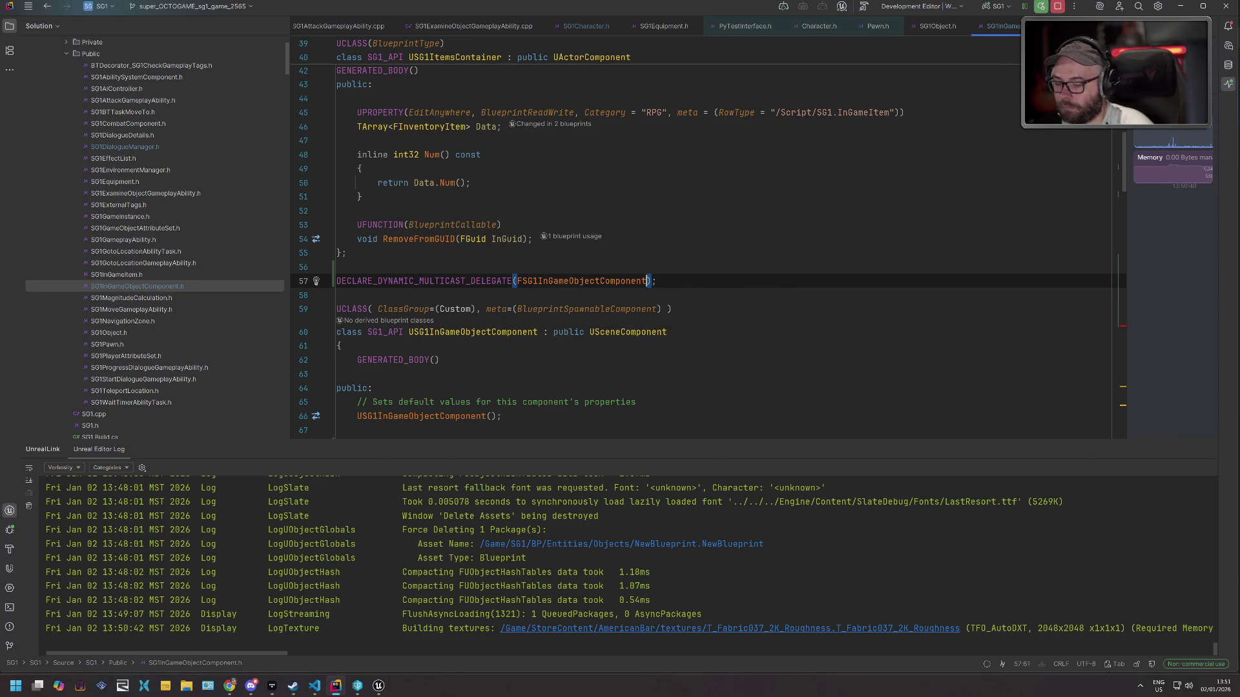
pyautogui.write('ReceivedDa')
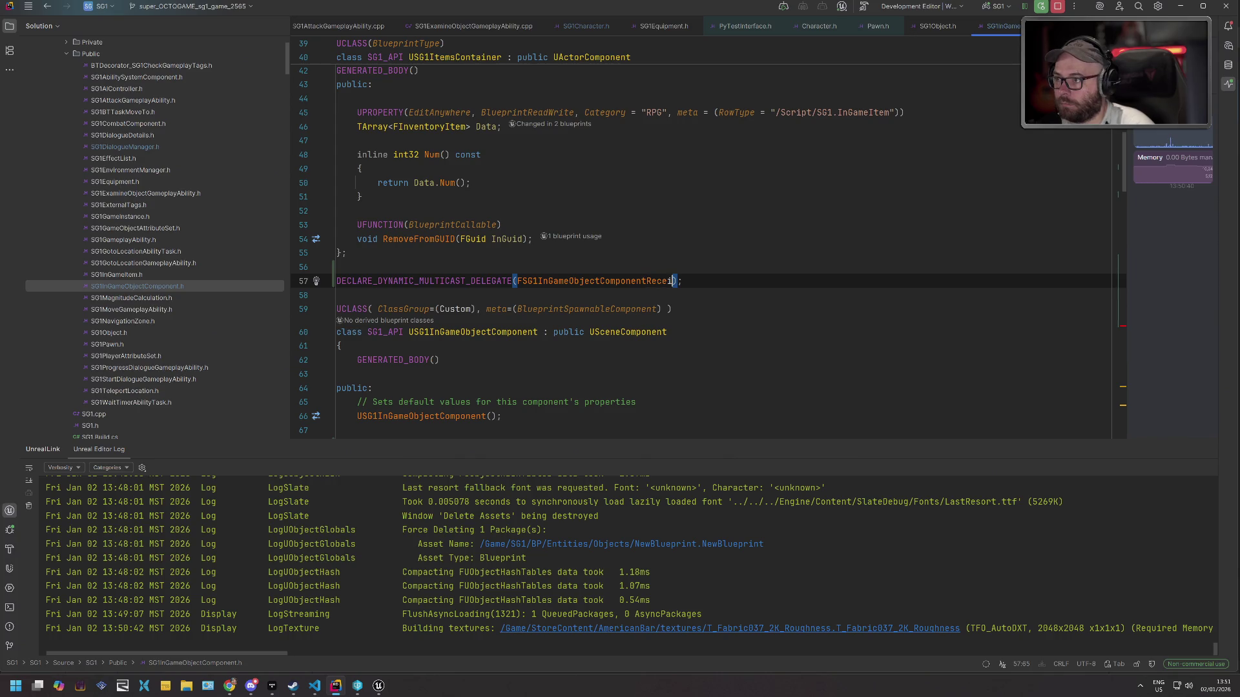
pyautogui.write('mage')
# Rename the delegate type to FSG1ReceivedDamageDelegate and copy that name.
pyautogui.hotkey('ctrl', 'shift', 'Left')
pyautogui.scroll(-9, 635, 244)
pyautogui.scroll(-4, 636, 245)
pyautogui.scroll(8, 612, 271)
pyautogui.scroll(5, 613, 271)
pyautogui.write('FSG1Re')
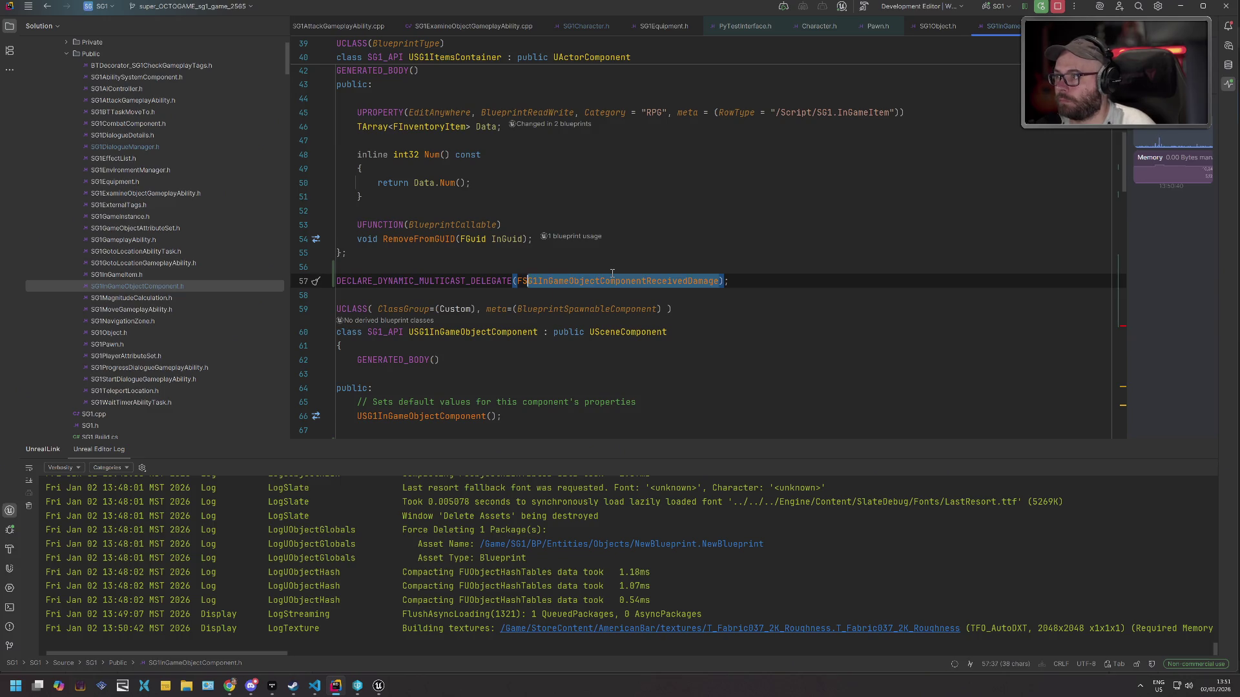
pyautogui.write('ceivedDamageDe')
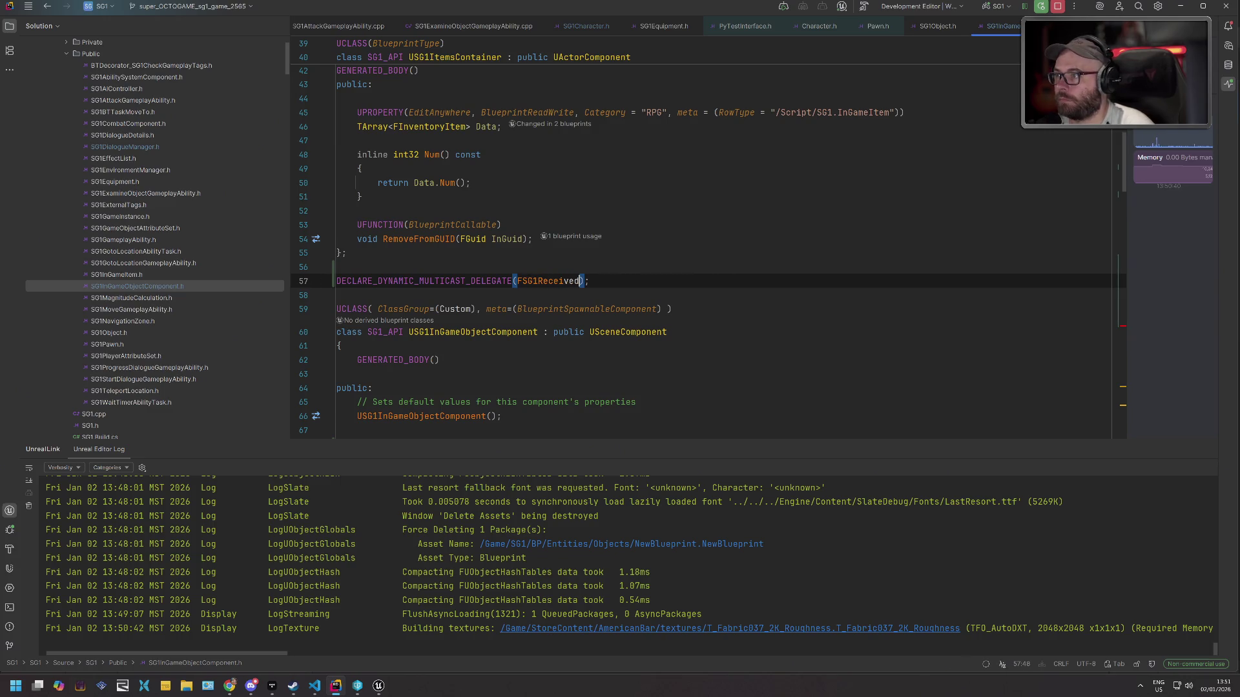
pyautogui.write('legate')
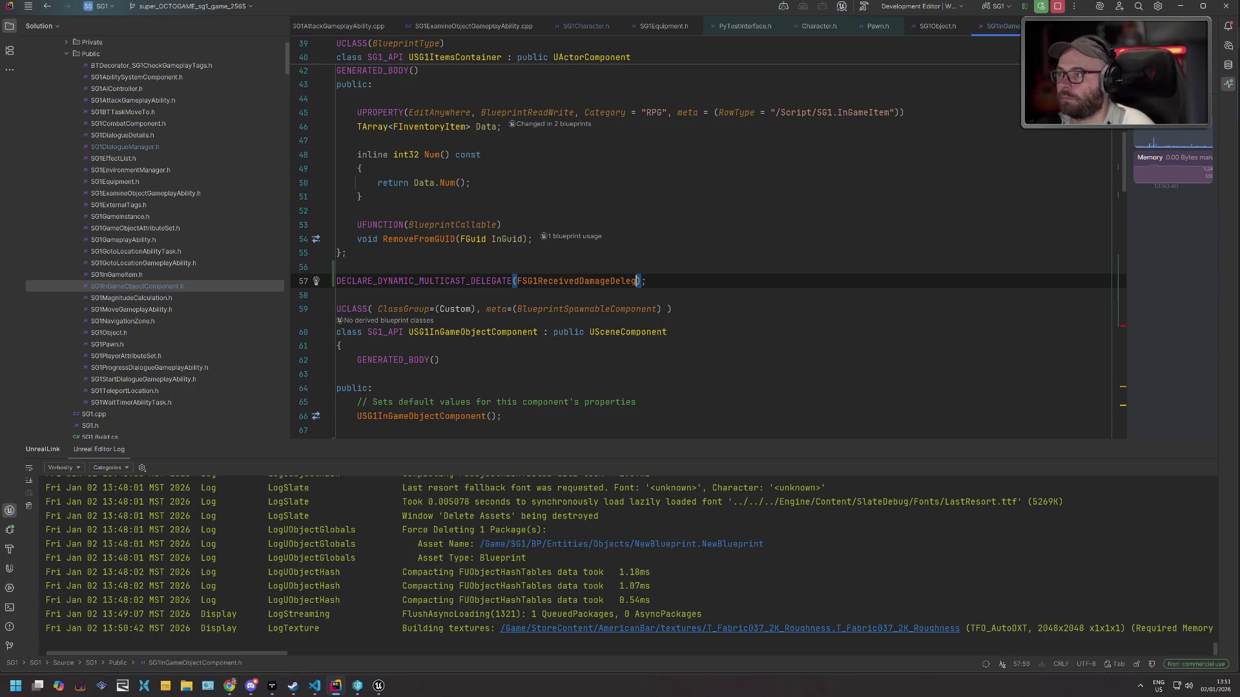
pyautogui.doubleClick(636, 276)
pyautogui.hotkey('ctrl', 'c')
pyautogui.scroll(-10, 620, 279)
pyautogui.scroll(-12, 618, 282)
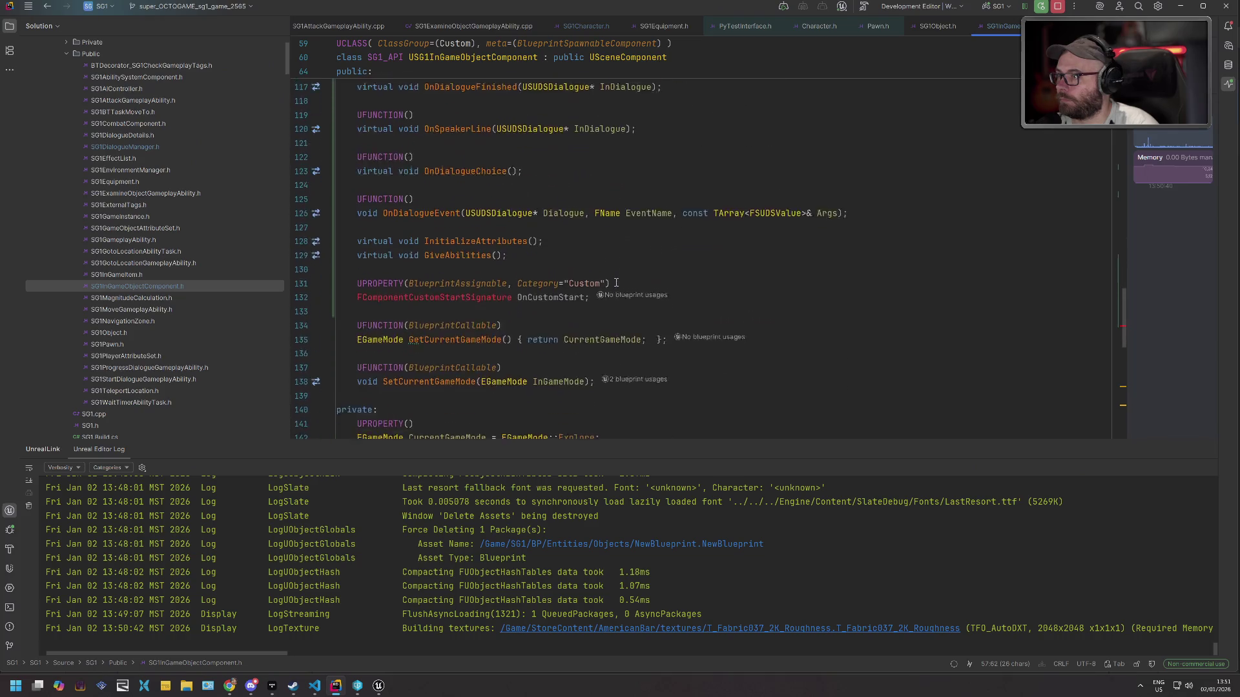
# Make the property type FSG1ReceivedDamageDelegate, drop Category="Custom", and rename it OnReceivedDamage.
pyautogui.doubleClick(455, 122)
pyautogui.hotkey('ctrl', 'v')
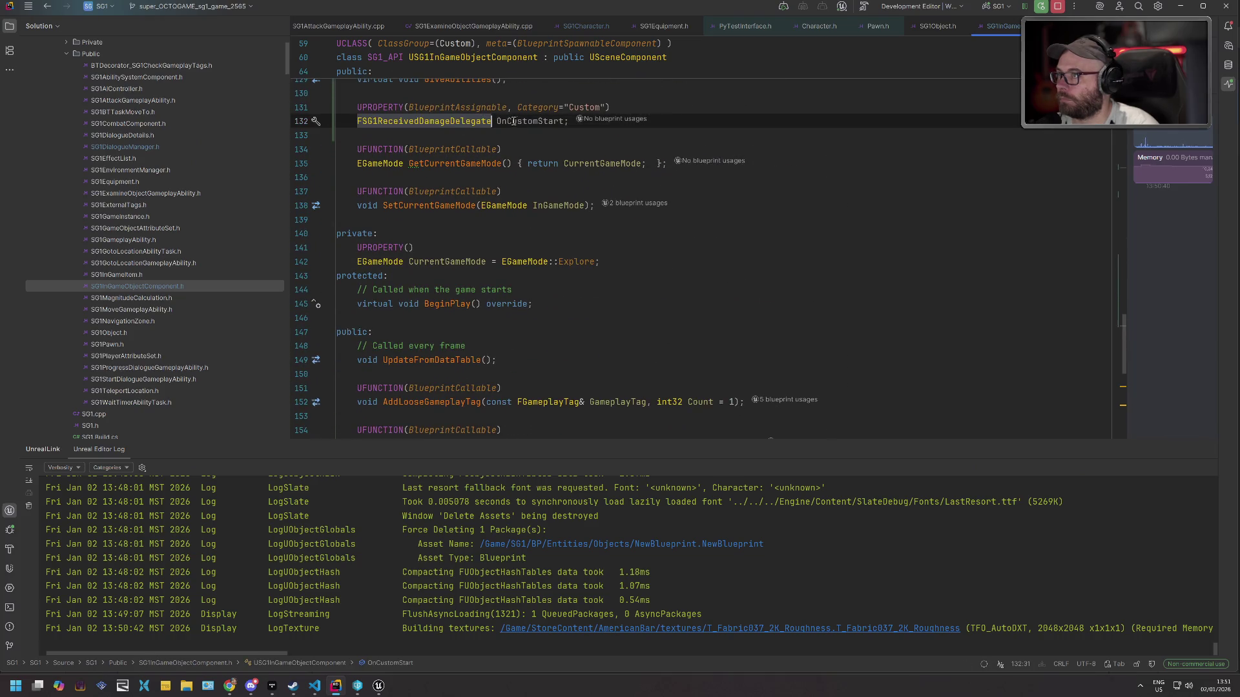
pyautogui.doubleClick(589, 109)
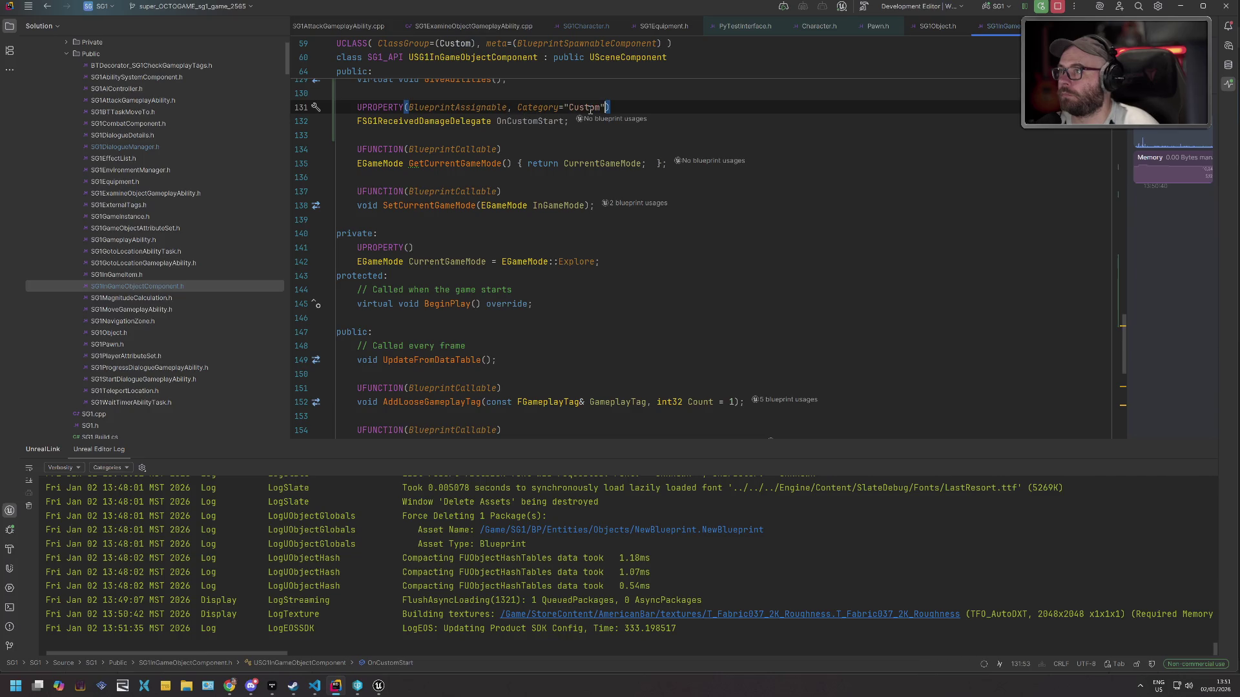
pyautogui.keyDown('shift'); pyautogui.click(506, 107); pyautogui.keyUp('shift')
pyautogui.press('Delete')
pyautogui.doubleClick(530, 121)
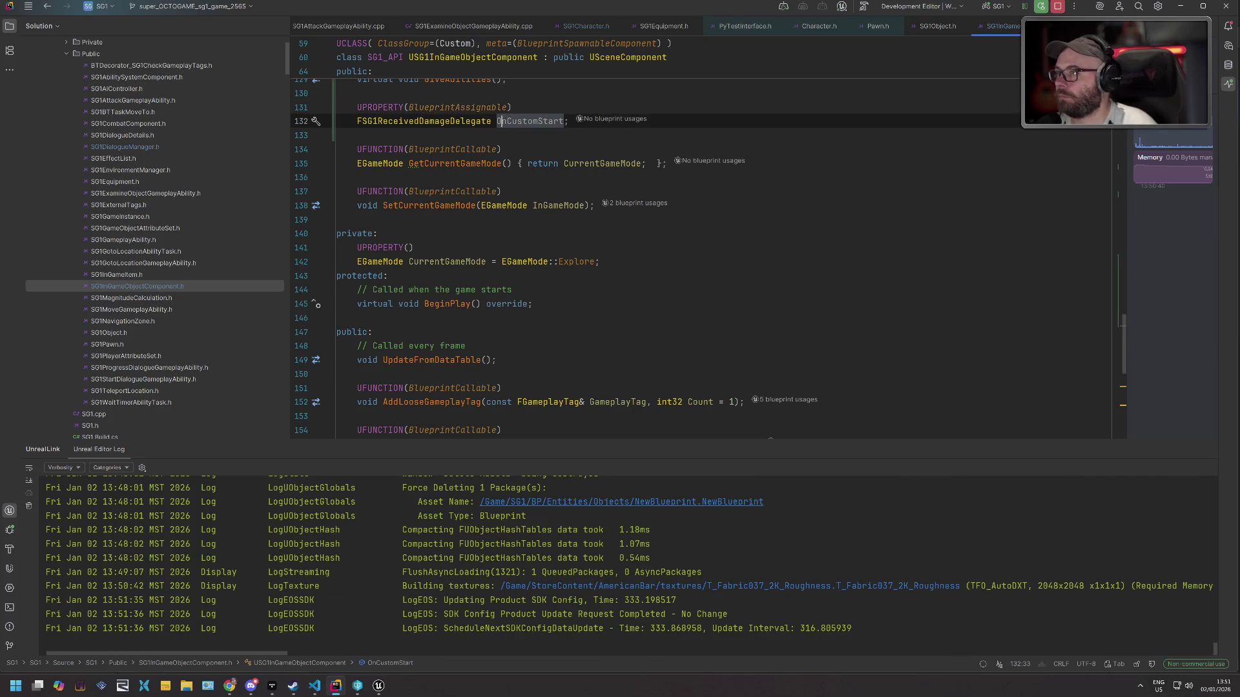
pyautogui.write('OnReceive')
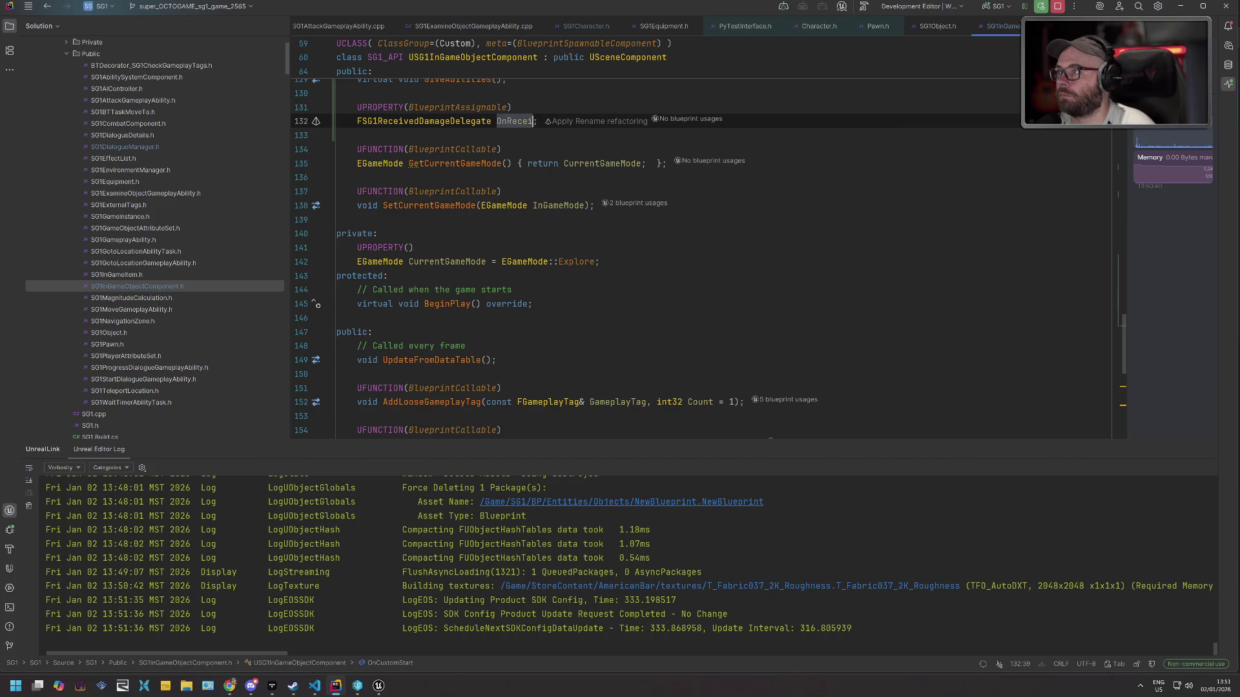
pyautogui.write('dDamage')
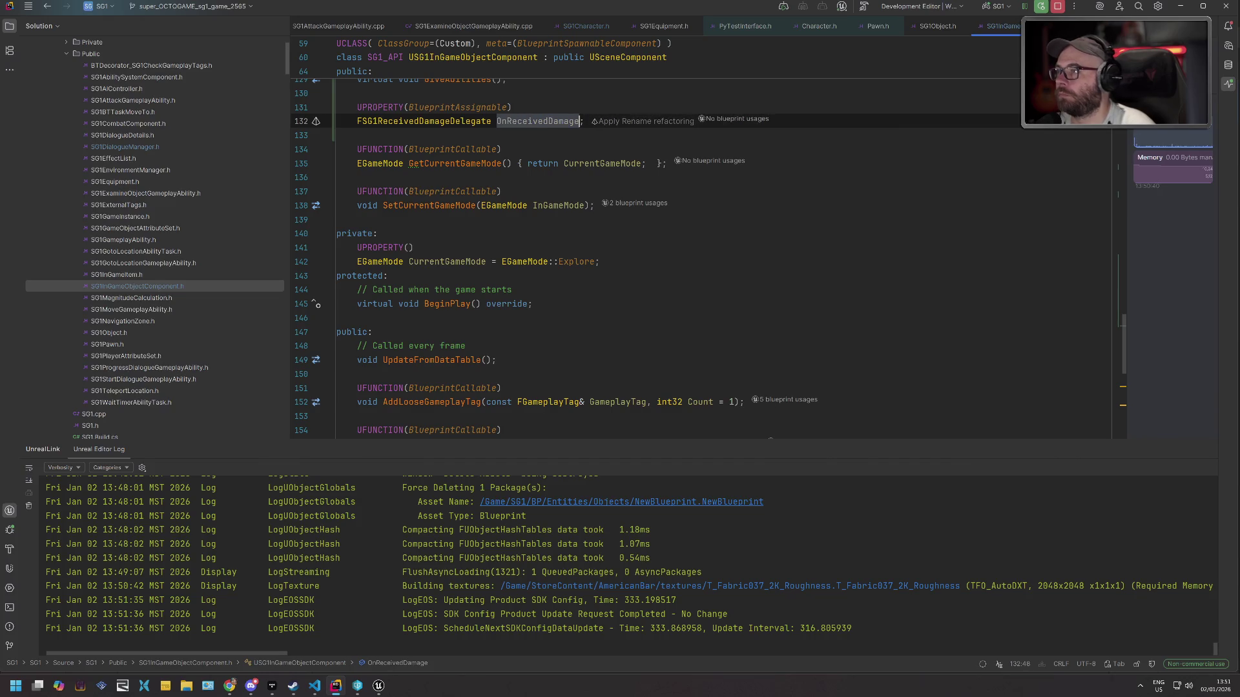
# Return to the SG1ElectricBox Blueprint in Unreal via the taskbar.
pyautogui.click(229, 686)
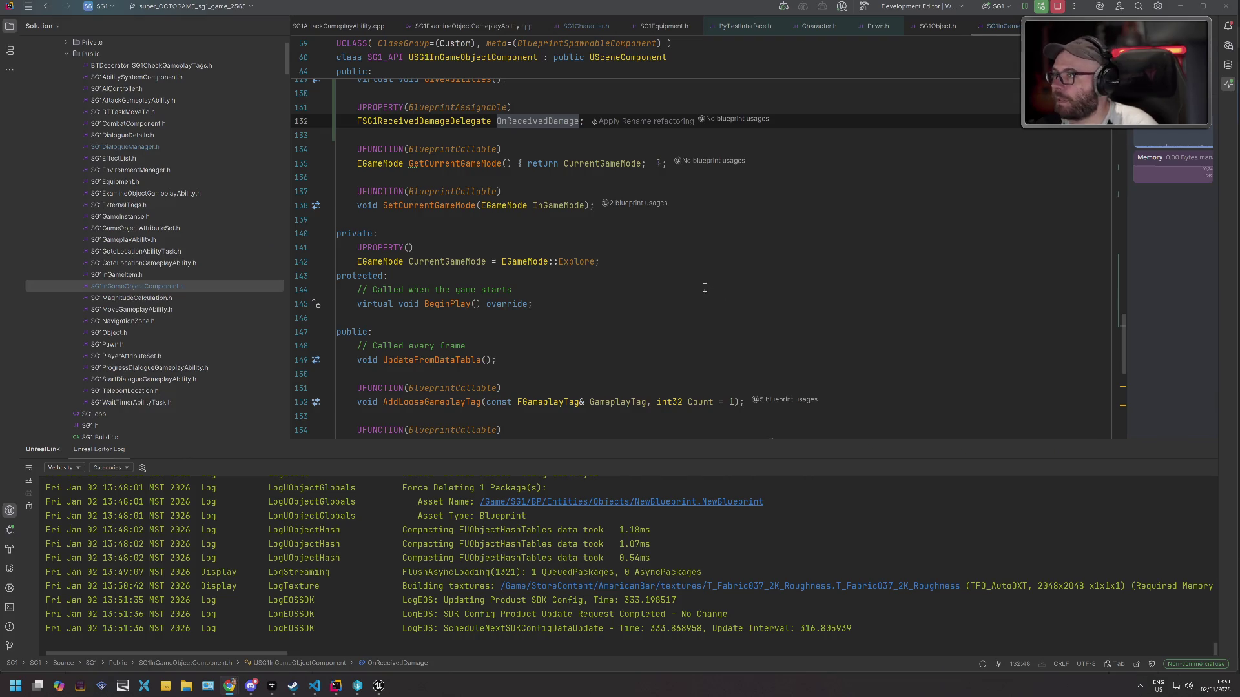
pyautogui.scroll(5, 705, 289)
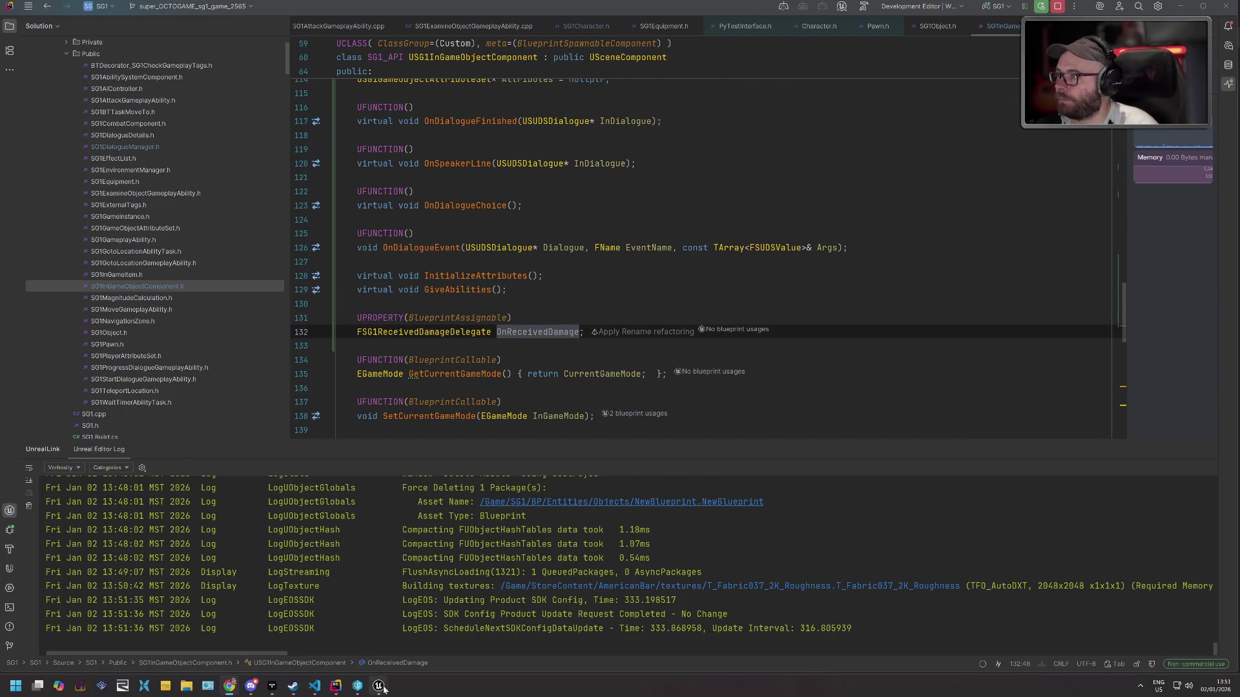
pyautogui.moveTo(379, 686)
pyautogui.click(360, 632)
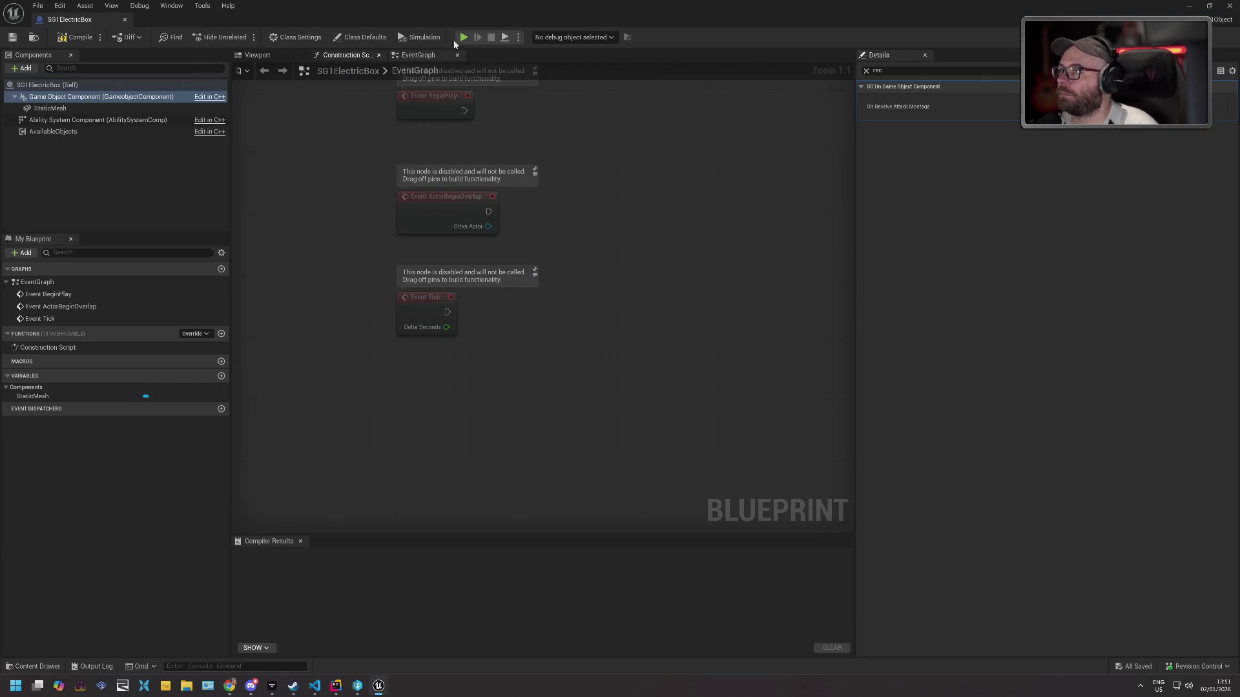
# Close the Blueprint, Live Coding compile the C++ changes, and reopen SG1ElectricBox from the Content Drawer.
pyautogui.click(1229, 6)
pyautogui.click(1091, 666)
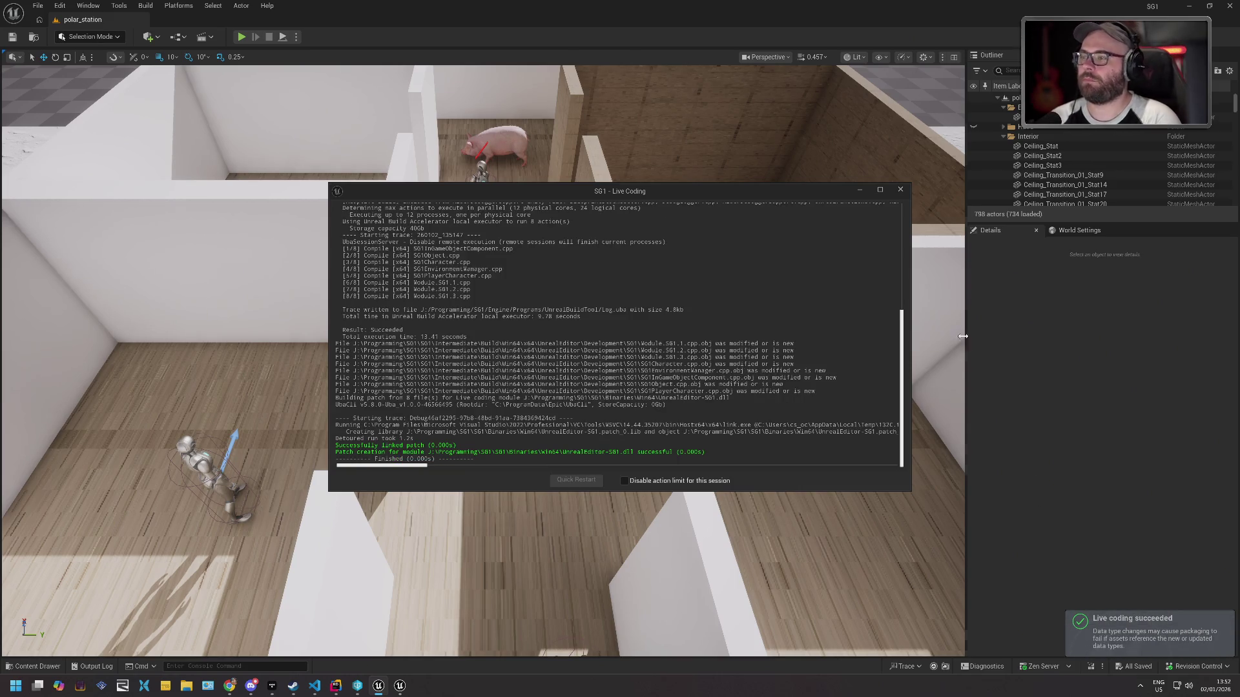
pyautogui.click(900, 189)
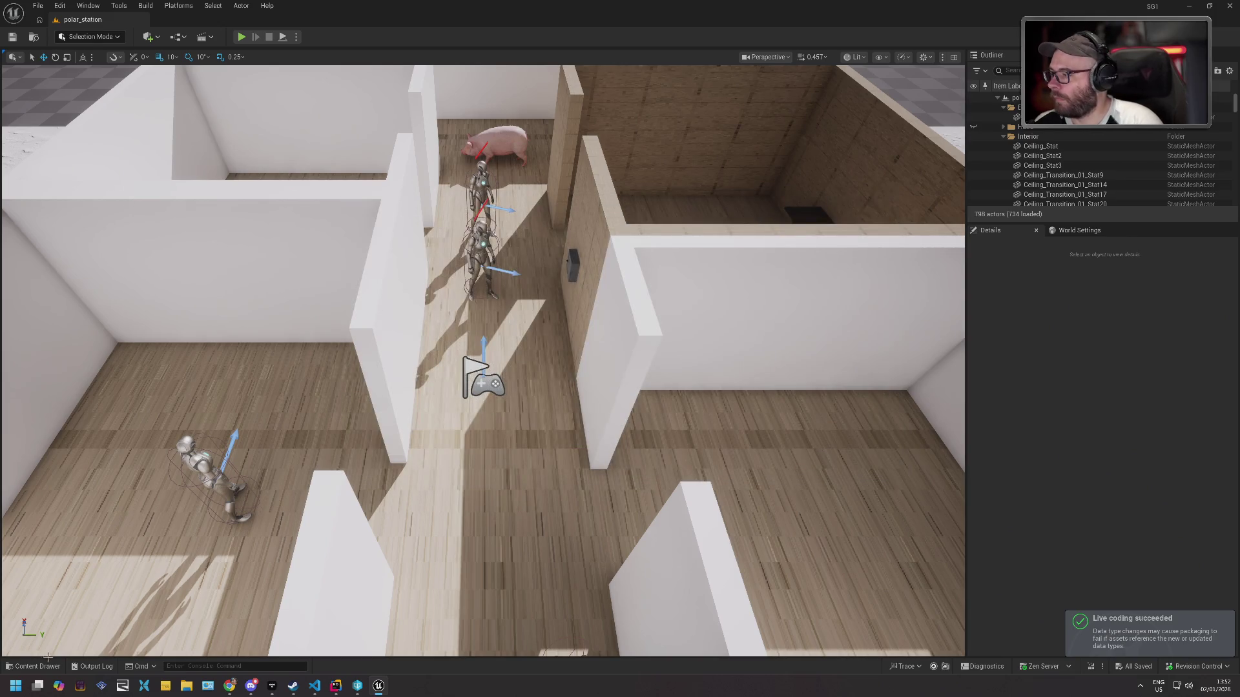
pyautogui.click(38, 666)
pyautogui.doubleClick(288, 557)
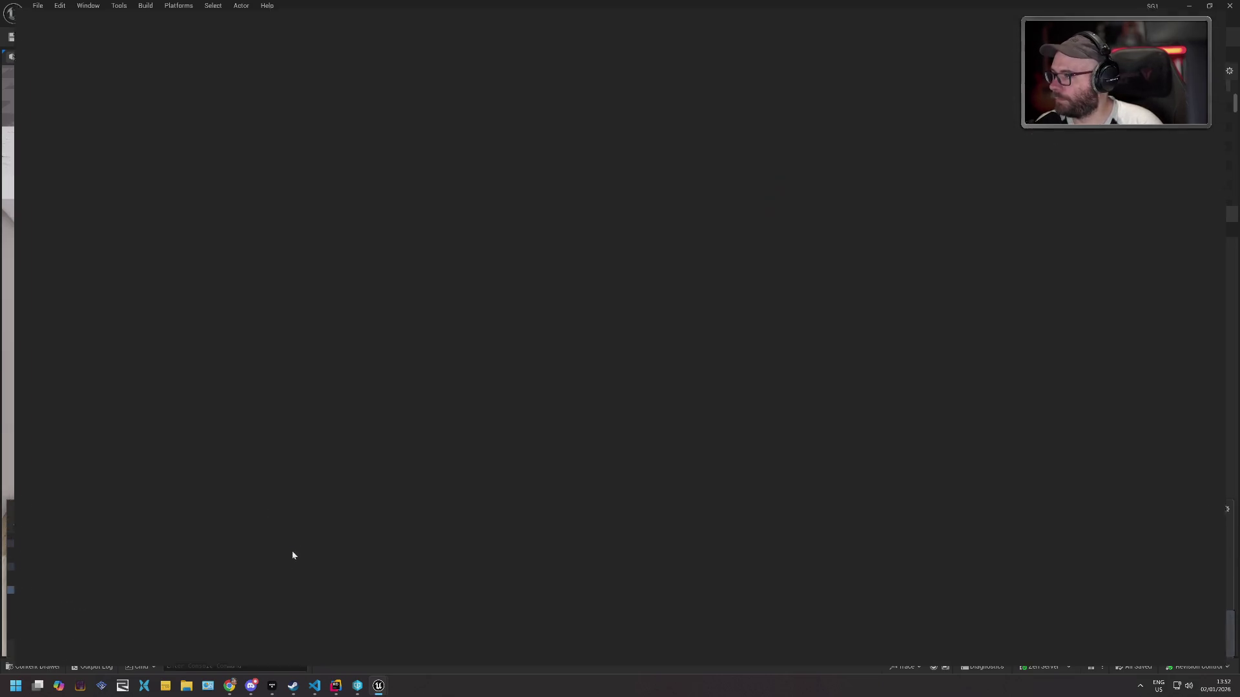
# Search the blueprint action menu for 'onrece', finding no OnReceivedDamage event, and recentre the graph.
pyautogui.rightClick(419, 353)
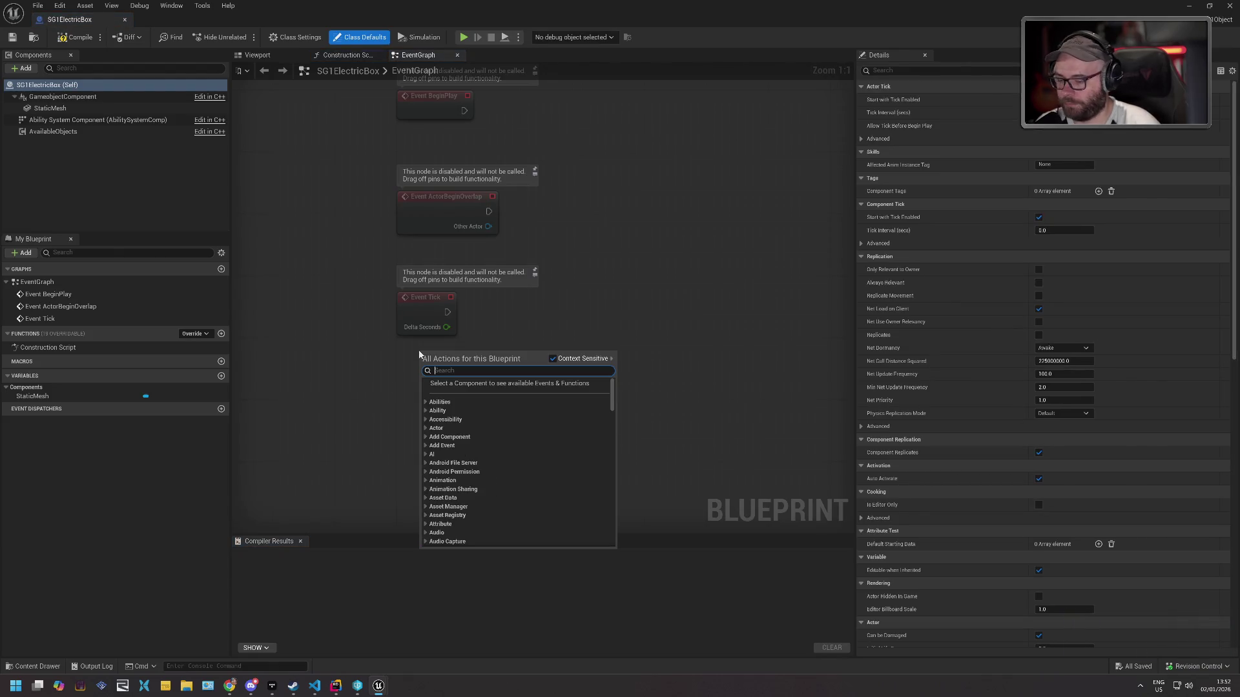
pyautogui.write('onrece')
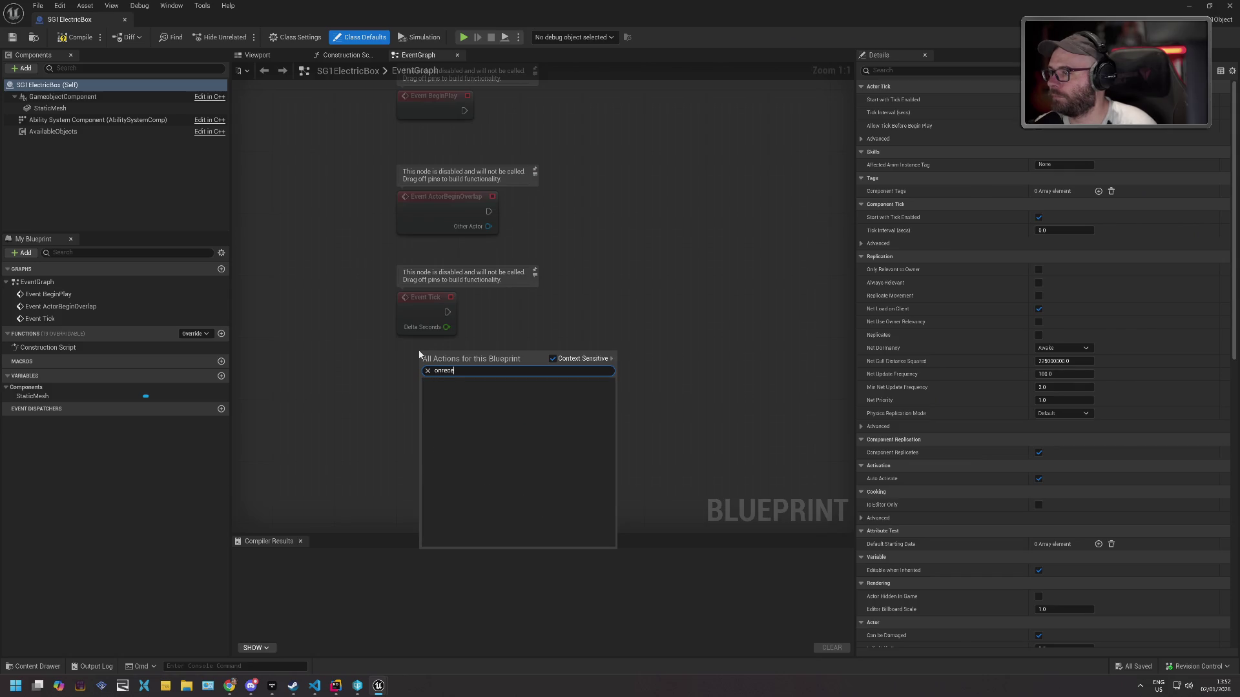
pyautogui.press('Escape')
pyautogui.moveTo(535, 307)
pyautogui.mouseDown()
pyautogui.moveTo(489, 446)
pyautogui.moveTo(513, 396)
pyautogui.mouseUp()
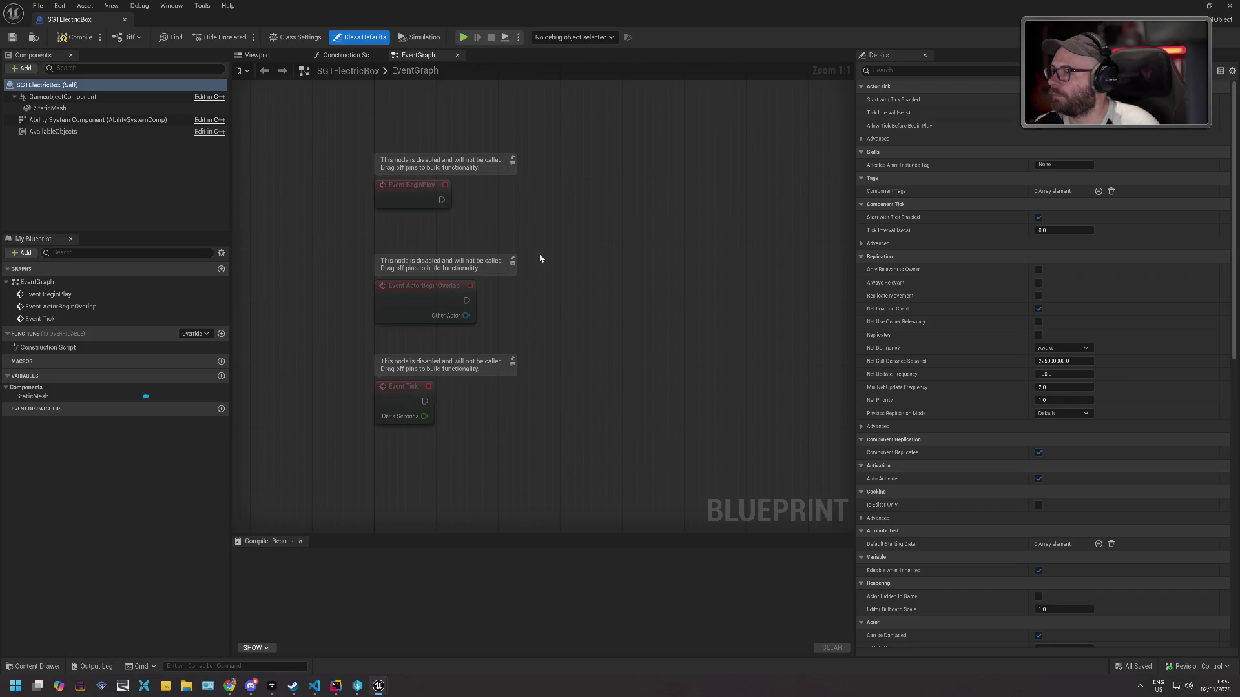
# Check the Game Object Component's context menu for the event, then compile SG1ElectricBox successfully.
pyautogui.click(74, 98)
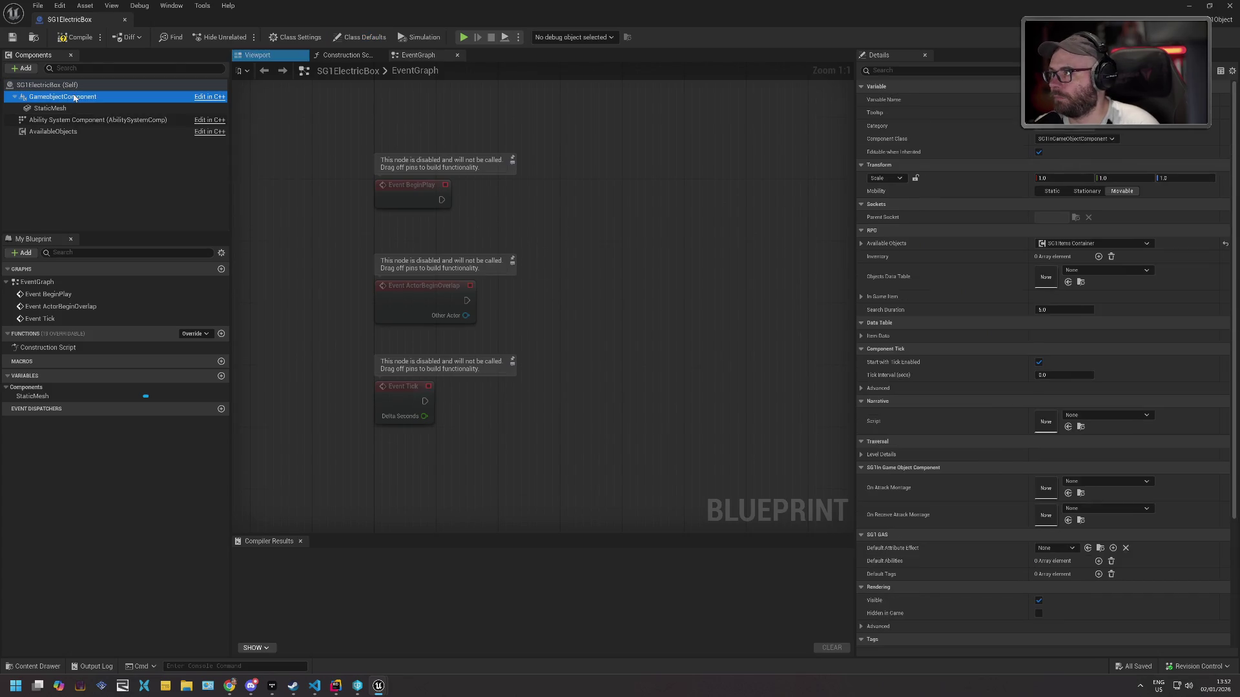
pyautogui.rightClick(74, 98)
pyautogui.moveTo(141, 132)
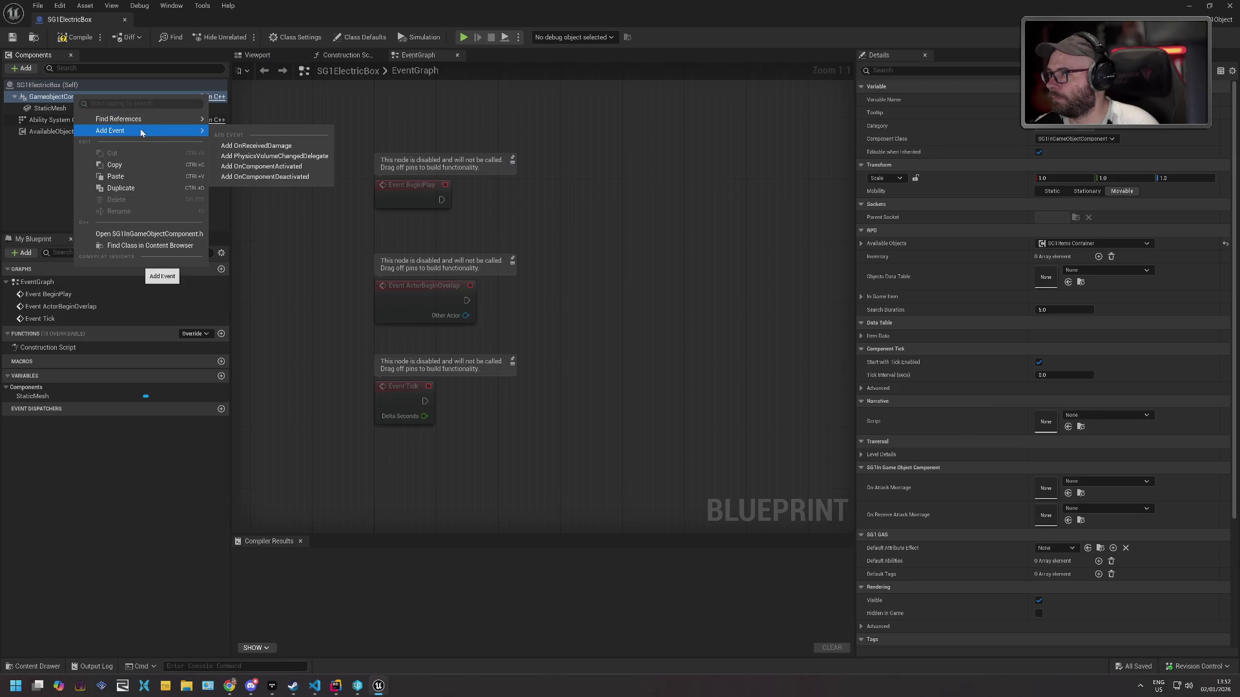
pyautogui.click(259, 152)
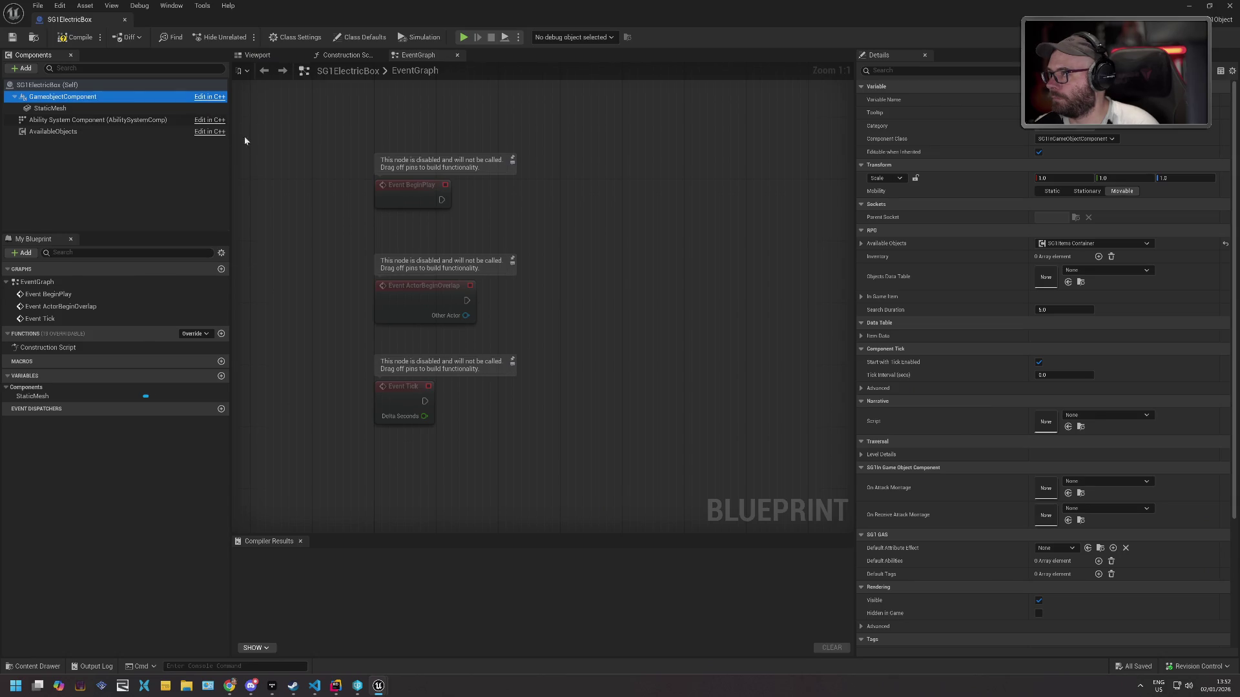
pyautogui.scroll(-4, 562, 243)
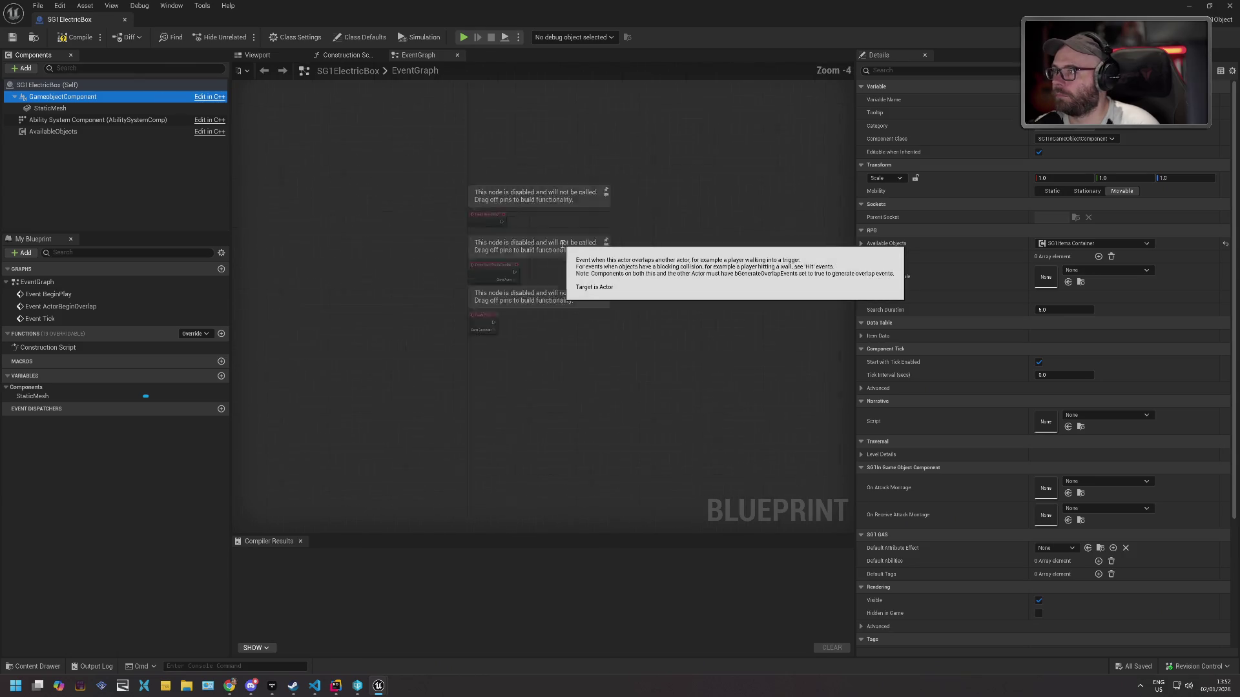
pyautogui.scroll(4, 563, 242)
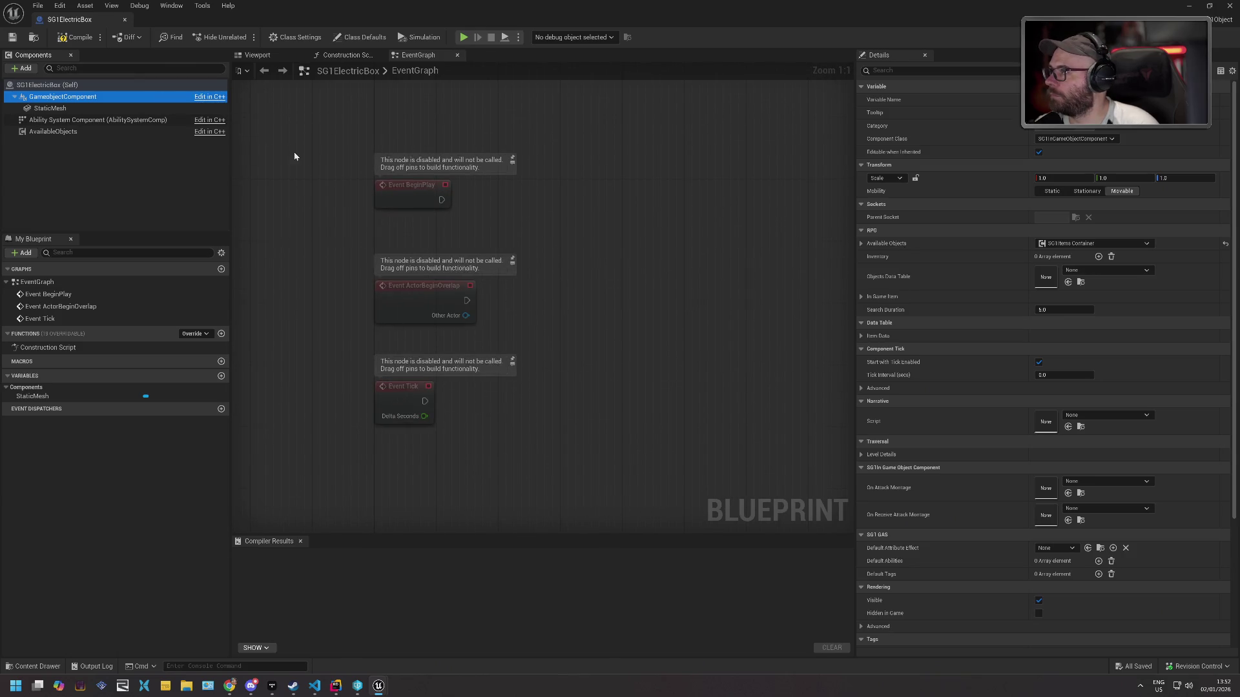
pyautogui.click(76, 37)
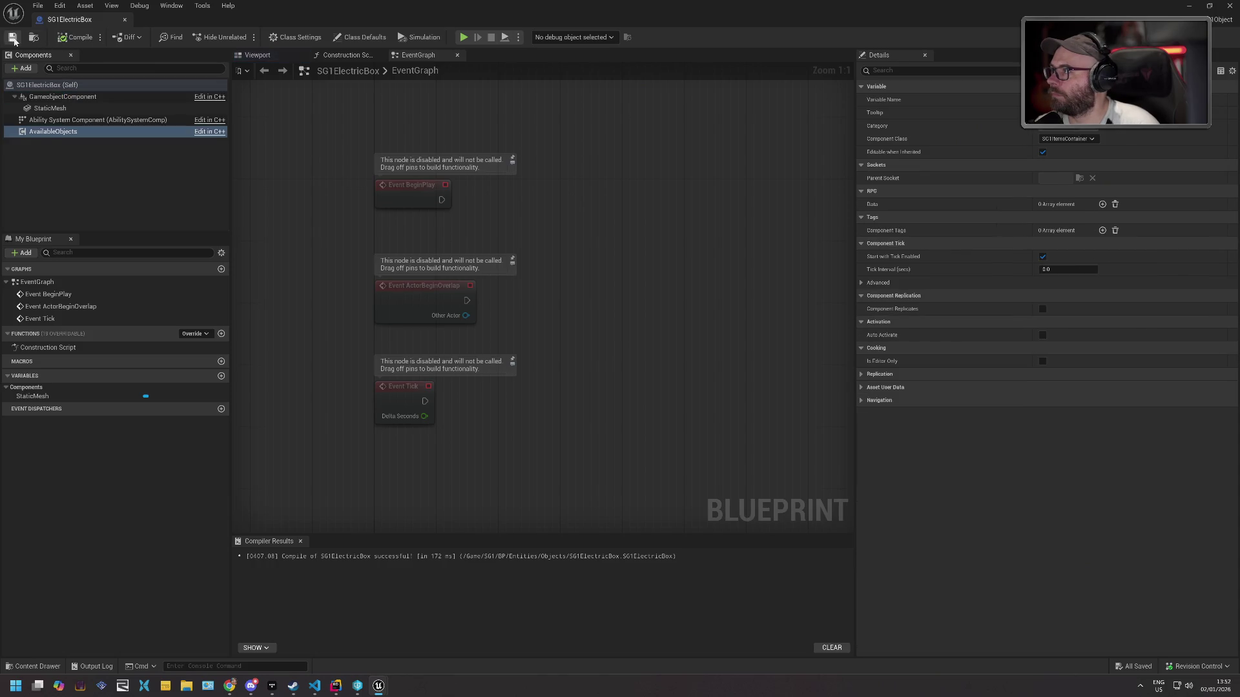
# Try adding an OnReceivedDamage event from the component's Add Event menu and the action search.
pyautogui.rightClick(91, 97)
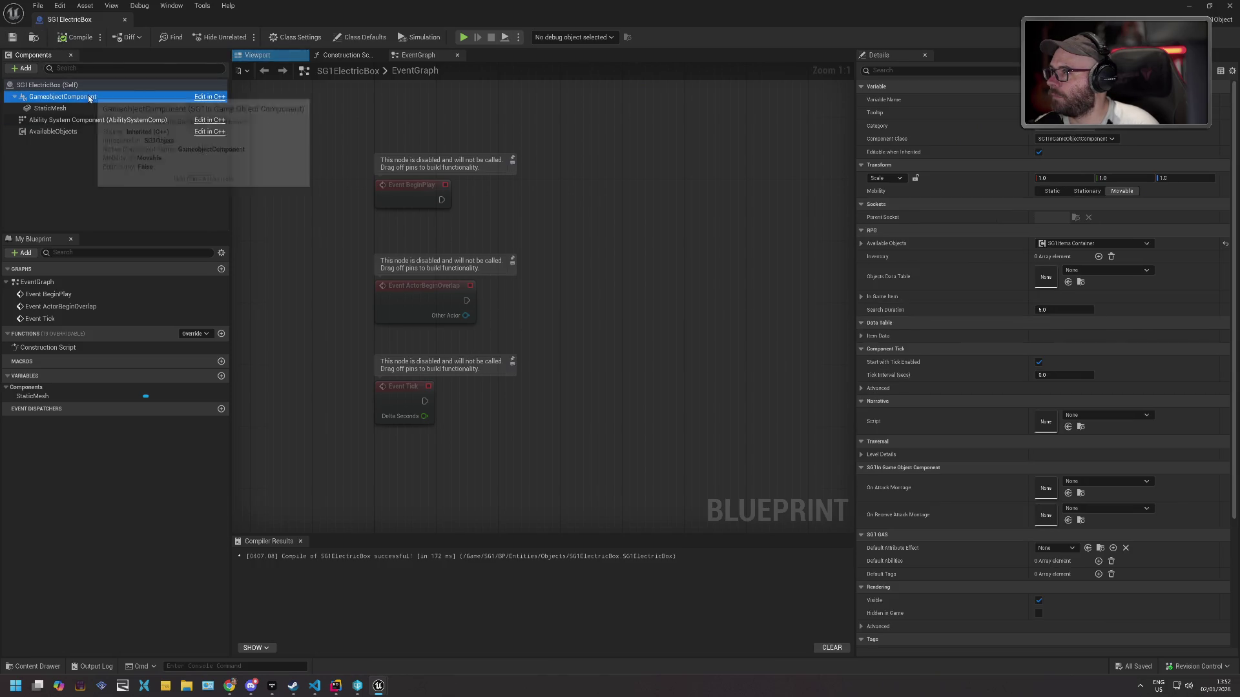
pyautogui.moveTo(164, 133)
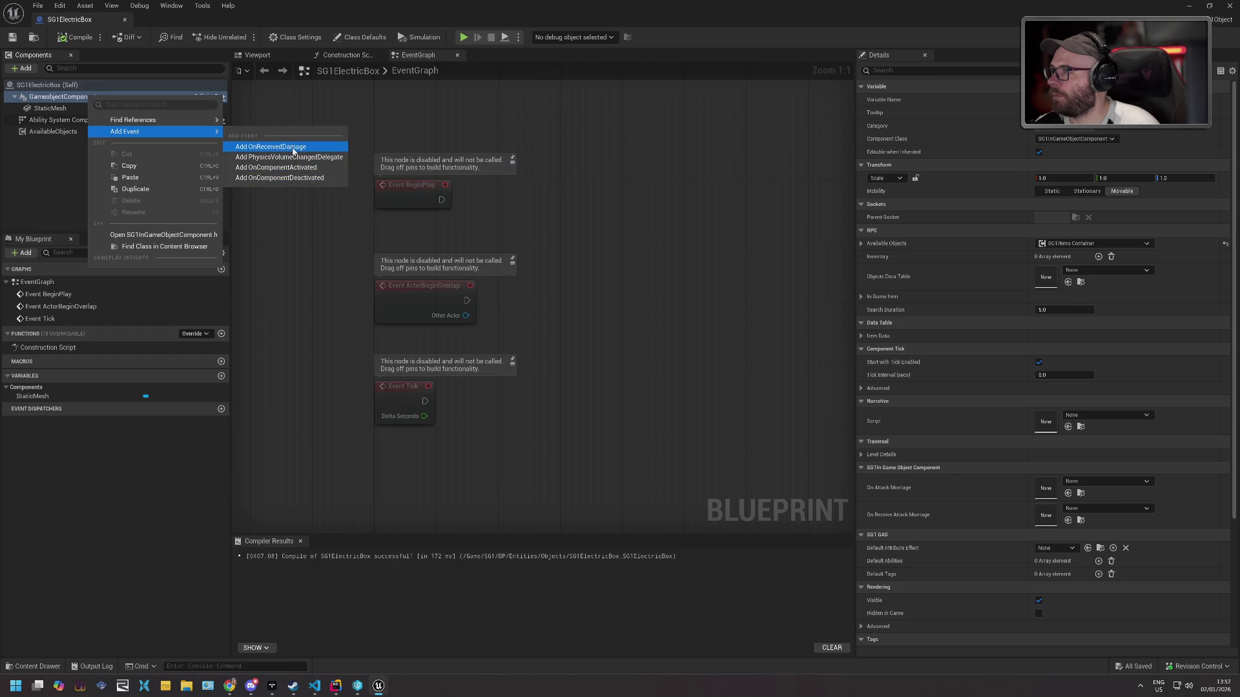
pyautogui.click(329, 151)
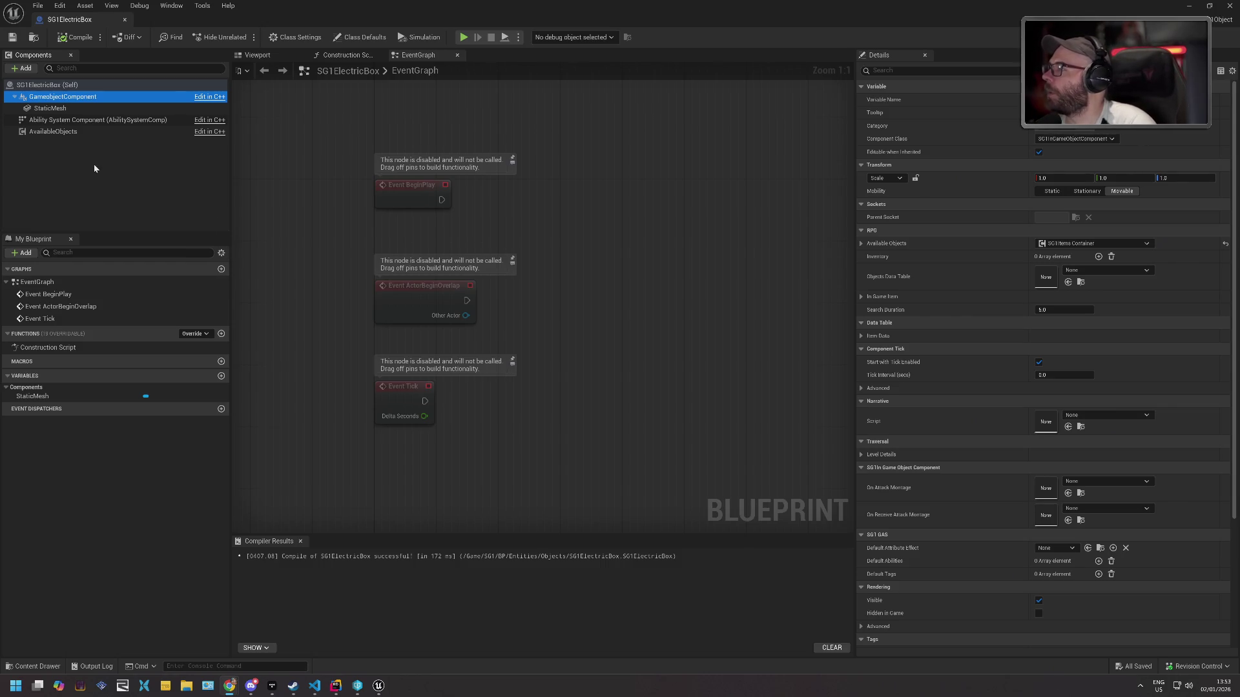
pyautogui.rightClick(392, 445)
pyautogui.write('o')
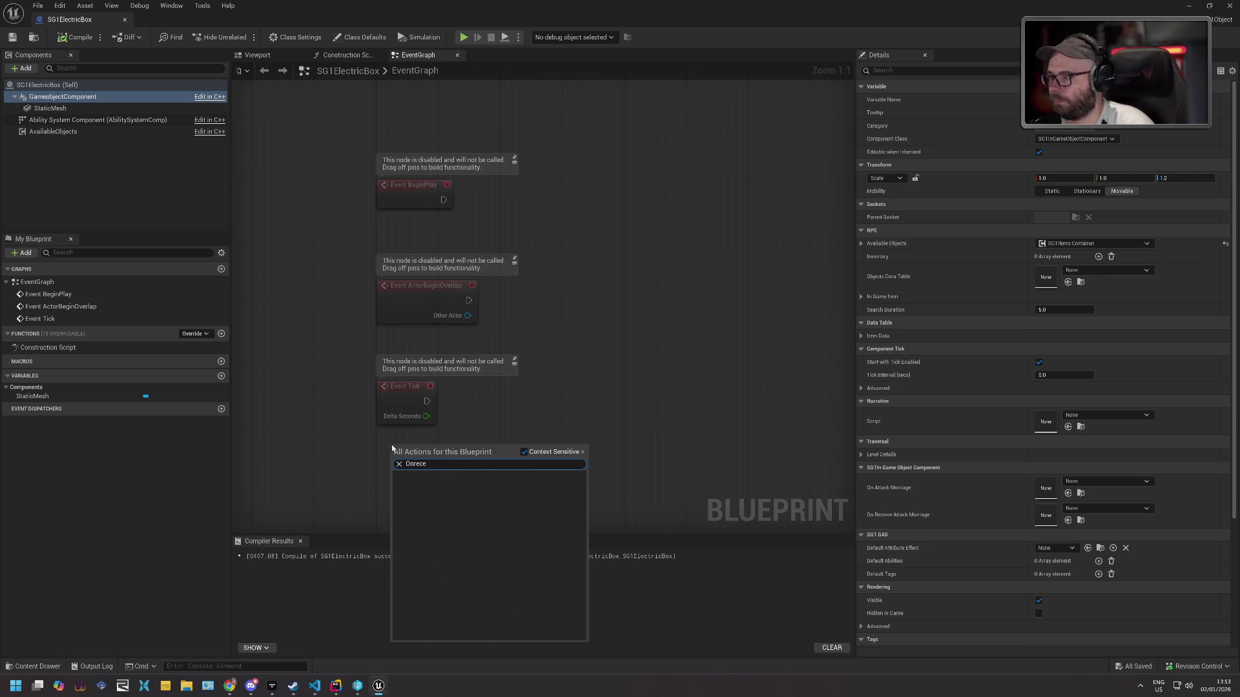
pyautogui.press('Escape')
# Retry the event, try dragging the component into the graph, then close the Blueprint and Unreal editor.
pyautogui.rightClick(91, 97)
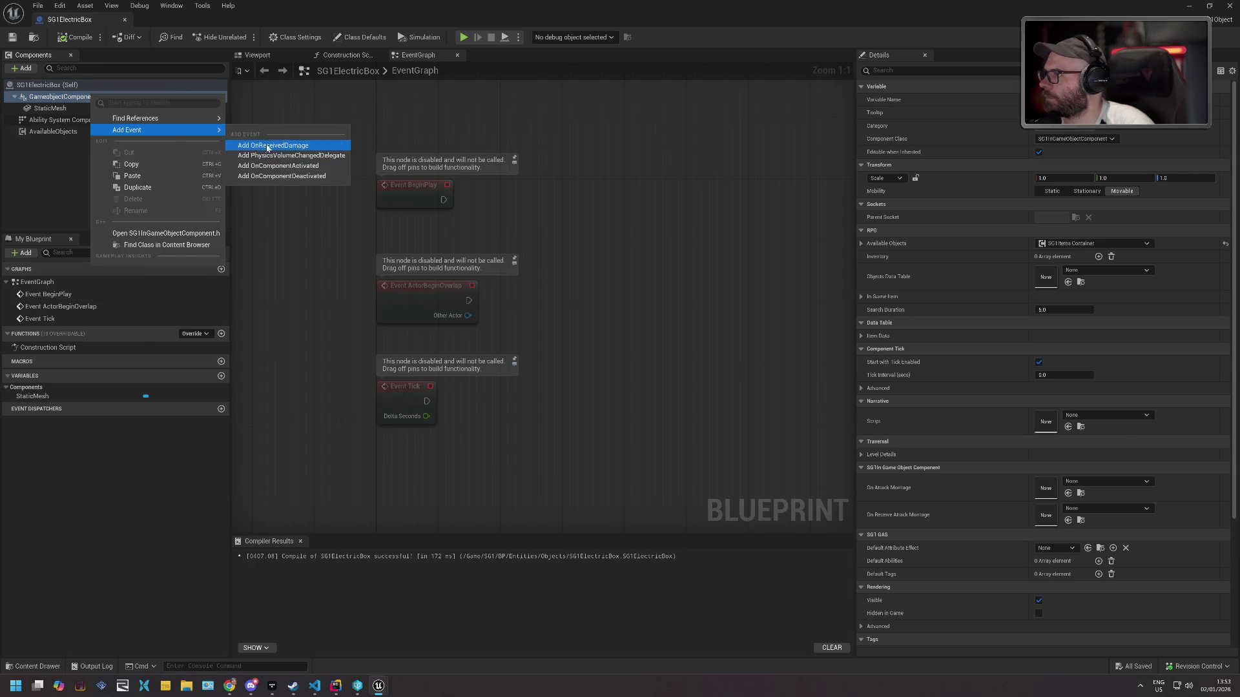
pyautogui.click(118, 103)
pyautogui.moveTo(119, 103)
pyautogui.mouseDown()
pyautogui.moveTo(368, 470)
pyautogui.moveTo(373, 459)
pyautogui.mouseUp()
pyautogui.click(72, 100)
pyautogui.moveTo(72, 100)
pyautogui.mouseDown()
pyautogui.moveTo(402, 148)
pyautogui.moveTo(401, 134)
pyautogui.mouseUp()
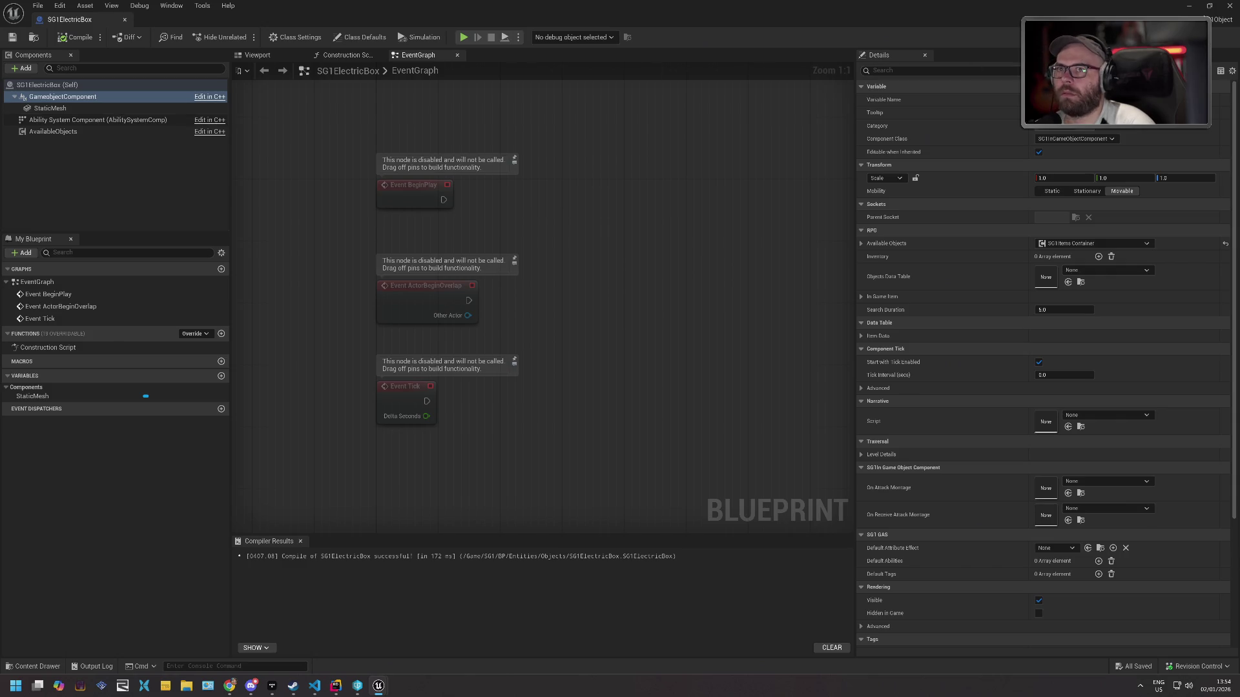
pyautogui.click(1230, 5)
pyautogui.click(1229, 6)
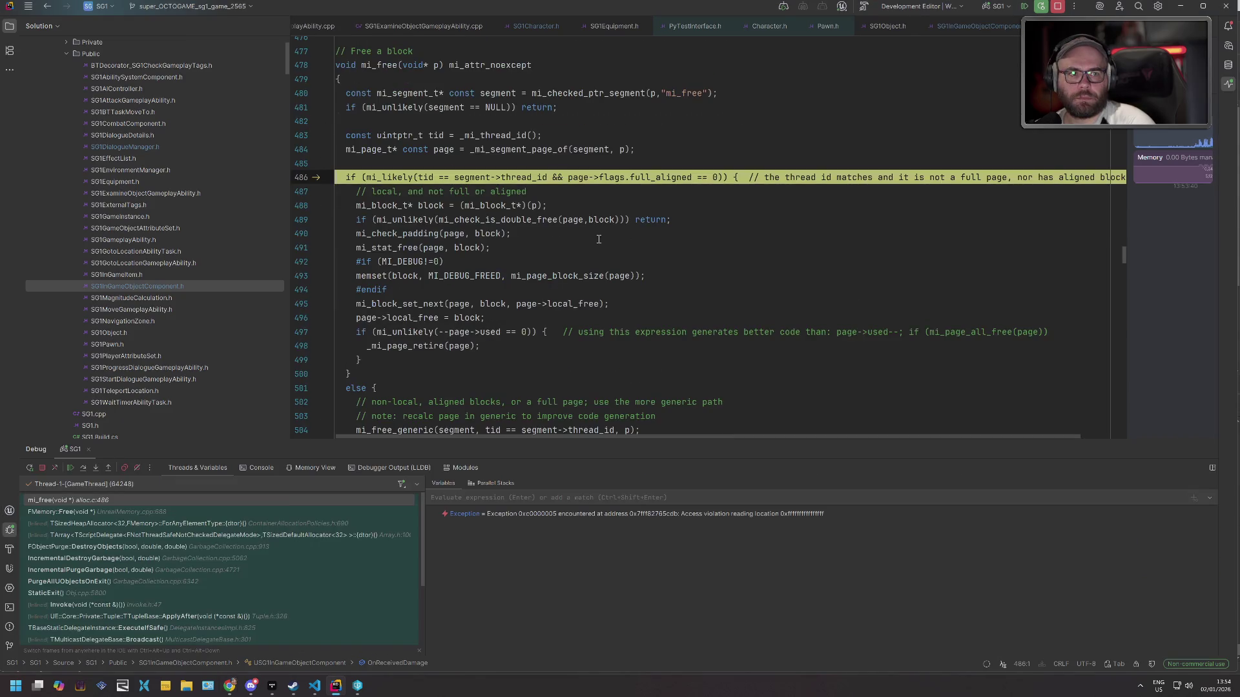
# Stop the debug session crashed at mi_free and relaunch the game project from Rider.
pyautogui.click(532, 261)
pyautogui.press('F5')
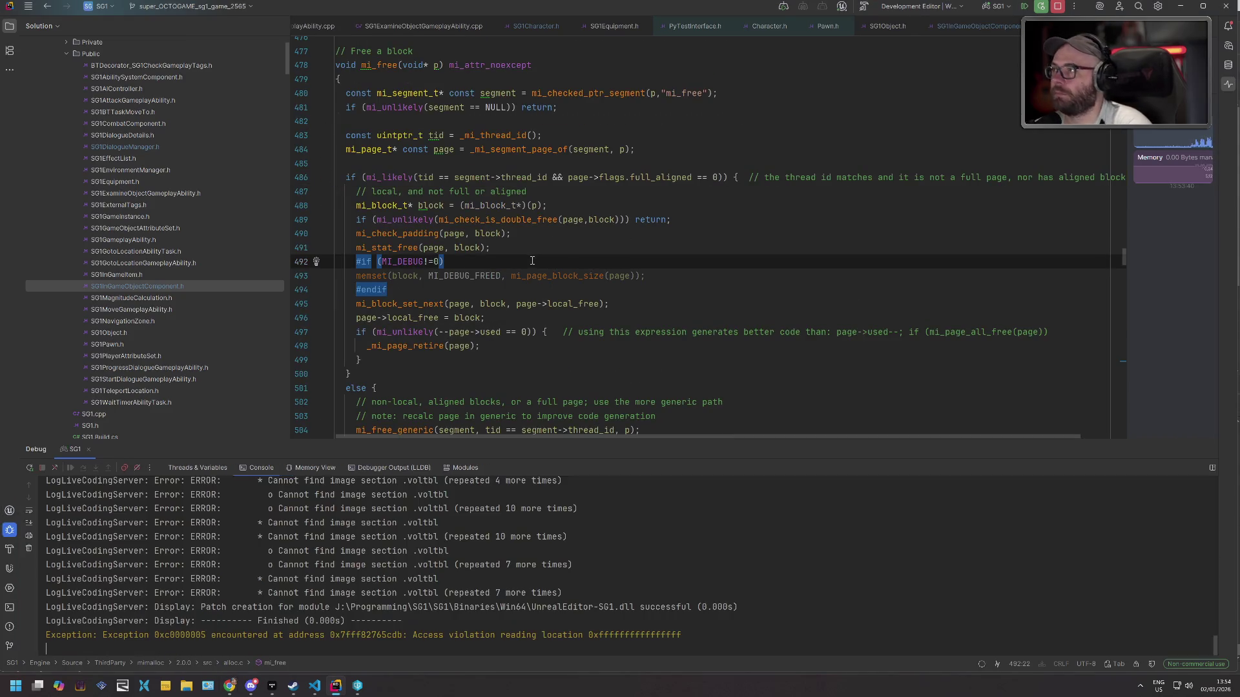
pyautogui.press('F5')
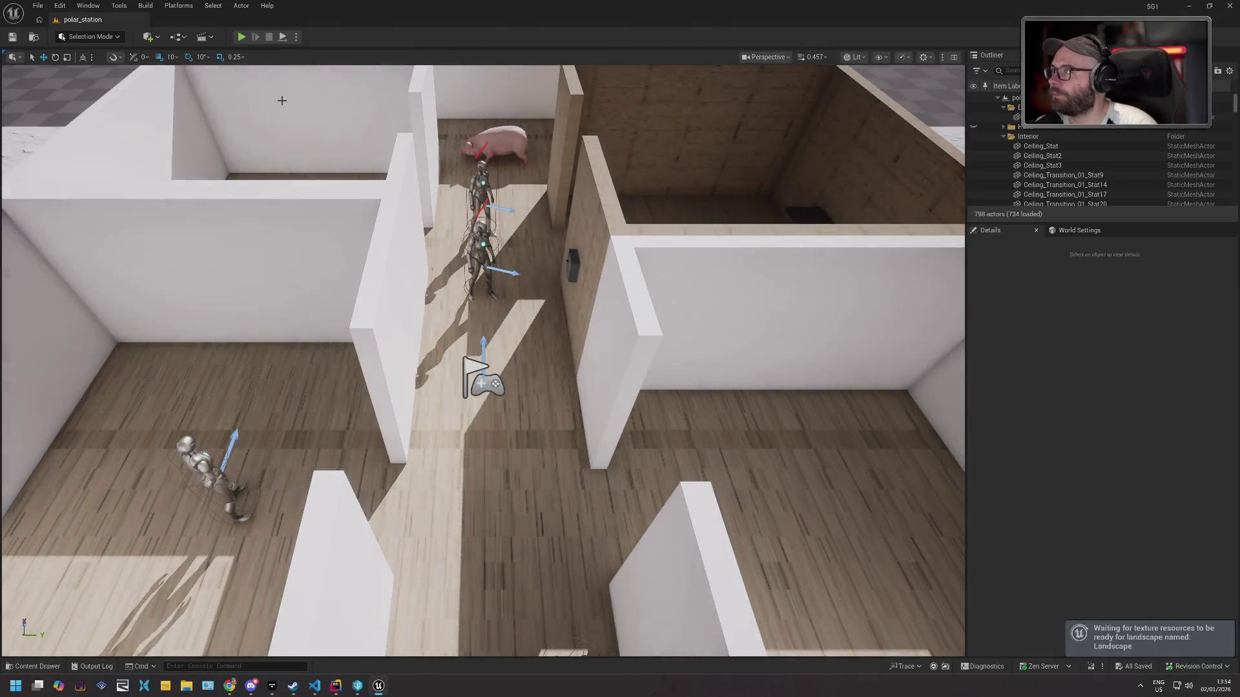
# Open SG1ElectricBox from BP/Entities/Objects and search the action menu for 'received'.
pyautogui.click(38, 667)
pyautogui.doubleClick(296, 559)
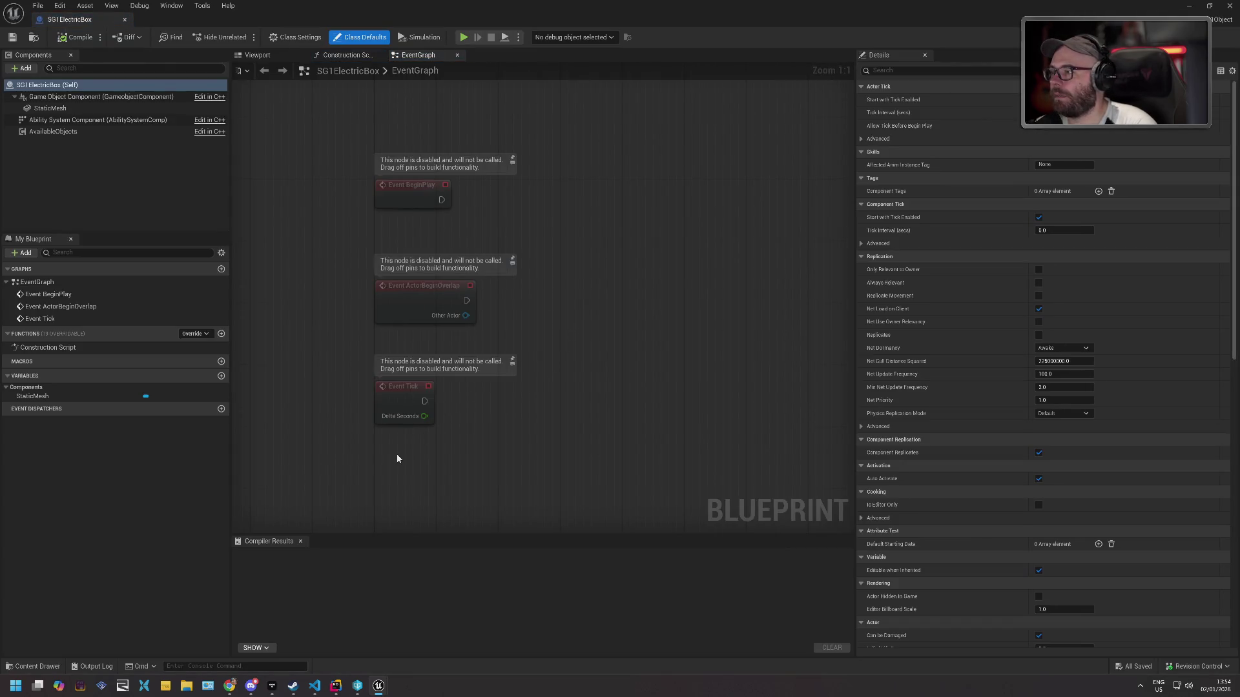
pyautogui.rightClick(396, 458)
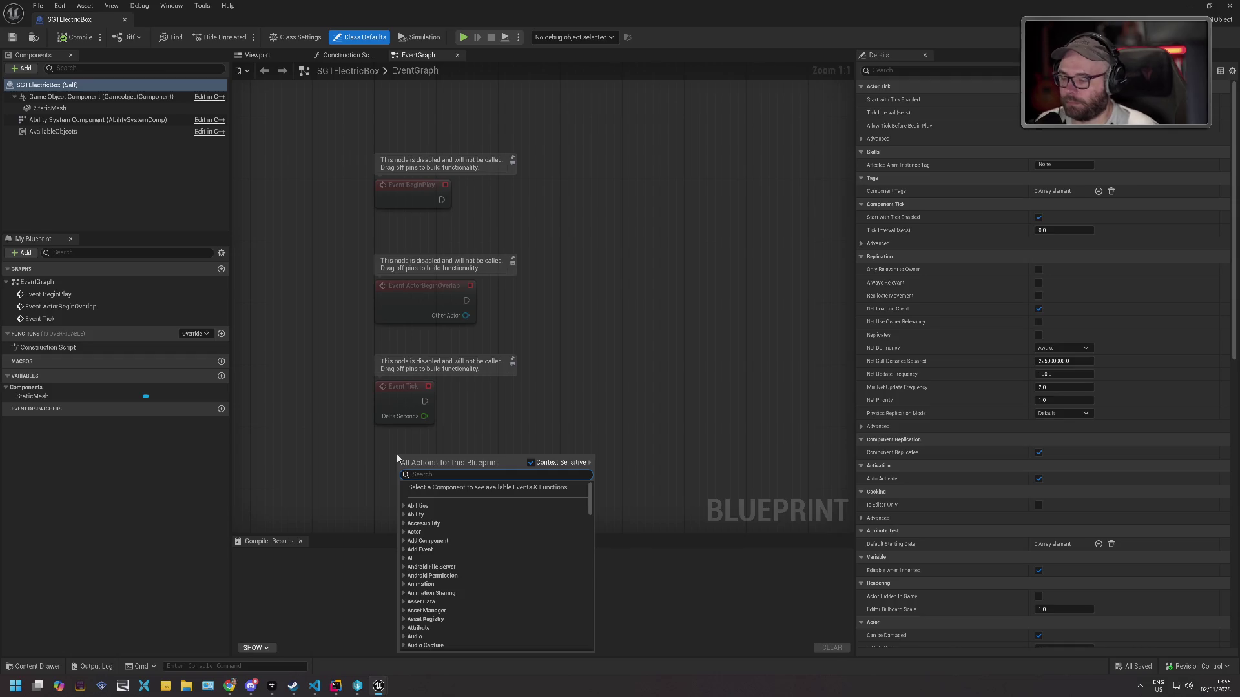
pyautogui.write('received')
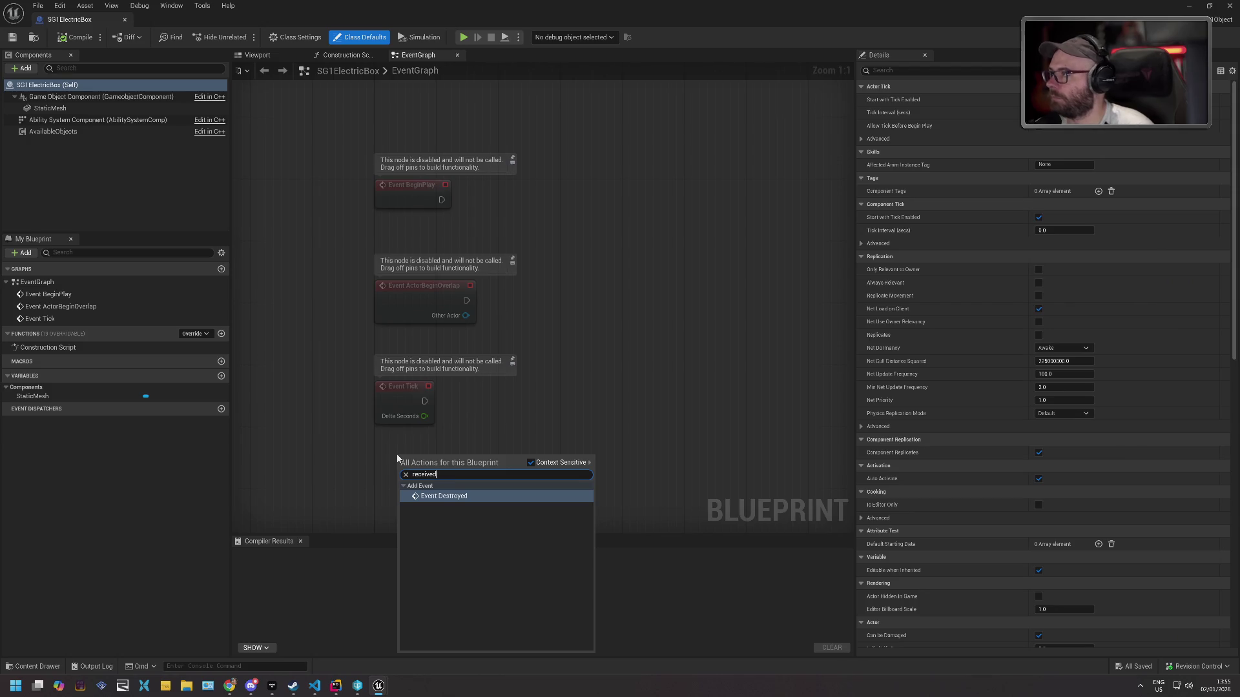
pyautogui.press('Escape')
# Drag the Game Object Component into the EventGraph and search its pin actions for 'received'.
pyautogui.moveTo(97, 96)
pyautogui.mouseDown()
pyautogui.moveTo(267, 275)
pyautogui.moveTo(387, 456)
pyautogui.mouseUp()
pyautogui.moveTo(462, 459); pyautogui.dragTo(507, 441)
pyautogui.write('received')
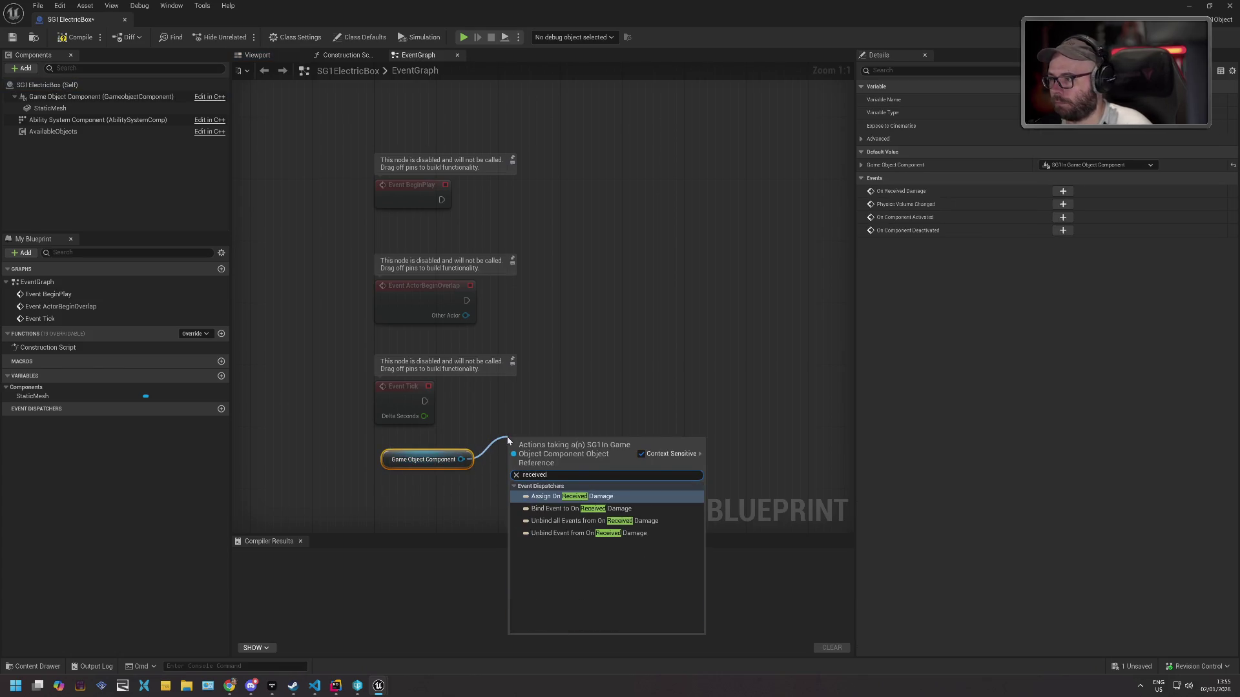
# Create Bind Event to On Received Damage with an OnReceivedDamage_Event custom event, moved beside BeginPlay.
pyautogui.press('Return')
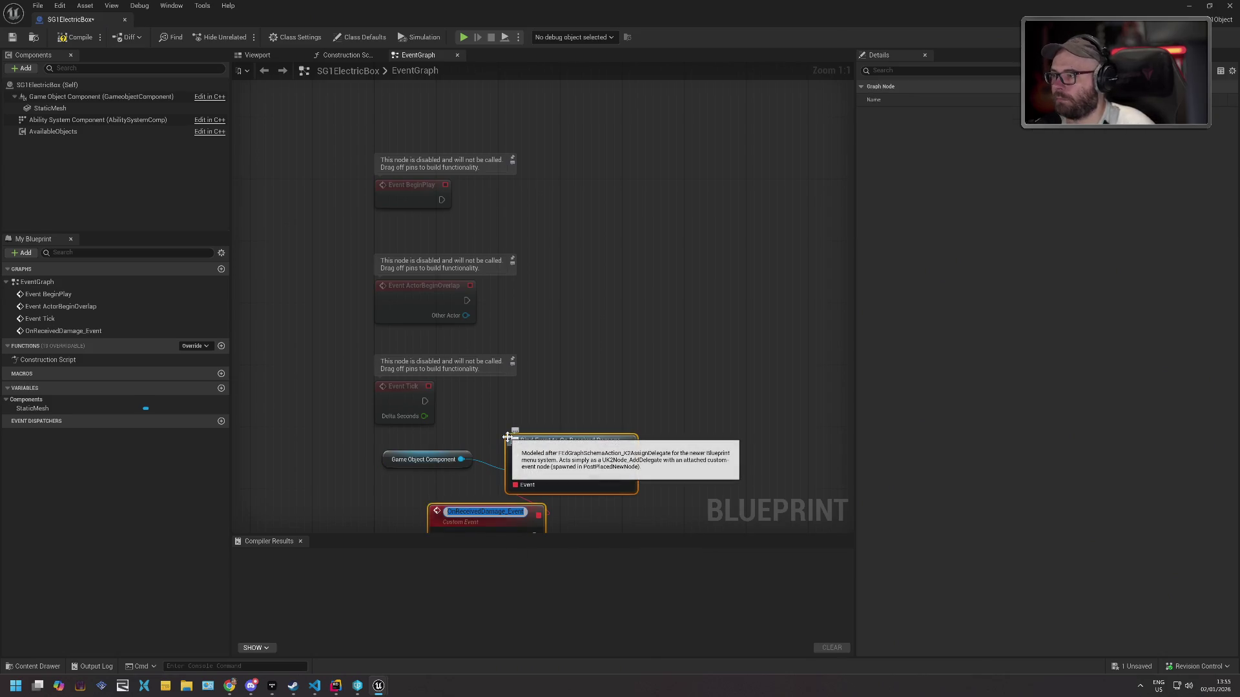
pyautogui.press('Return')
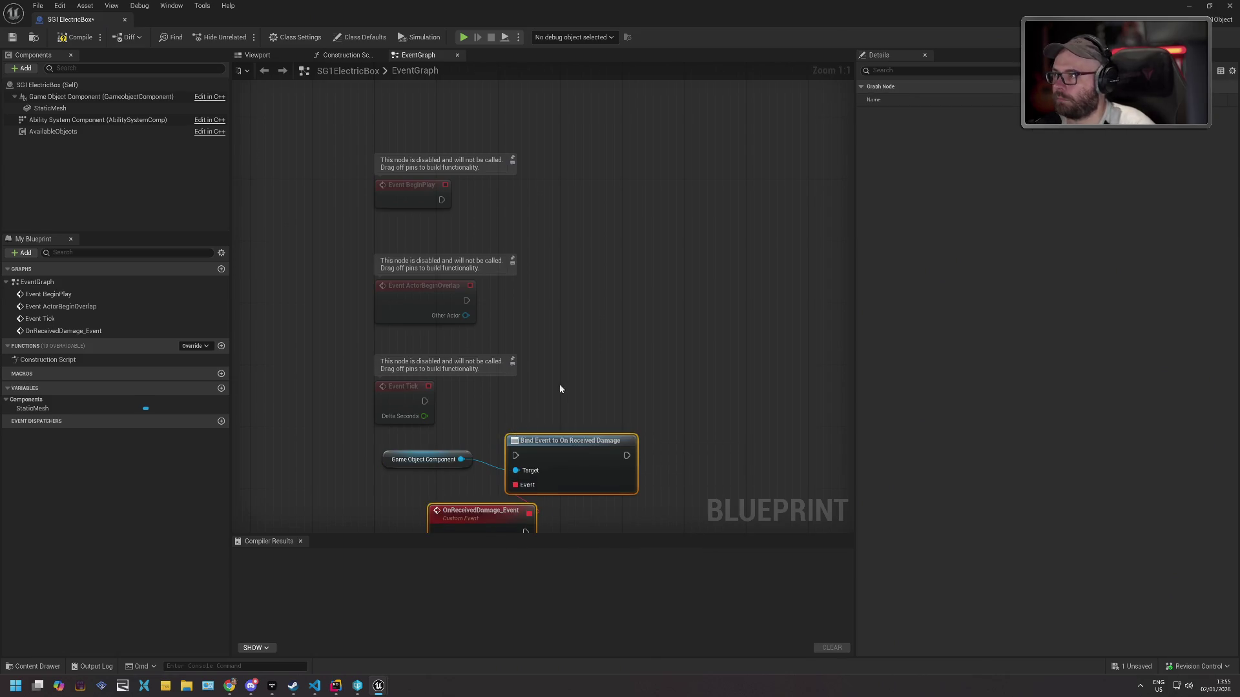
pyautogui.moveTo(548, 369); pyautogui.dragTo(536, 243)
pyautogui.moveTo(471, 390)
pyautogui.mouseDown()
pyautogui.moveTo(417, 392)
pyautogui.moveTo(451, 389)
pyautogui.moveTo(414, 368)
pyautogui.mouseUp()
pyautogui.hotkey('ctrl', 'z')
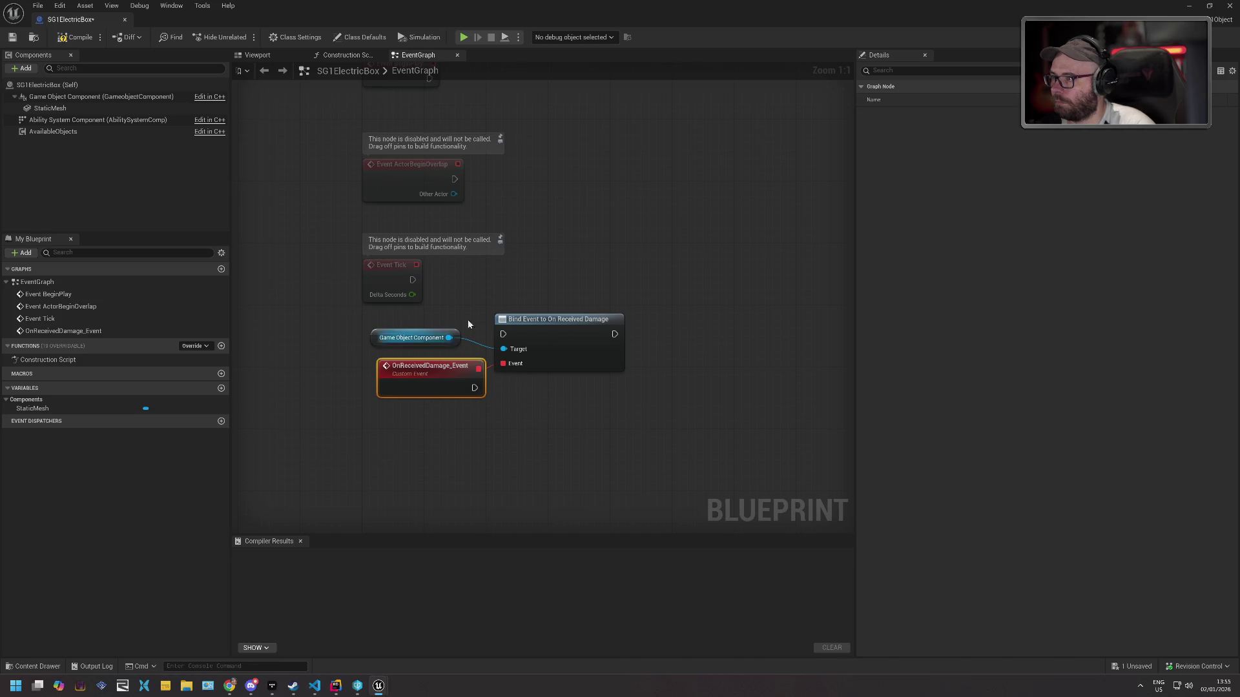
pyautogui.press('Home')
pyautogui.moveTo(427, 397); pyautogui.dragTo(506, 456)
pyautogui.moveTo(517, 391); pyautogui.dragTo(663, 102)
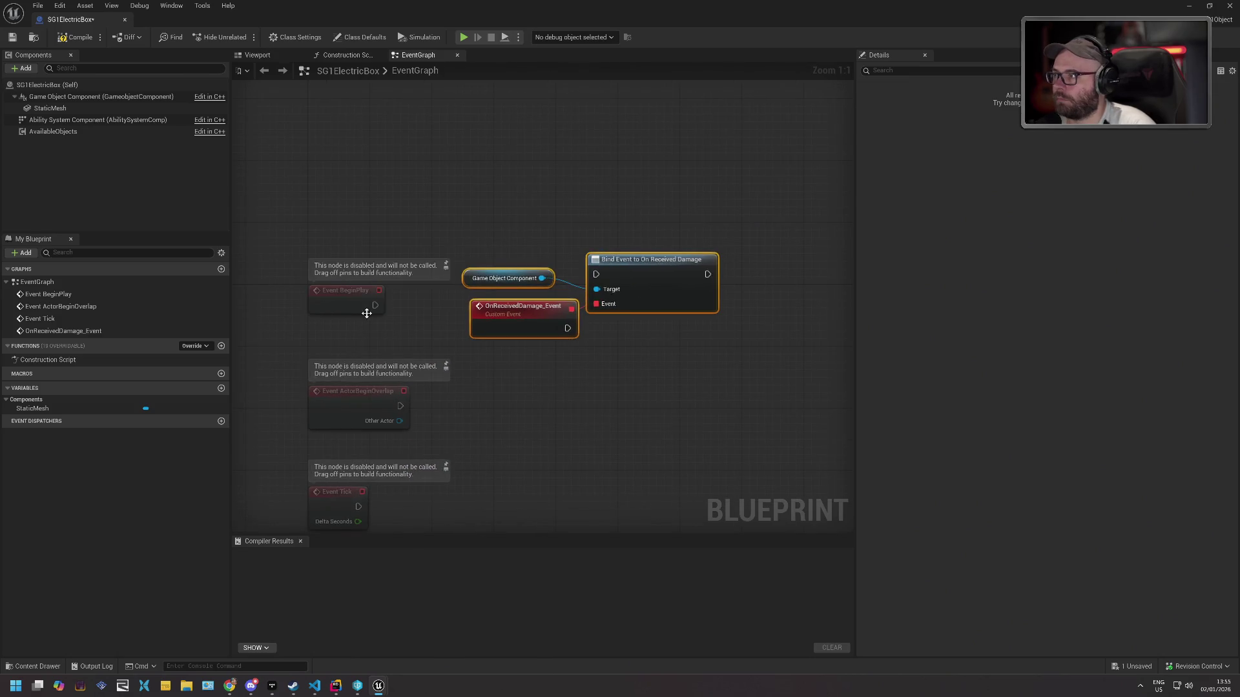
# Wire Event BeginPlay into the Bind node and tidy the component and custom event nodes.
pyautogui.moveTo(376, 305); pyautogui.dragTo(581, 275)
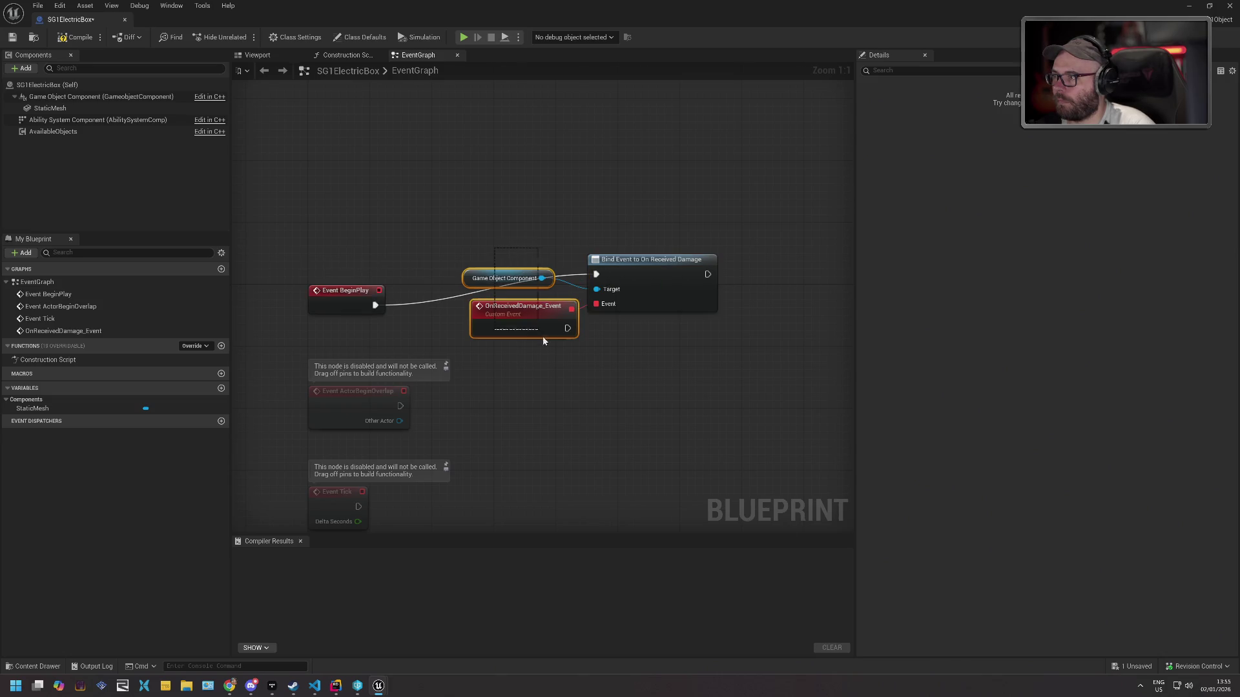
pyautogui.moveTo(502, 285)
pyautogui.mouseDown()
pyautogui.moveTo(608, 344)
pyautogui.moveTo(627, 331)
pyautogui.mouseUp()
pyautogui.moveTo(561, 221); pyautogui.dragTo(713, 403)
pyautogui.moveTo(664, 294); pyautogui.dragTo(616, 124)
pyautogui.click(741, 232)
pyautogui.moveTo(741, 232); pyautogui.dragTo(501, 368)
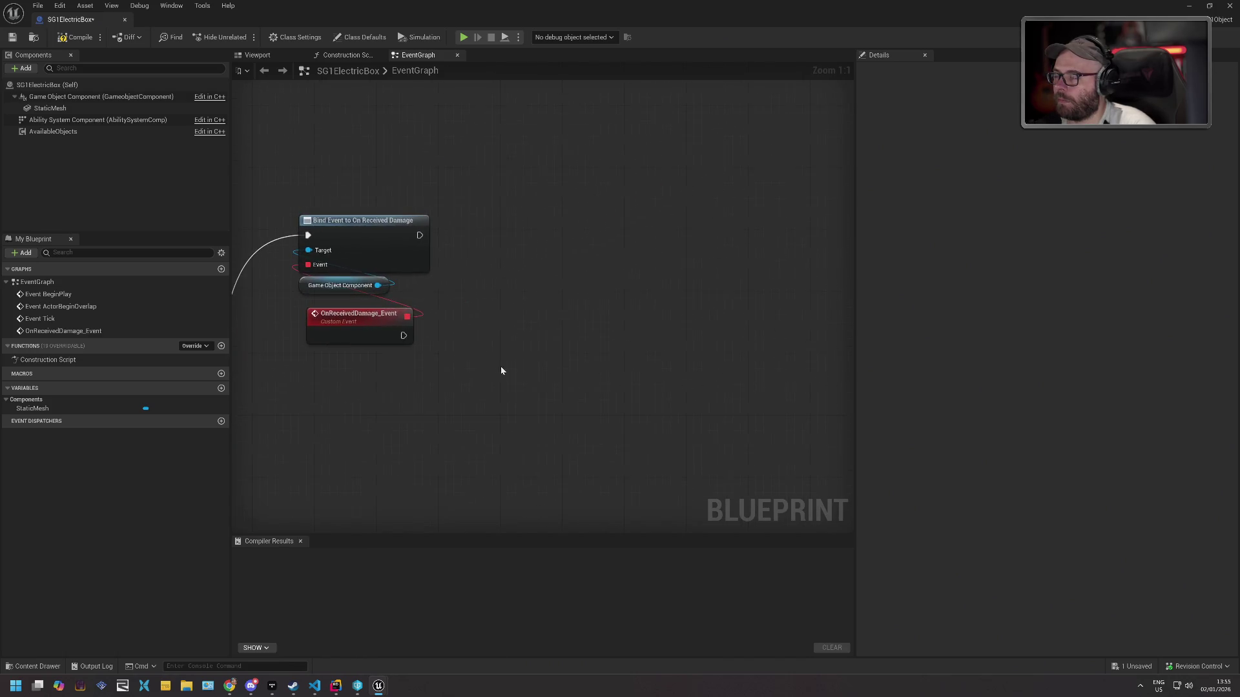
pyautogui.moveTo(402, 335); pyautogui.dragTo(485, 333)
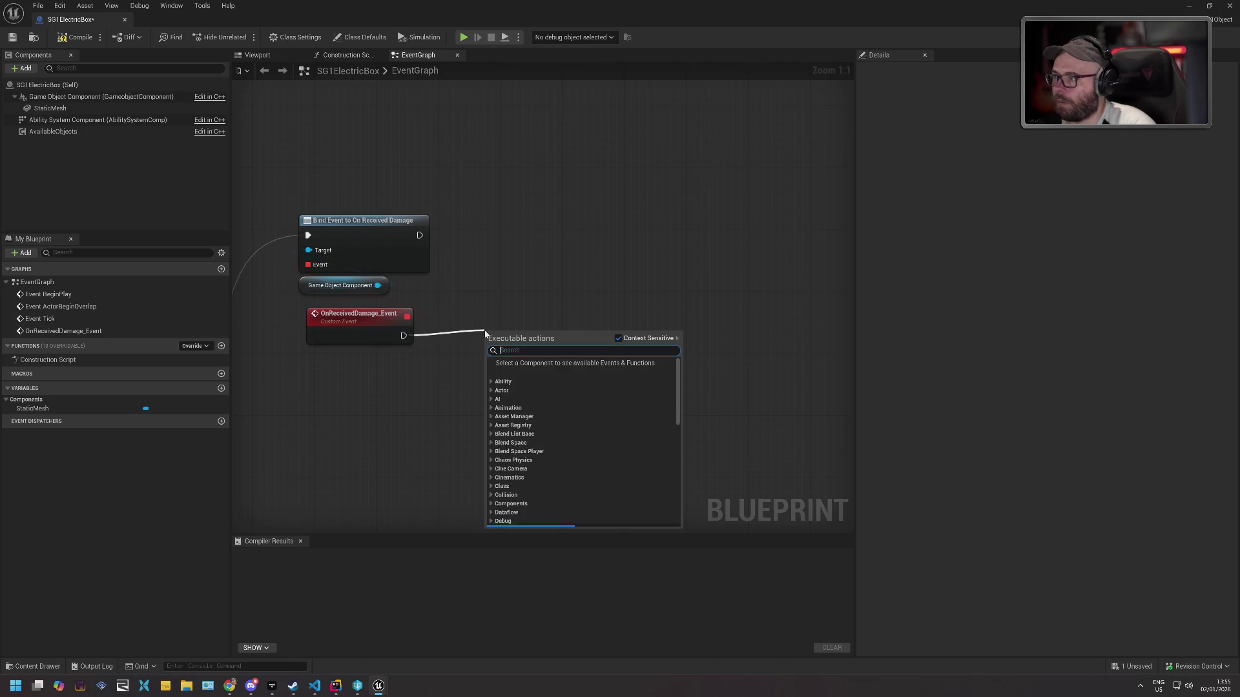
pyautogui.write('spa')
pyautogui.write('rticl')
pyautogui.write('e')
pyautogui.write('spawnp')
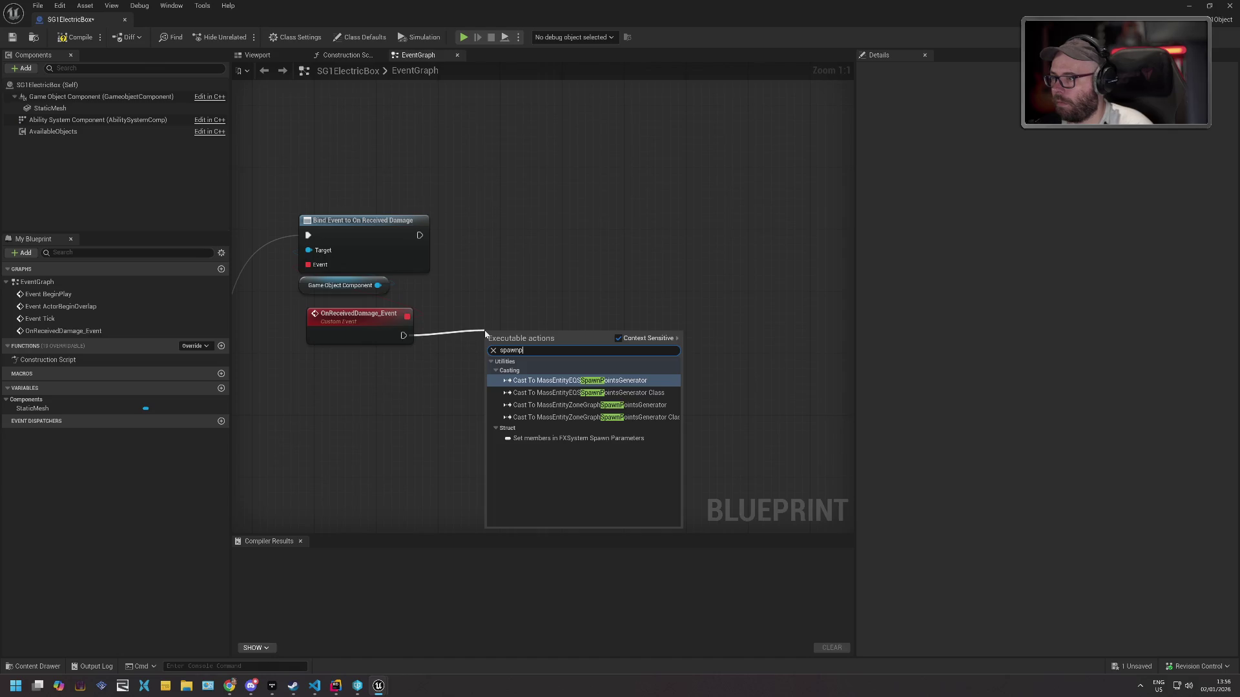
pyautogui.hotkey('ctrl', 'a')
pyautogui.write('FX')
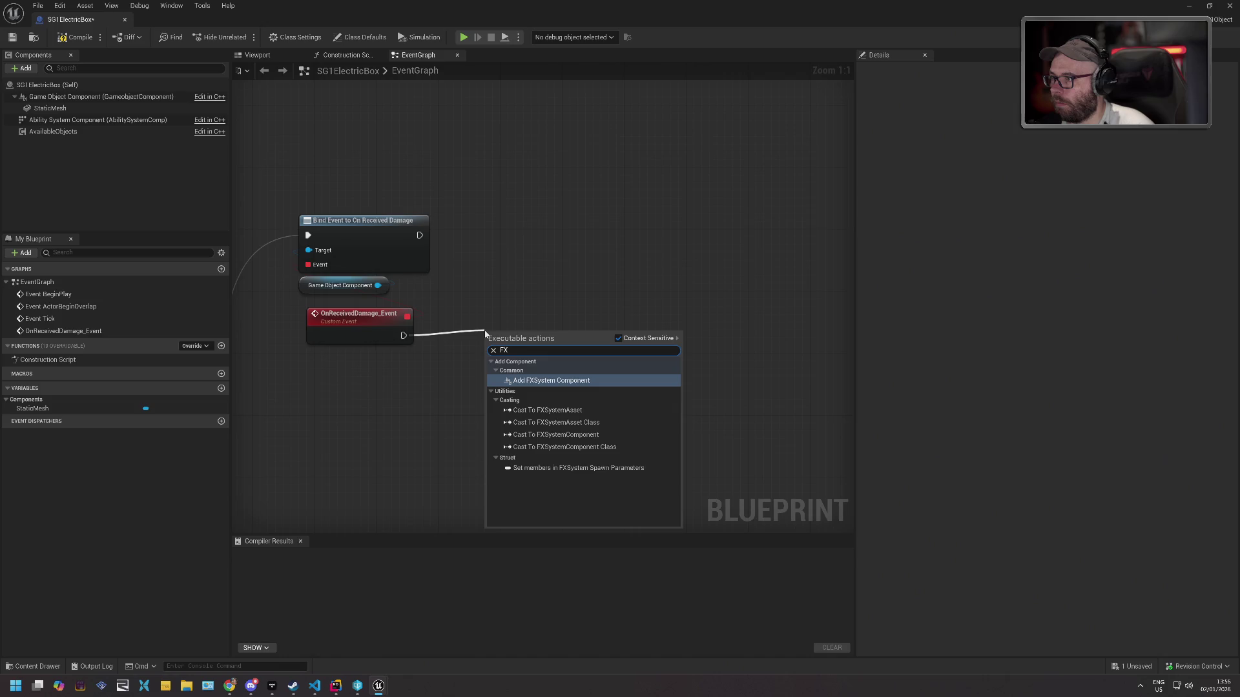
pyautogui.press('Return')
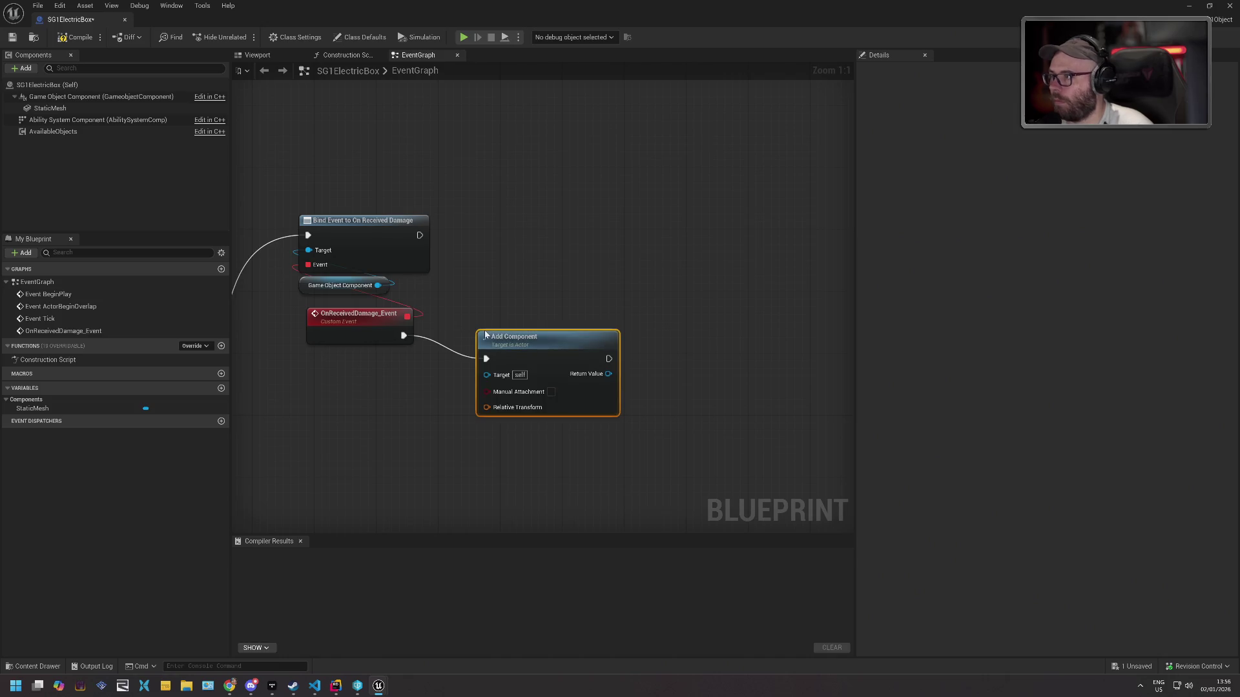
pyautogui.moveTo(507, 340)
pyautogui.mouseDown()
pyautogui.moveTo(514, 291)
pyautogui.moveTo(496, 311)
pyautogui.moveTo(516, 326)
pyautogui.mouseUp()
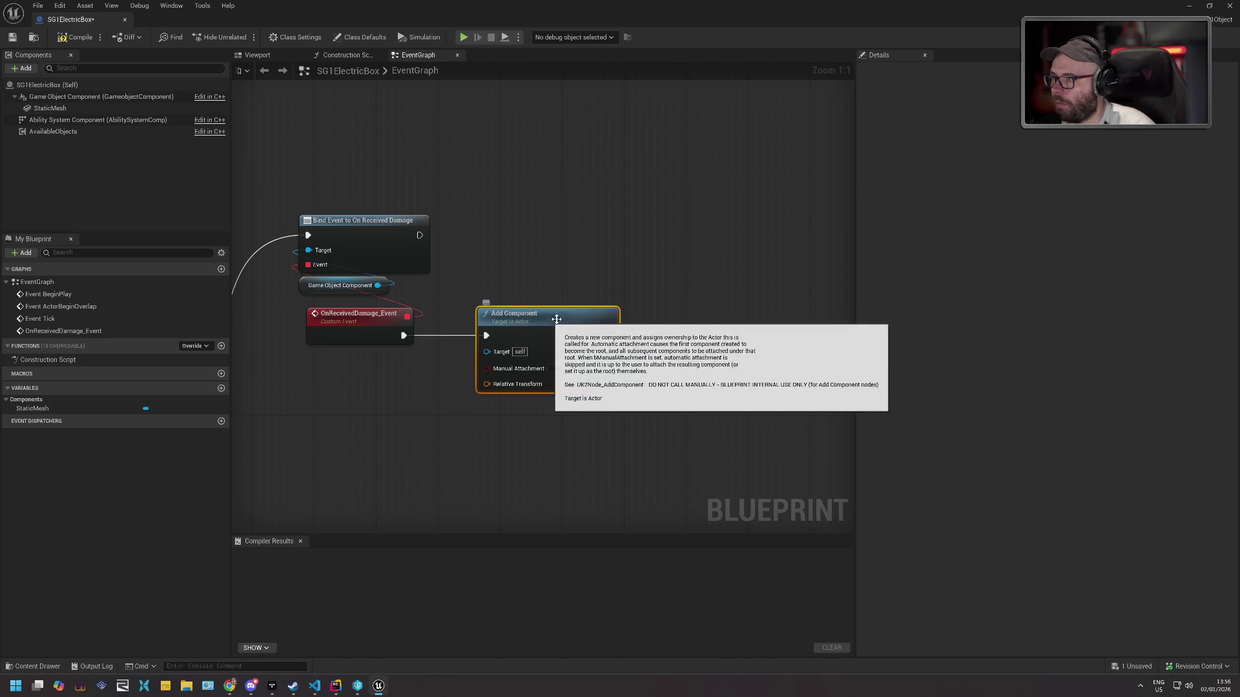
pyautogui.press('Delete')
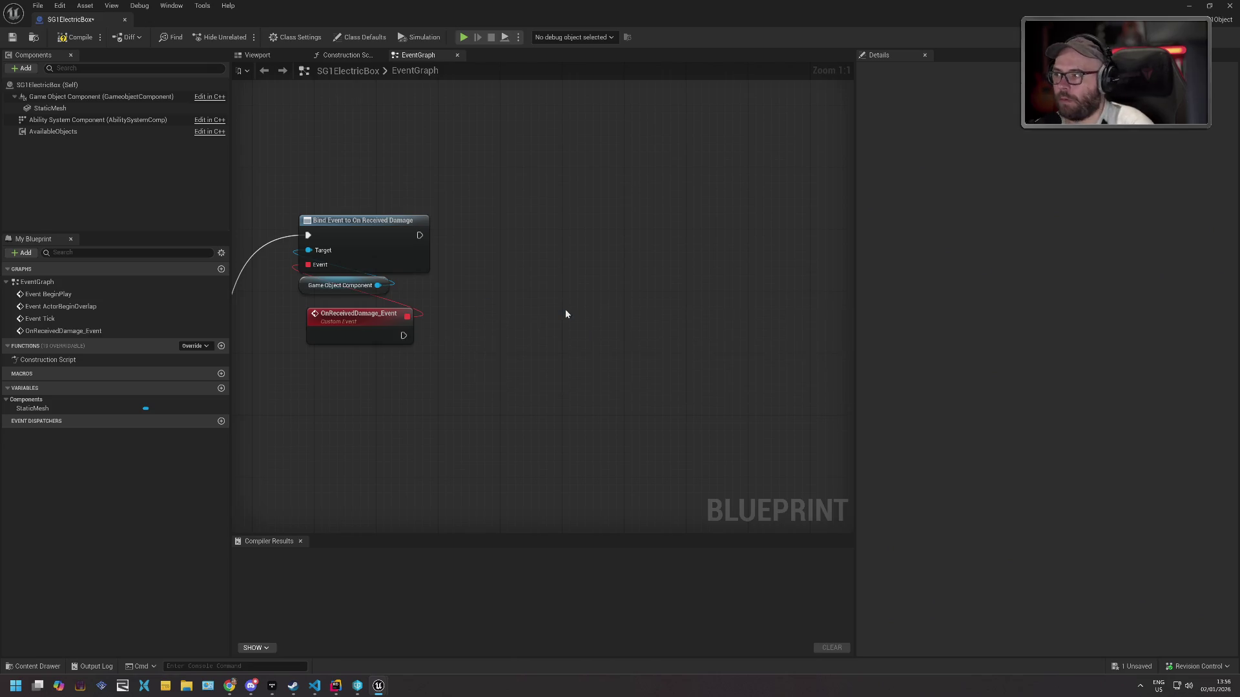
pyautogui.click(75, 37)
# Compile SG1ElectricBox and add a default-named Niagara Particle System Component with no system asset.
pyautogui.click(13, 37)
pyautogui.click(24, 71)
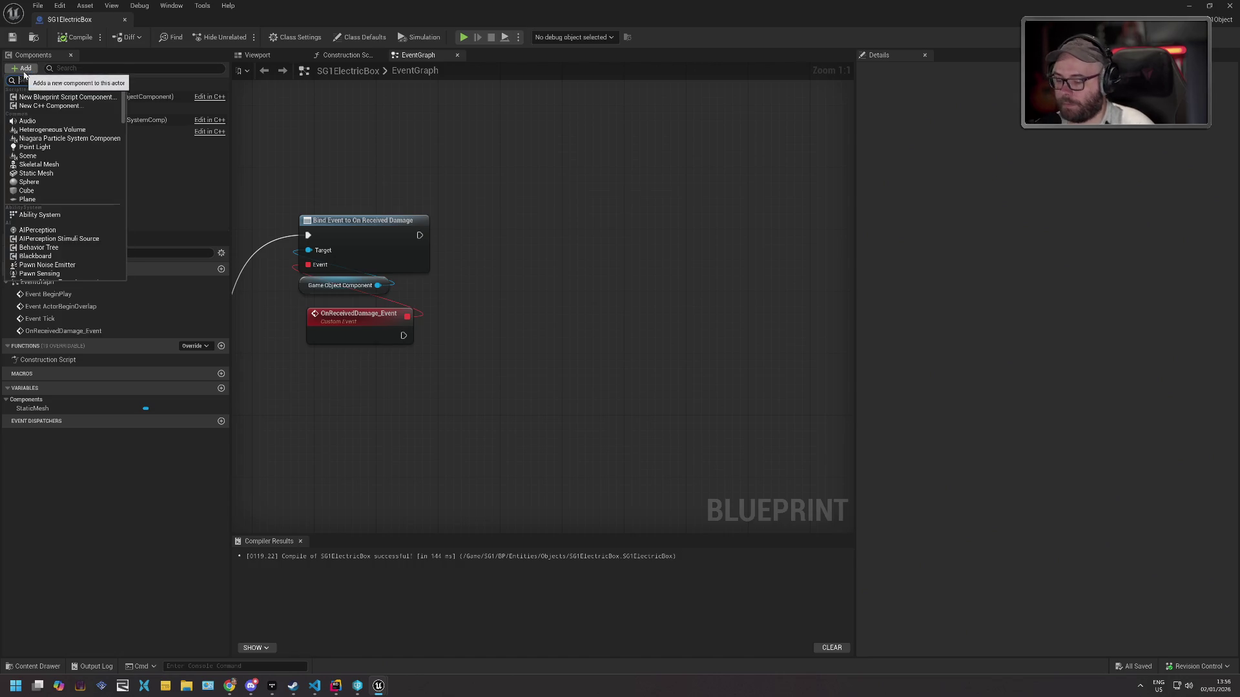
pyautogui.write('niagara')
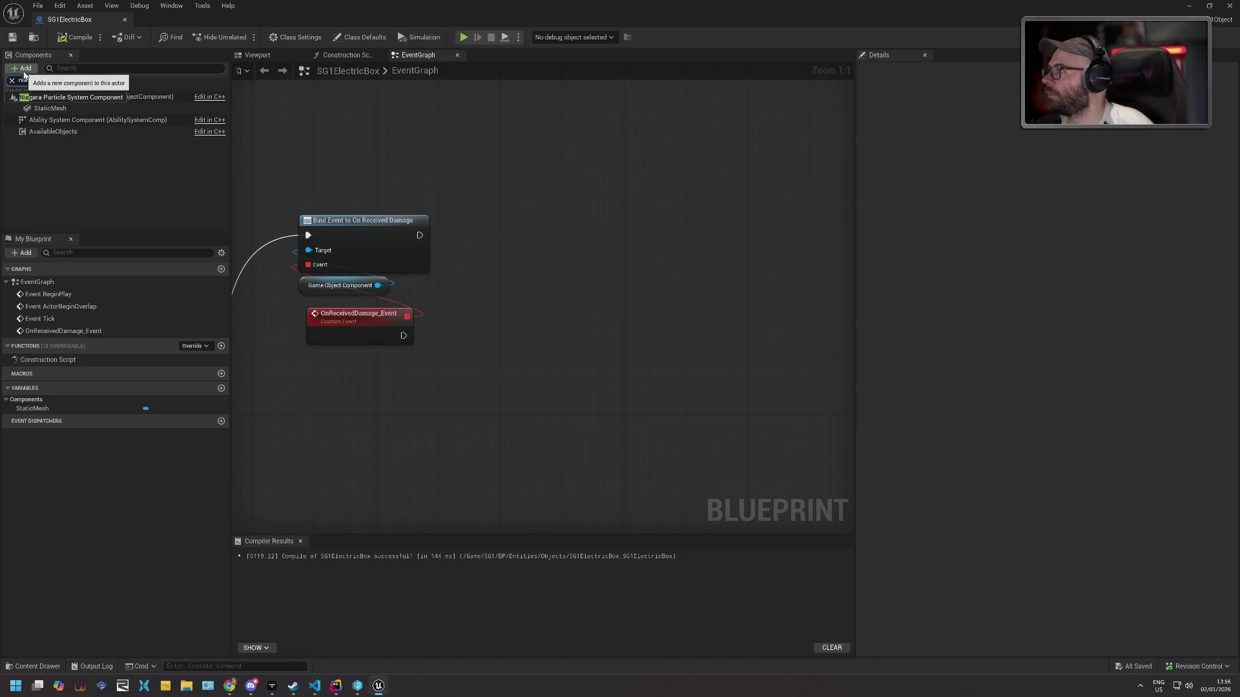
pyautogui.click(65, 97)
pyautogui.press('Return')
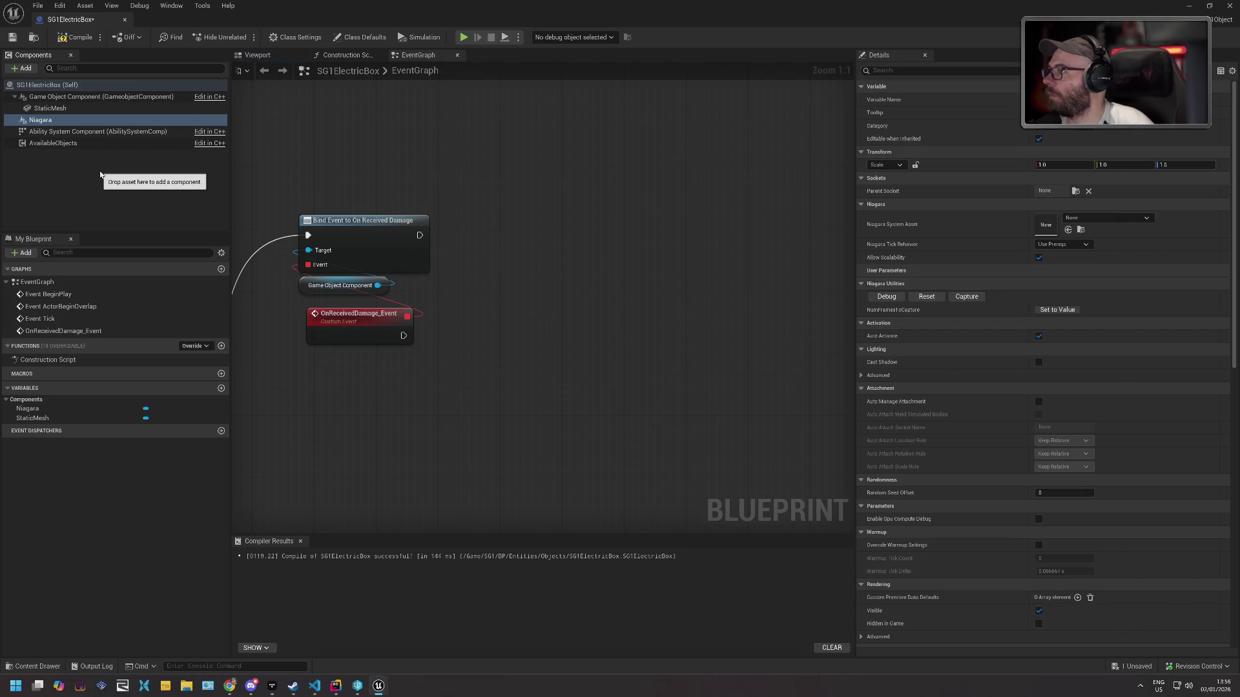
pyautogui.click(1123, 217)
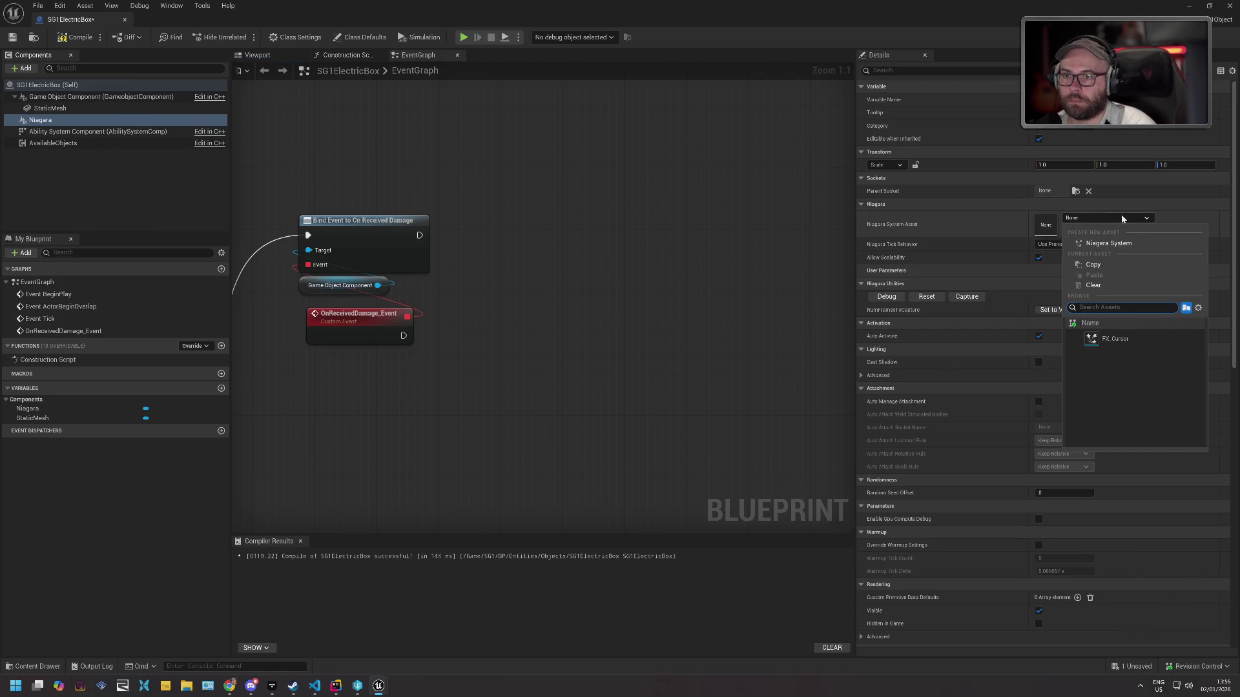
pyautogui.click(977, 224)
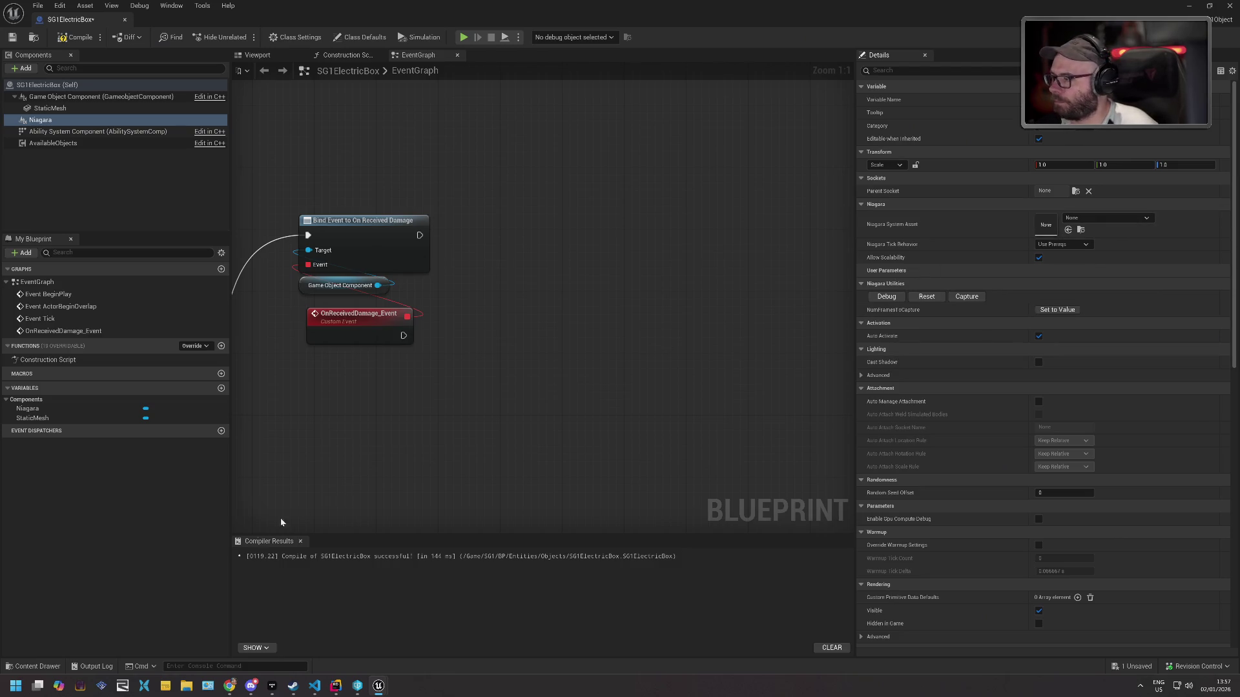
pyautogui.click(52, 665)
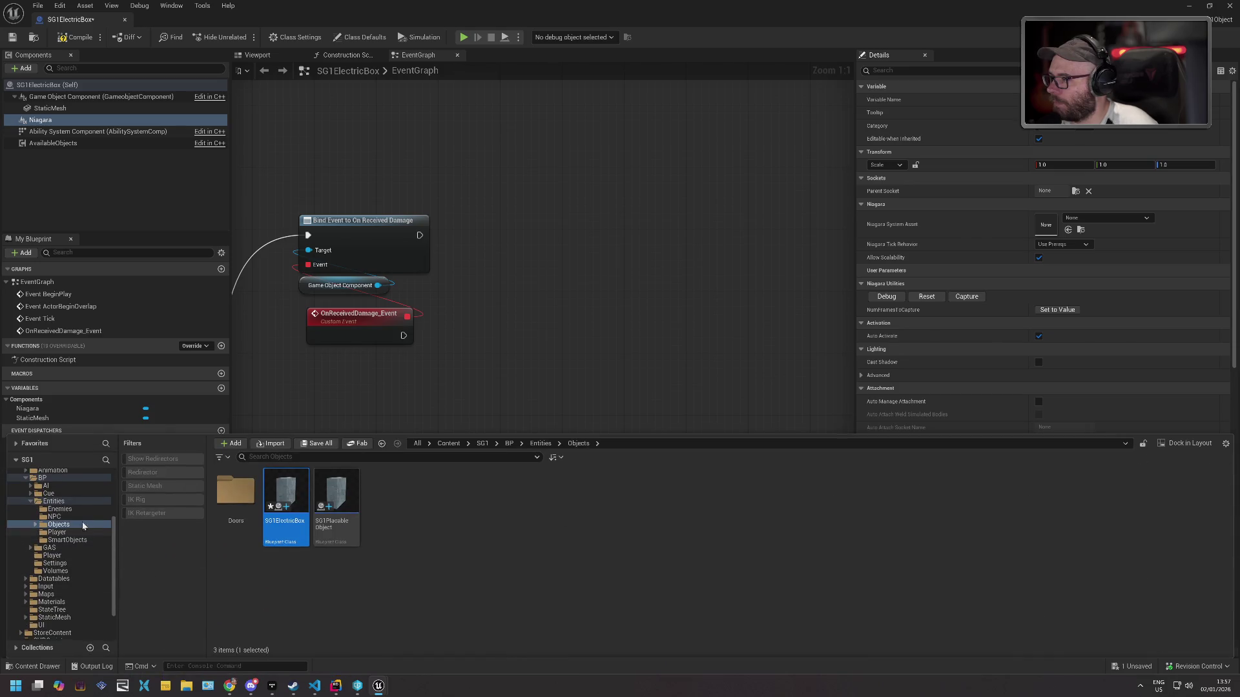
# Search all project content for 'fx', then 'niag', to find Niagara effect assets.
pyautogui.click(76, 480)
pyautogui.scroll(5, 76, 479)
pyautogui.click(27, 470)
pyautogui.click(276, 457)
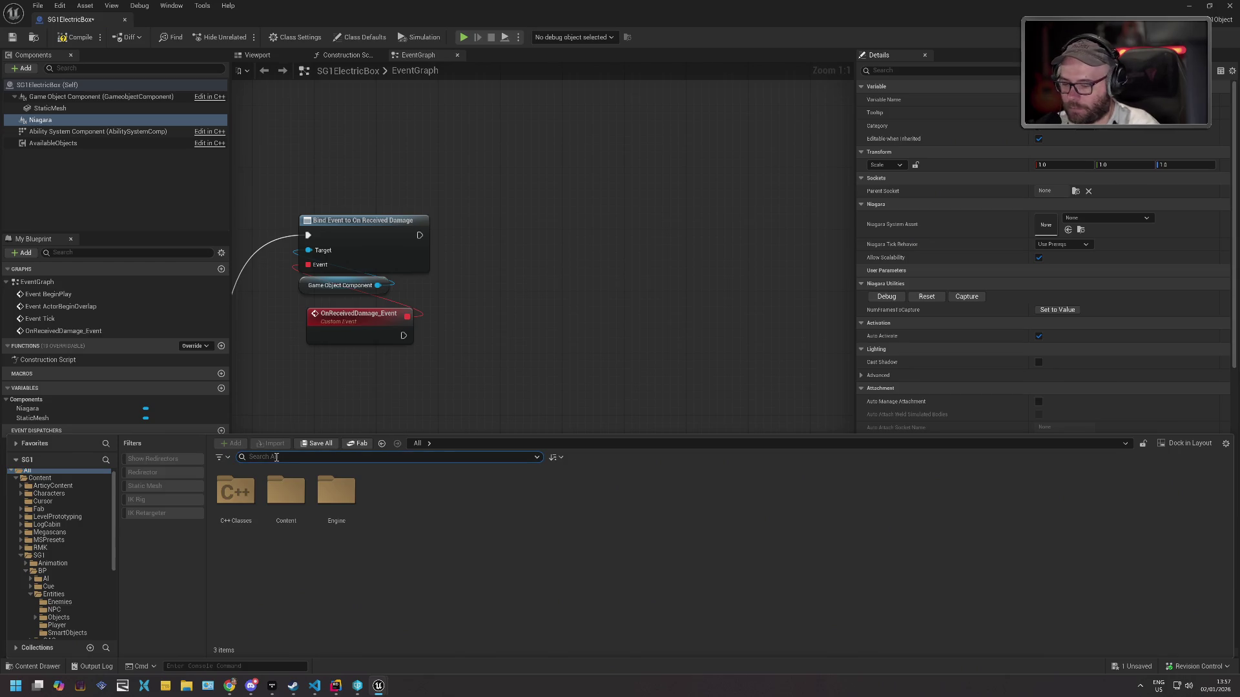
pyautogui.write('fx')
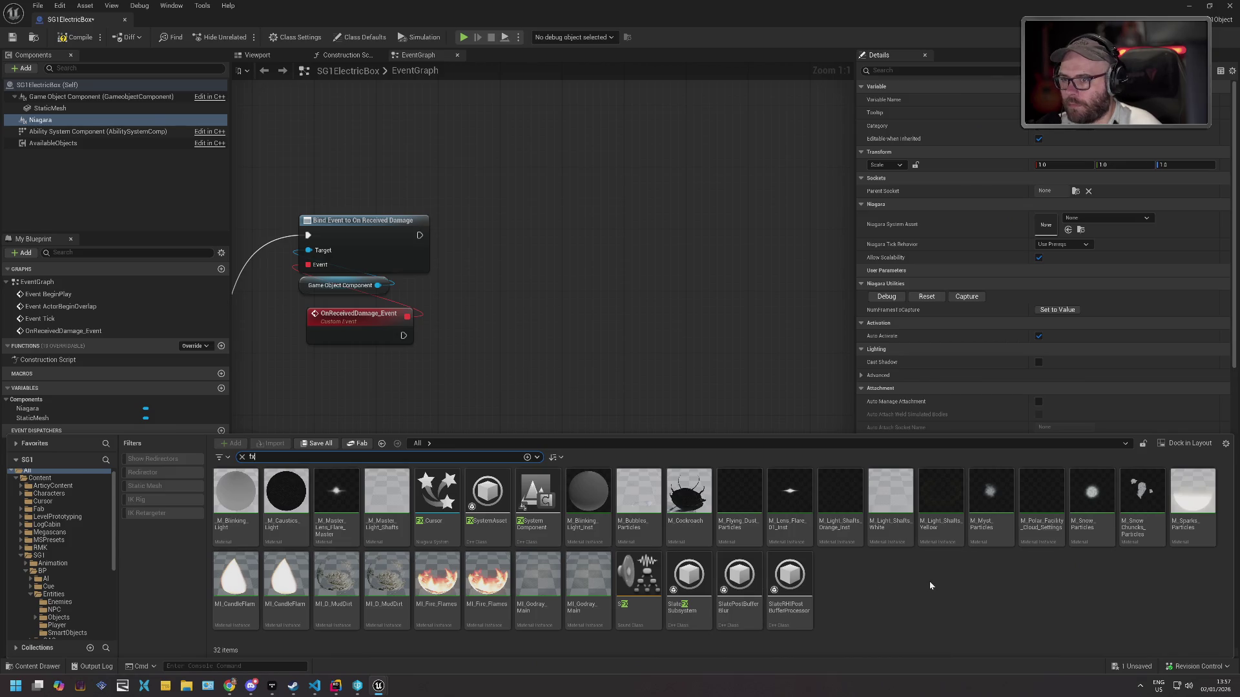
pyautogui.press('BackSpace')
pyautogui.press('BackSpace')
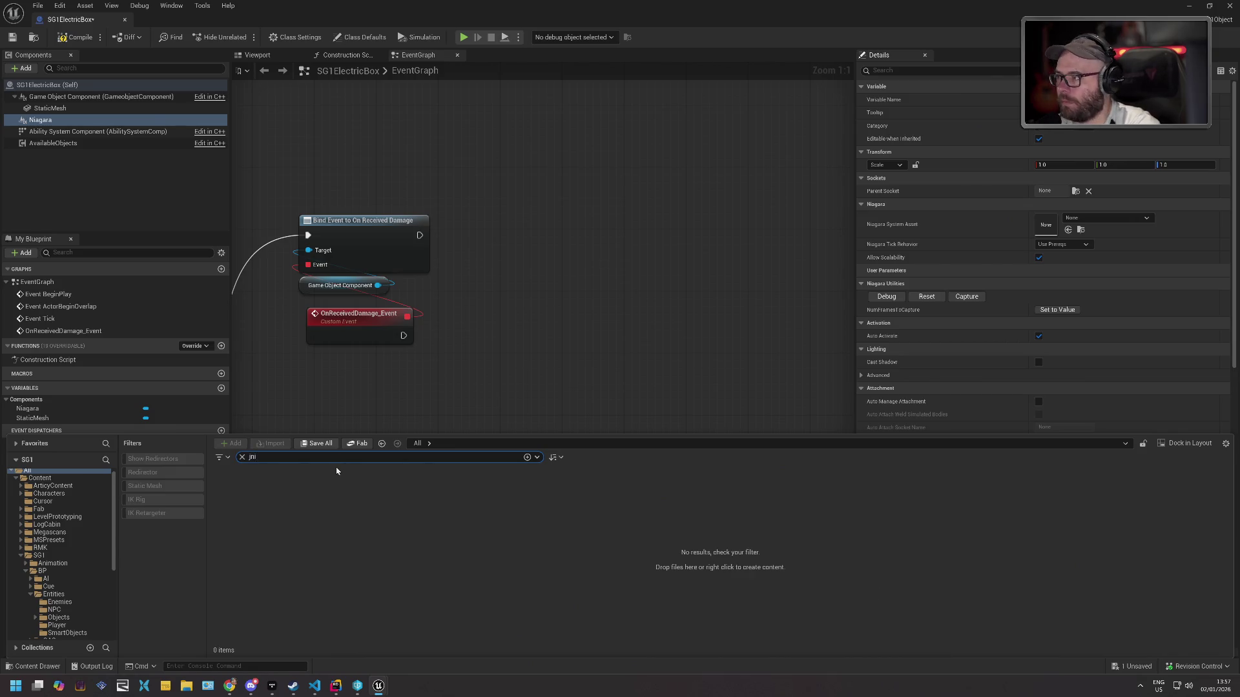
pyautogui.write('niag')
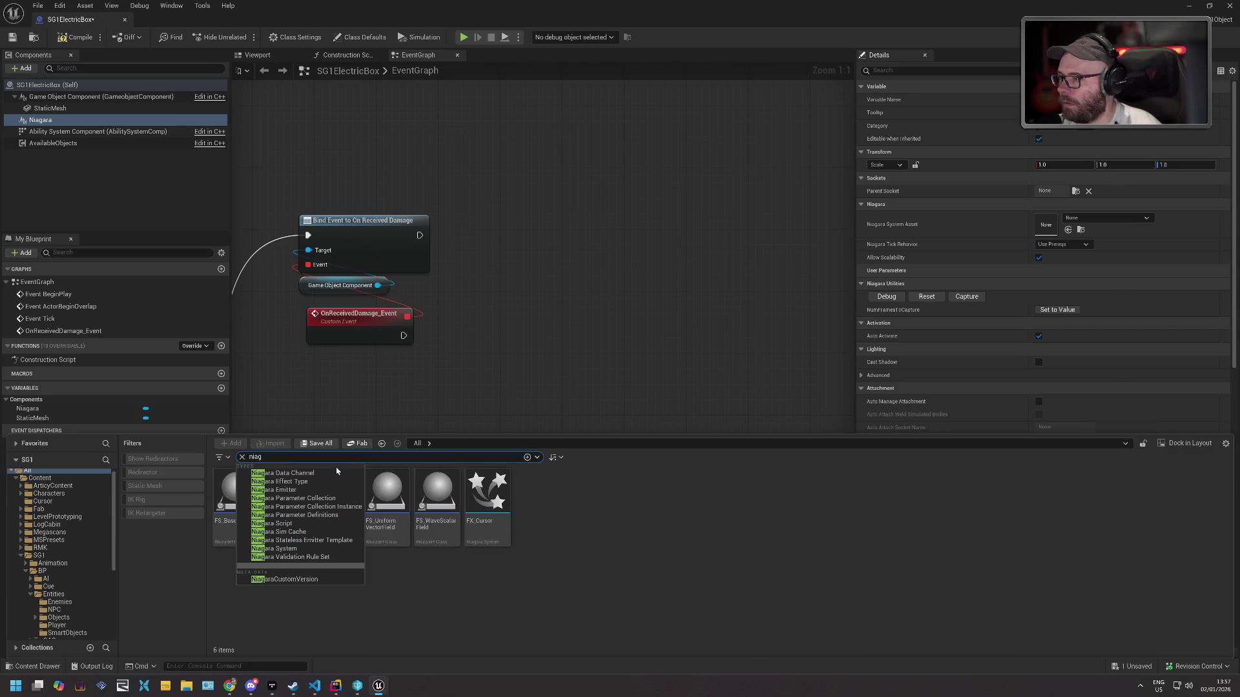
pyautogui.click(601, 569)
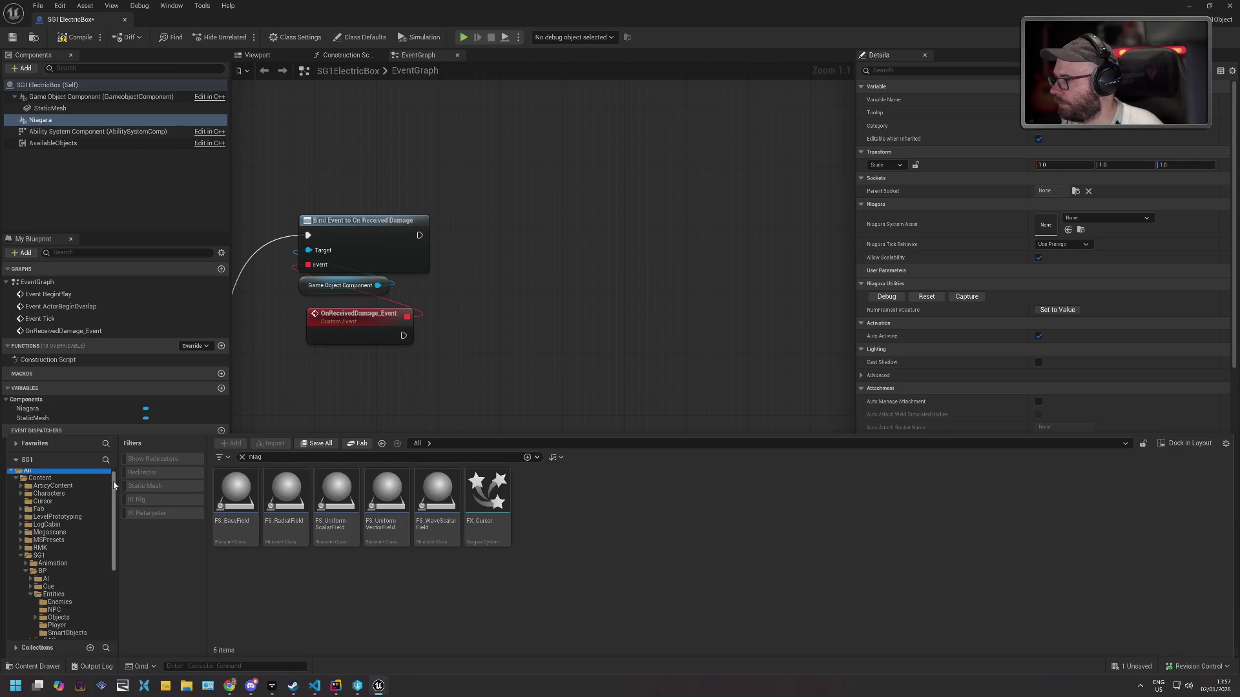
pyautogui.moveTo(114, 486); pyautogui.dragTo(113, 482)
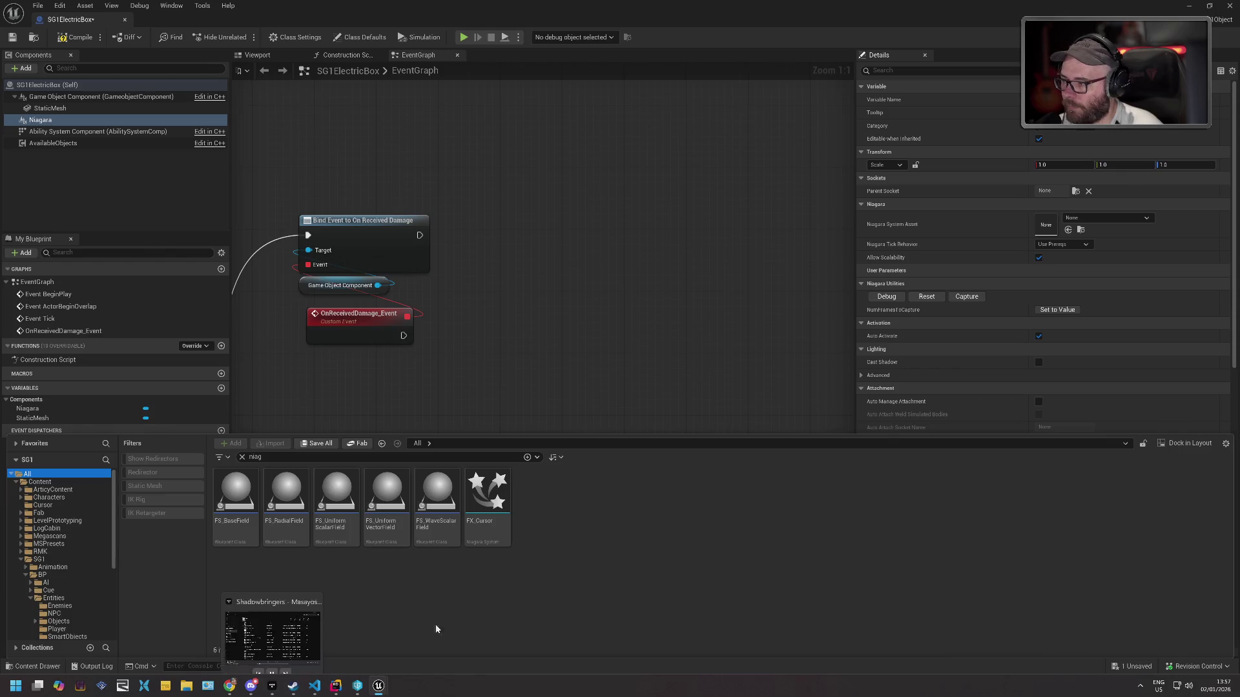
pyautogui.press('super')
# Launch the Epic Games Launcher via 'epic', saving and compiling the blueprint meanwhile.
pyautogui.write('epic')
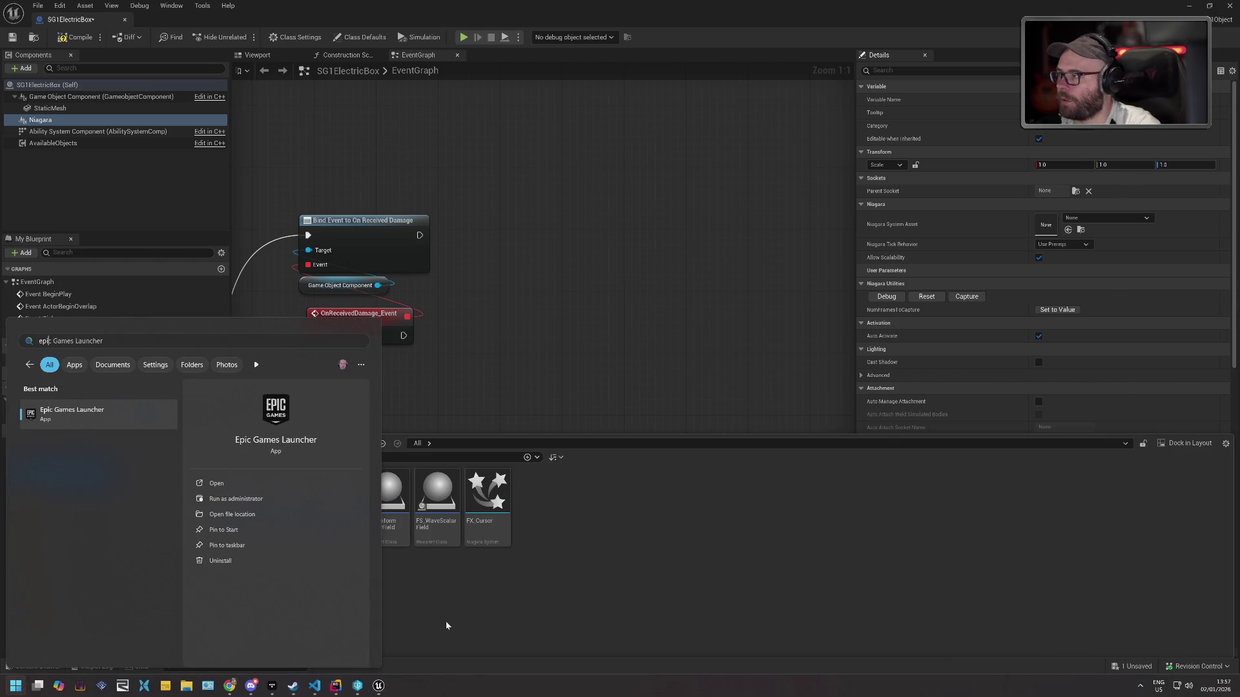
pyautogui.press('Return')
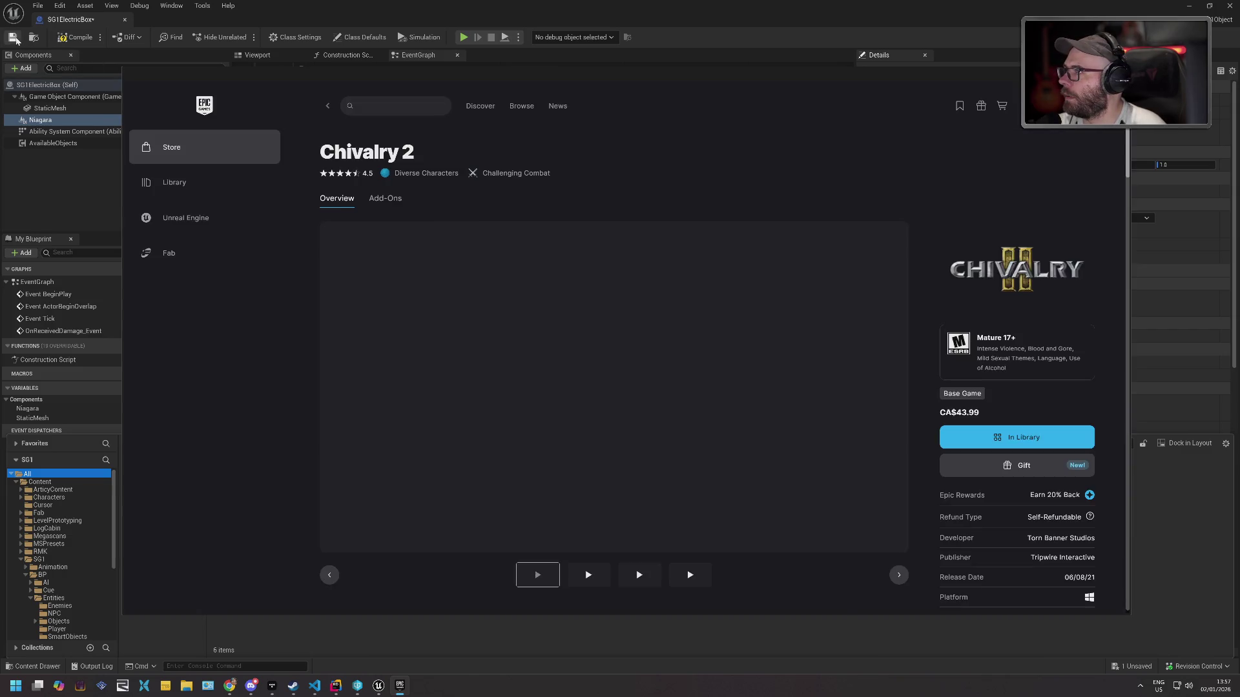
pyautogui.click(14, 38)
pyautogui.click(15, 39)
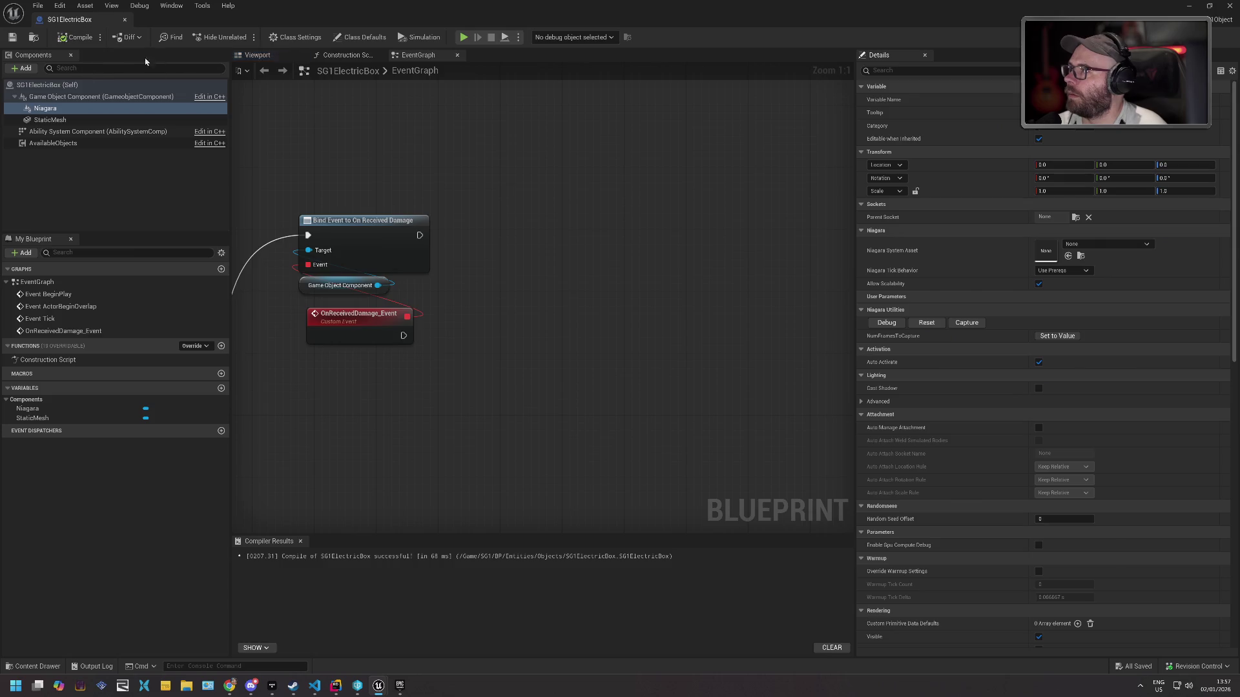
pyautogui.hotkey('alt', 'Tab')
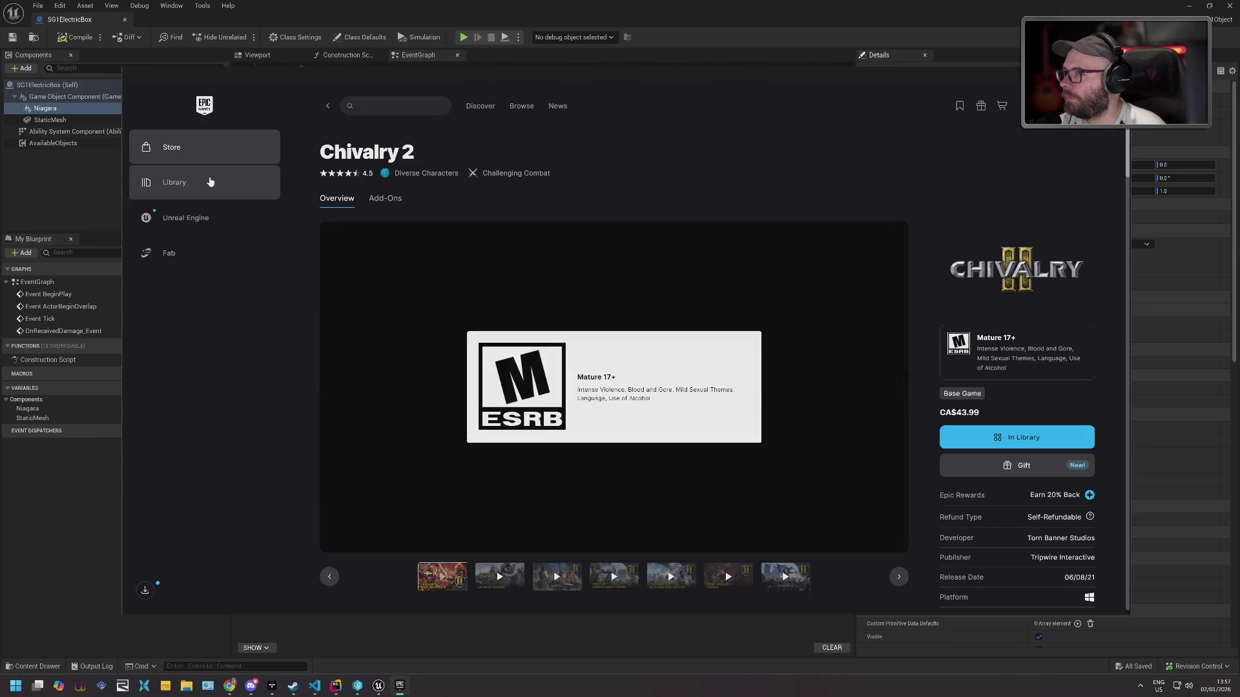
# Search the Unreal Engine Fab library for 'fx' assets.
pyautogui.click(246, 218)
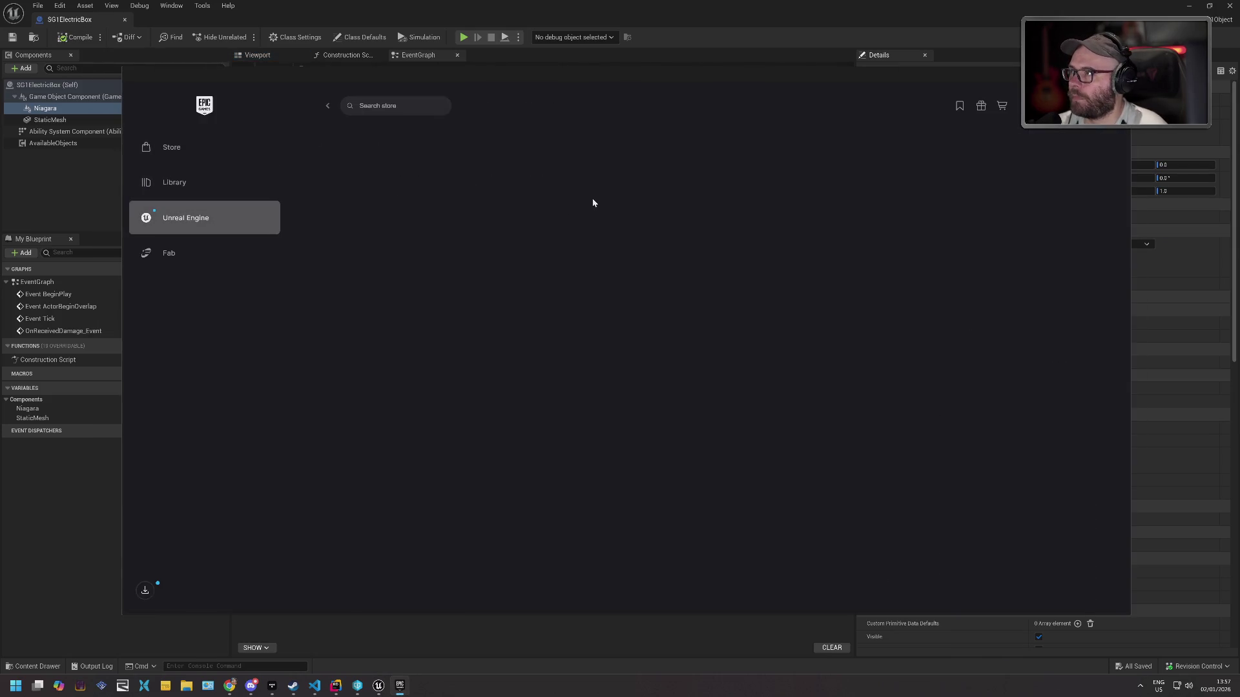
pyautogui.click(344, 98)
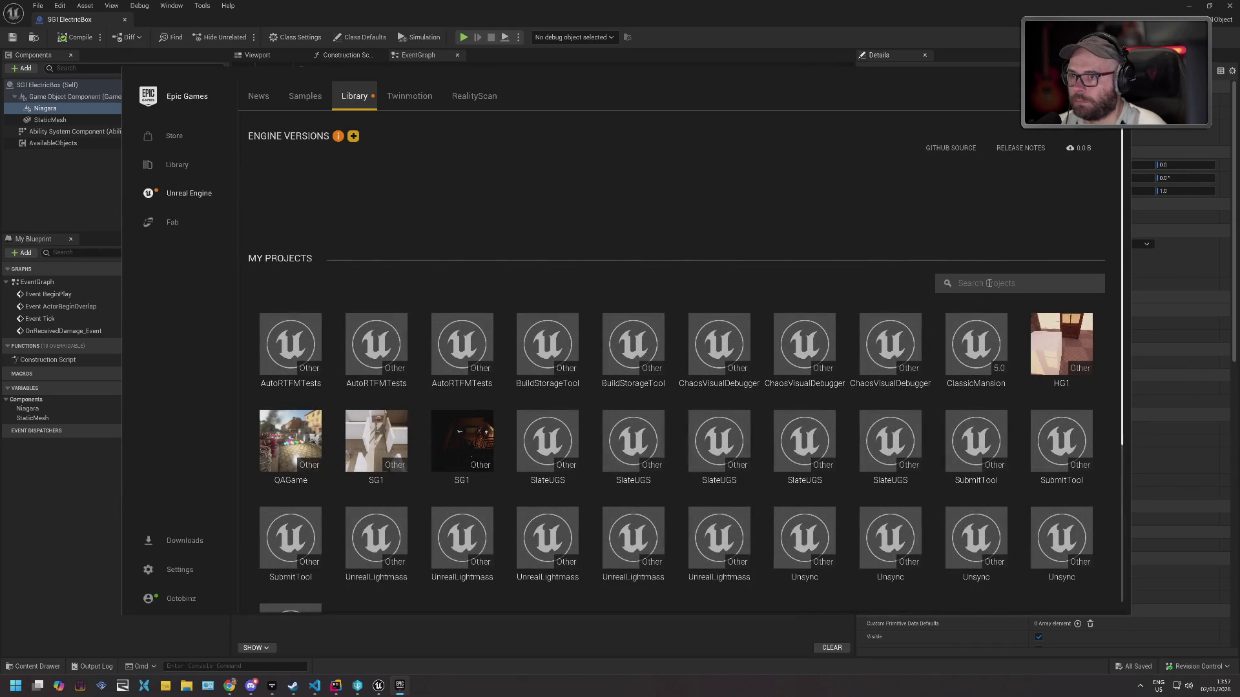
pyautogui.scroll(-3, 962, 332)
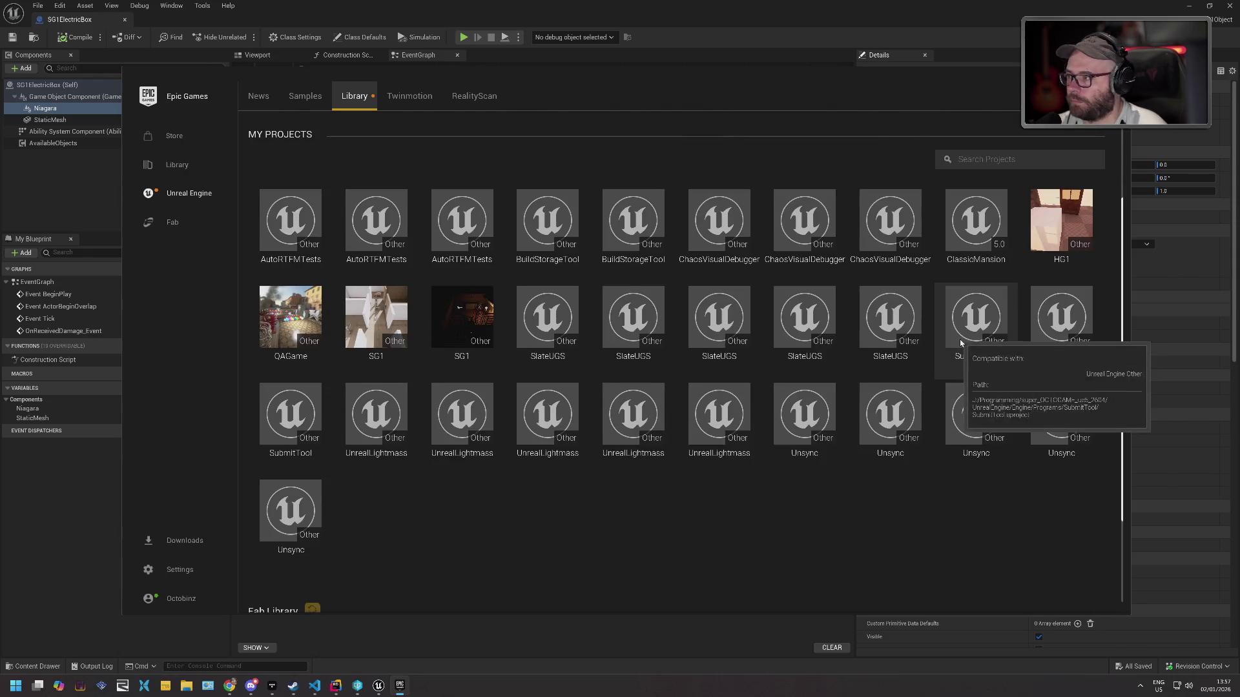
pyautogui.scroll(-5, 842, 336)
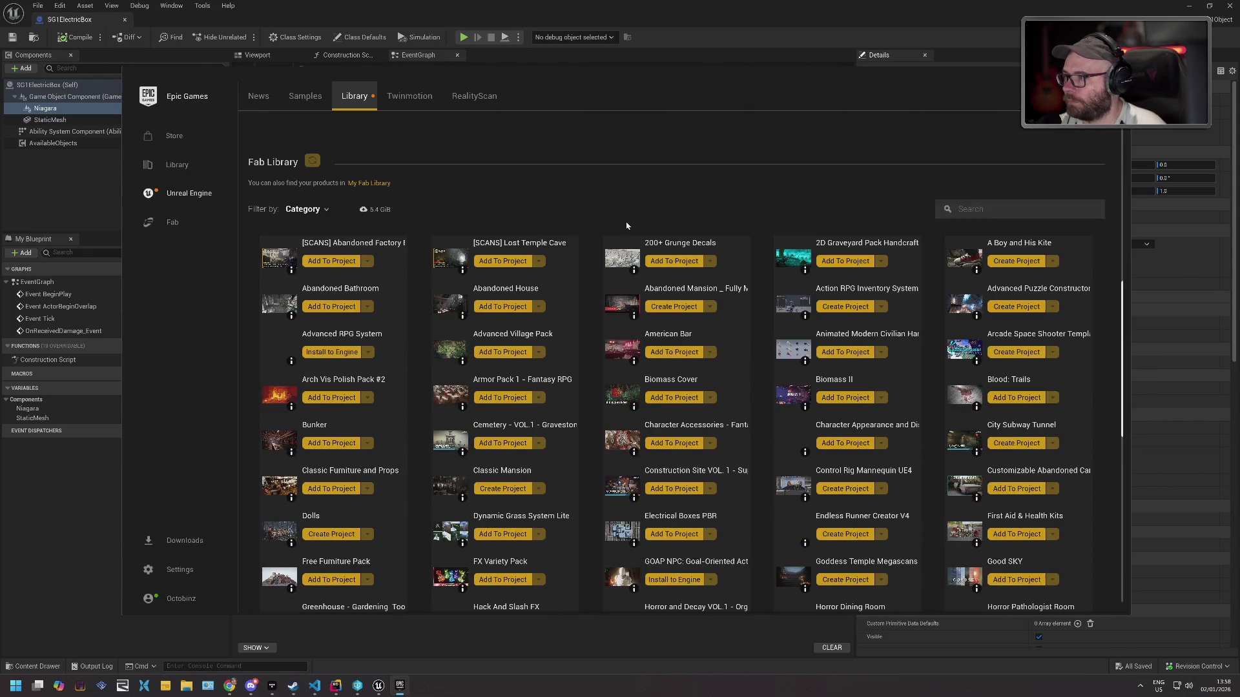
pyautogui.click(990, 206)
pyautogui.write('fx')
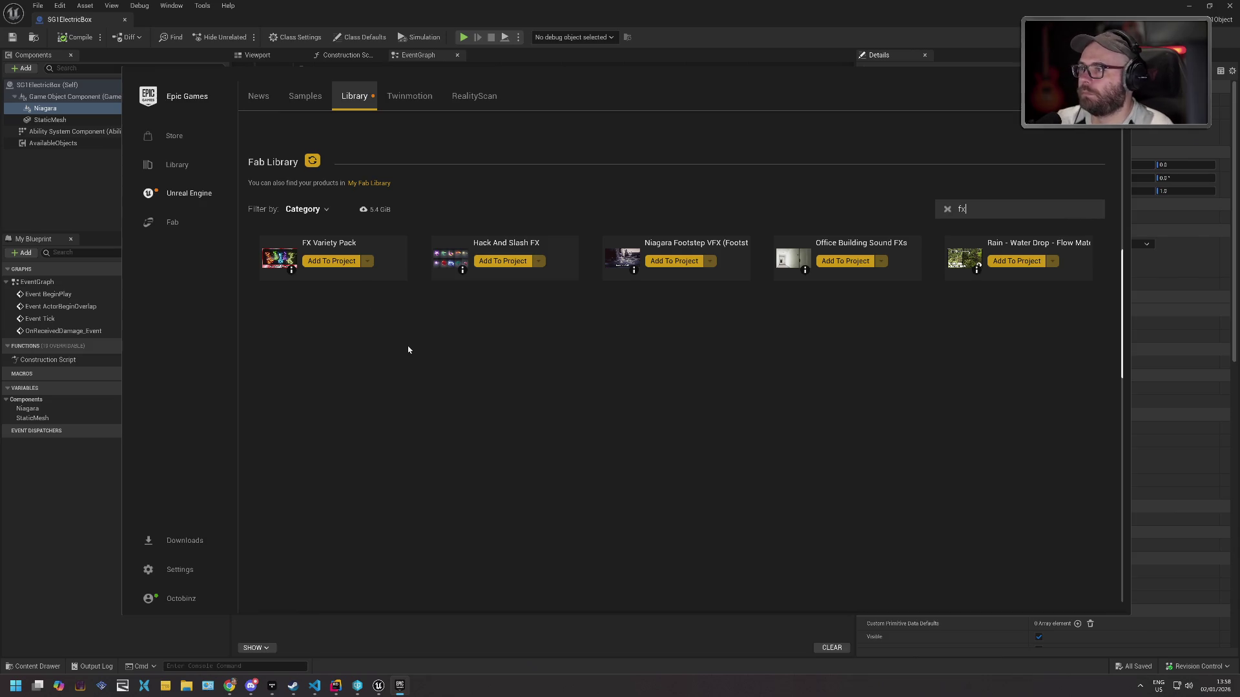
# Add the FX Variety Pack to the SG1 project with engine version 5.7, then close the launcher.
pyautogui.click(342, 265)
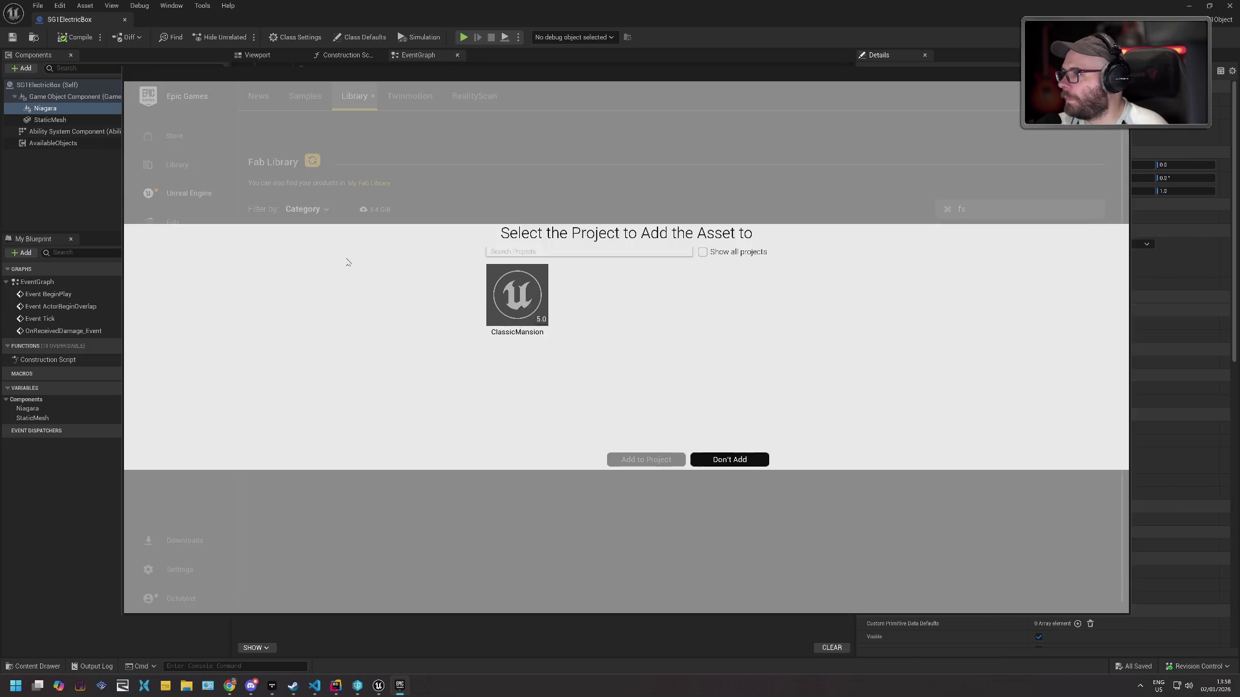
pyautogui.click(730, 256)
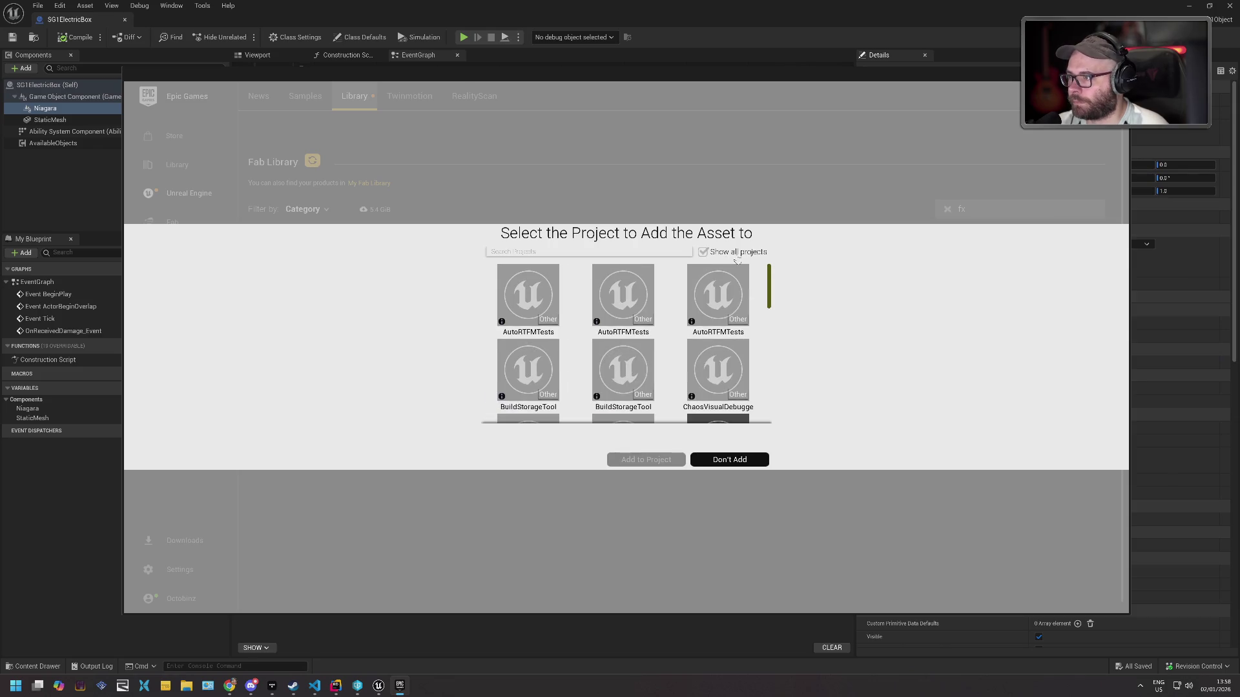
pyautogui.scroll(-5, 717, 316)
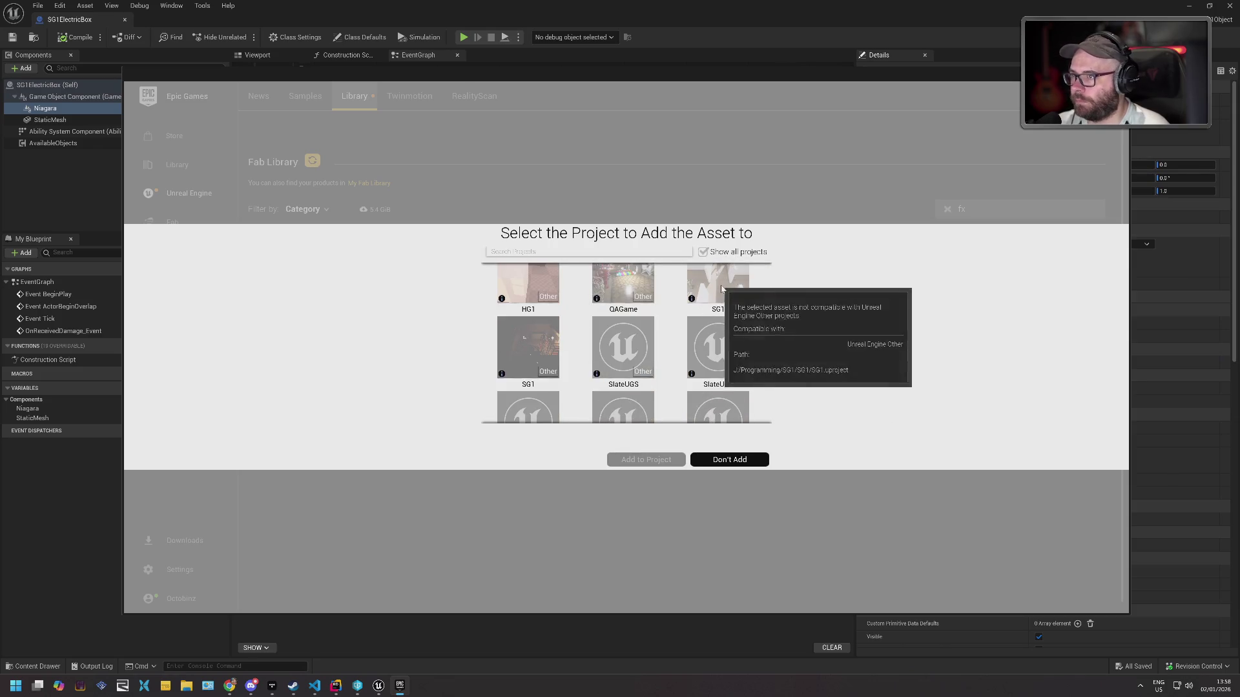
pyautogui.click(722, 289)
pyautogui.click(548, 442)
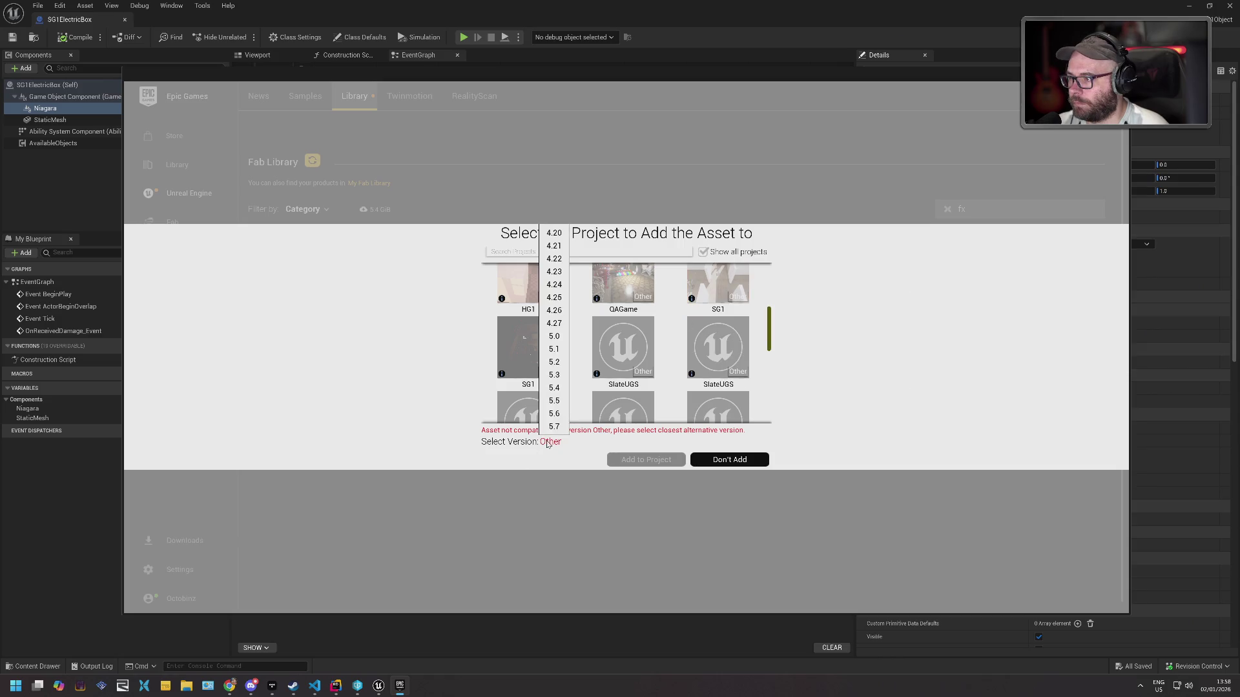
pyautogui.click(554, 427)
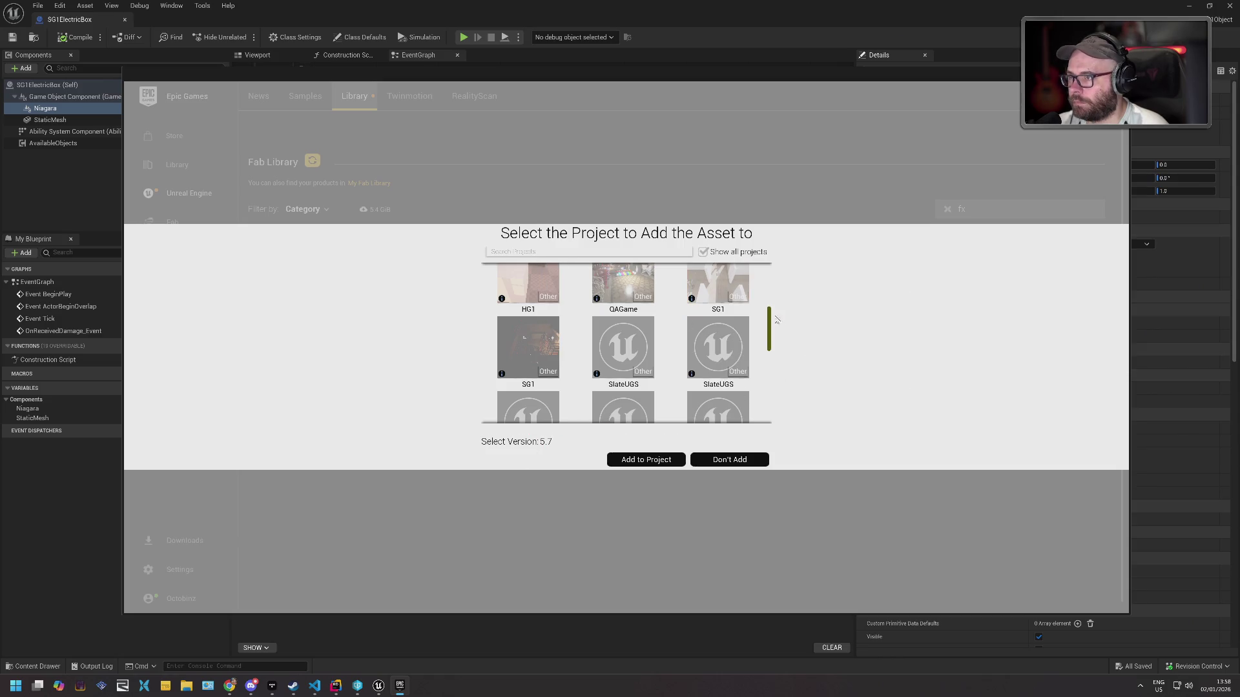
pyautogui.click(646, 459)
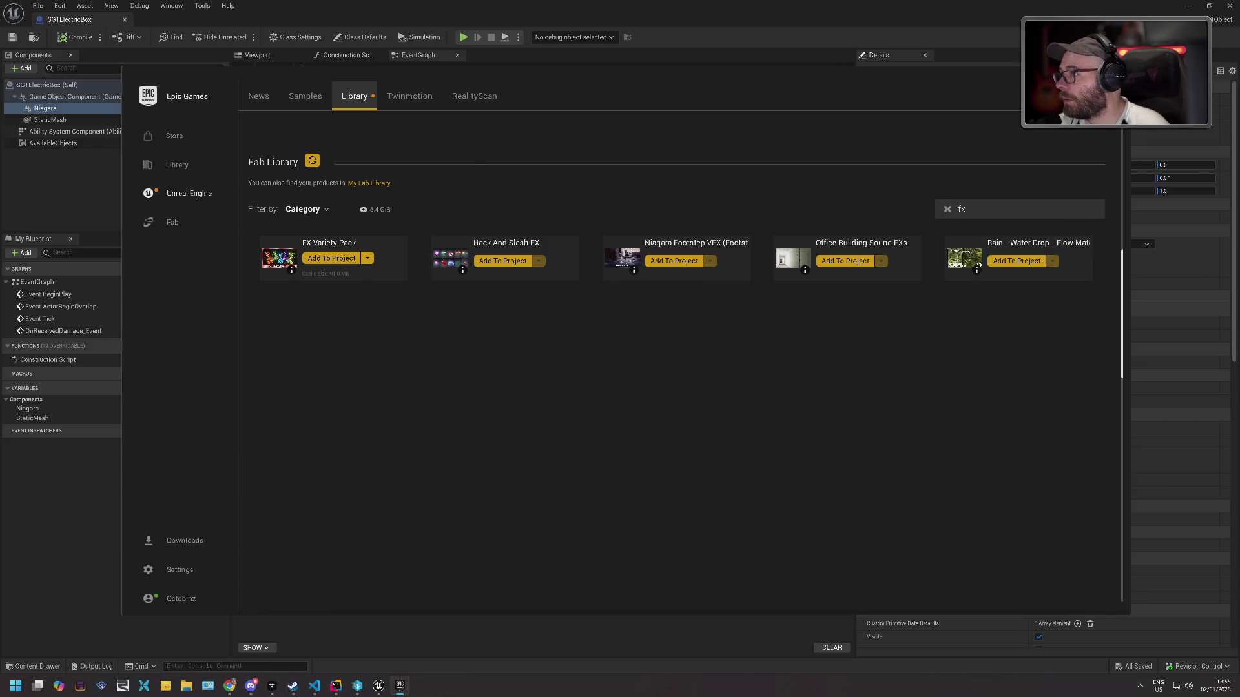
pyautogui.hotkey('alt', 'F4')
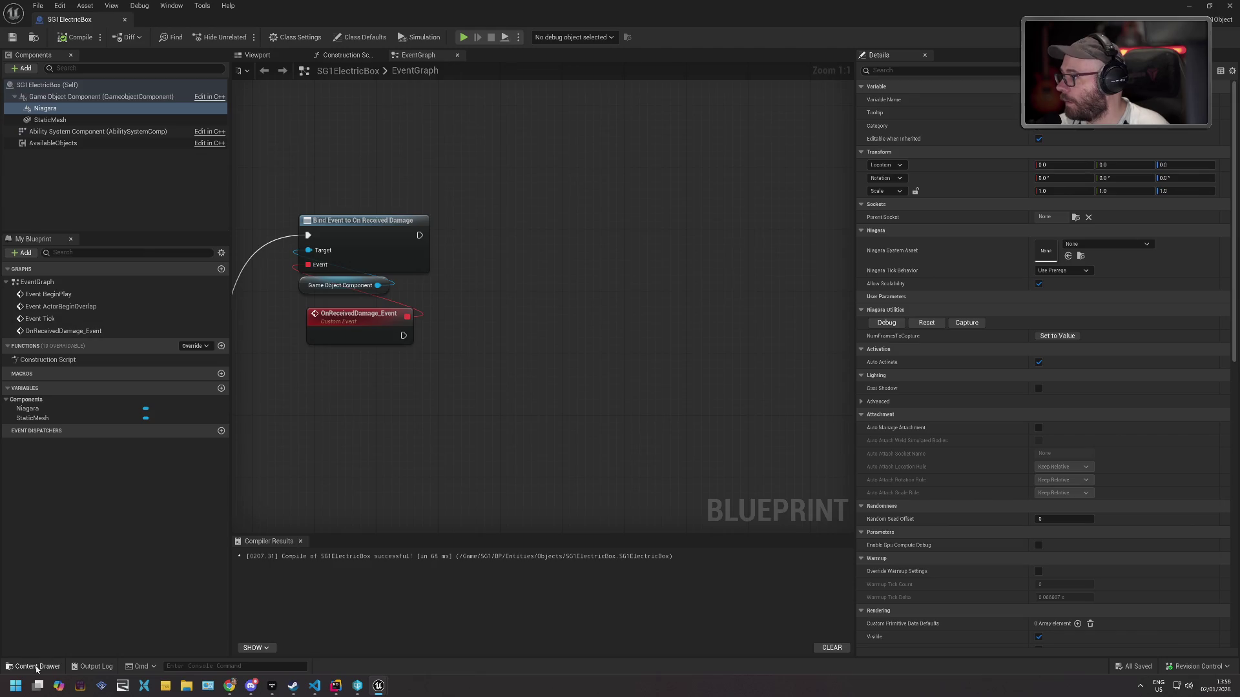
# Move the FXVarietyPack folder from Fab into StoreContent, confirming the load of 232 assets.
pyautogui.click(33, 665)
pyautogui.click(21, 562)
pyautogui.click(18, 583)
pyautogui.click(21, 574)
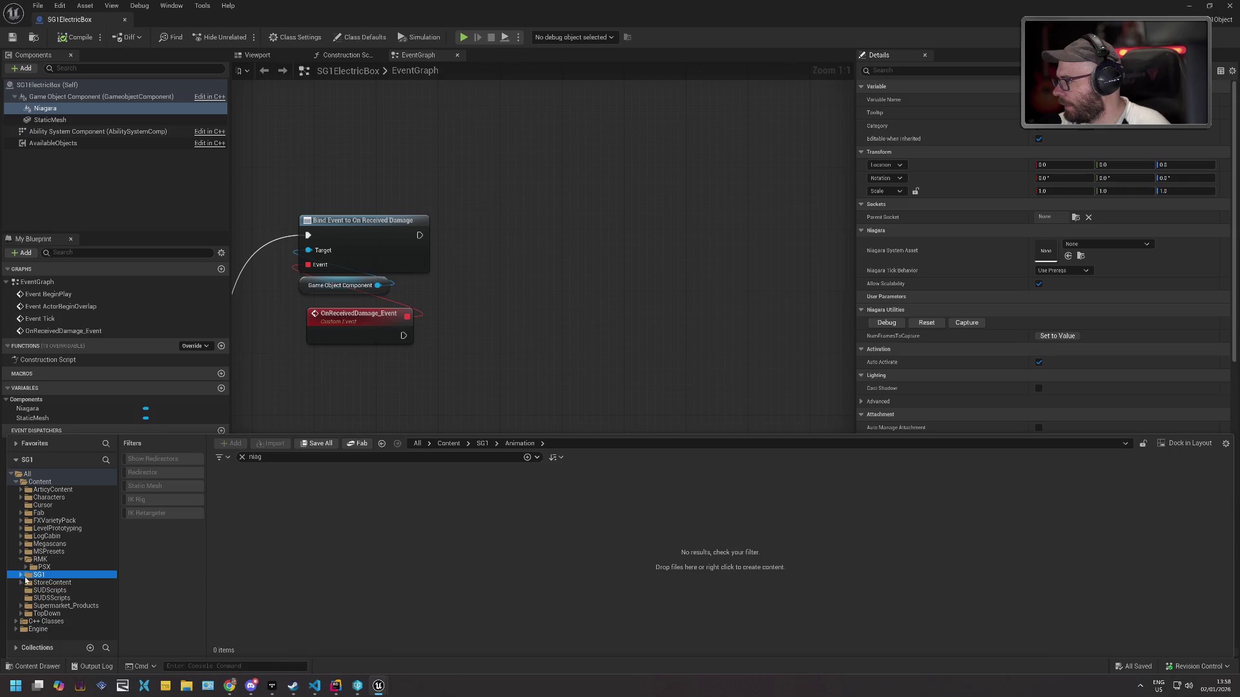
pyautogui.doubleClick(28, 513)
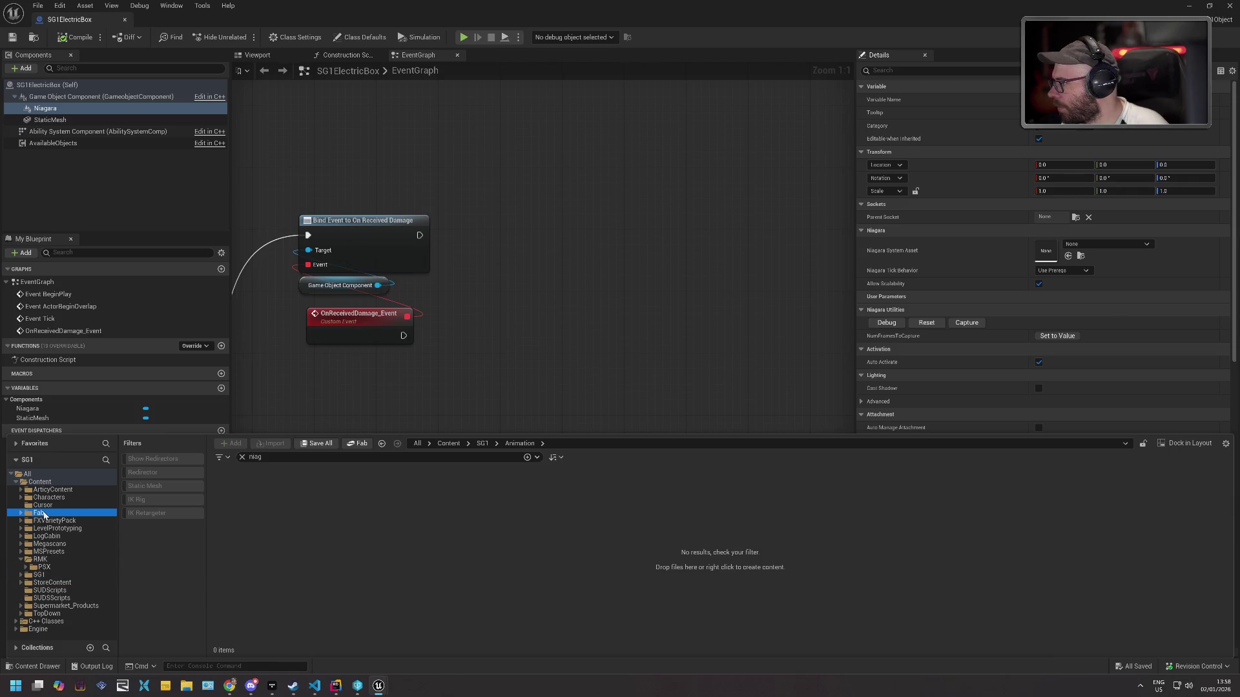
pyautogui.click(23, 514)
pyautogui.click(63, 521)
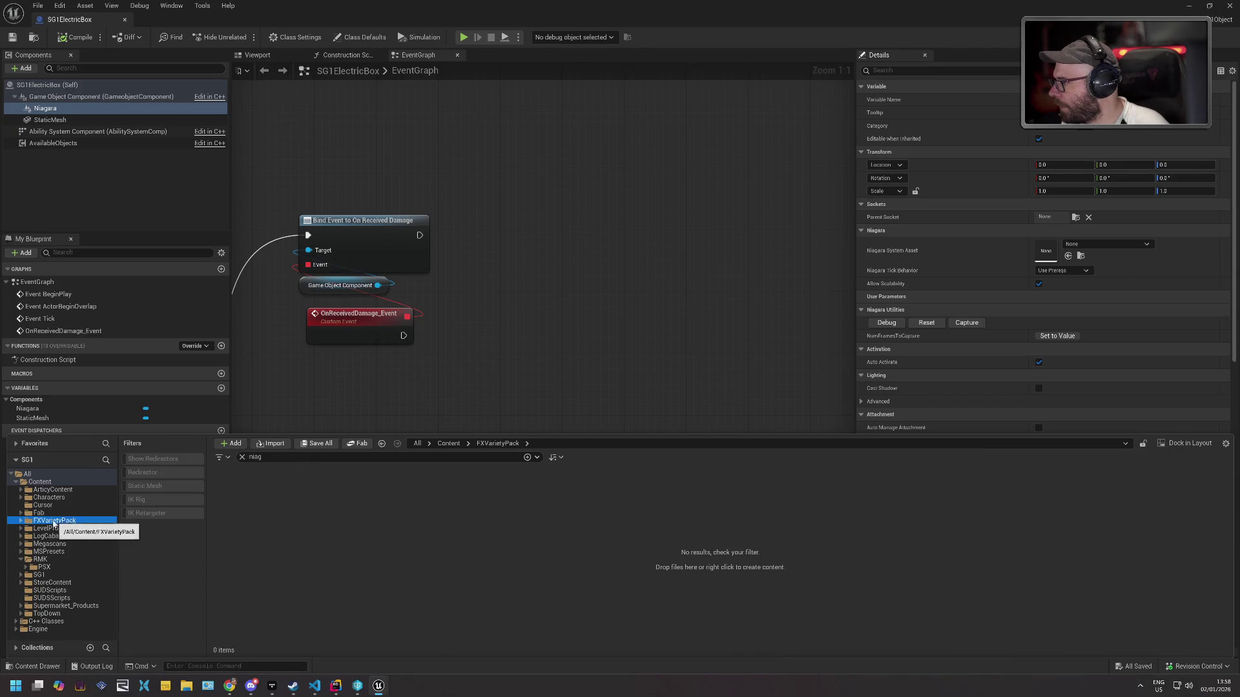
pyautogui.moveTo(52, 522); pyautogui.dragTo(65, 585)
pyautogui.click(76, 603)
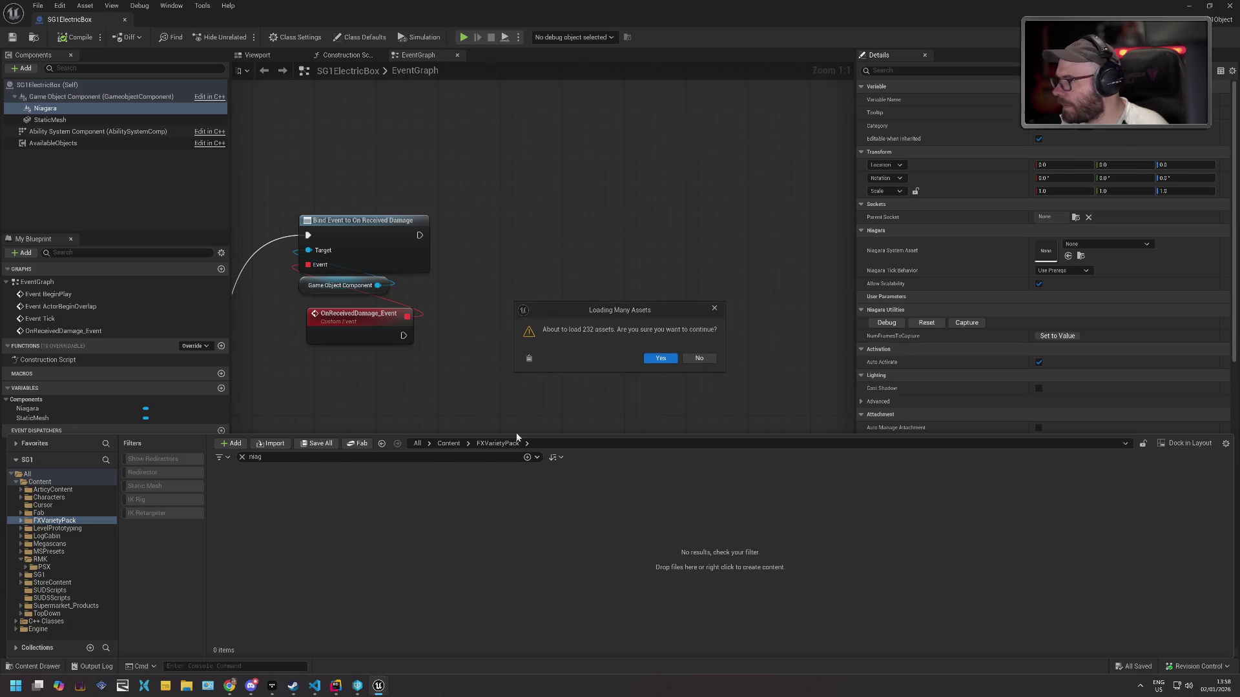
pyautogui.click(654, 359)
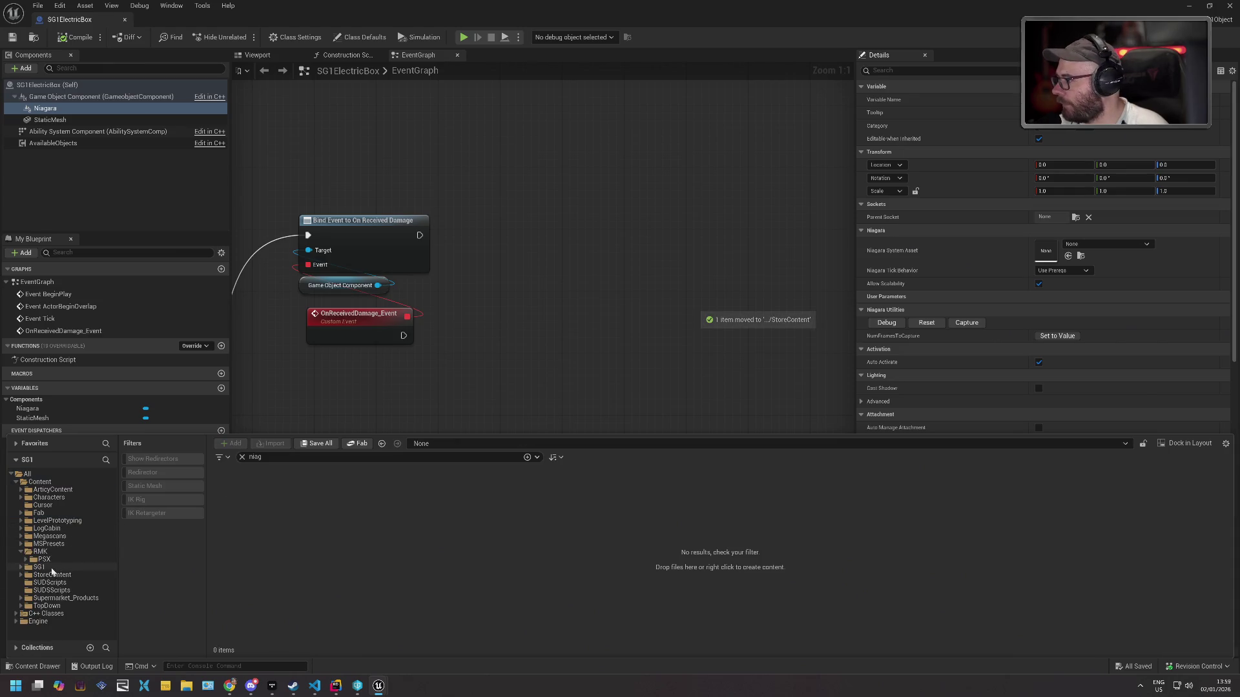
# Open StoreContent/FXVarietyPack, clear the 'niag' filter, and check the Niagara system asset list.
pyautogui.click(20, 574)
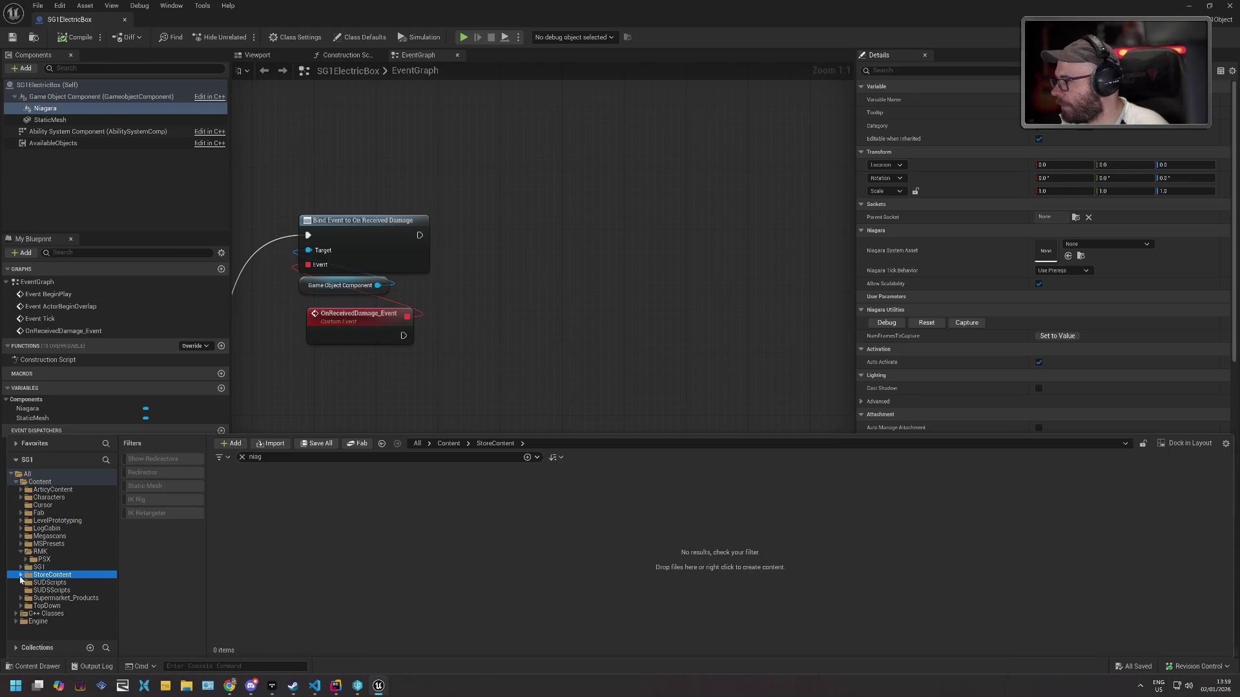
pyautogui.click(21, 577)
pyautogui.scroll(-3, 84, 575)
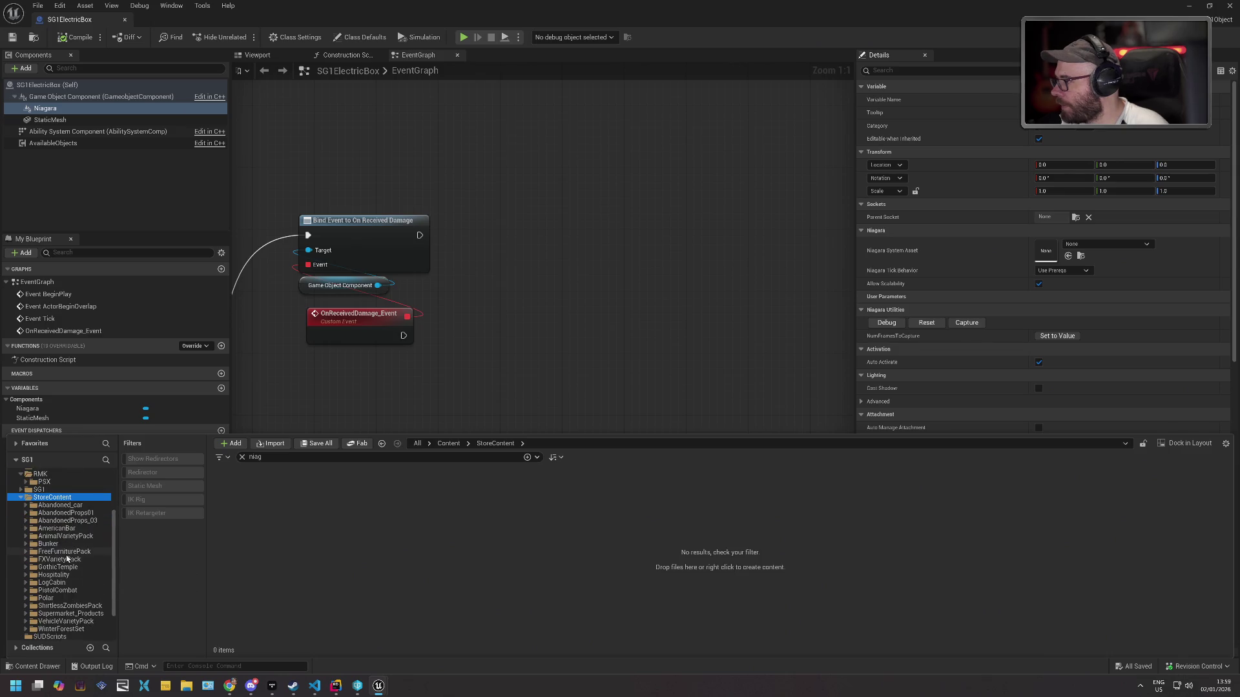
pyautogui.doubleClick(97, 558)
pyautogui.click(241, 457)
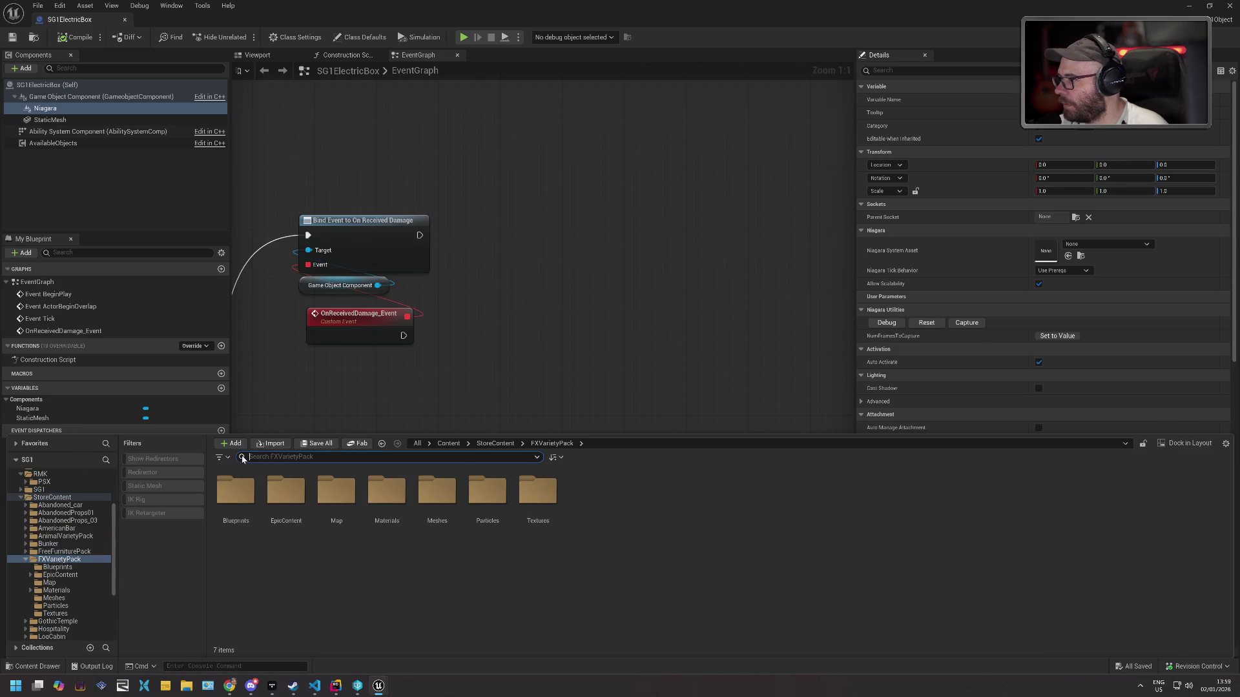
pyautogui.click(1119, 246)
pyautogui.click(1119, 246)
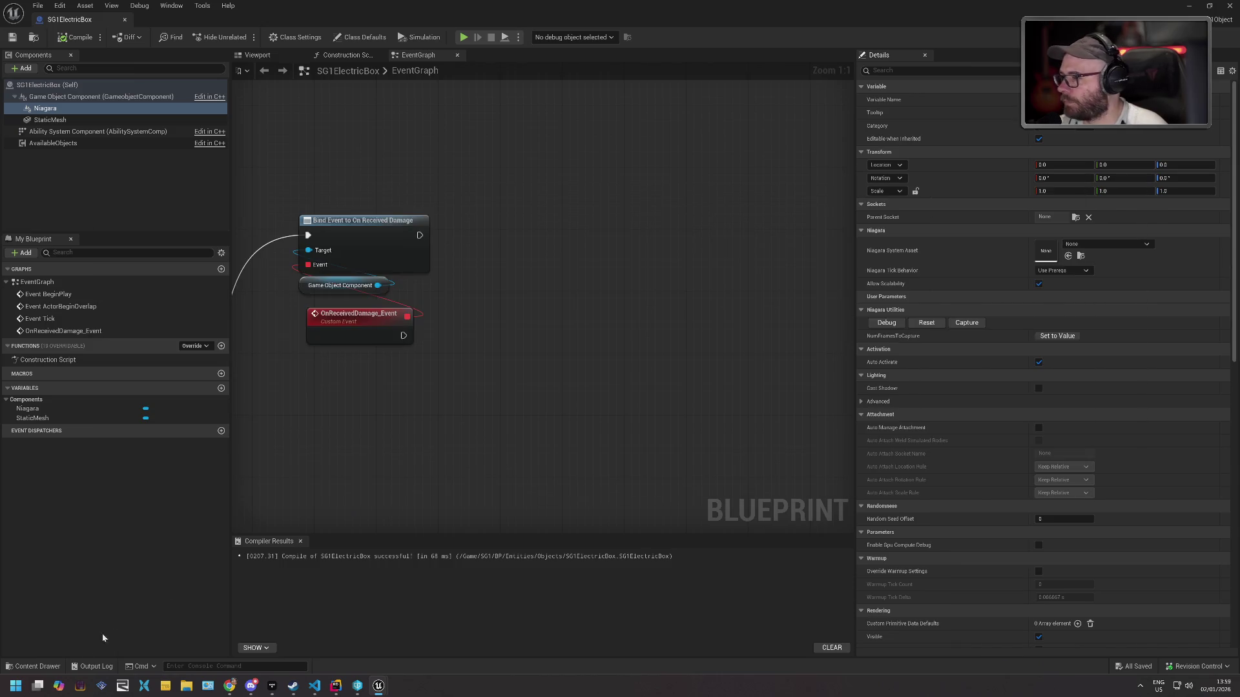
pyautogui.click(35, 666)
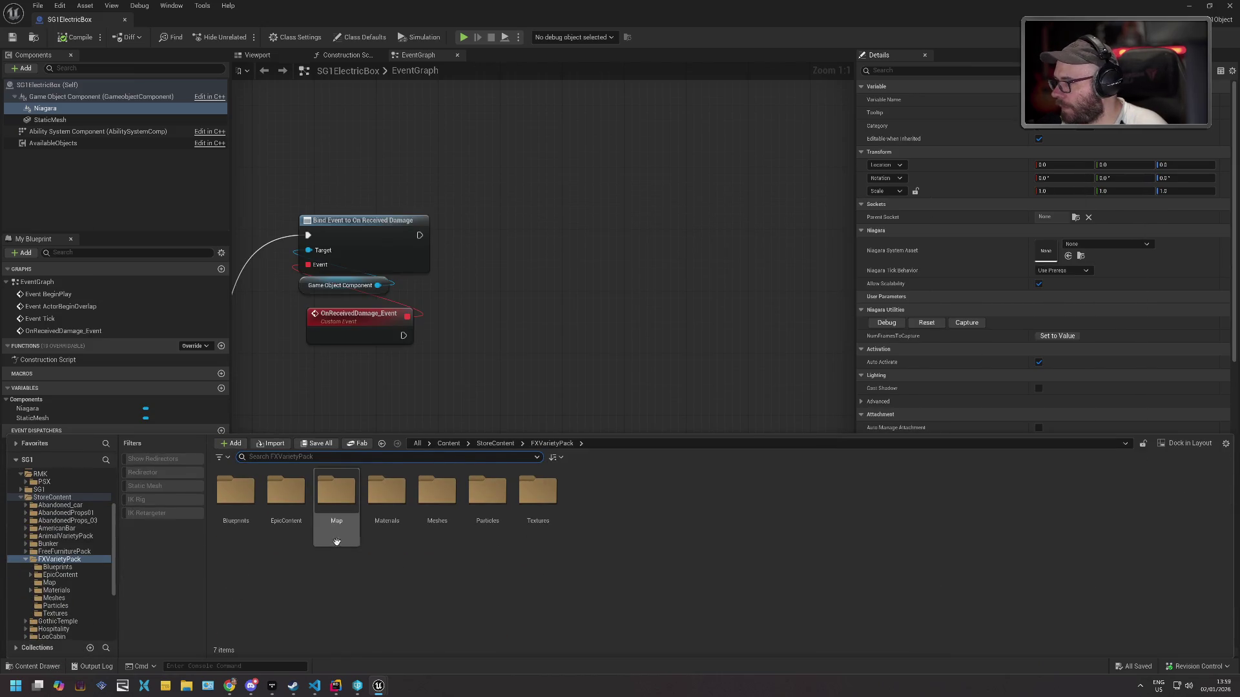
# Open the Particles folder and preview P_ky_hit1 in the particle editor, then close it.
pyautogui.doubleClick(490, 504)
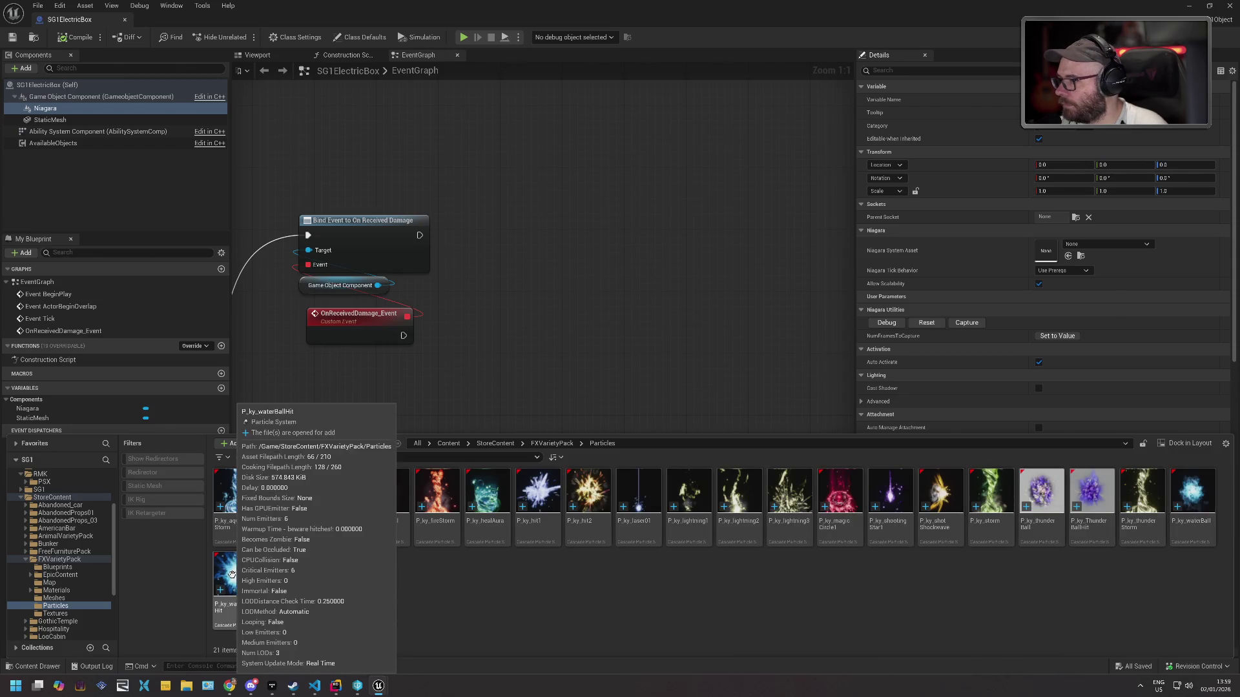
pyautogui.doubleClick(533, 489)
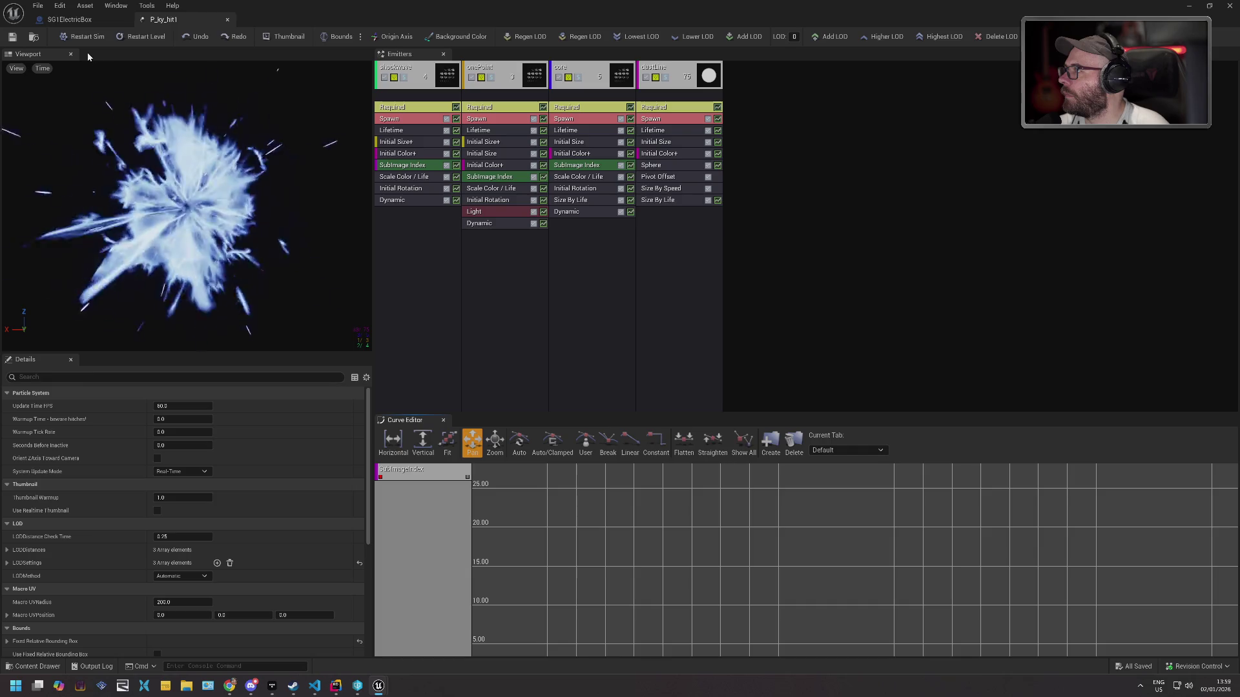
pyautogui.click(227, 19)
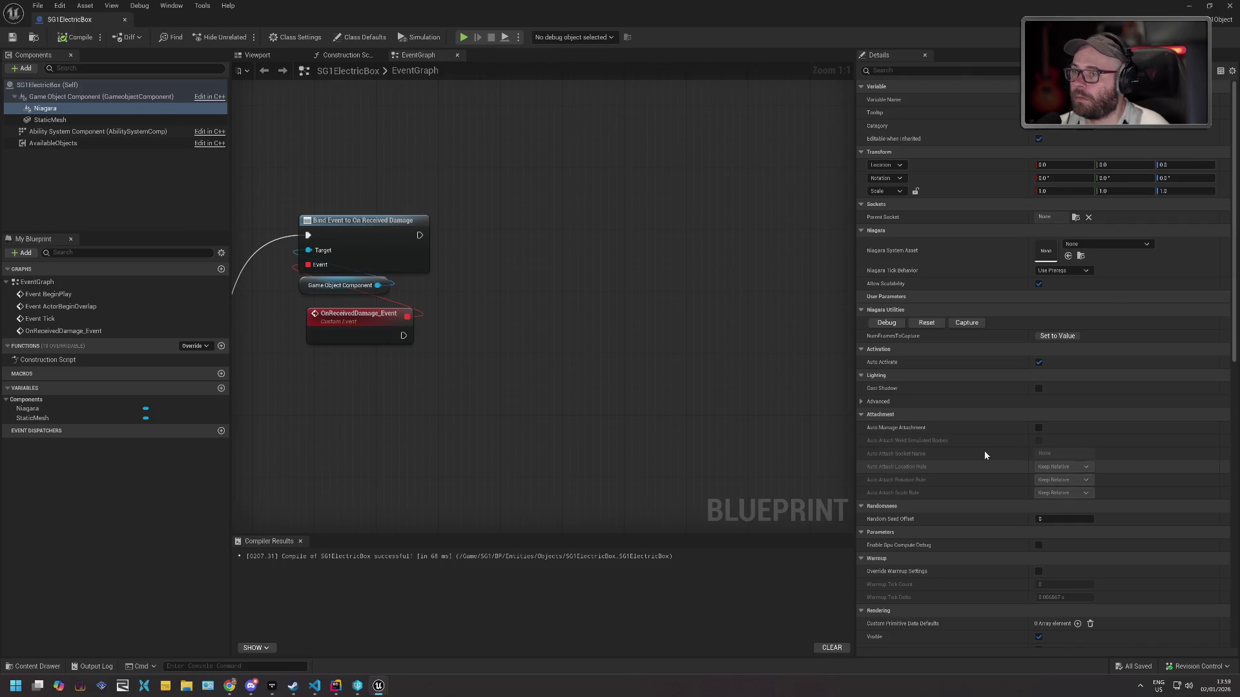
# Look over P_ky_hit1's asset actions in the content drawer, then select the Niagara component and compile.
pyautogui.click(40, 666)
pyautogui.rightClick(536, 497)
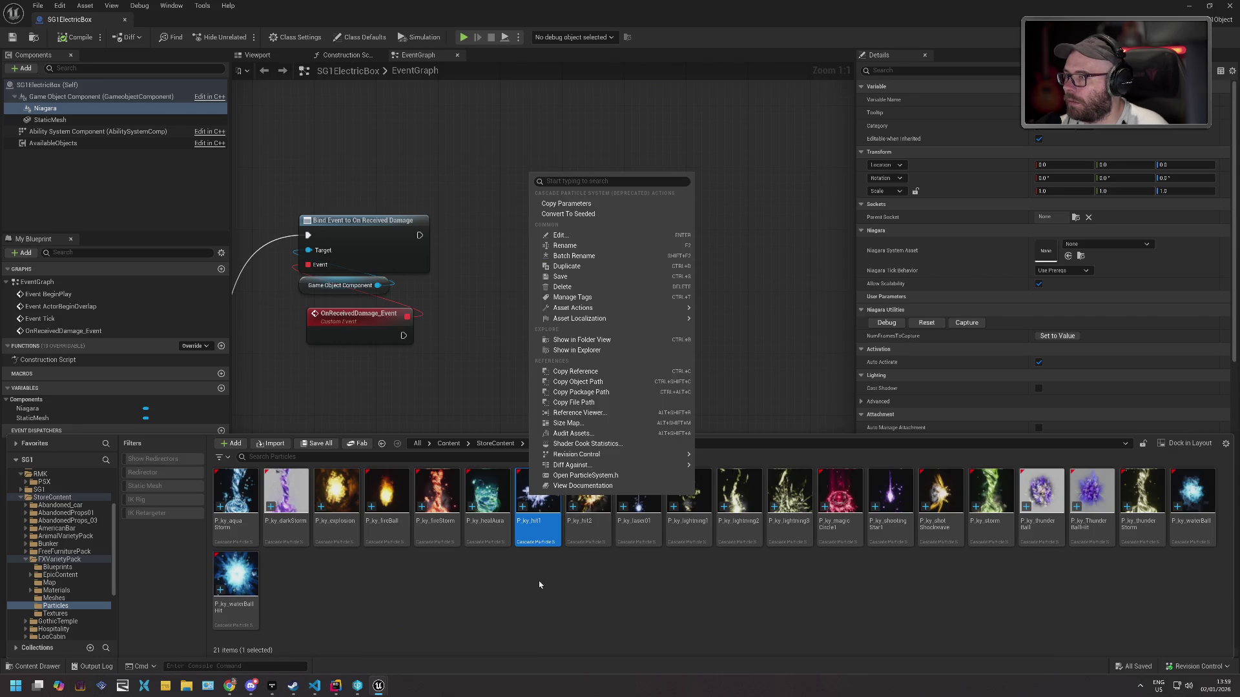
pyautogui.moveTo(634, 308)
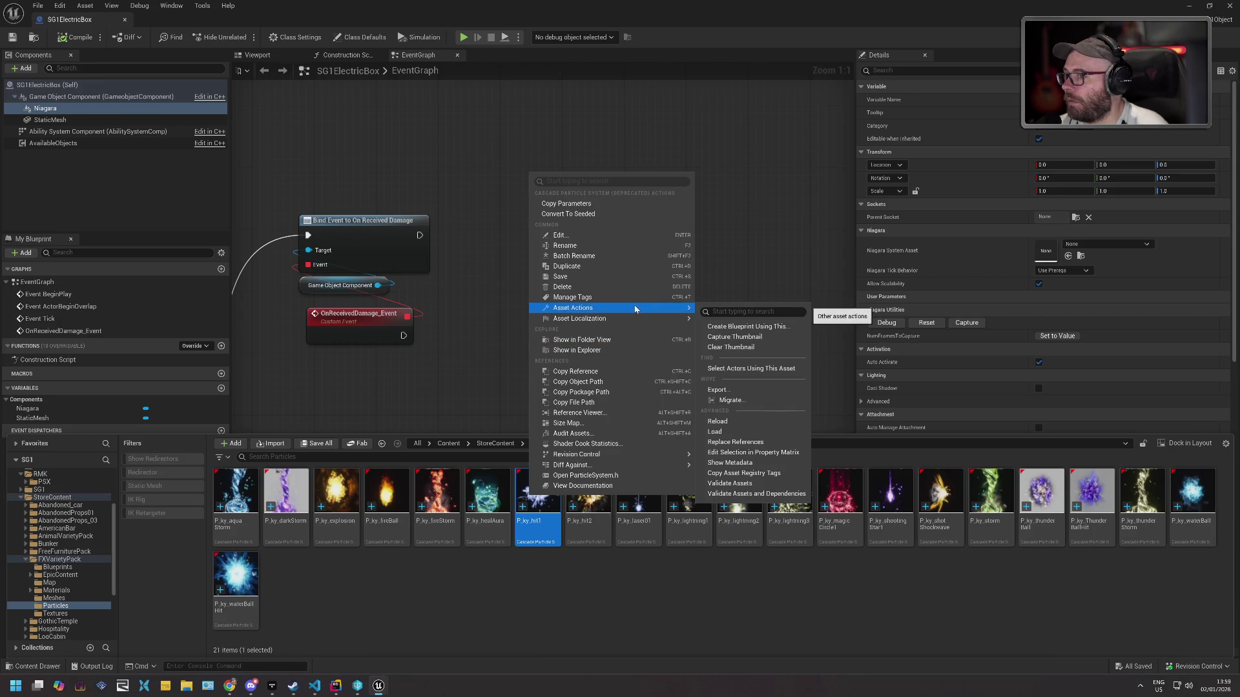
pyautogui.click(84, 249)
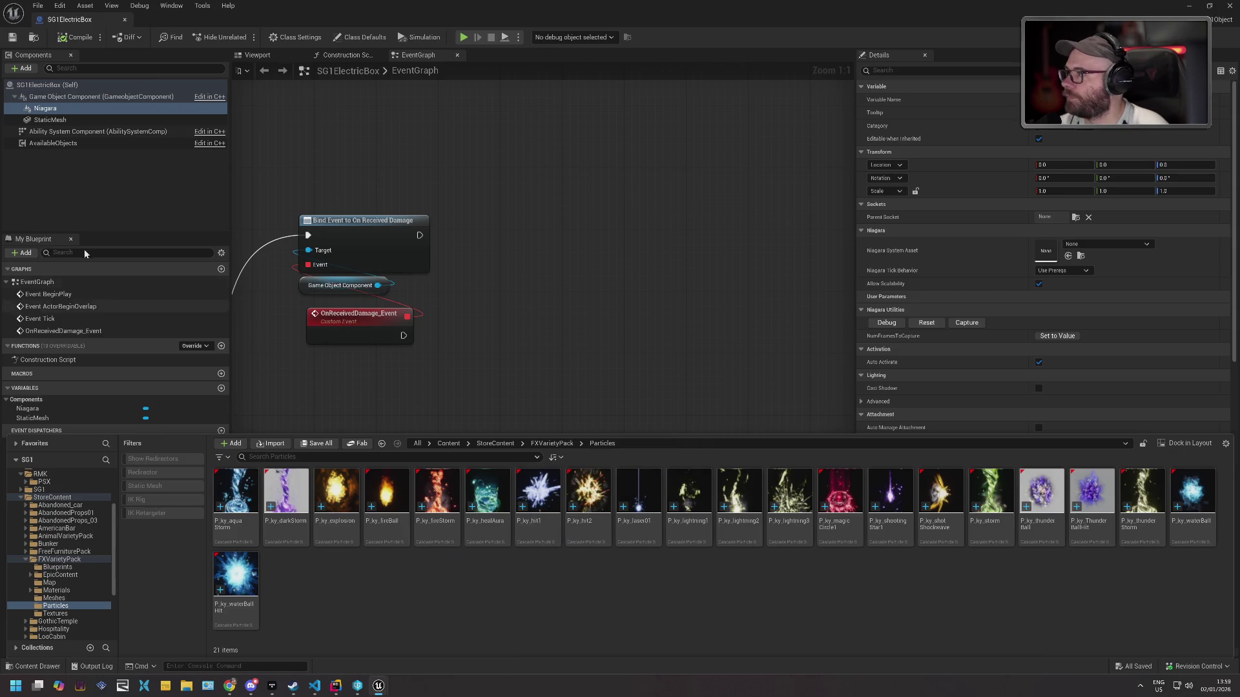
pyautogui.click(75, 110)
pyautogui.press('F7')
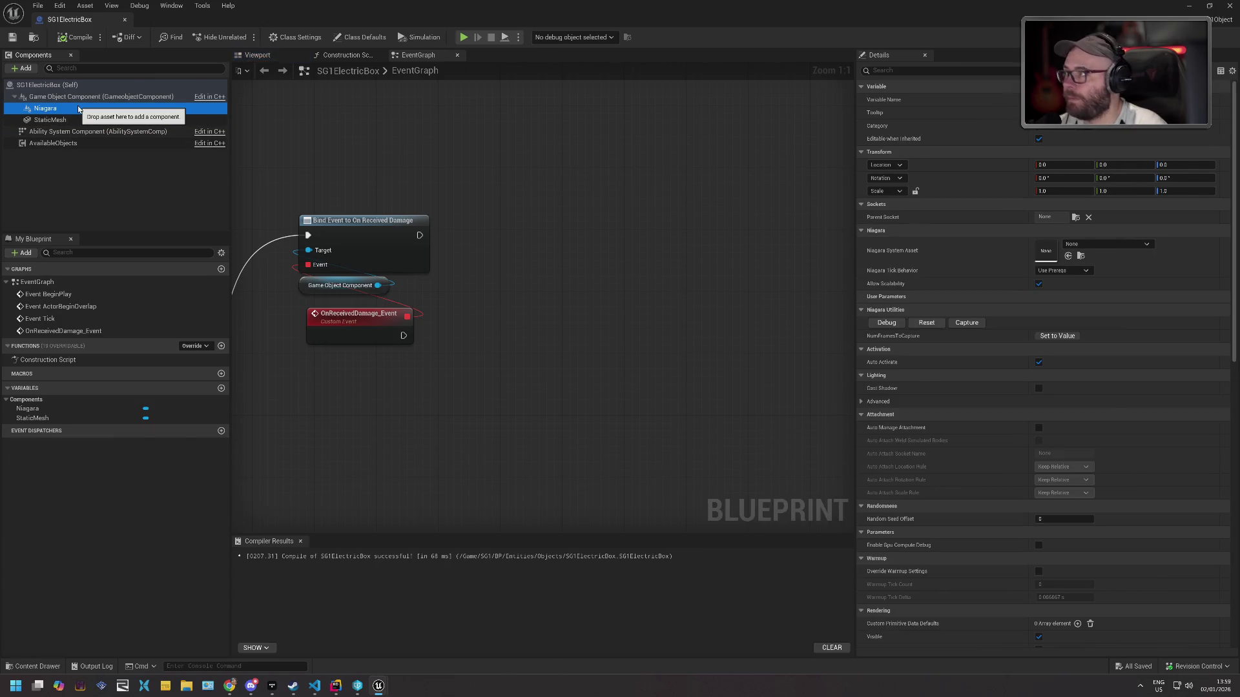
# Delete the Niagara component and add a default-named ParticleSystem component.
pyautogui.press('Delete')
pyautogui.click(24, 67)
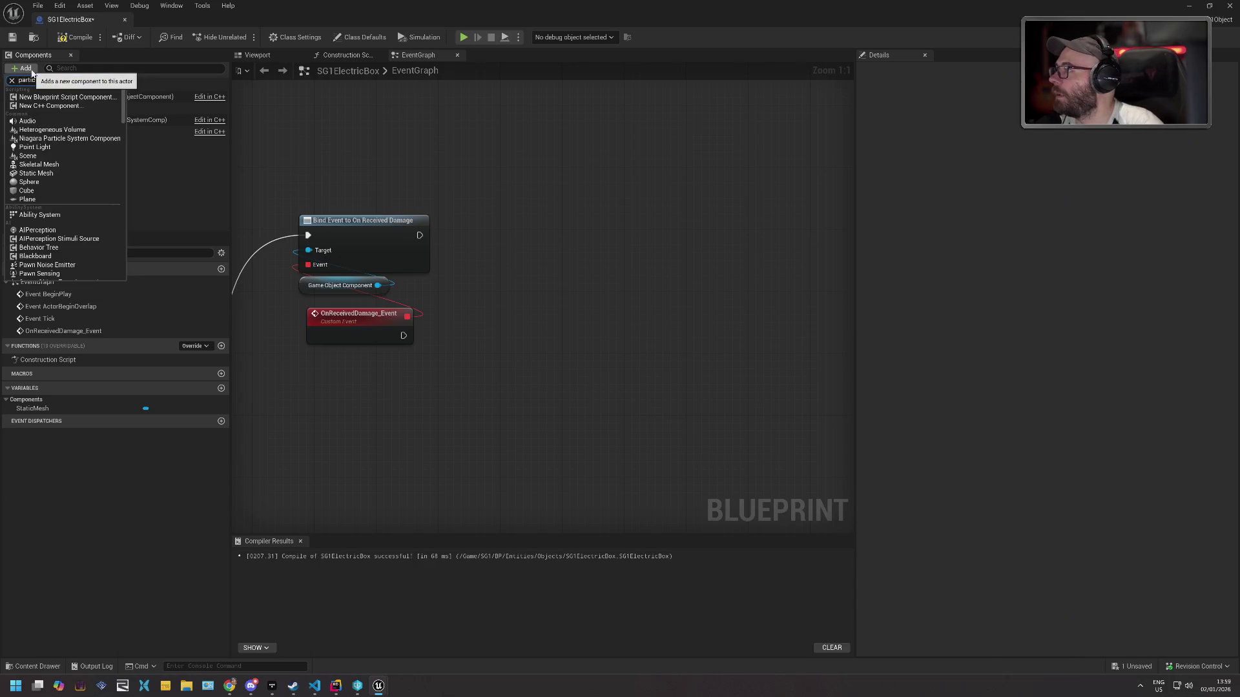
pyautogui.click(63, 102)
pyautogui.press('Return')
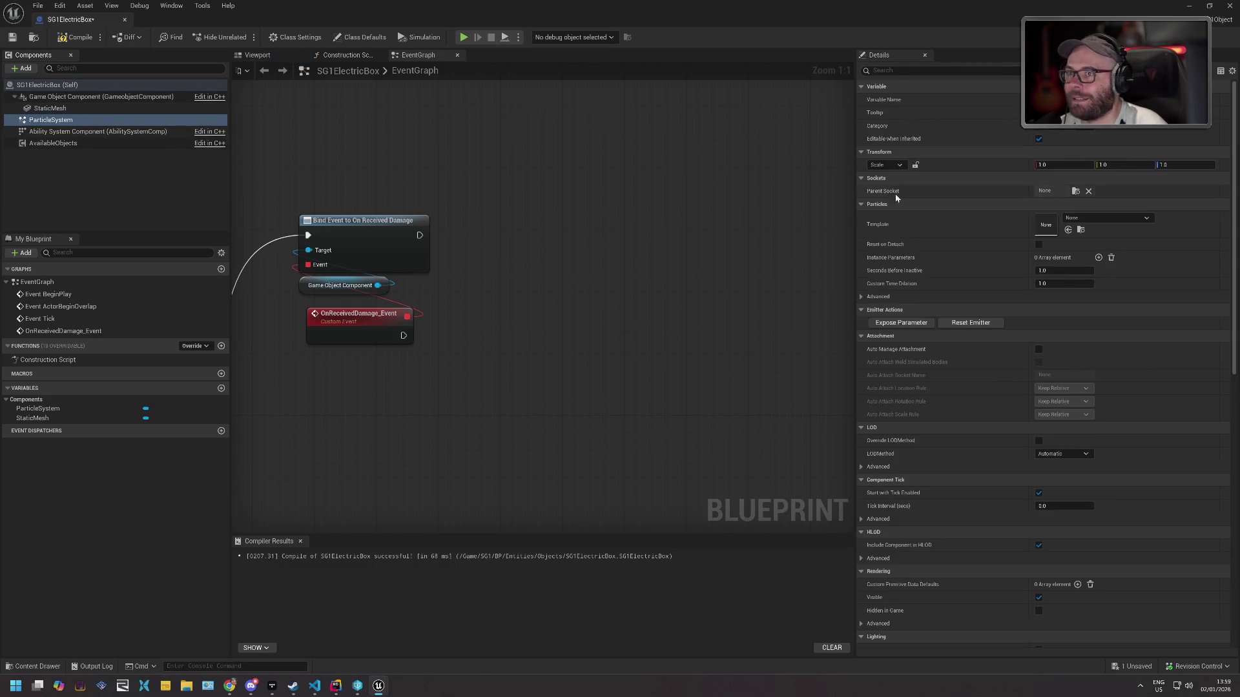
# Assign P_ky_lightning3 as the particle template and open it in the particle editor.
pyautogui.click(1101, 218)
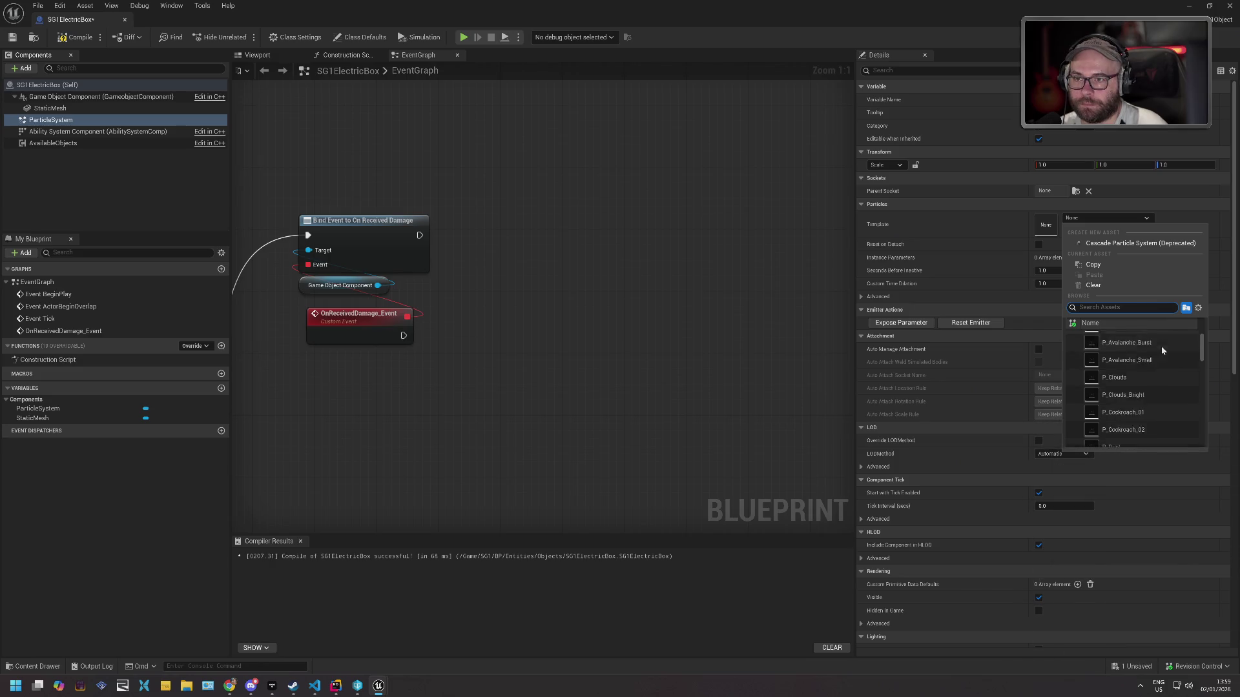
pyautogui.scroll(-5, 1161, 351)
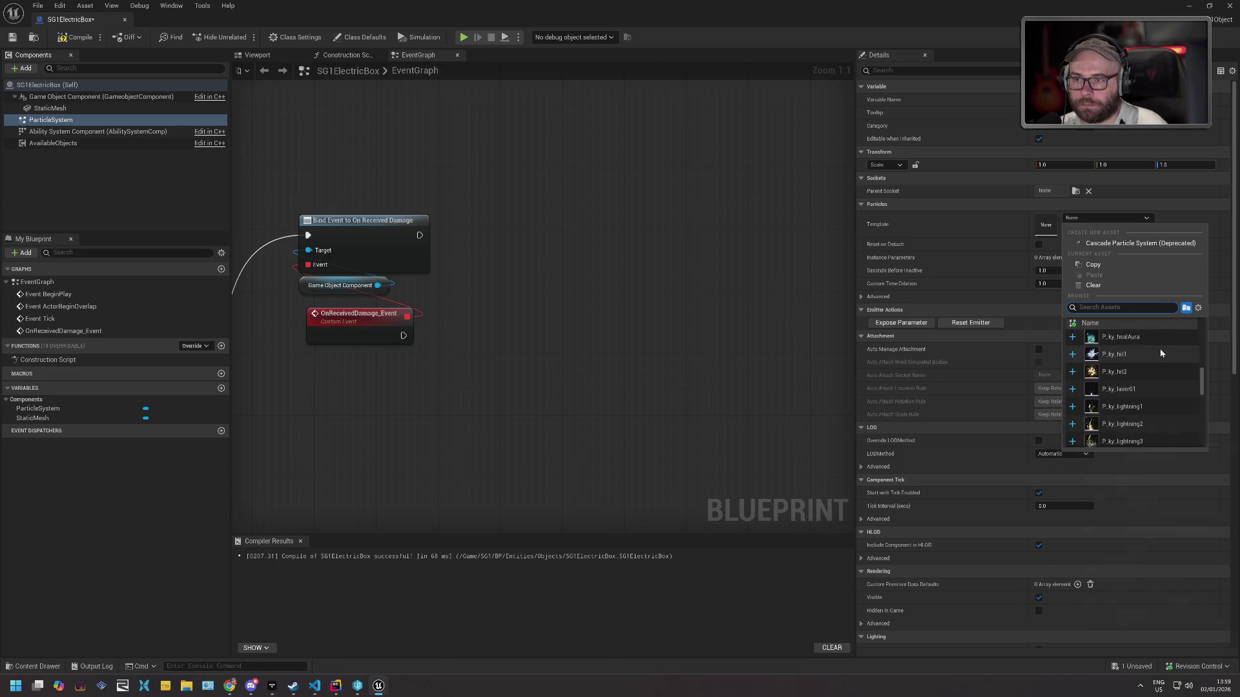
pyautogui.scroll(-1, 1160, 352)
pyautogui.scroll(3, 1160, 350)
pyautogui.scroll(-5, 1159, 350)
pyautogui.scroll(-5, 1160, 349)
pyautogui.scroll(-3, 1161, 350)
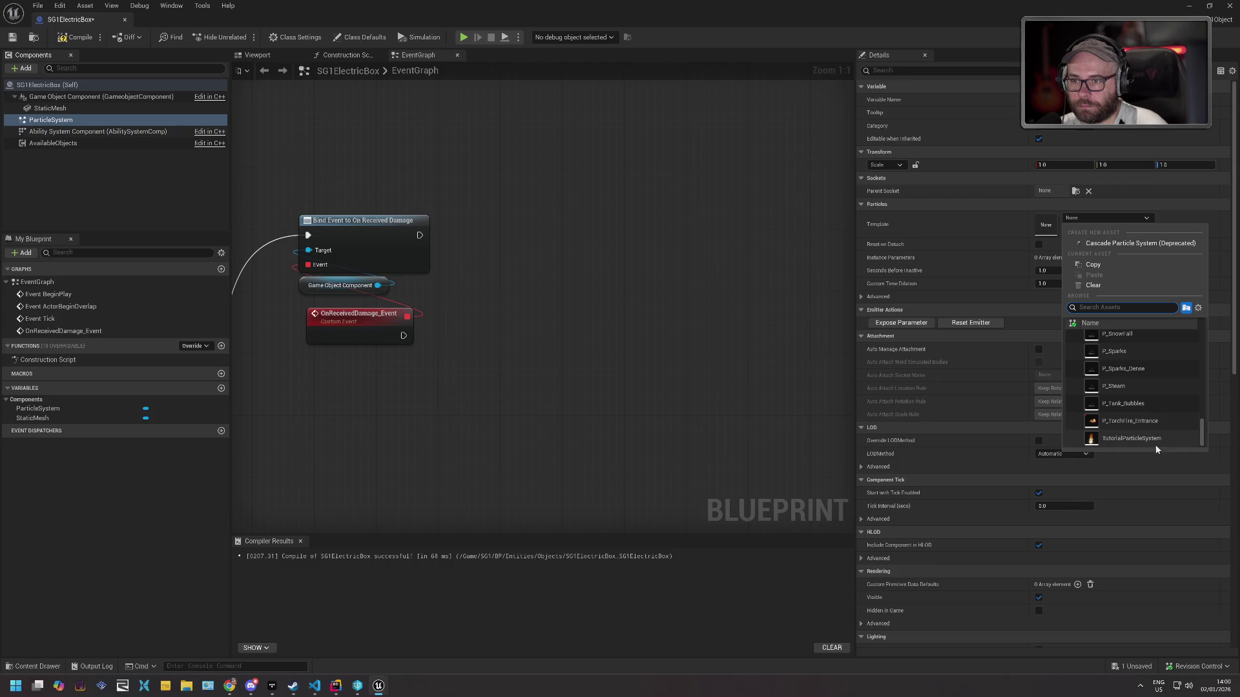
pyautogui.scroll(2, 1156, 444)
pyautogui.scroll(6, 1160, 426)
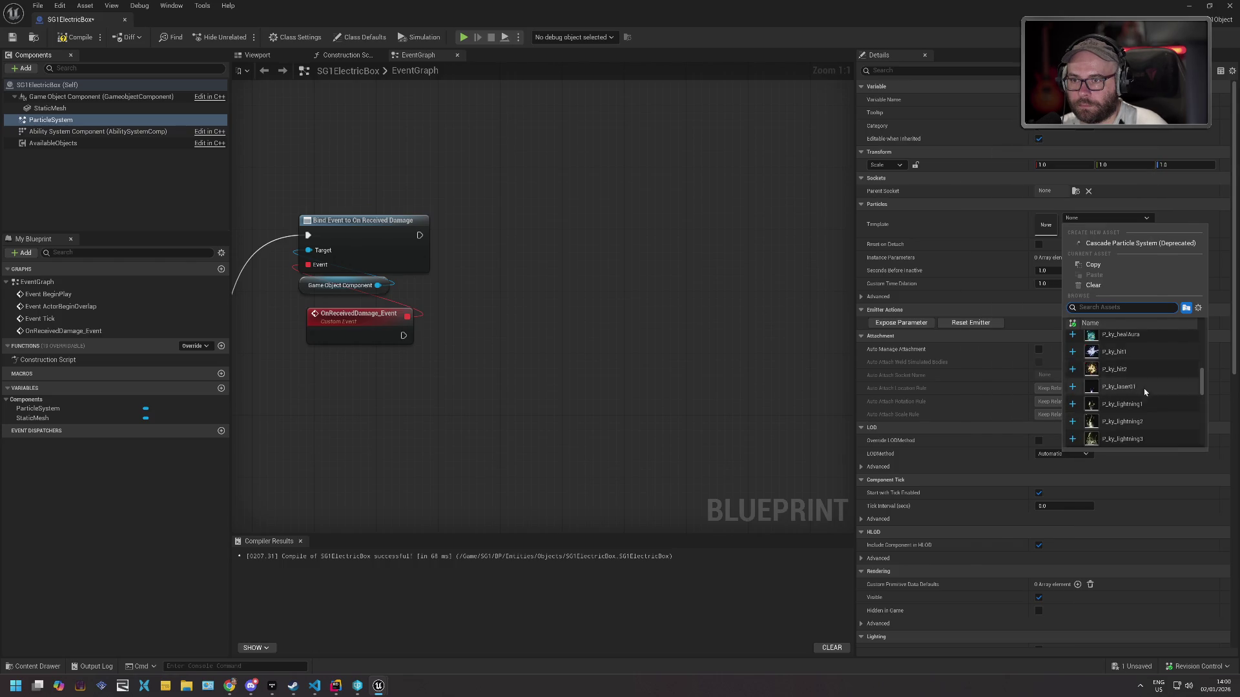
pyautogui.click(1138, 439)
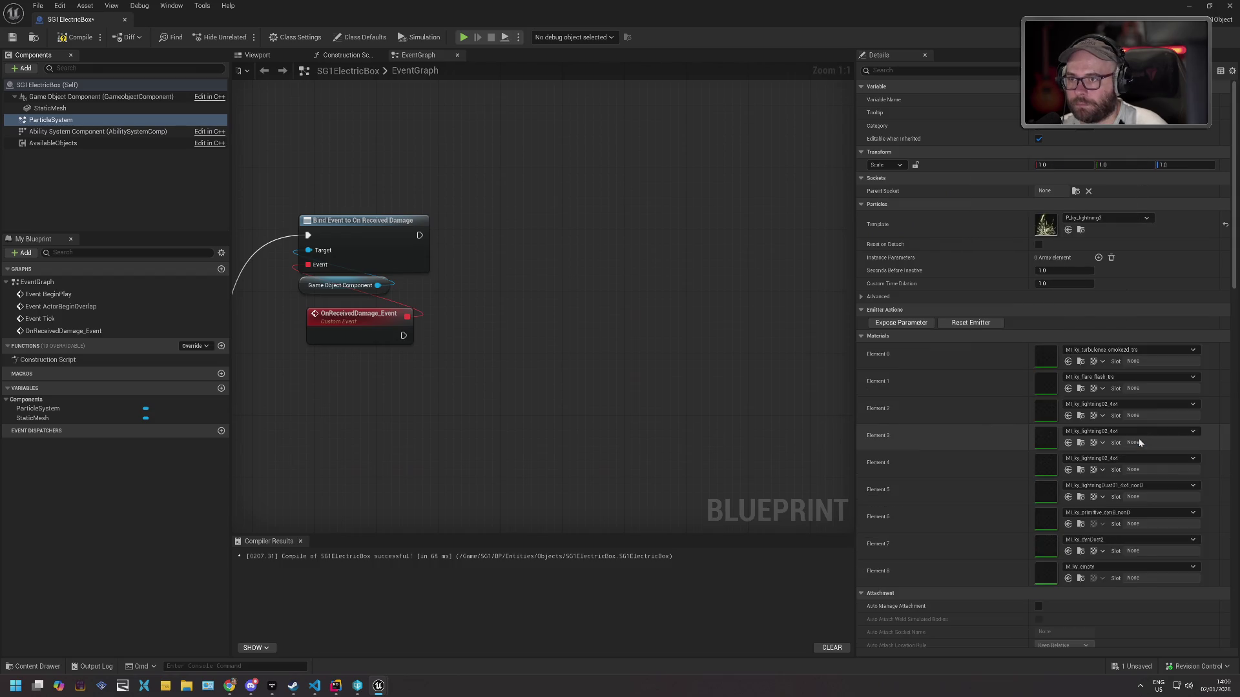
pyautogui.click(201, 377)
pyautogui.write('star')
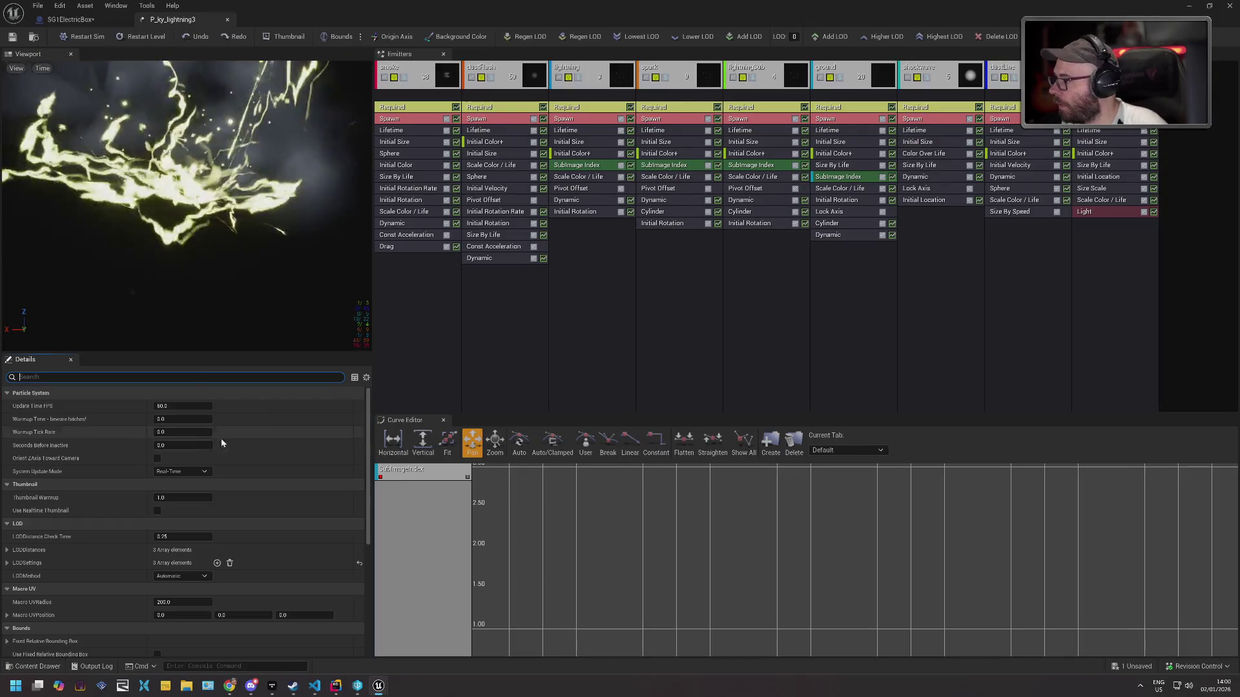
# Scroll through P_ky_lightning3's Details settings, then return to the SG1ElectricBox blueprint.
pyautogui.scroll(-2, 261, 433)
pyautogui.scroll(-3, 262, 437)
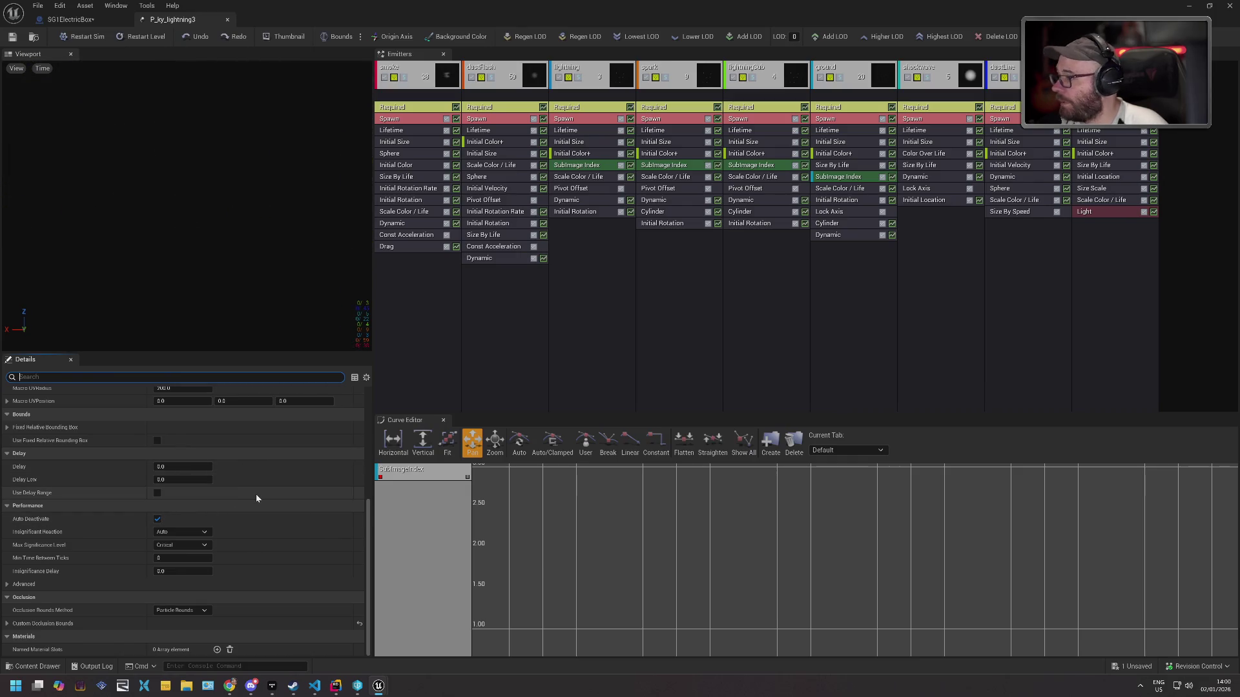
pyautogui.scroll(5, 239, 492)
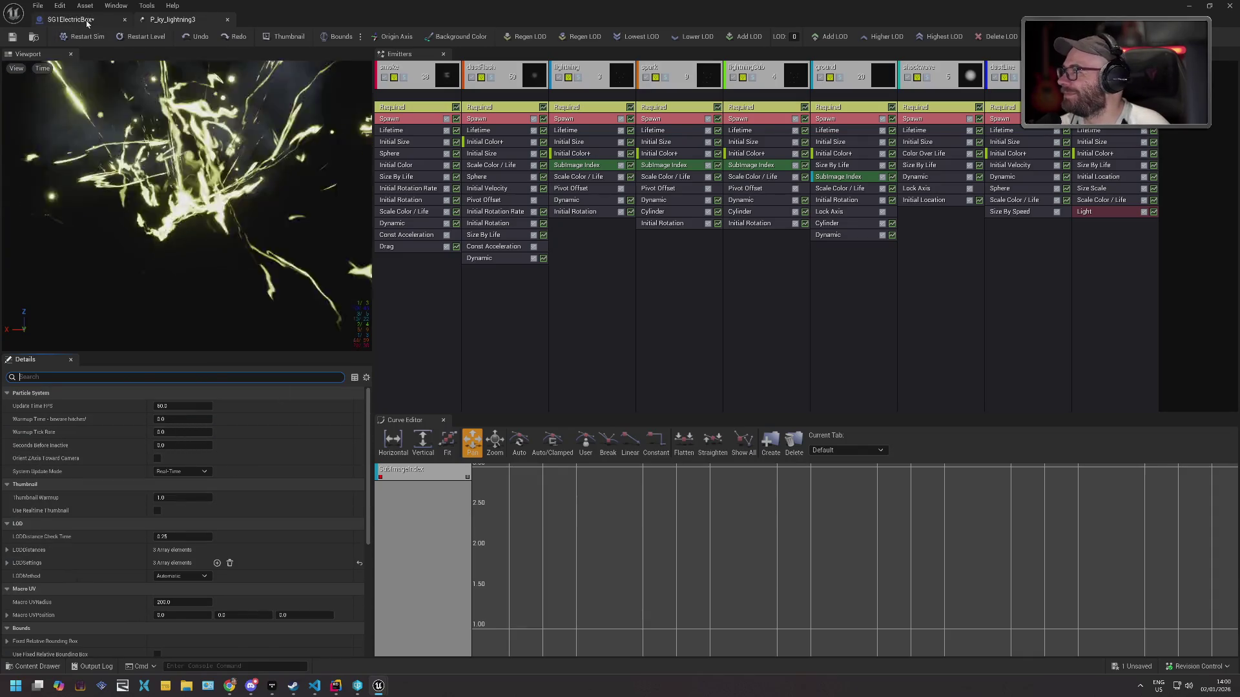
pyautogui.click(87, 21)
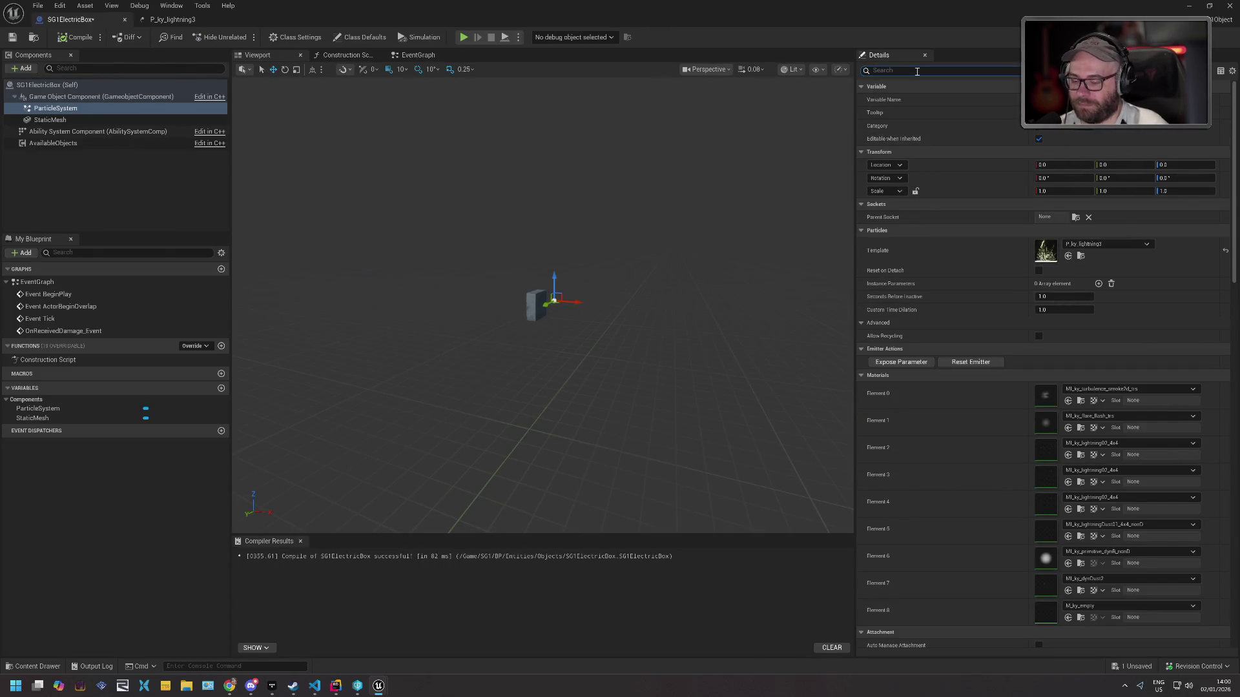
# Turn off Auto Activate on the ParticleSystem component, then compile and save the blueprint.
pyautogui.write('acti')
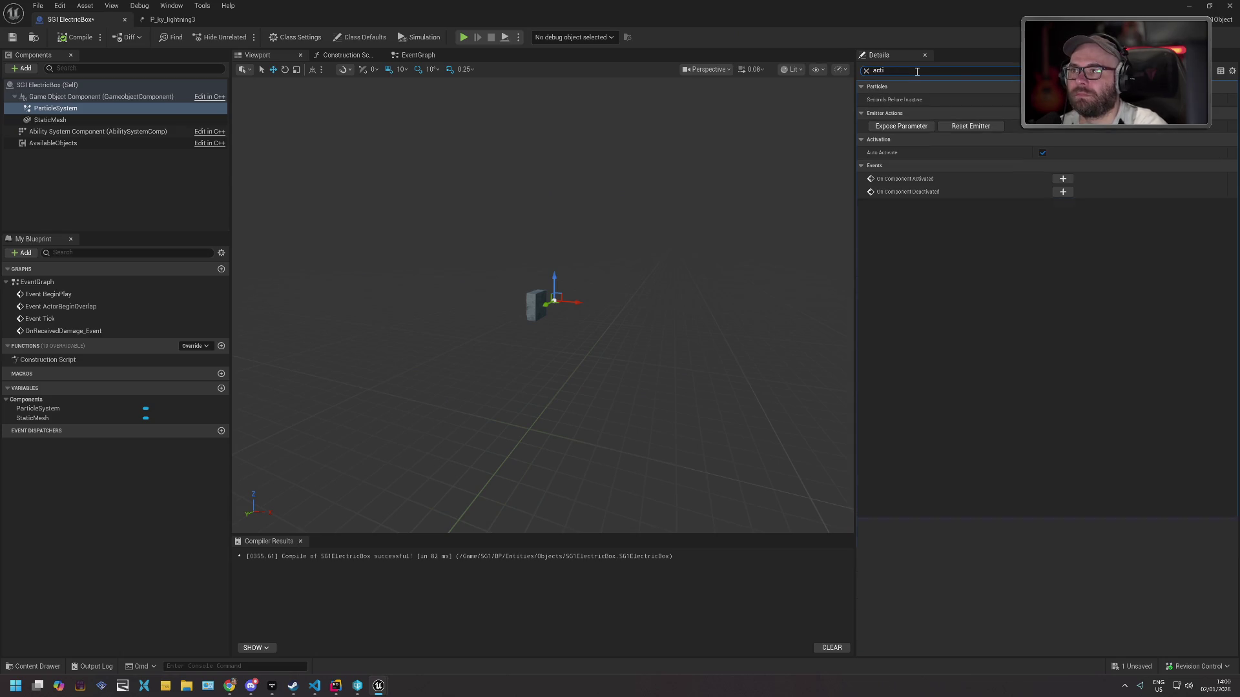
pyautogui.click(1042, 153)
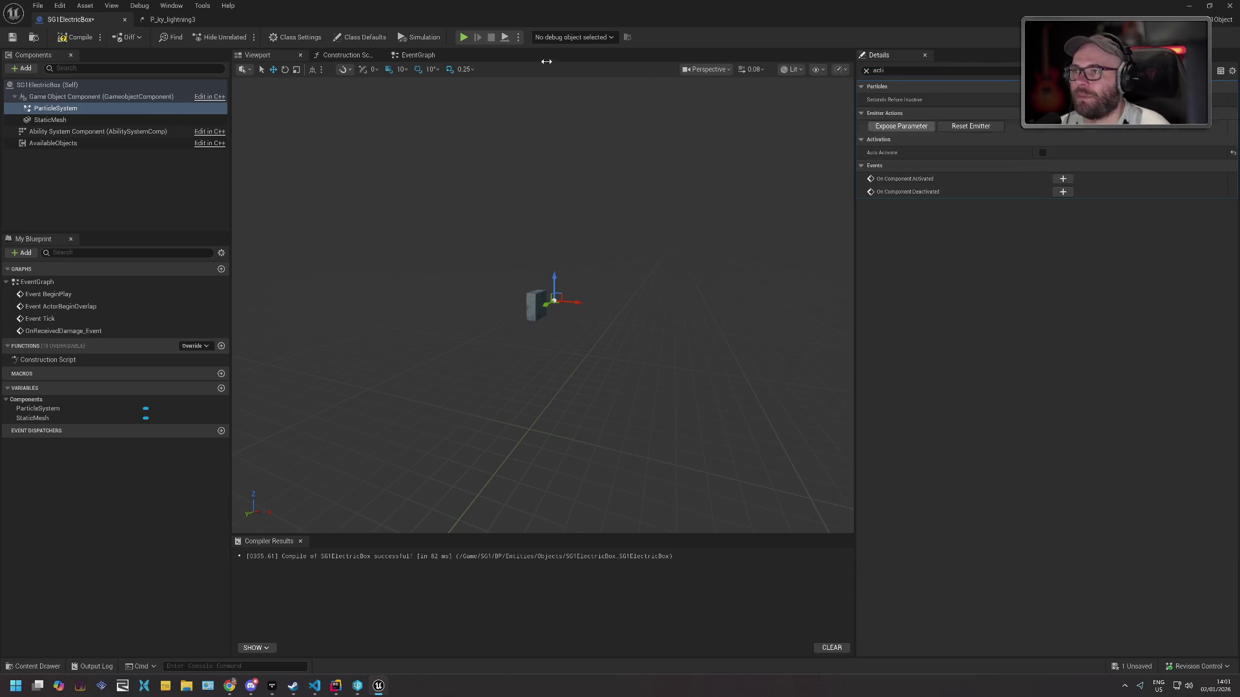
pyautogui.click(75, 37)
pyautogui.click(11, 39)
pyautogui.click(171, 19)
pyautogui.click(87, 24)
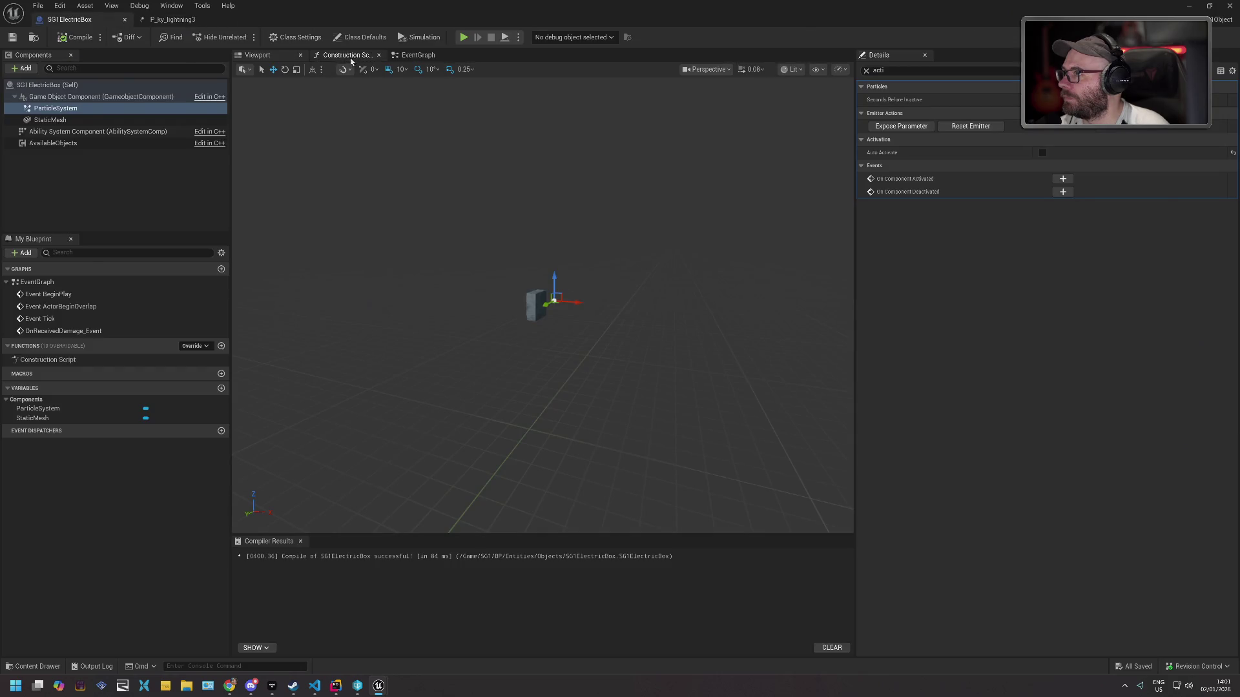
# In the EventGraph, wire OnReceivedDamage_Event to Activate on Particle System and recompile.
pyautogui.click(416, 55)
pyautogui.moveTo(402, 336); pyautogui.dragTo(508, 334)
pyautogui.click(119, 132)
pyautogui.moveTo(56, 108)
pyautogui.mouseDown()
pyautogui.moveTo(194, 226)
pyautogui.moveTo(346, 384)
pyautogui.moveTo(353, 357)
pyautogui.moveTo(461, 348)
pyautogui.mouseUp()
pyautogui.write('activat')
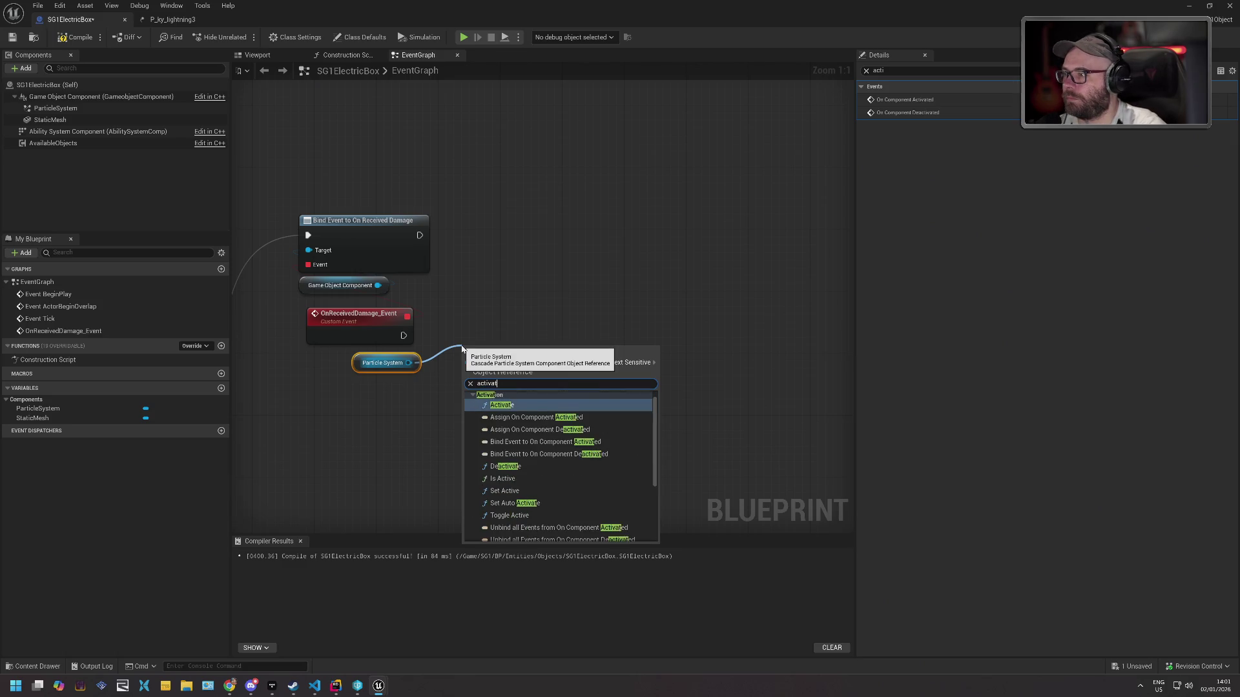
pyautogui.press('Return')
pyautogui.moveTo(404, 335)
pyautogui.mouseDown()
pyautogui.moveTo(471, 374)
pyautogui.moveTo(505, 322)
pyautogui.mouseUp()
pyautogui.click(80, 37)
pyautogui.moveTo(412, 192); pyautogui.dragTo(688, 188)
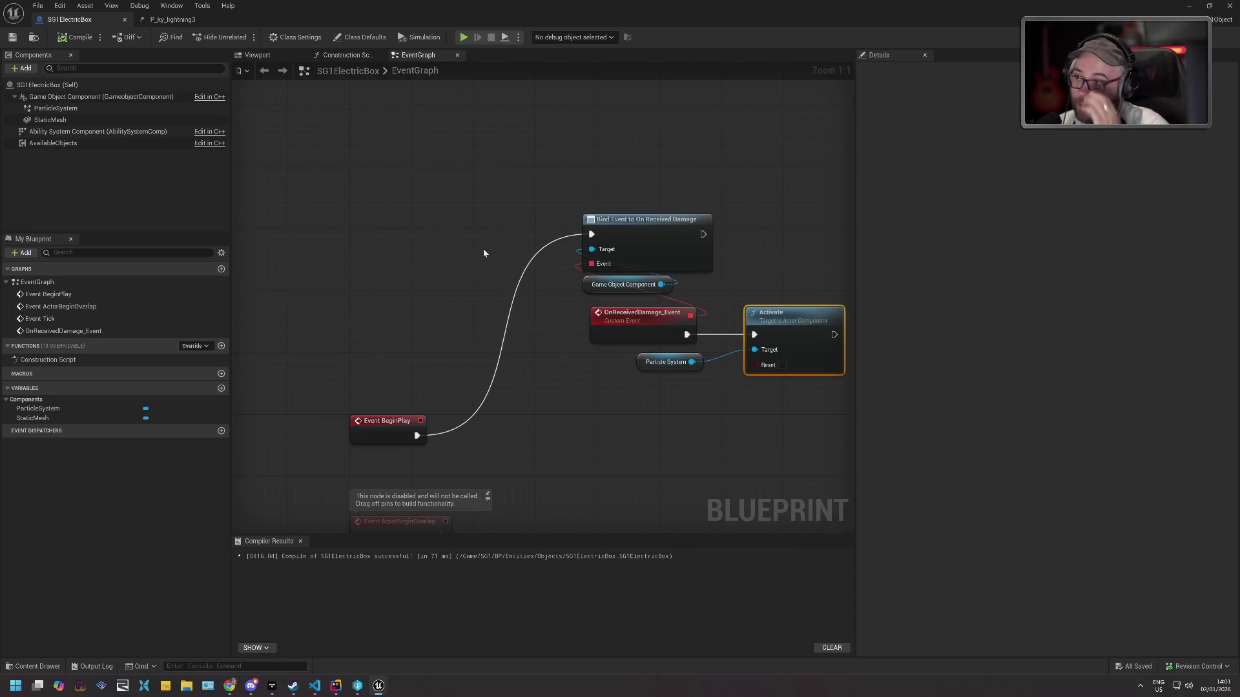
pyautogui.hotkey('alt', 'Tab')
pyautogui.press('Tab')
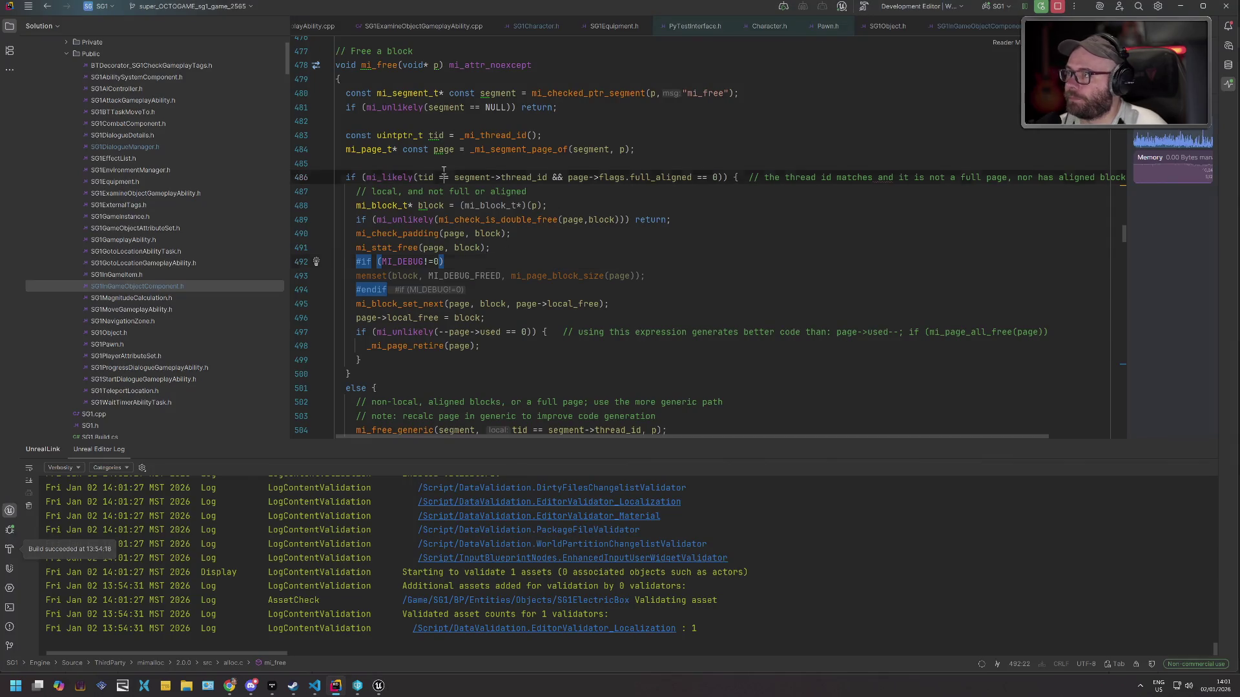
# Focus Rider on mi_free in alloc.c, opening and dismissing the quick switcher.
pyautogui.click(443, 174)
pyautogui.hotkey('ctrl', 'Tab')
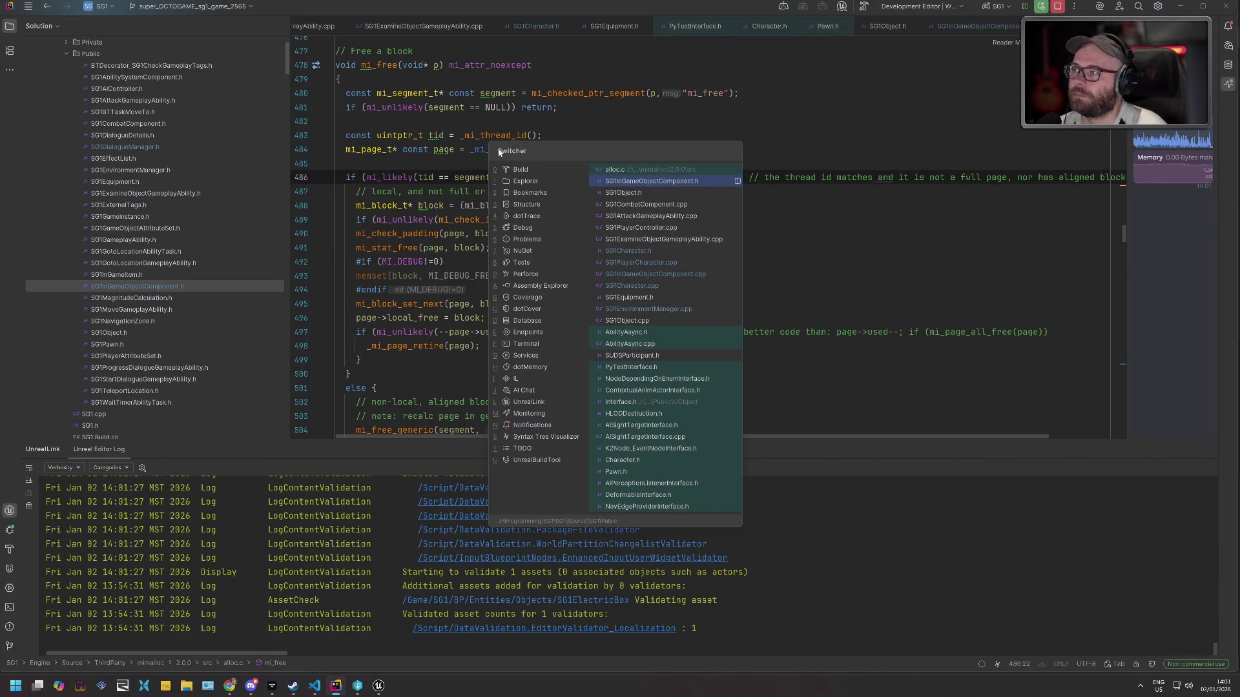
pyautogui.press('Escape')
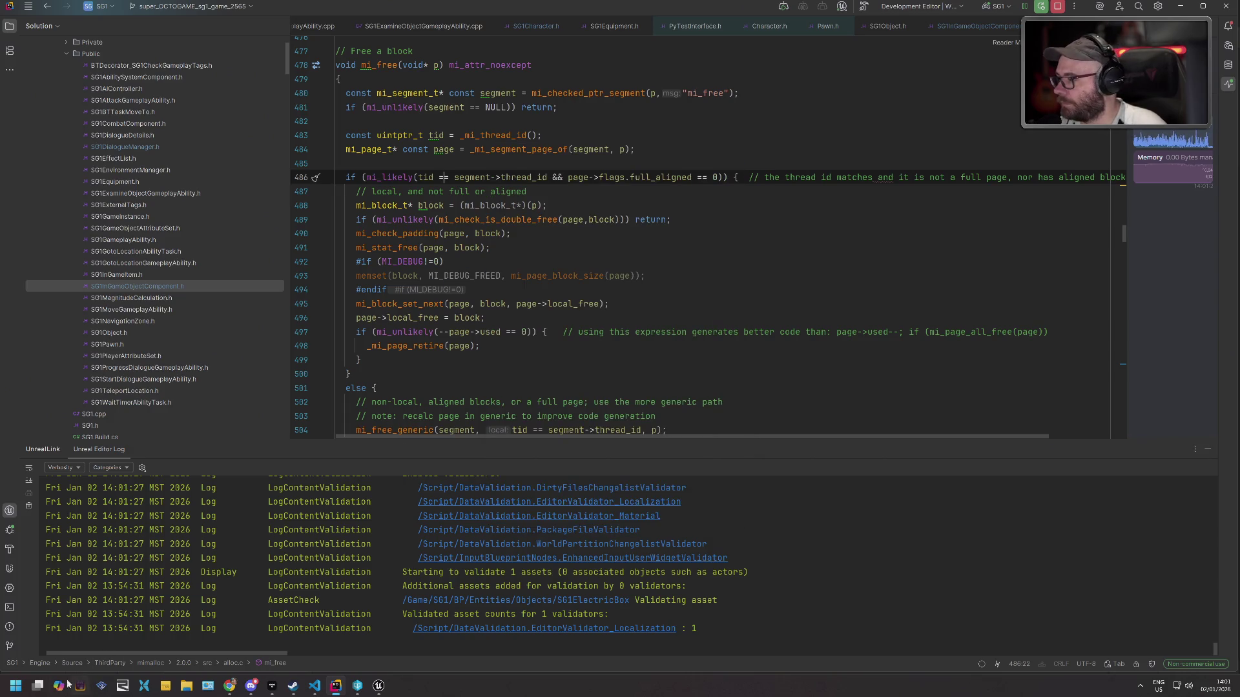
pyautogui.click(186, 685)
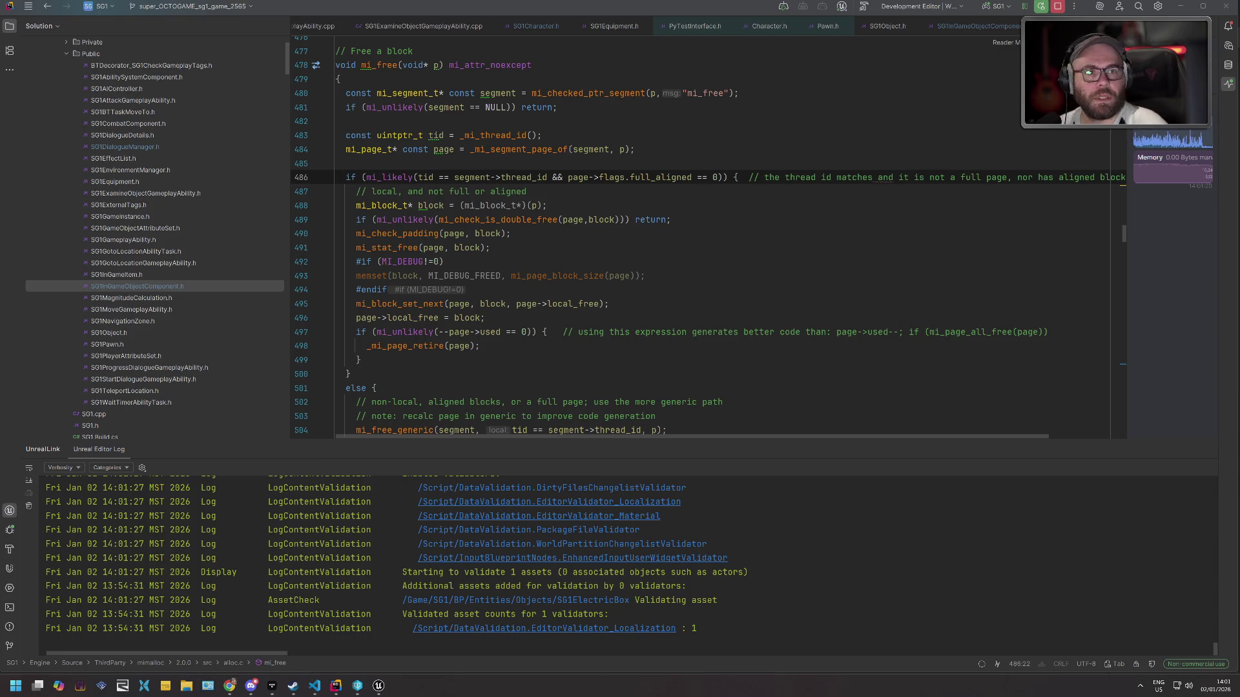
# Return to the Unreal editor and expand the SG1 project folder in the content drawer.
pyautogui.moveTo(378, 684)
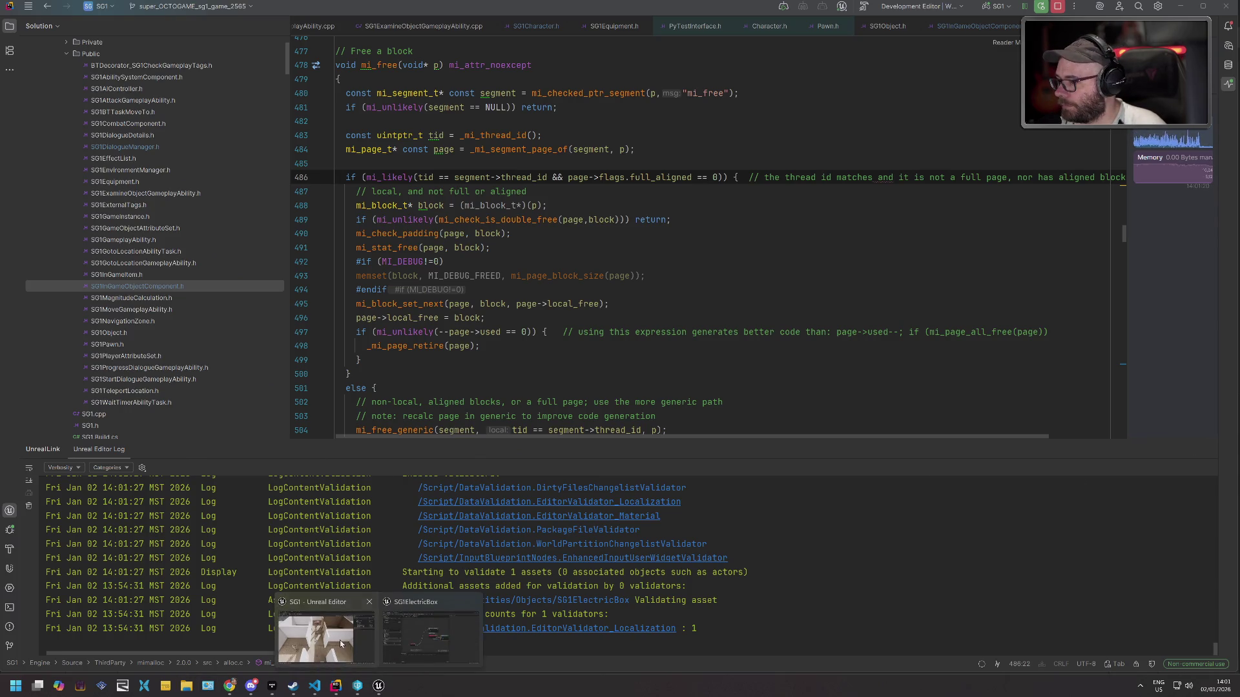
pyautogui.click(342, 644)
pyautogui.click(39, 666)
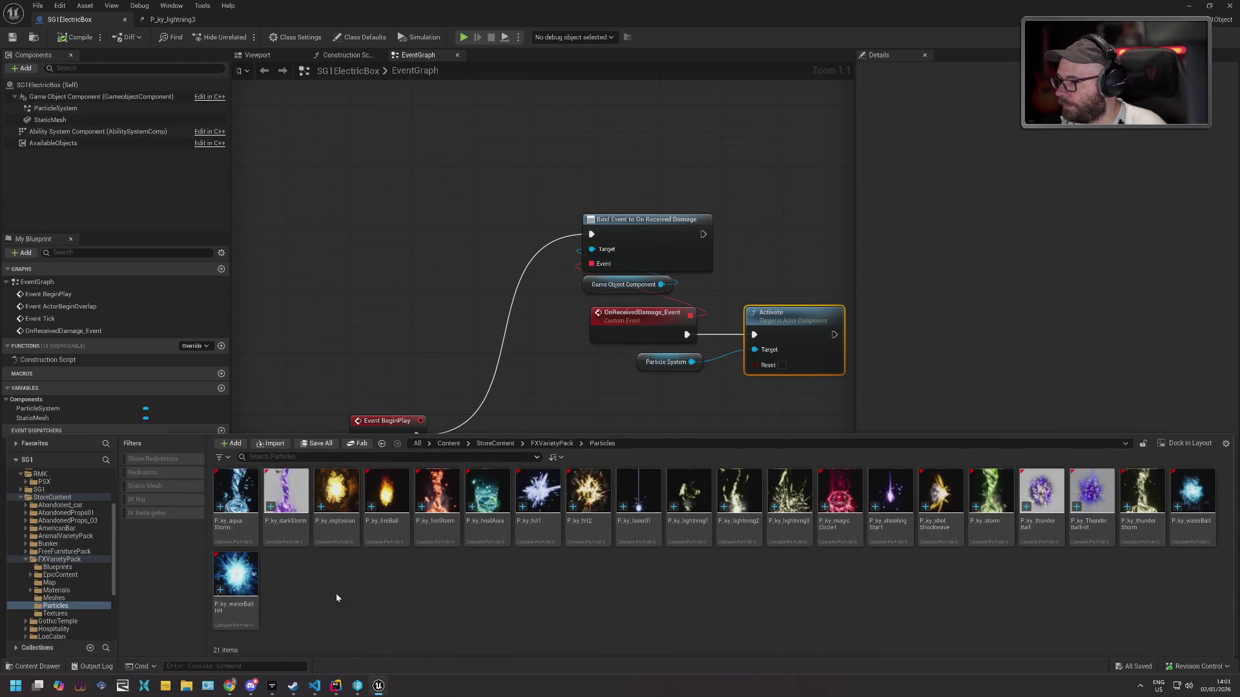
pyautogui.click(25, 490)
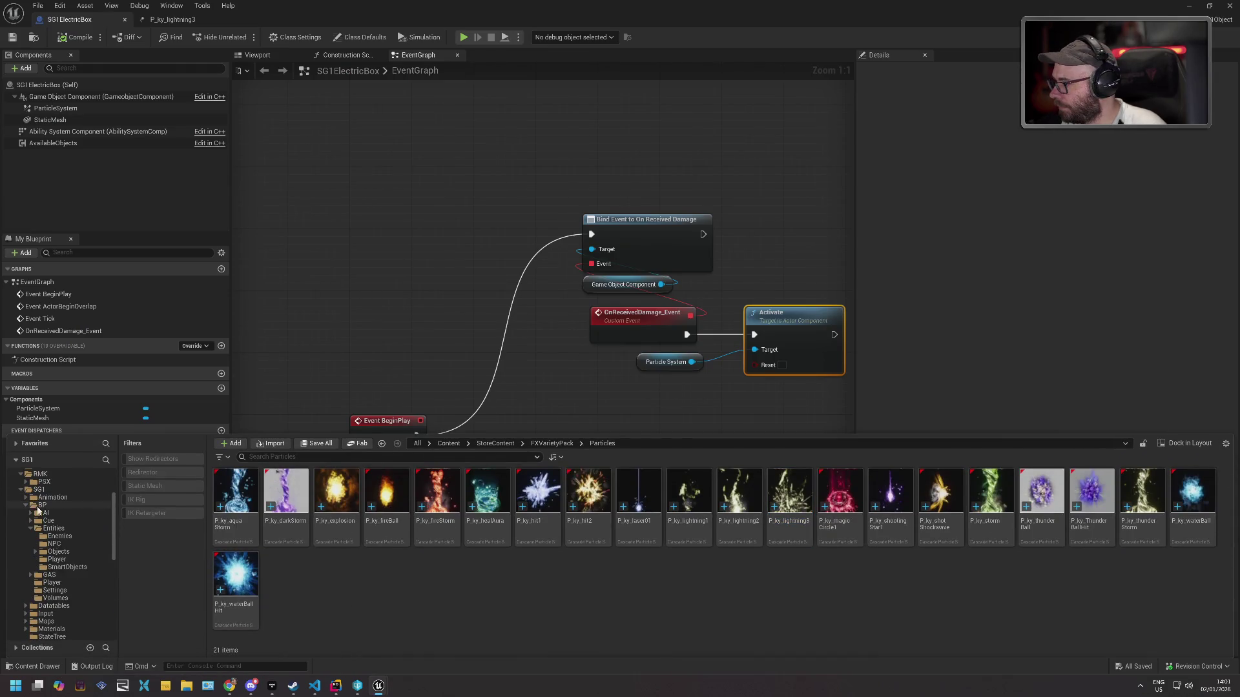
pyautogui.click(54, 529)
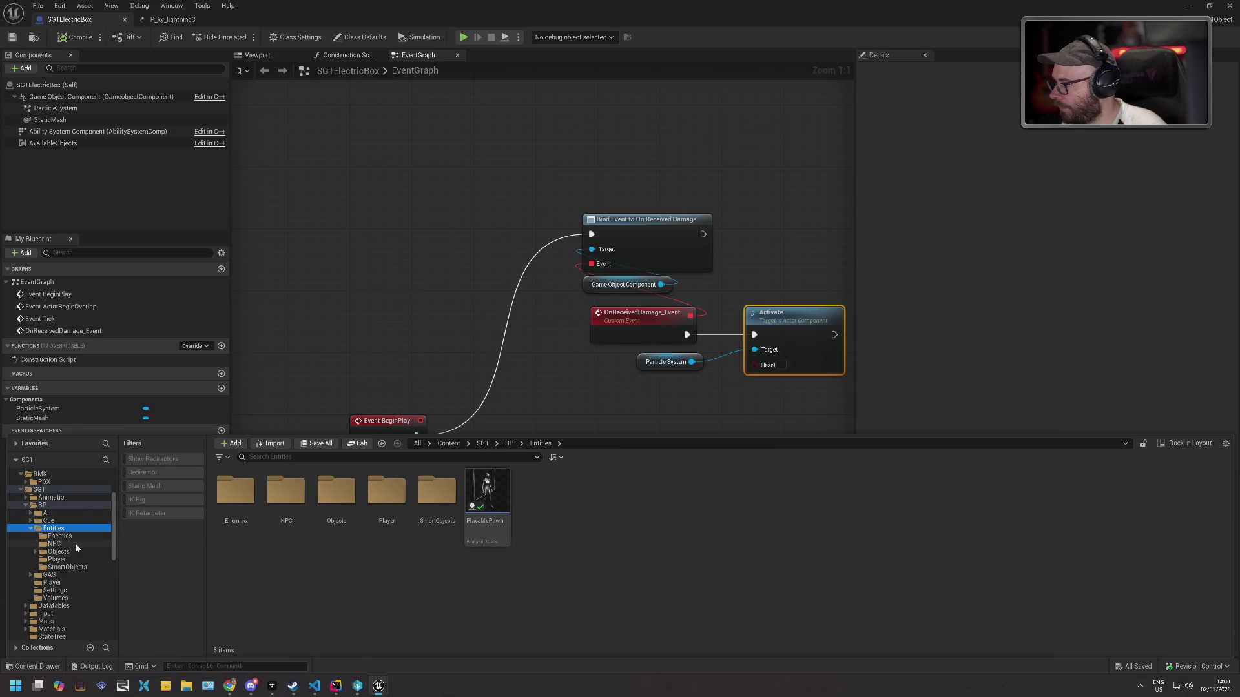
# Browse into GAS > GameplayAbilities and open the GA_ReceiveAttack ability blueprint.
pyautogui.click(272, 686)
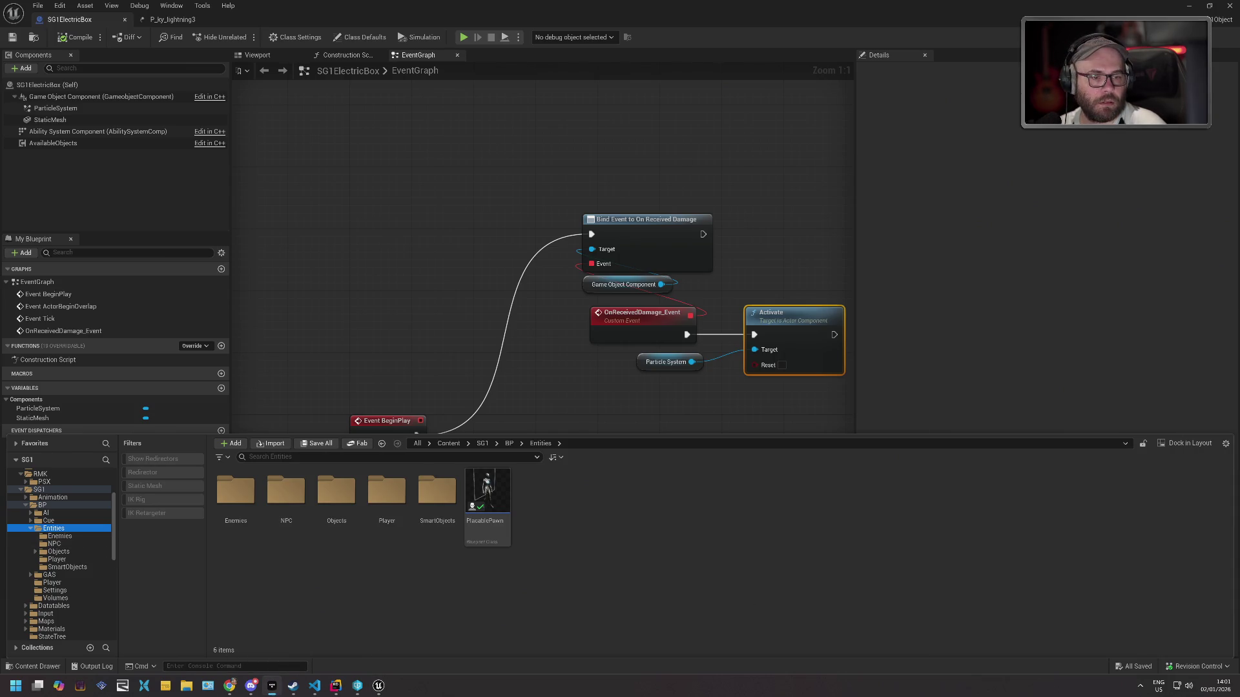
pyautogui.click(591, 354)
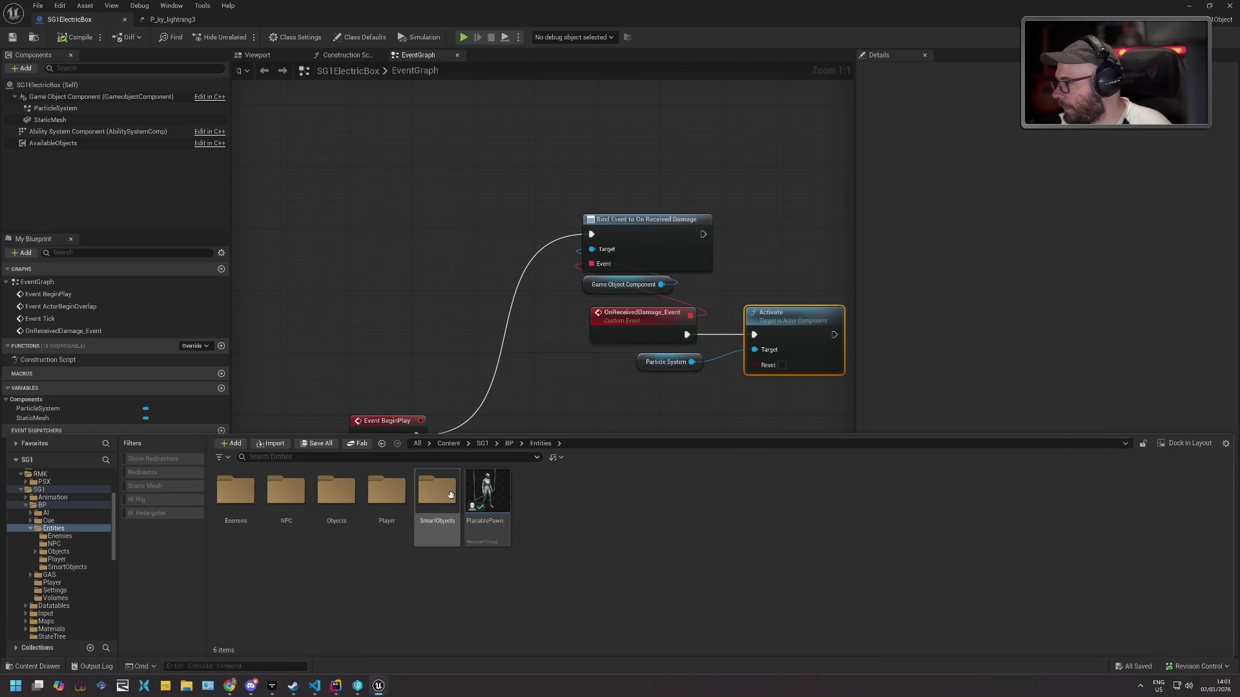
pyautogui.doubleClick(65, 576)
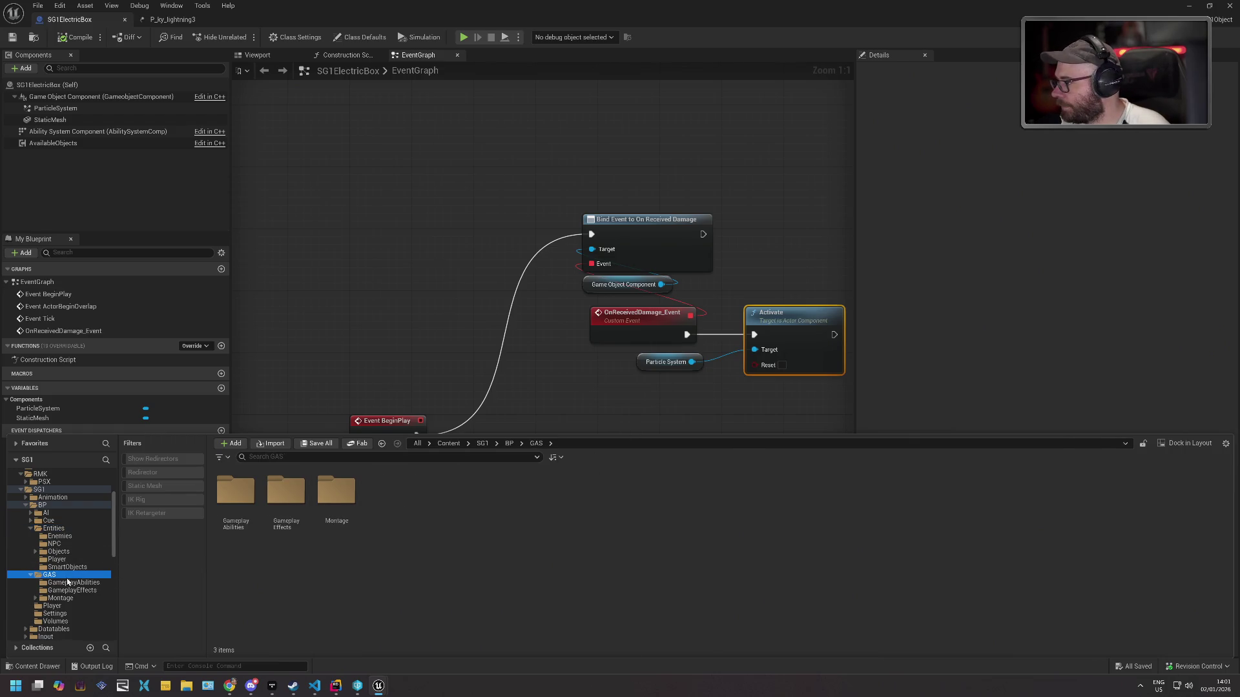
pyautogui.click(76, 583)
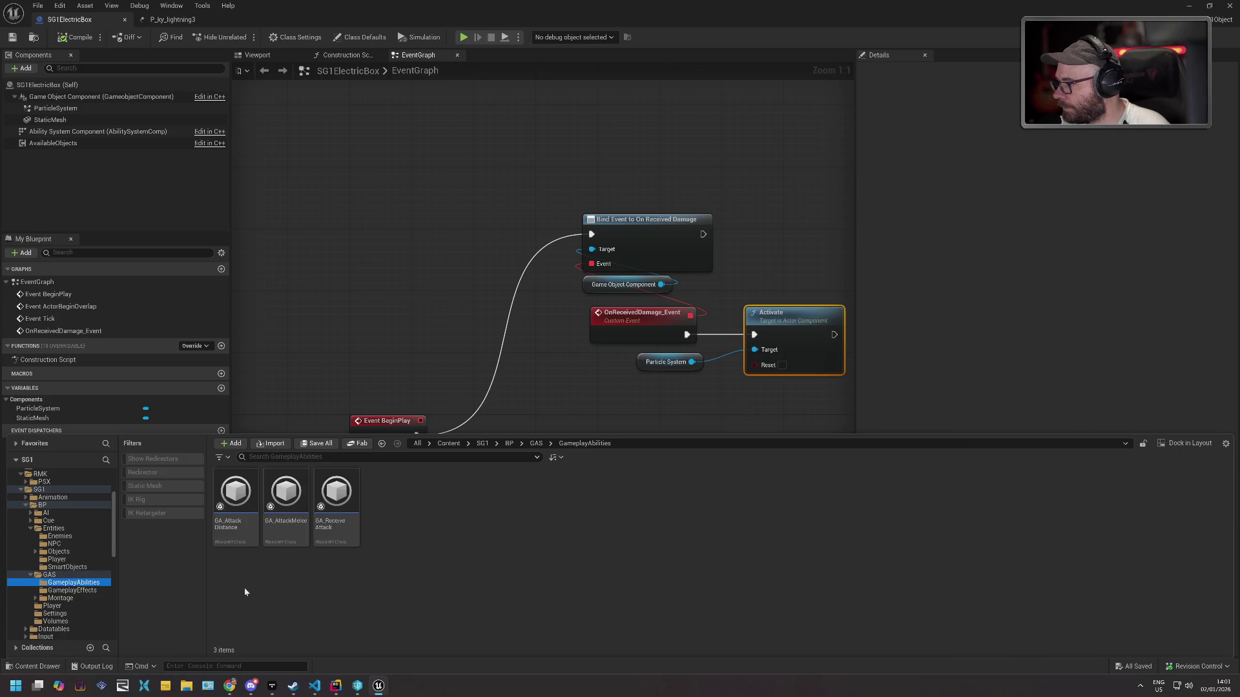
pyautogui.doubleClick(336, 497)
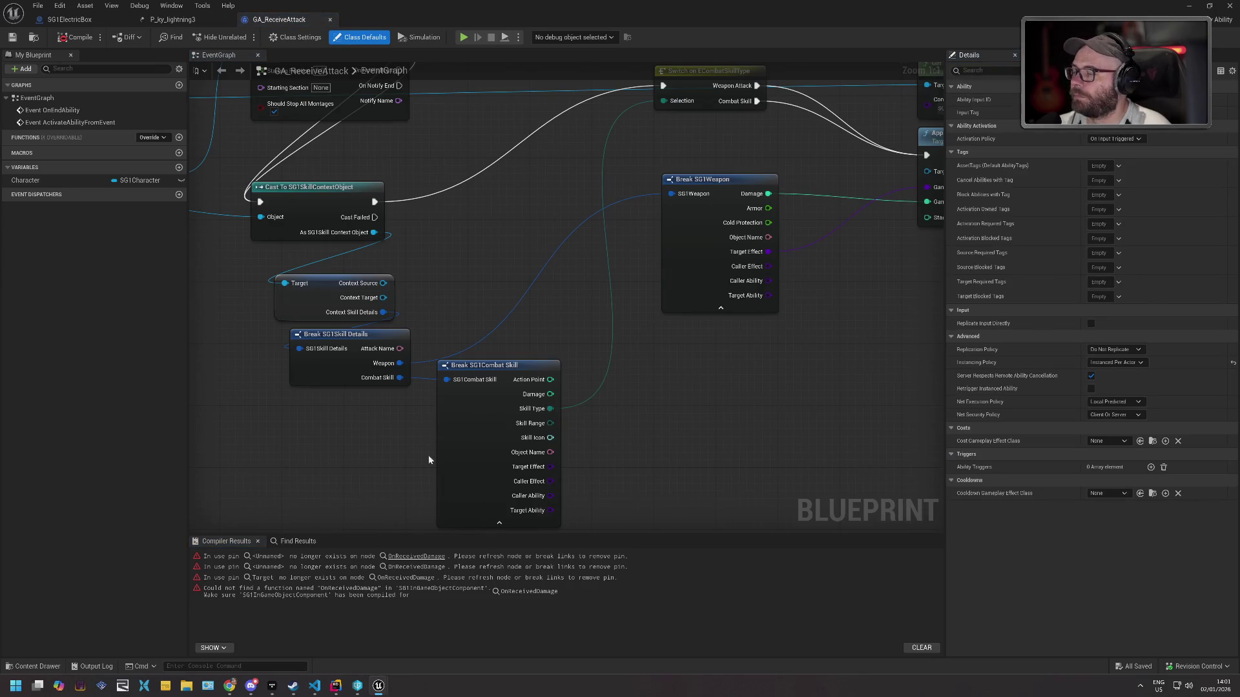
# Compile GA_ReceiveAttack and delete the broken On Received Damage node.
pyautogui.click(76, 37)
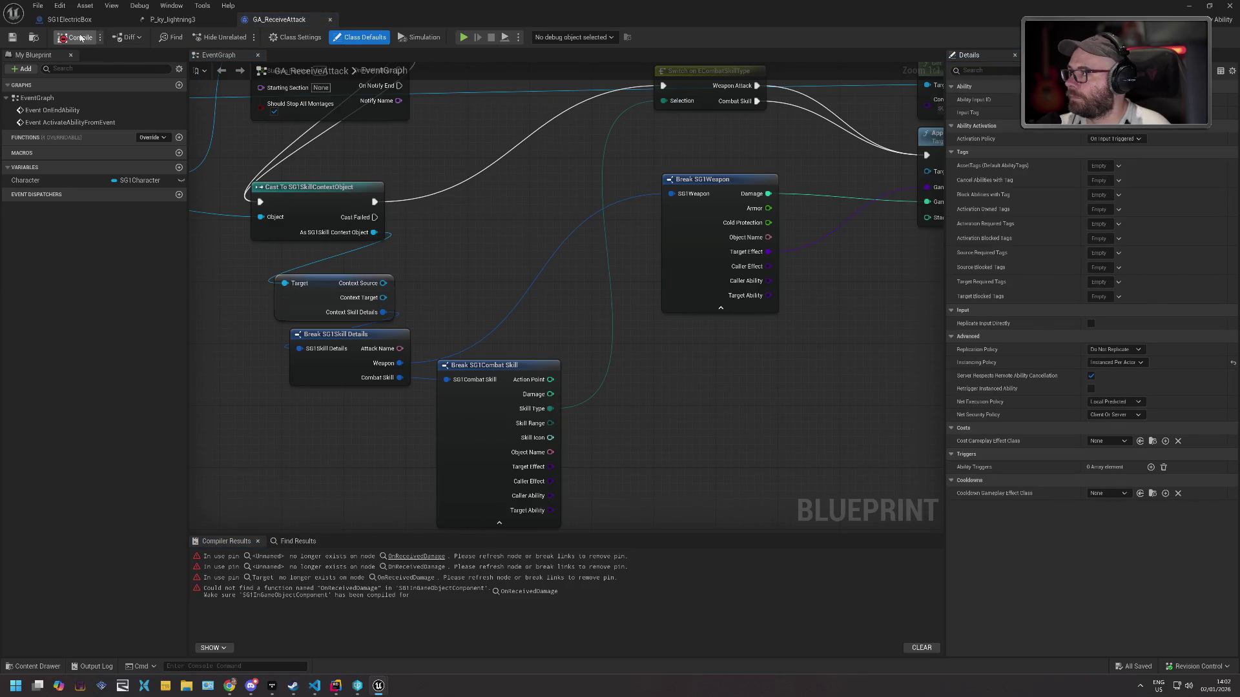
pyautogui.scroll(-1, 647, 301)
pyautogui.scroll(-1, 640, 302)
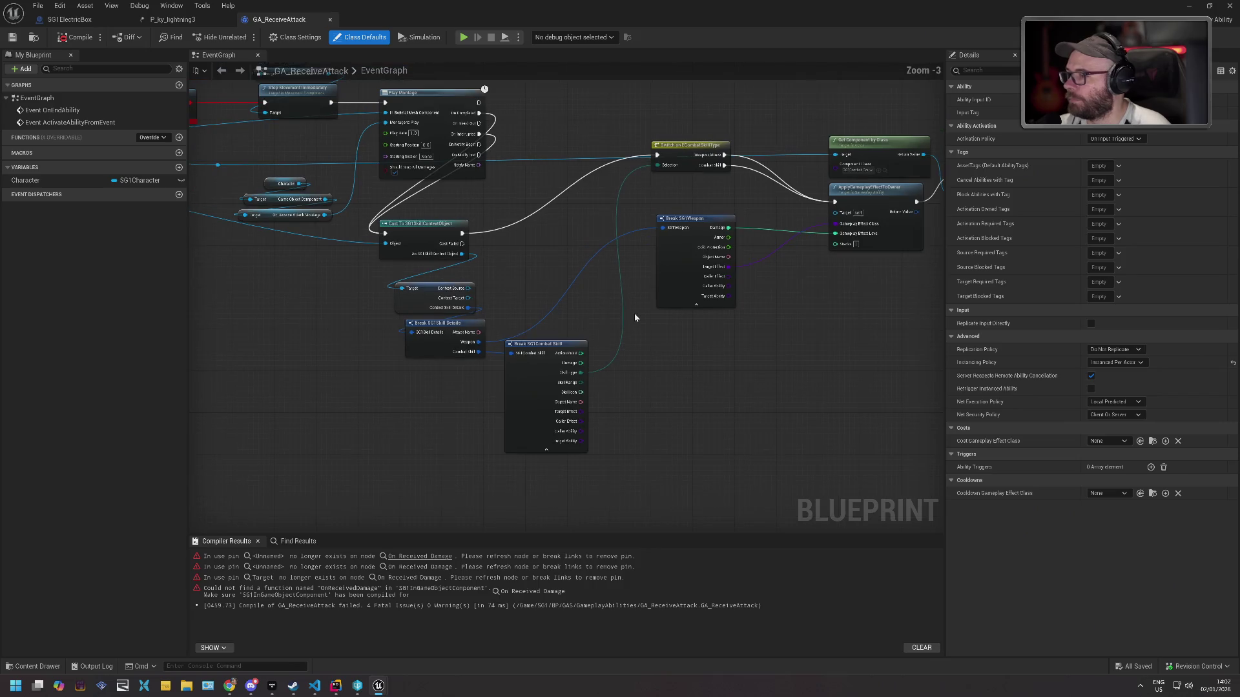
pyautogui.click(419, 555)
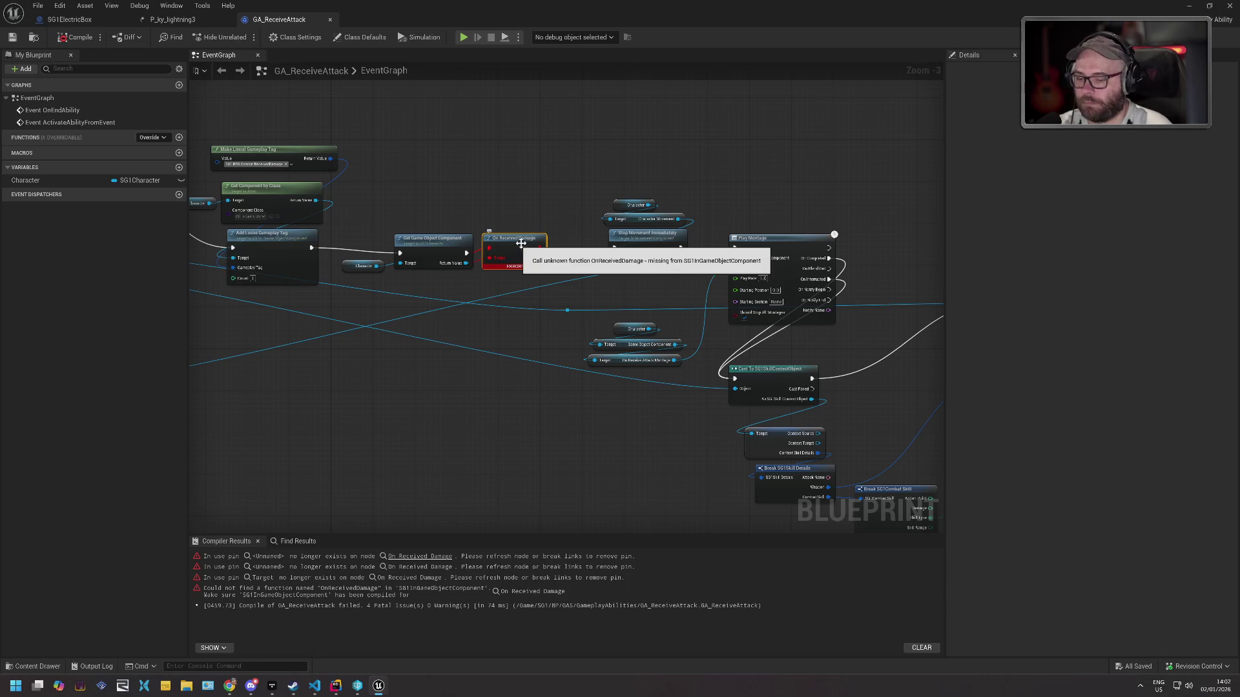
pyautogui.press('Delete')
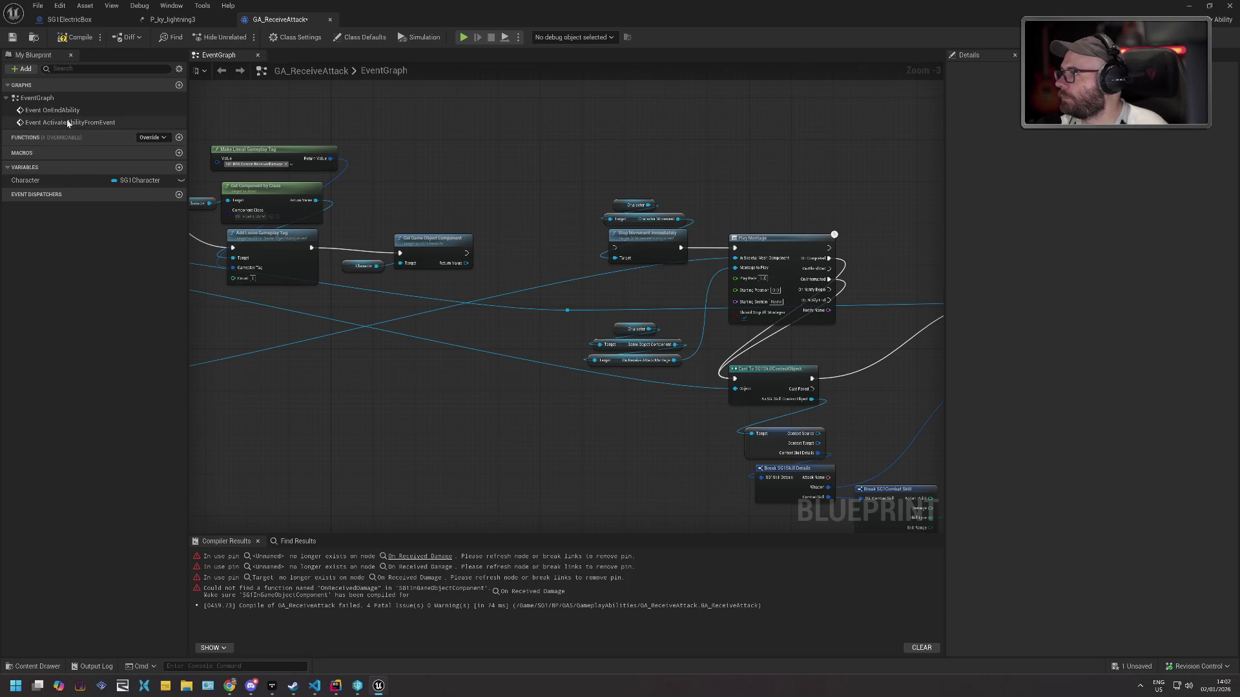
# Survey the graph from the Character reference back to the ActivateAbilityFromEvent node.
pyautogui.moveTo(377, 266); pyautogui.dragTo(455, 285)
pyautogui.moveTo(397, 207)
pyautogui.mouseDown()
pyautogui.moveTo(747, 210)
pyautogui.moveTo(680, 209)
pyautogui.mouseUp()
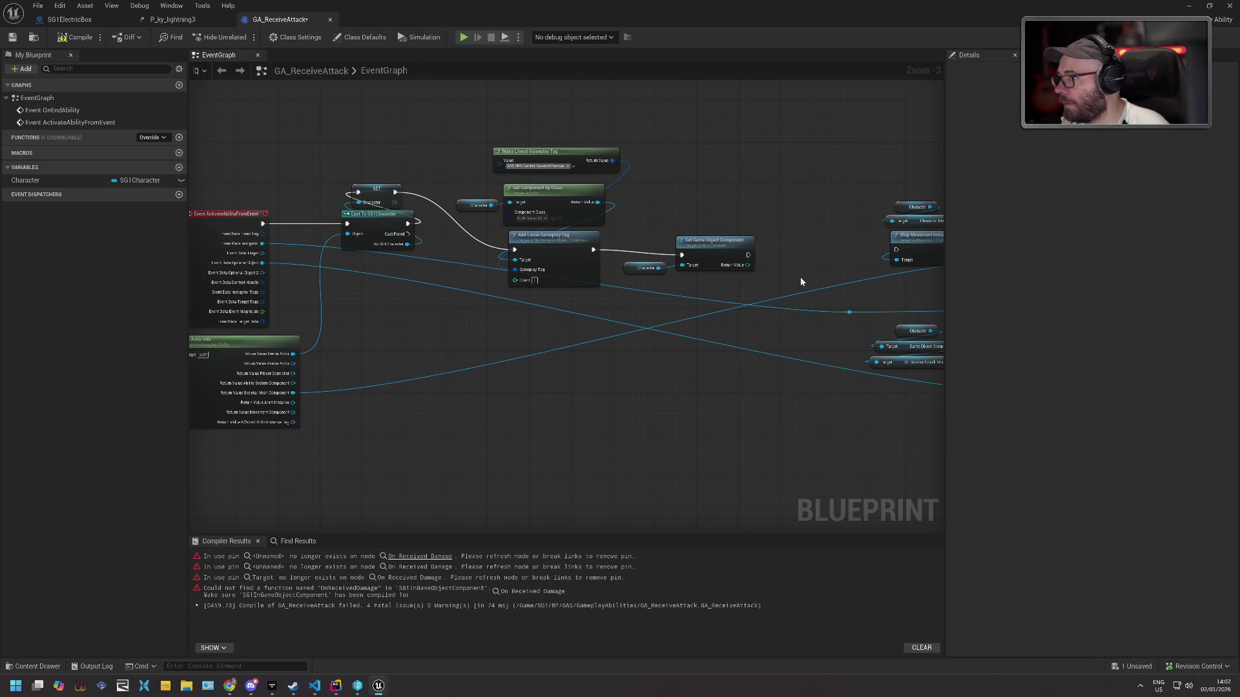
pyautogui.moveTo(818, 224); pyautogui.dragTo(739, 207)
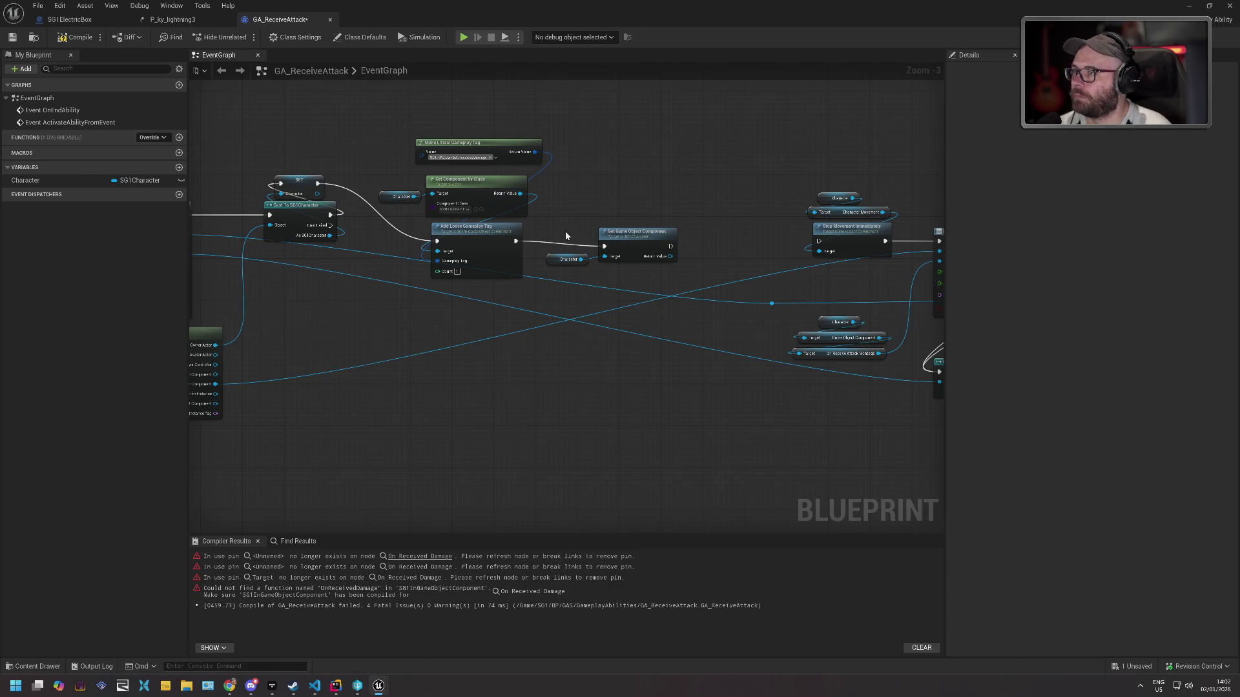
pyautogui.moveTo(575, 207)
pyautogui.mouseDown()
pyautogui.moveTo(565, 202)
pyautogui.moveTo(600, 202)
pyautogui.mouseUp()
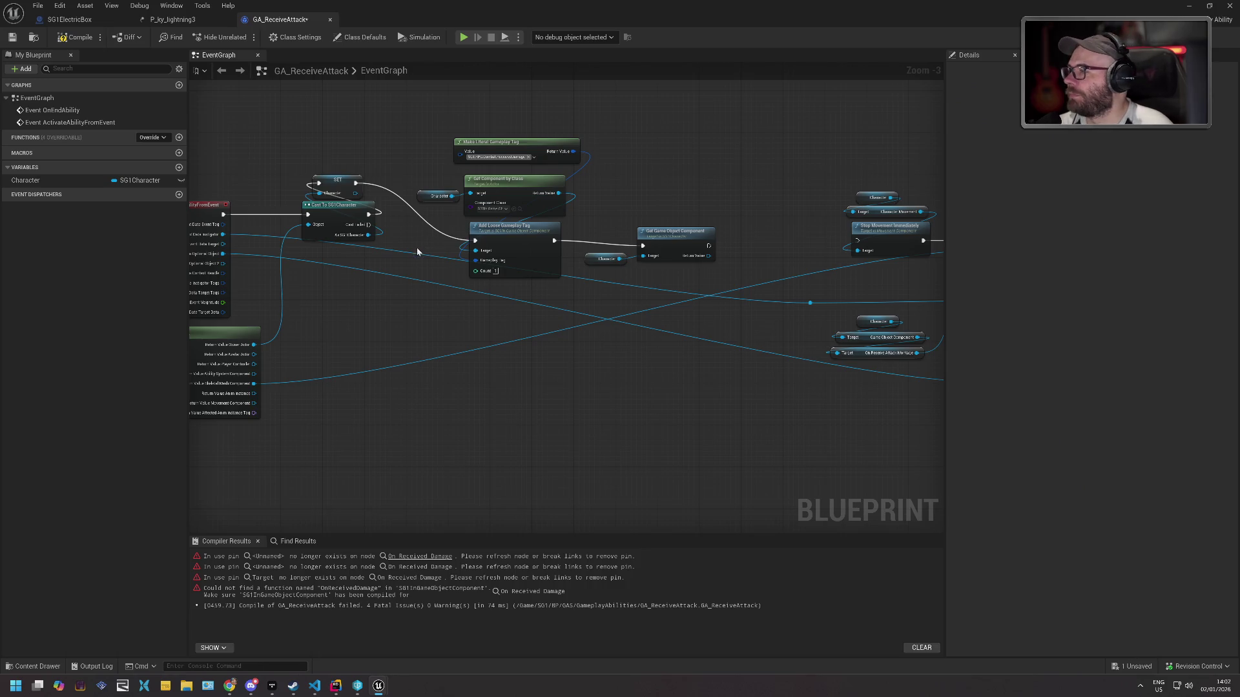
pyautogui.moveTo(332, 265); pyautogui.dragTo(521, 292)
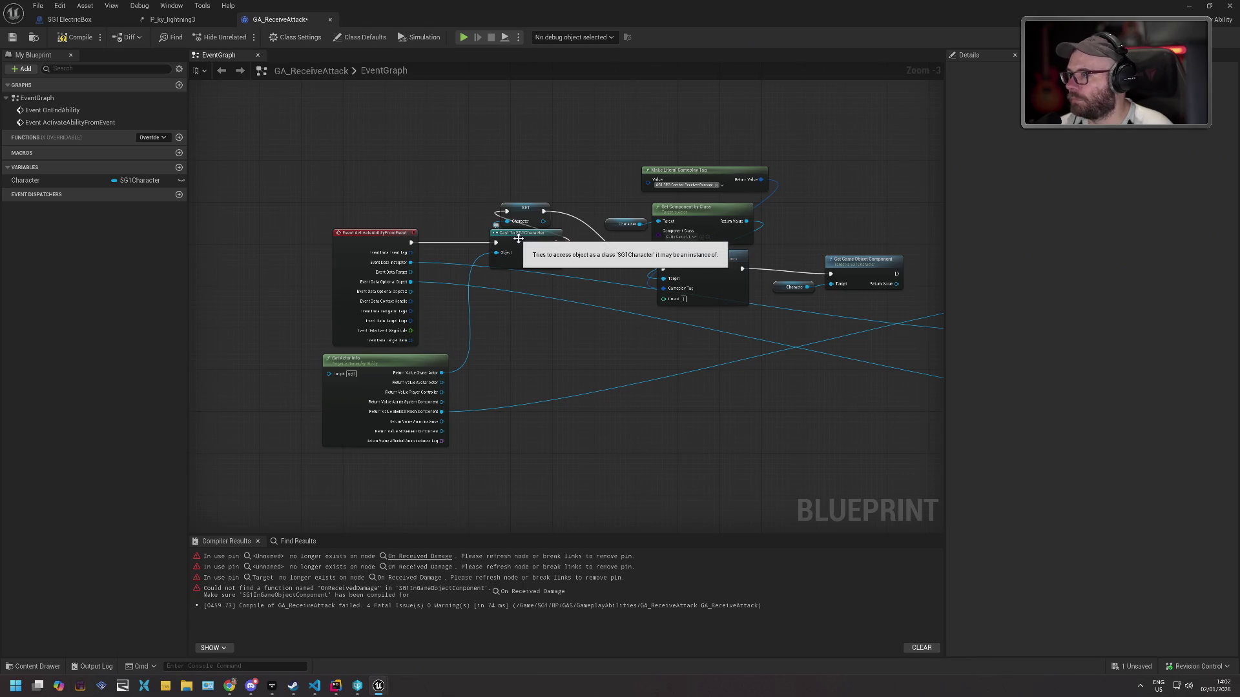
# Delete the Cast To SG1Character node, discarding a stray new Boolean variable.
pyautogui.click(518, 238)
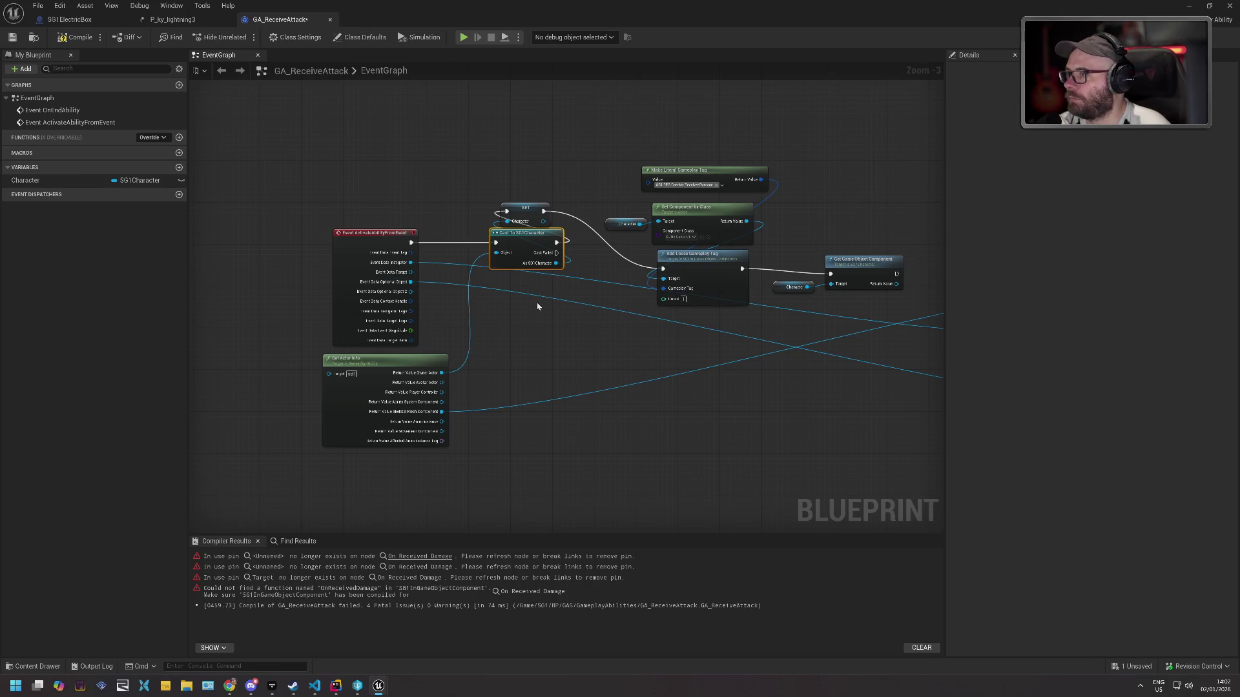
pyautogui.click(76, 181)
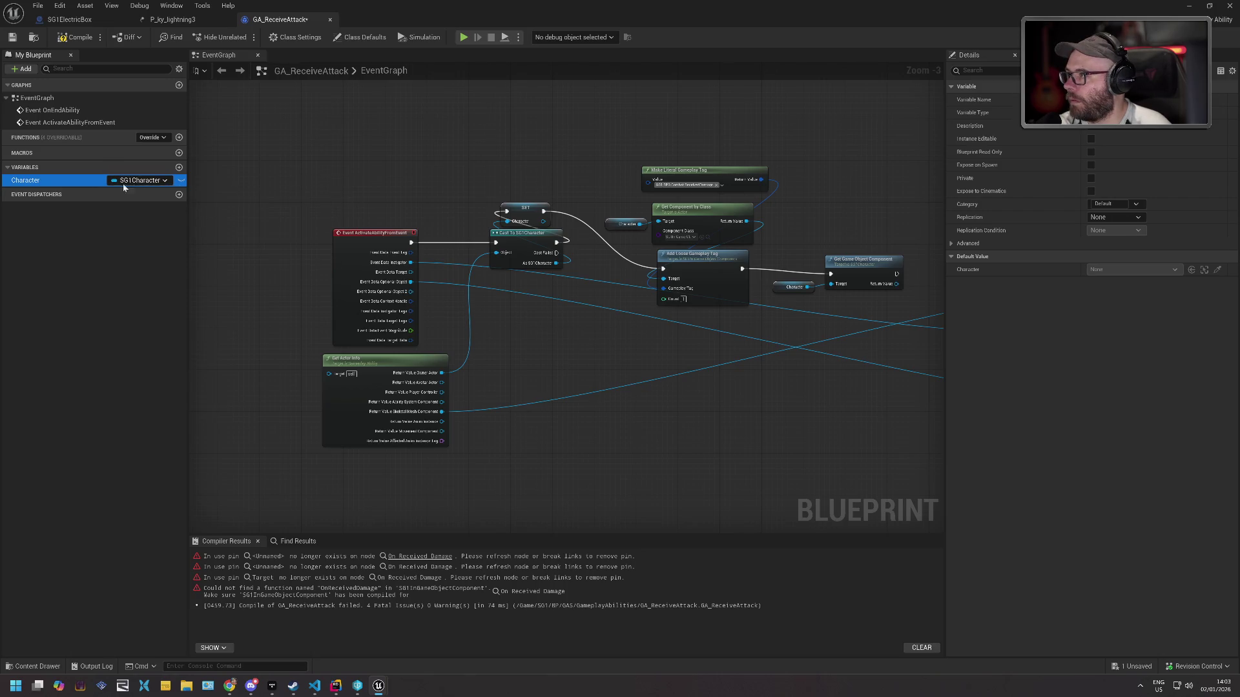
pyautogui.click(180, 169)
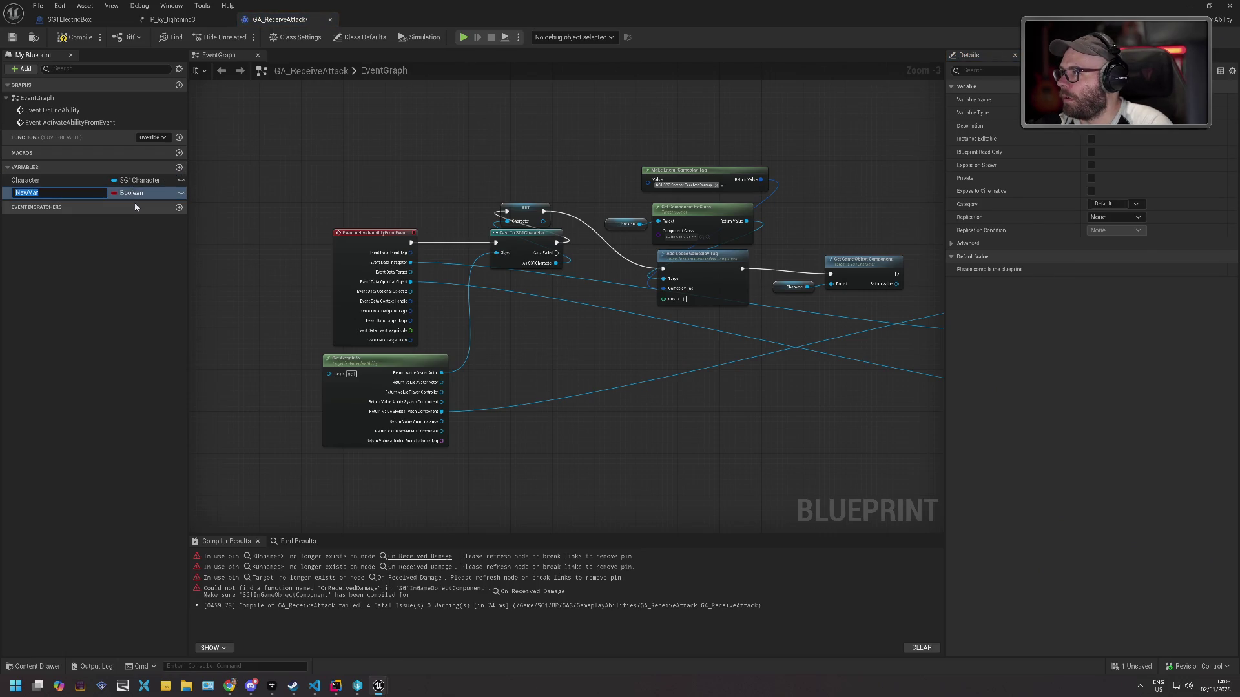
pyautogui.press('End')
pyautogui.press('Return')
pyautogui.press('Delete')
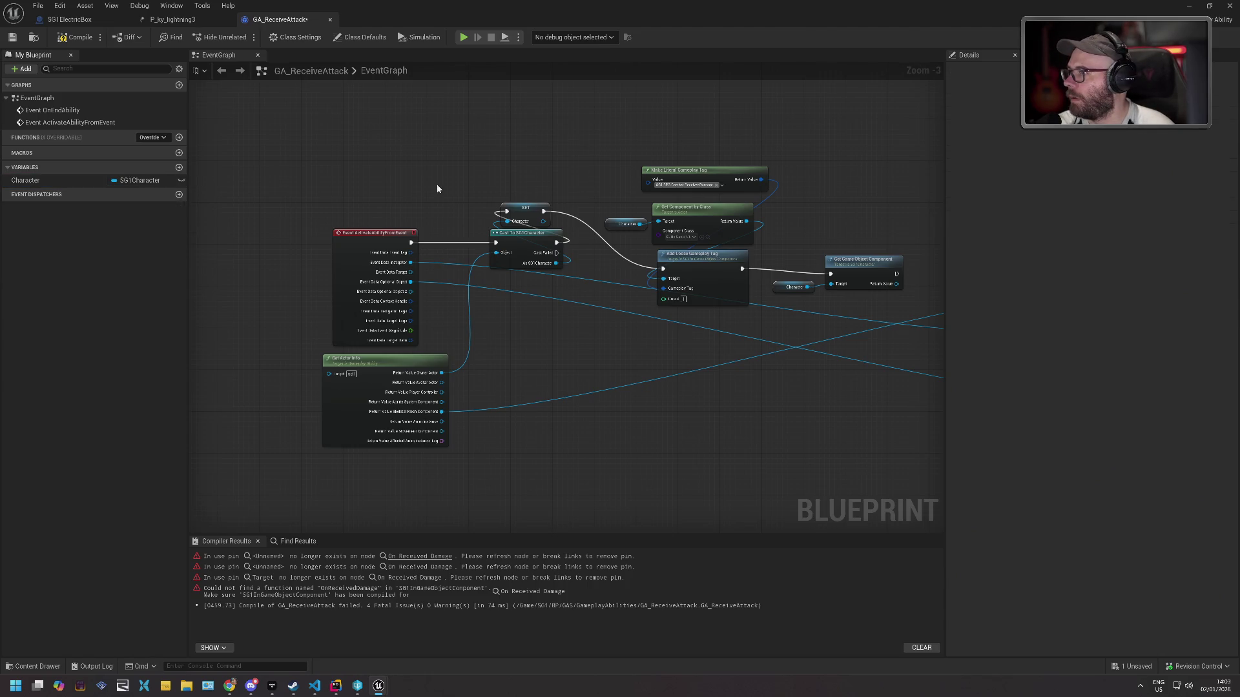
pyautogui.click(522, 242)
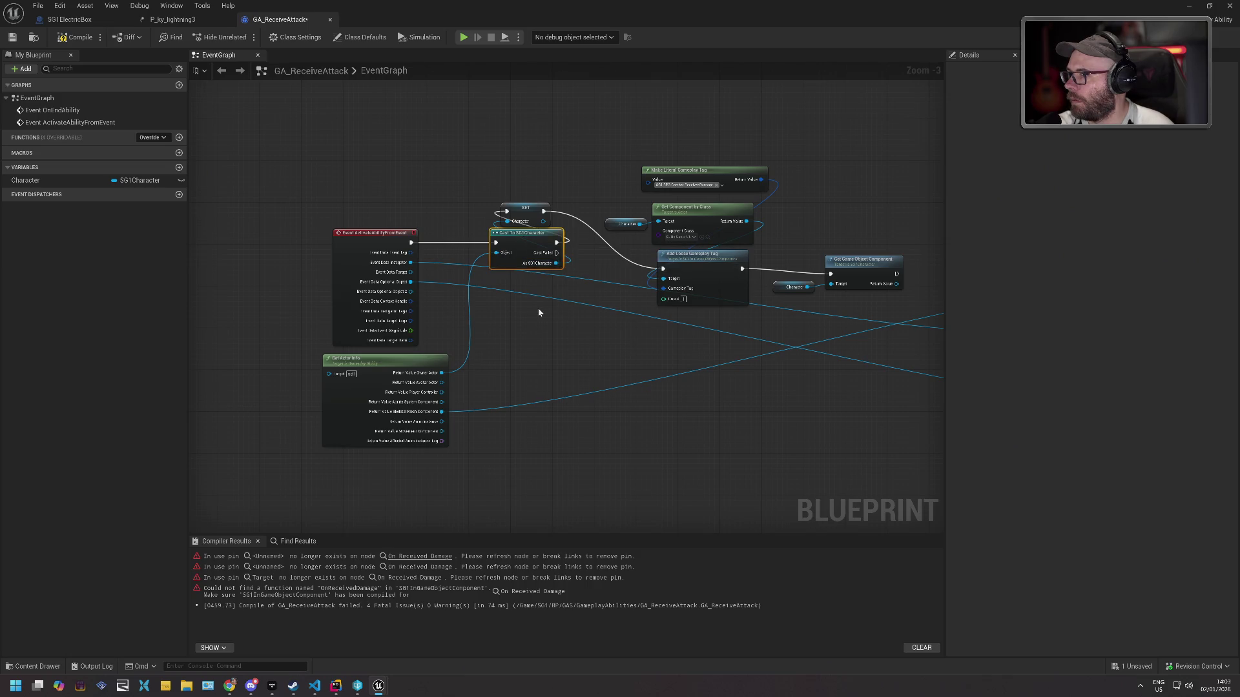
pyautogui.press('Delete')
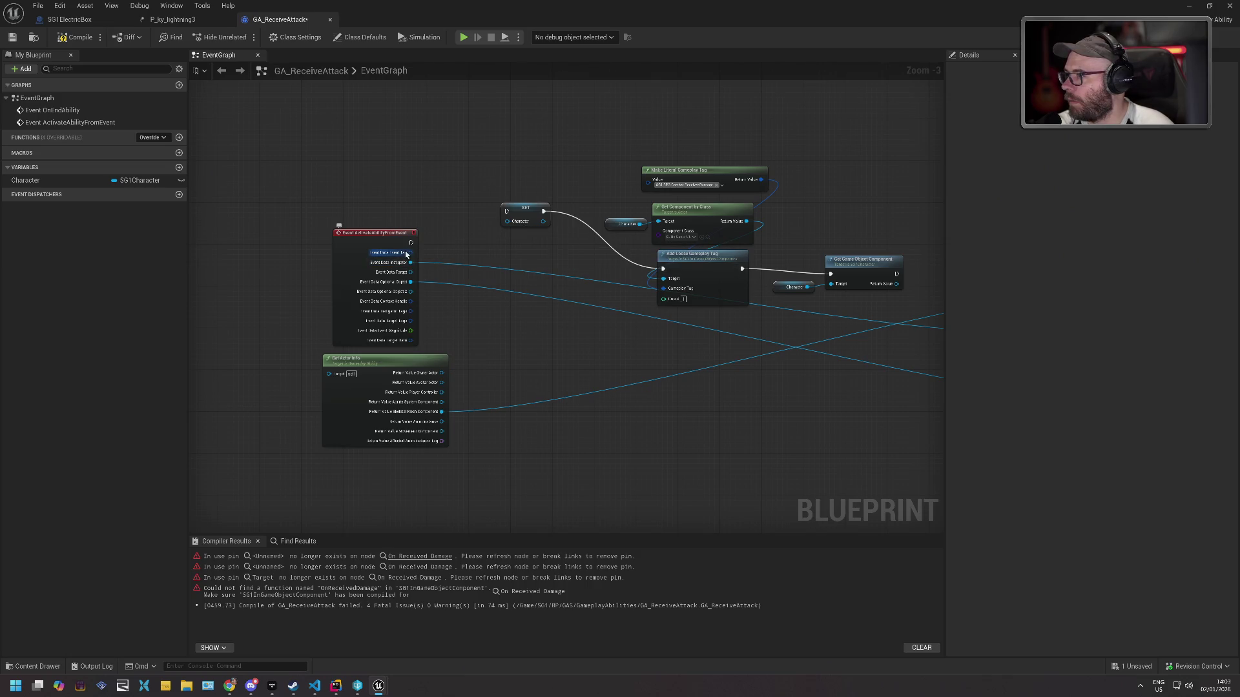
# From Owner Actor, add Get Component by Class set to SG1 In Game Object Component.
pyautogui.moveTo(441, 373)
pyautogui.mouseDown()
pyautogui.moveTo(490, 343)
pyautogui.moveTo(474, 321)
pyautogui.mouseUp()
pyautogui.write('getcompo')
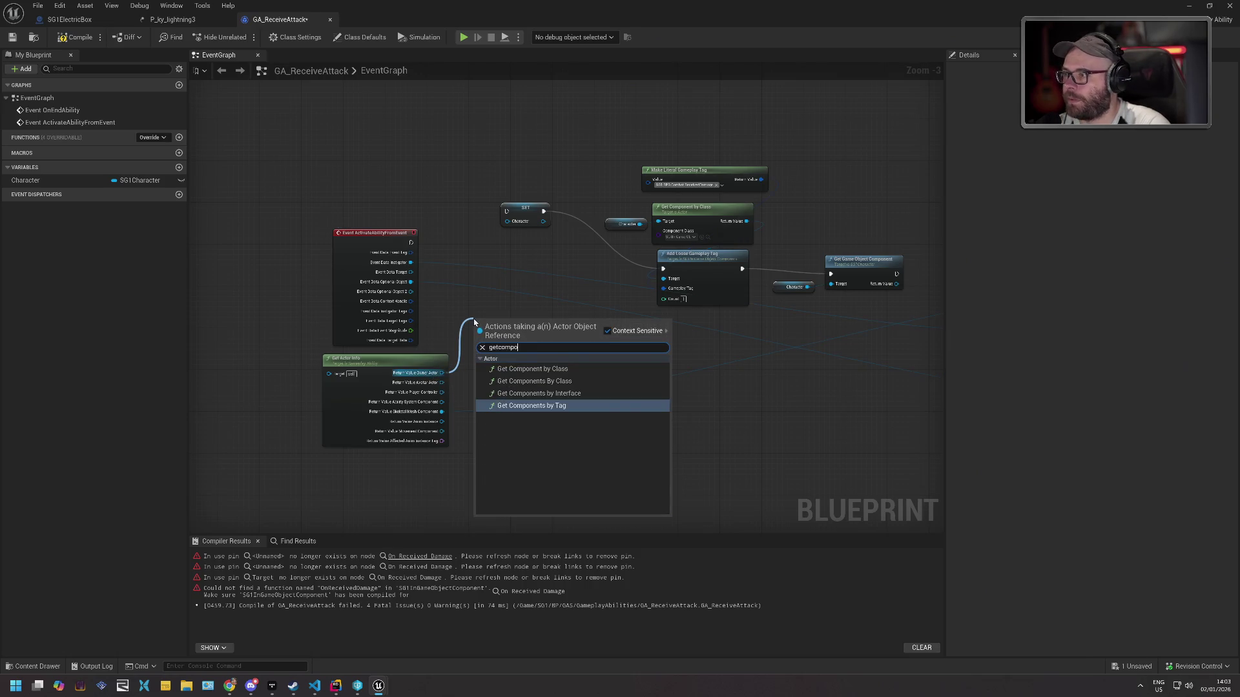
pyautogui.press('Up')
pyautogui.press('Up')
pyautogui.press('Up')
pyautogui.press('Return')
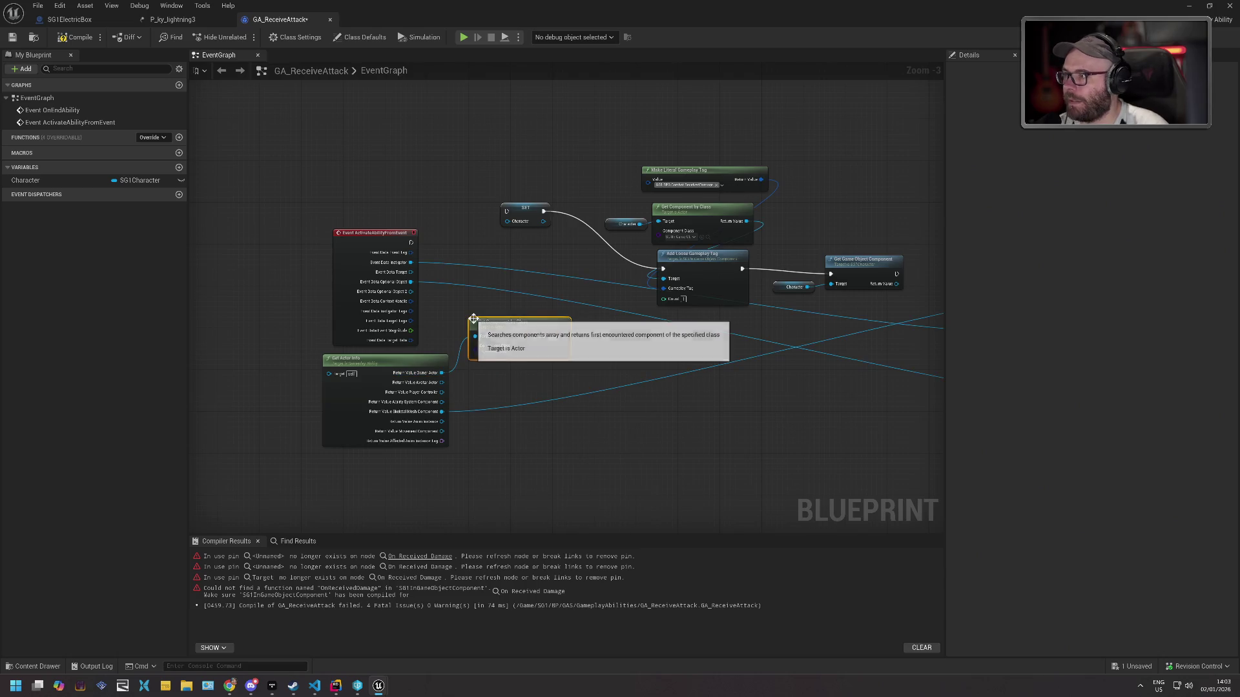
pyautogui.click(505, 349)
pyautogui.write('SG1')
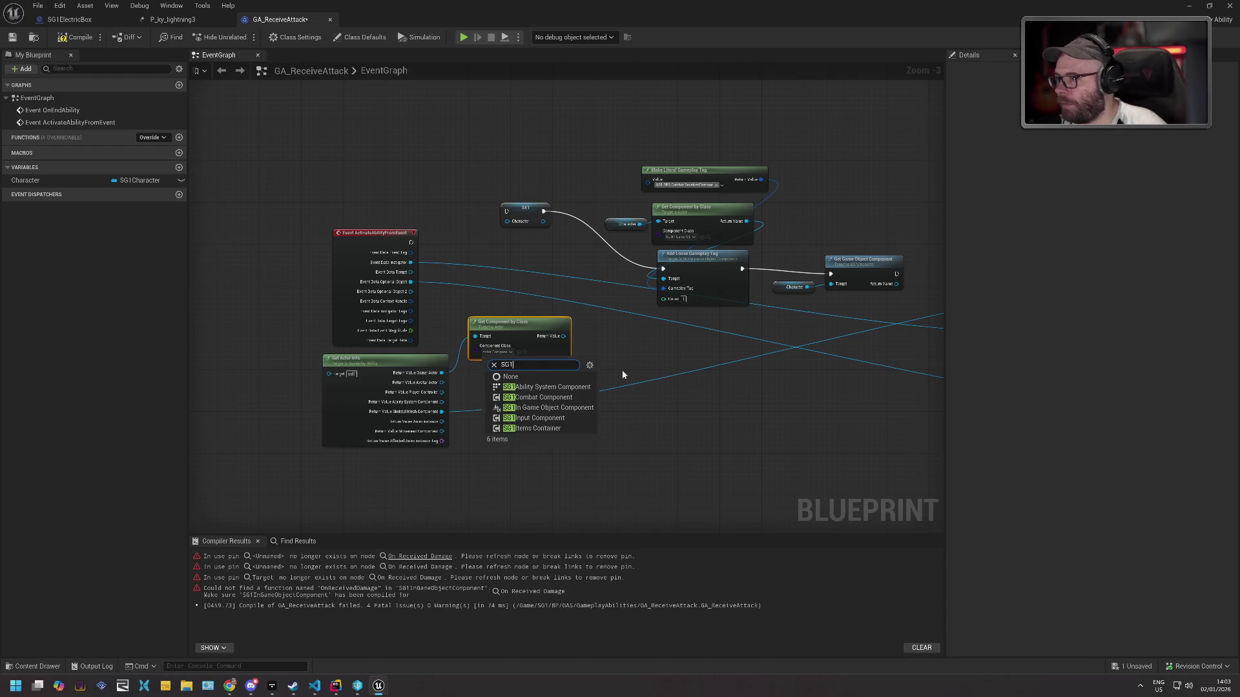
pyautogui.click(549, 407)
# Promote the found component to a variable and set it when the ability activates.
pyautogui.moveTo(554, 343)
pyautogui.mouseDown()
pyautogui.moveTo(613, 343)
pyautogui.moveTo(590, 332)
pyautogui.mouseUp()
pyautogui.press('Escape')
pyautogui.rightClick(552, 340)
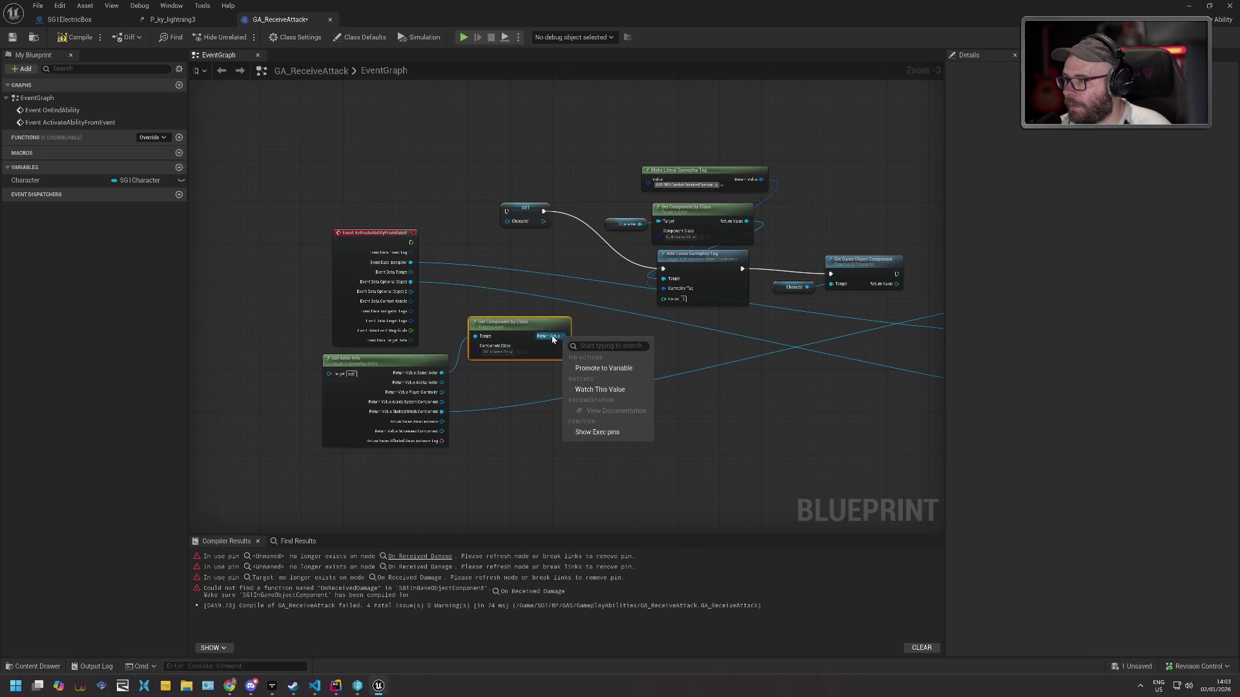
pyautogui.click(603, 369)
pyautogui.moveTo(616, 325); pyautogui.dragTo(512, 246)
pyautogui.moveTo(414, 247); pyautogui.dragTo(535, 244)
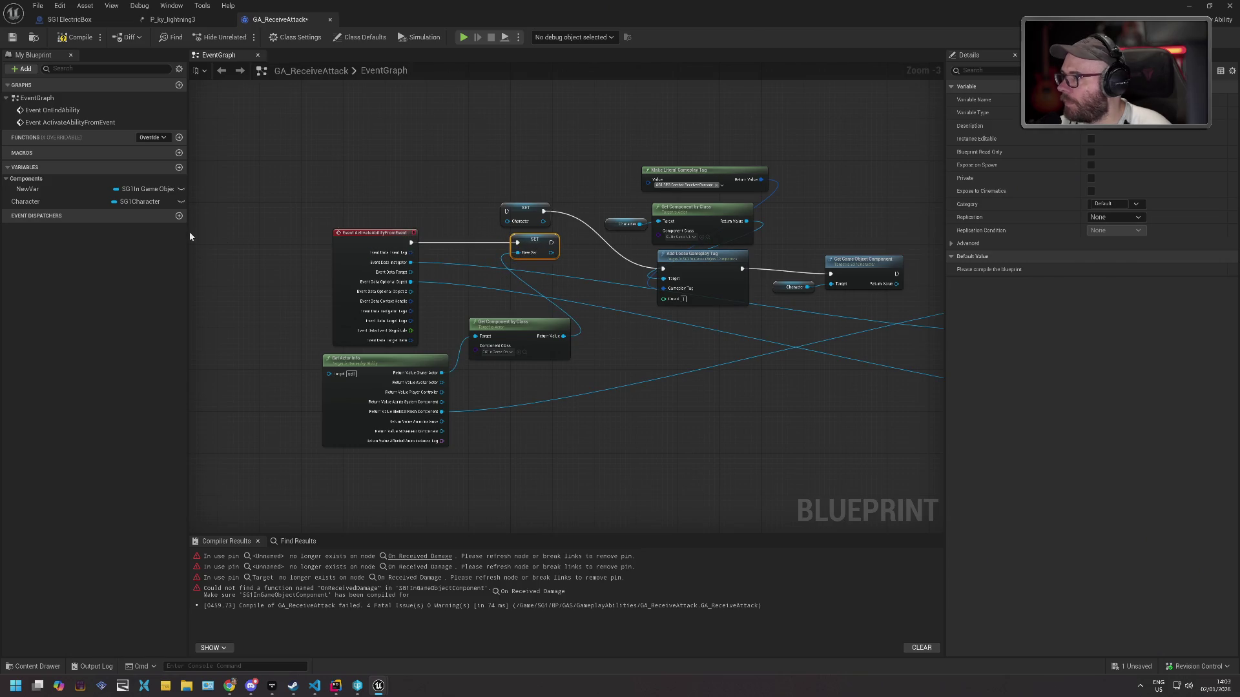
# Rename NewVar to IGC and delete the Character variable.
pyautogui.click(49, 188)
pyautogui.click(26, 189)
pyautogui.write('IGC')
pyautogui.press('Return')
pyautogui.click(37, 202)
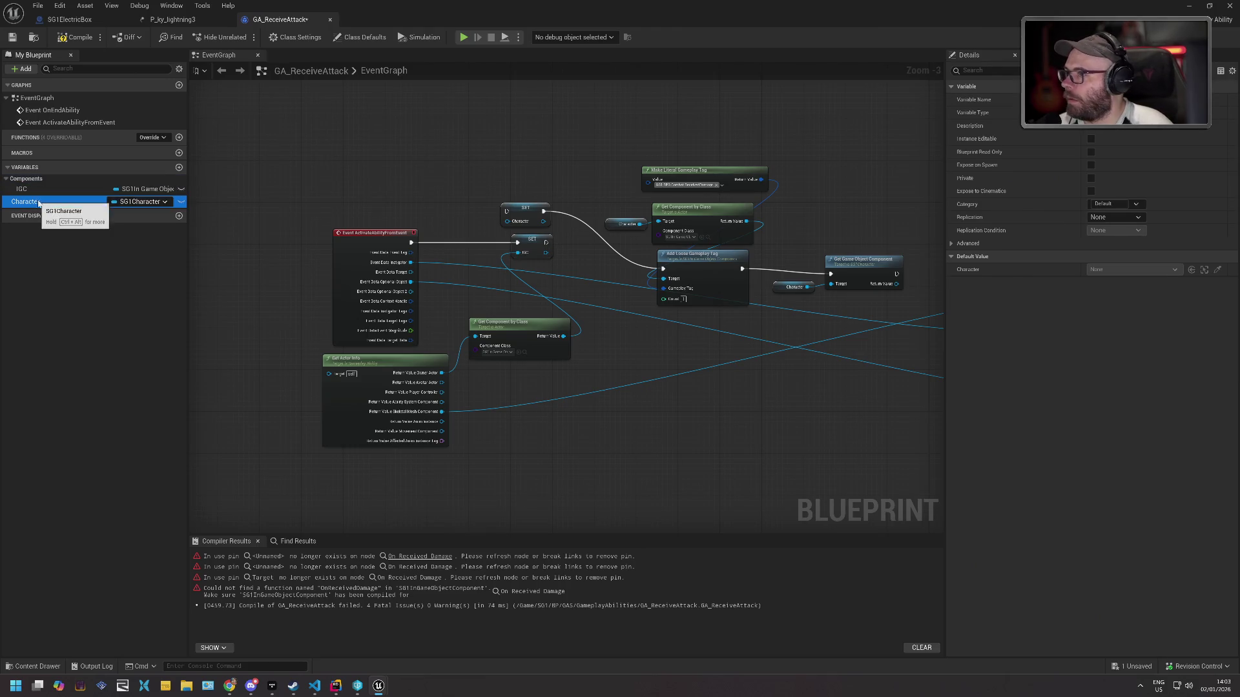
pyautogui.press('Delete')
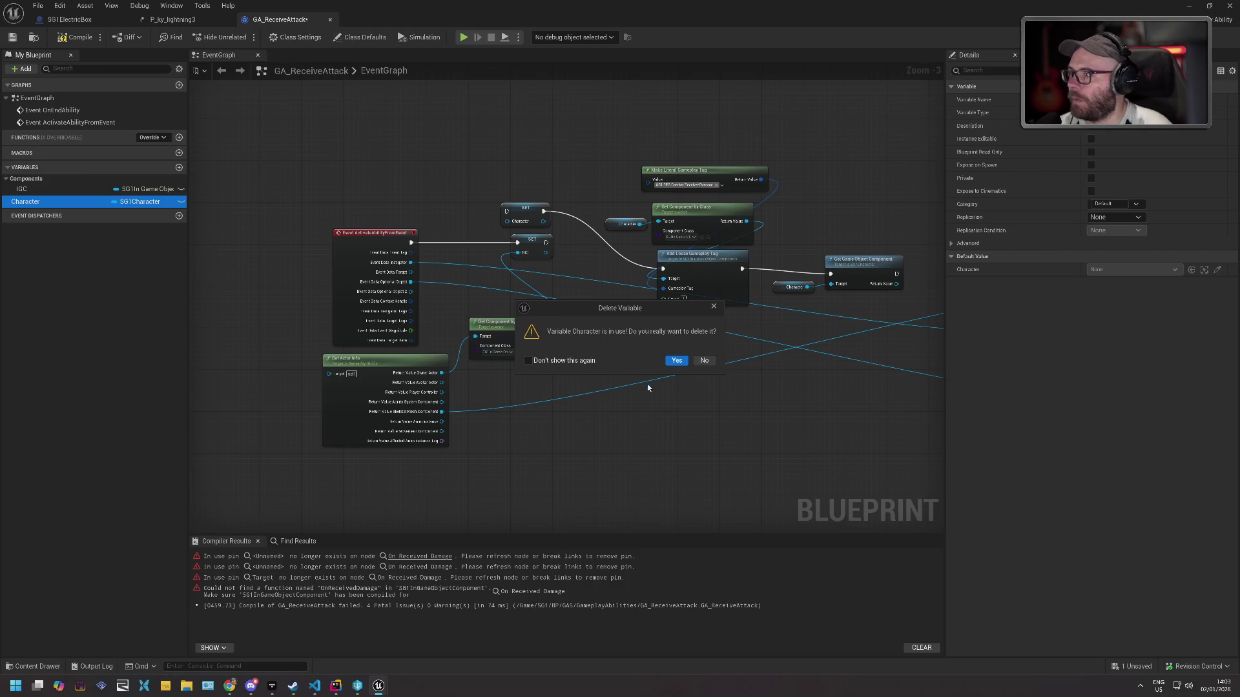
pyautogui.click(675, 361)
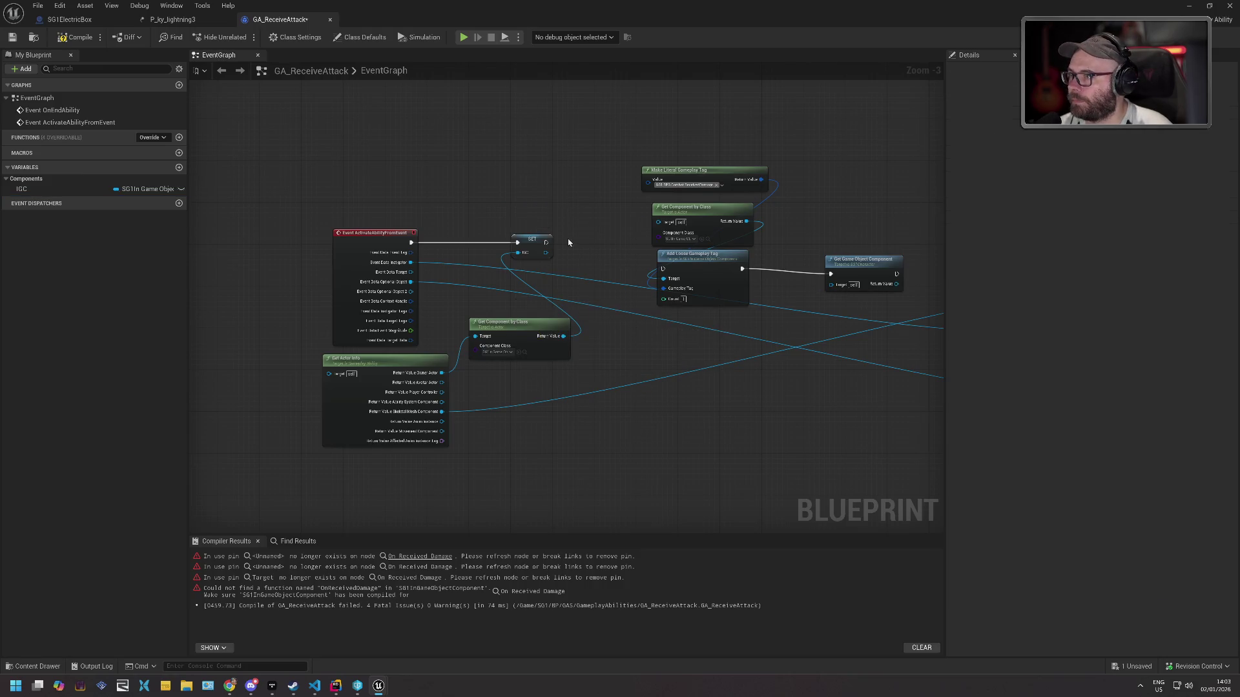
# Chain the IGC set into Add Loose Gameplay Tag, targeting IGC, and delete the old Get Component by Class.
pyautogui.moveTo(546, 242); pyautogui.dragTo(663, 270)
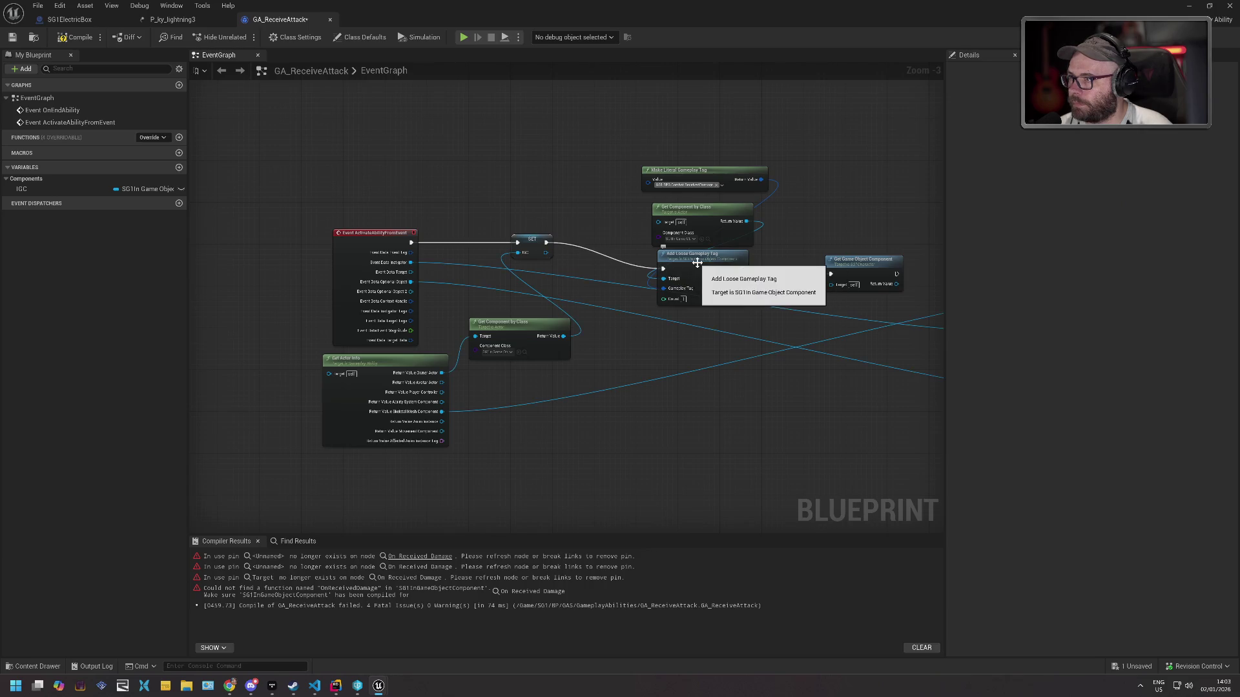
pyautogui.moveTo(643, 152)
pyautogui.mouseDown()
pyautogui.moveTo(715, 274)
pyautogui.moveTo(717, 232)
pyautogui.mouseUp()
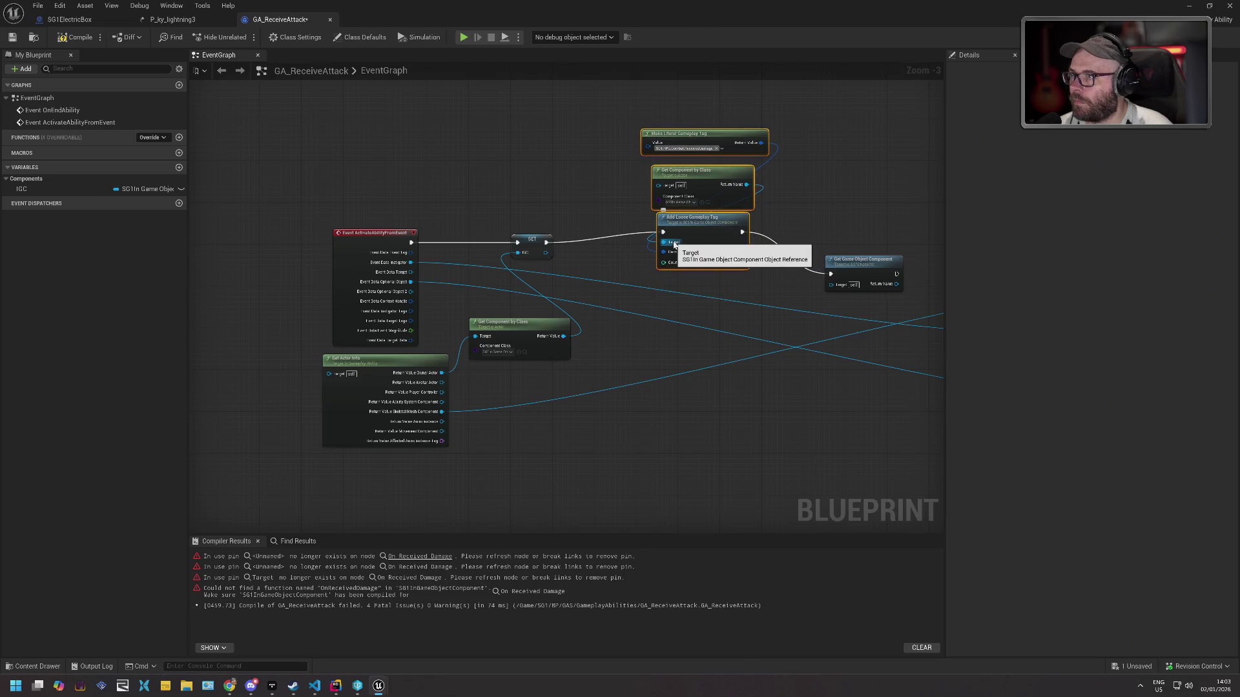
pyautogui.click(714, 184)
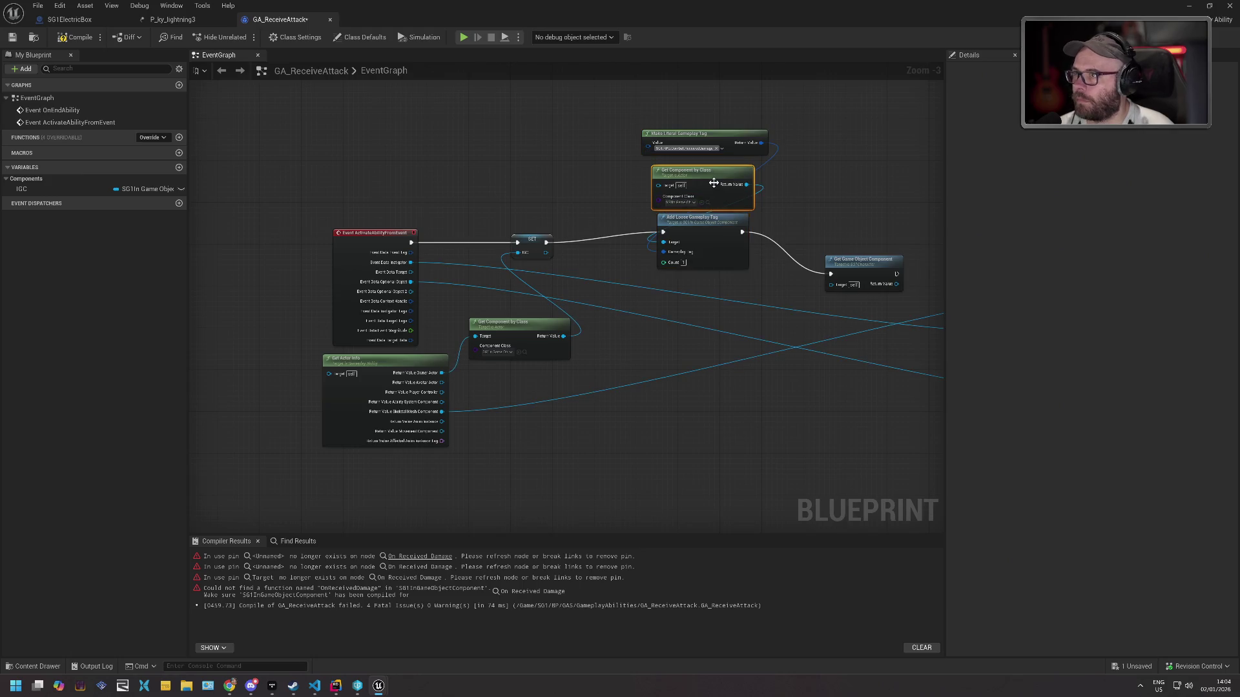
pyautogui.press('Delete')
pyautogui.moveTo(664, 243); pyautogui.dragTo(546, 253)
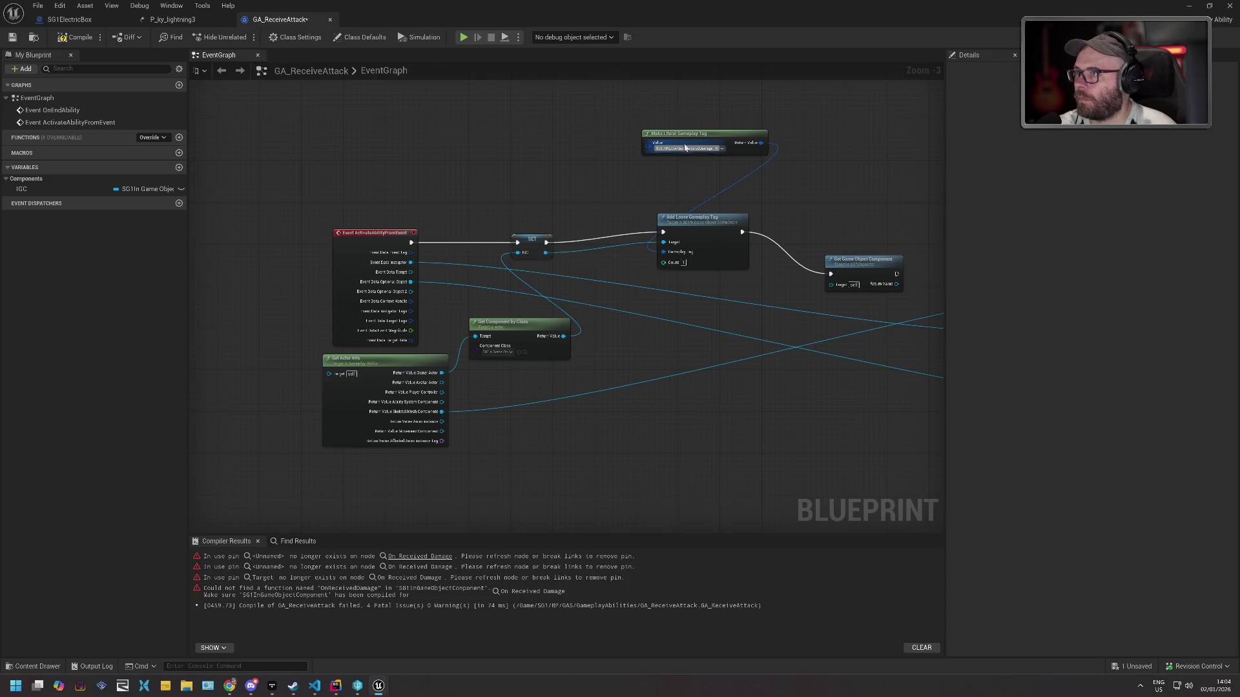
# Delete the Get Game Object Component node, drop an IGC reference, then switch to Rider.
pyautogui.moveTo(689, 144); pyautogui.dragTo(689, 191)
pyautogui.moveTo(757, 301); pyautogui.dragTo(494, 284)
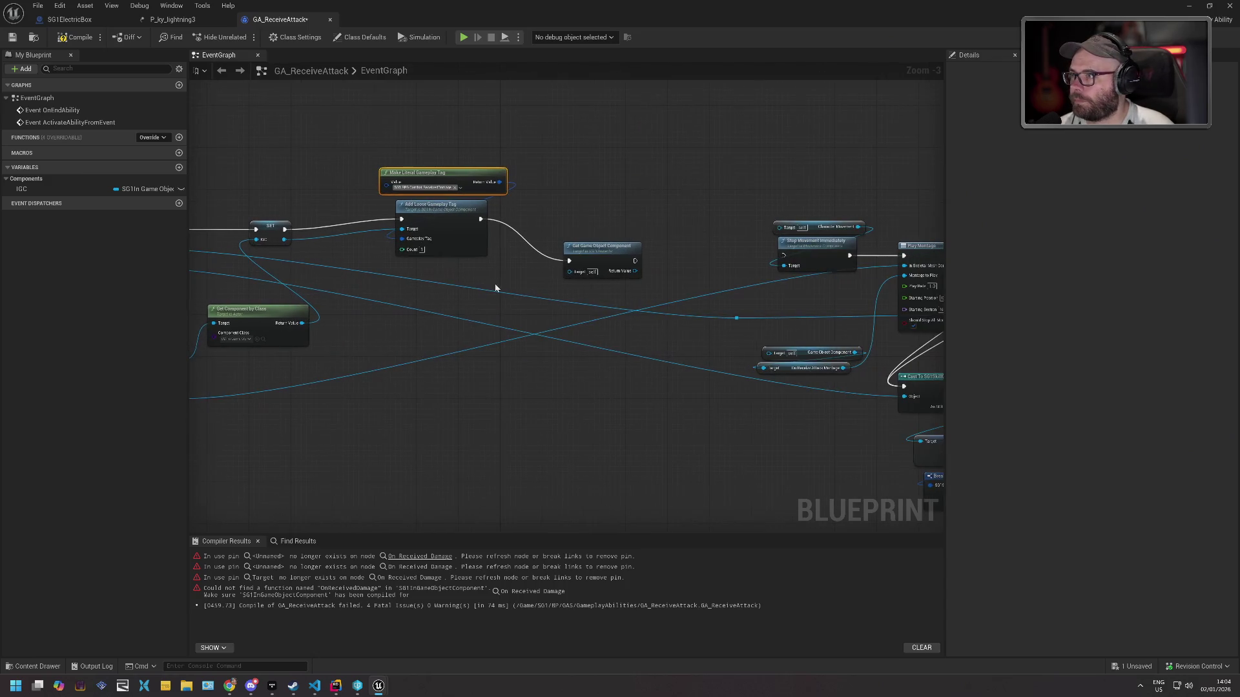
pyautogui.click(605, 248)
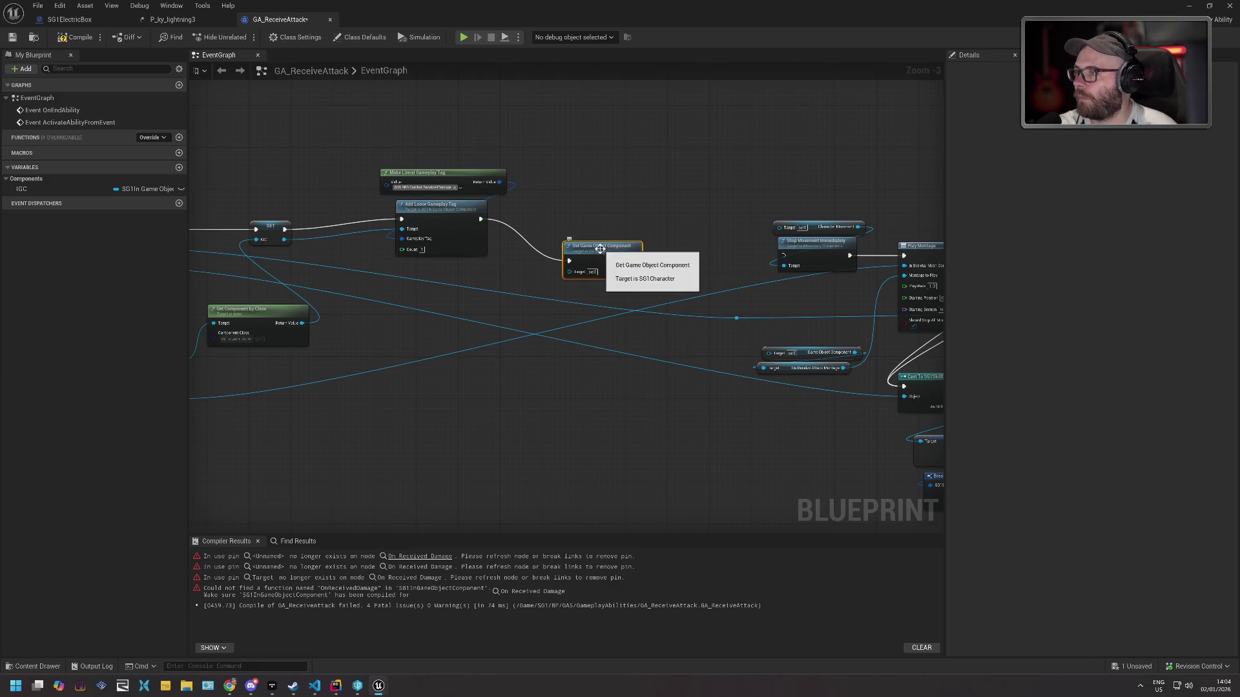
pyautogui.press('Delete')
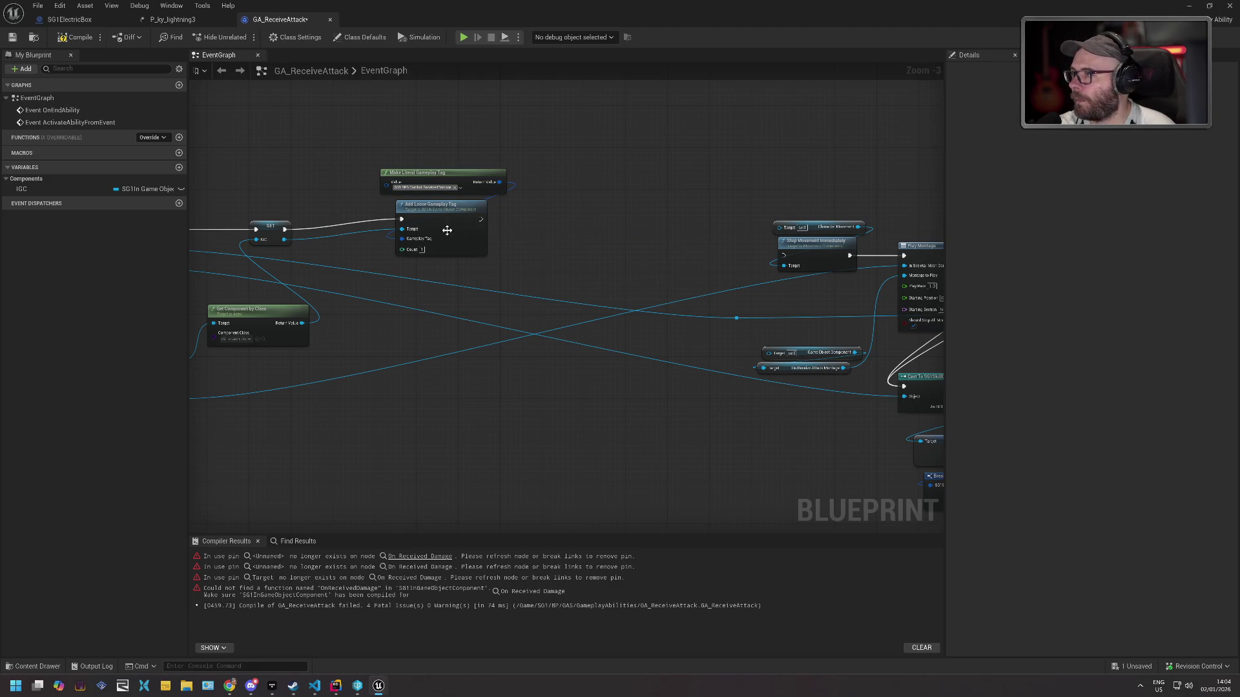
pyautogui.moveTo(43, 187)
pyautogui.mouseDown()
pyautogui.moveTo(514, 225)
pyautogui.moveTo(516, 212)
pyautogui.moveTo(576, 226)
pyautogui.mouseUp()
pyautogui.write('re')
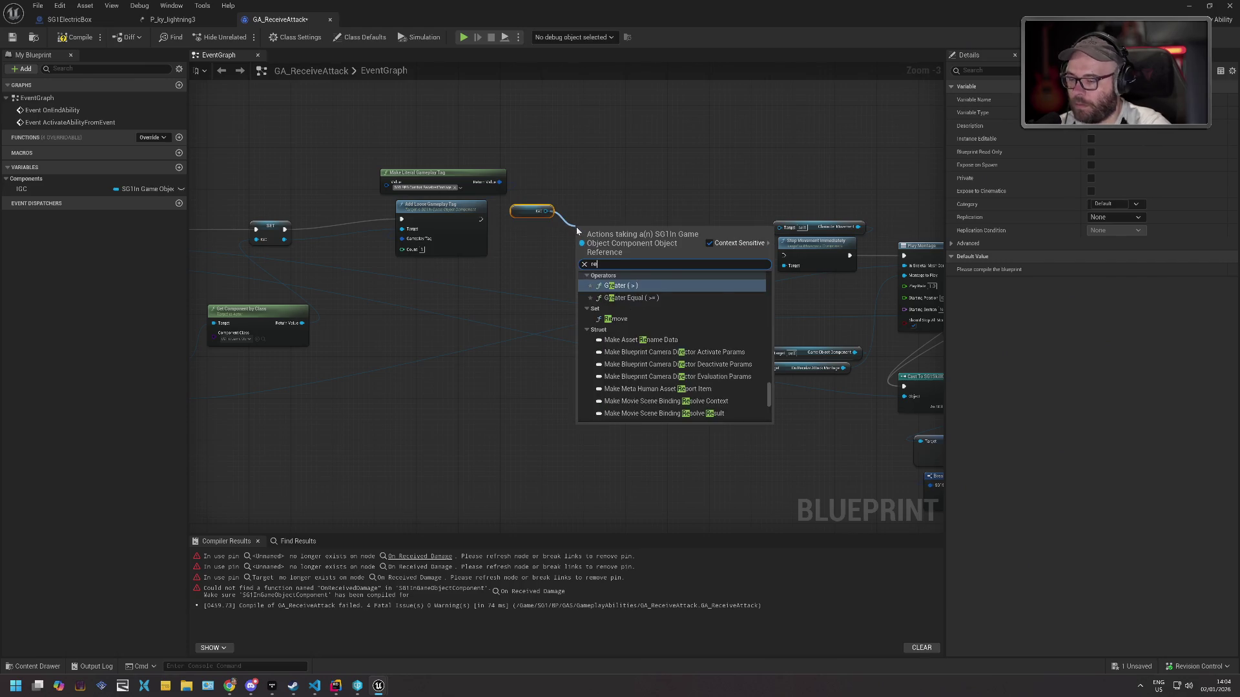
pyautogui.write('ceiv')
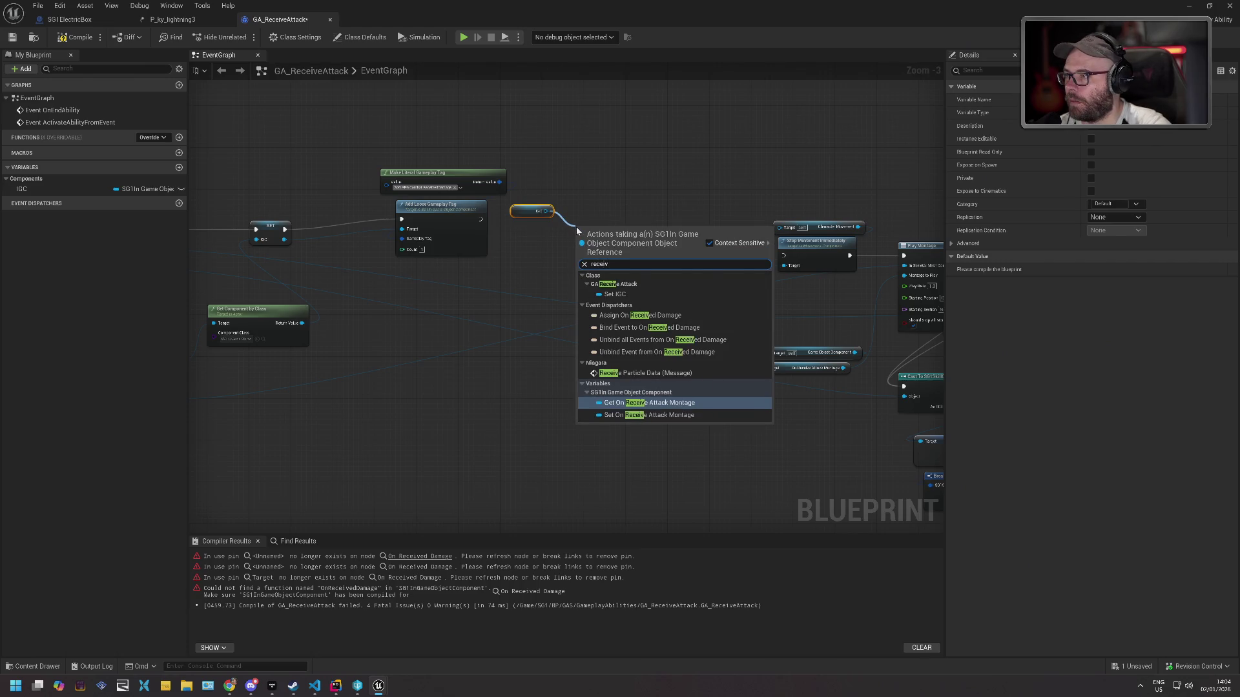
pyautogui.write('ed')
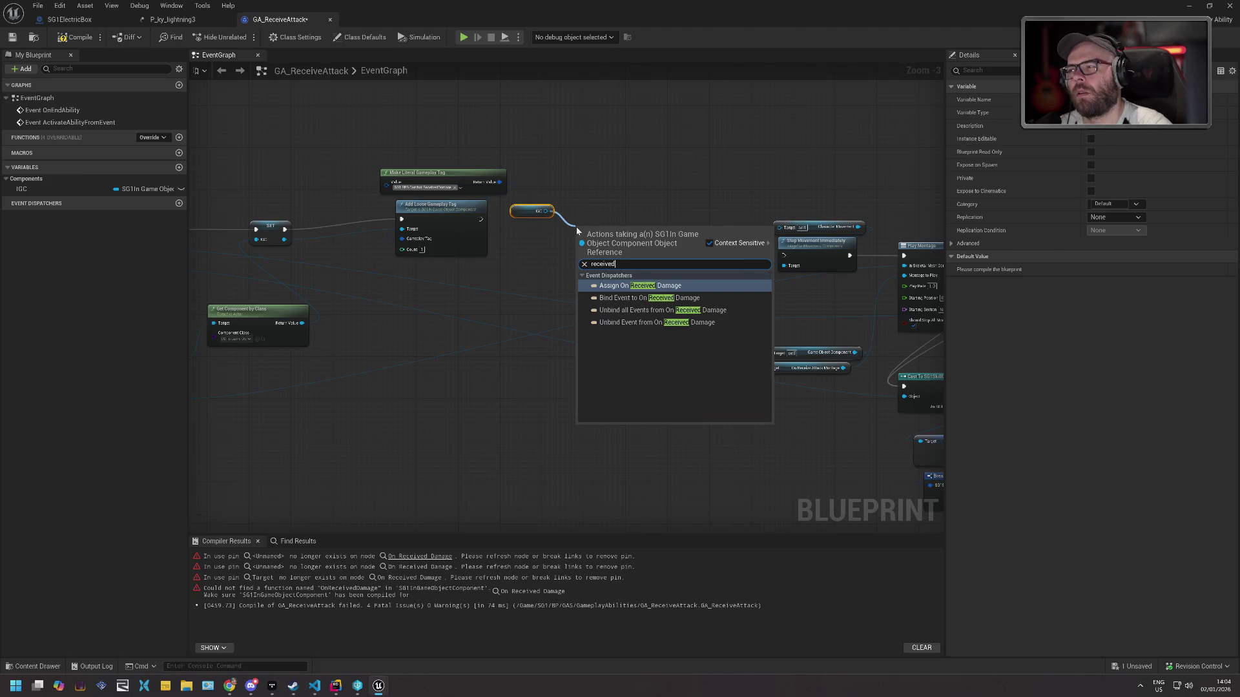
pyautogui.press('BackSpace')
pyautogui.press('BackSpace')
pyautogui.press('BackSpace')
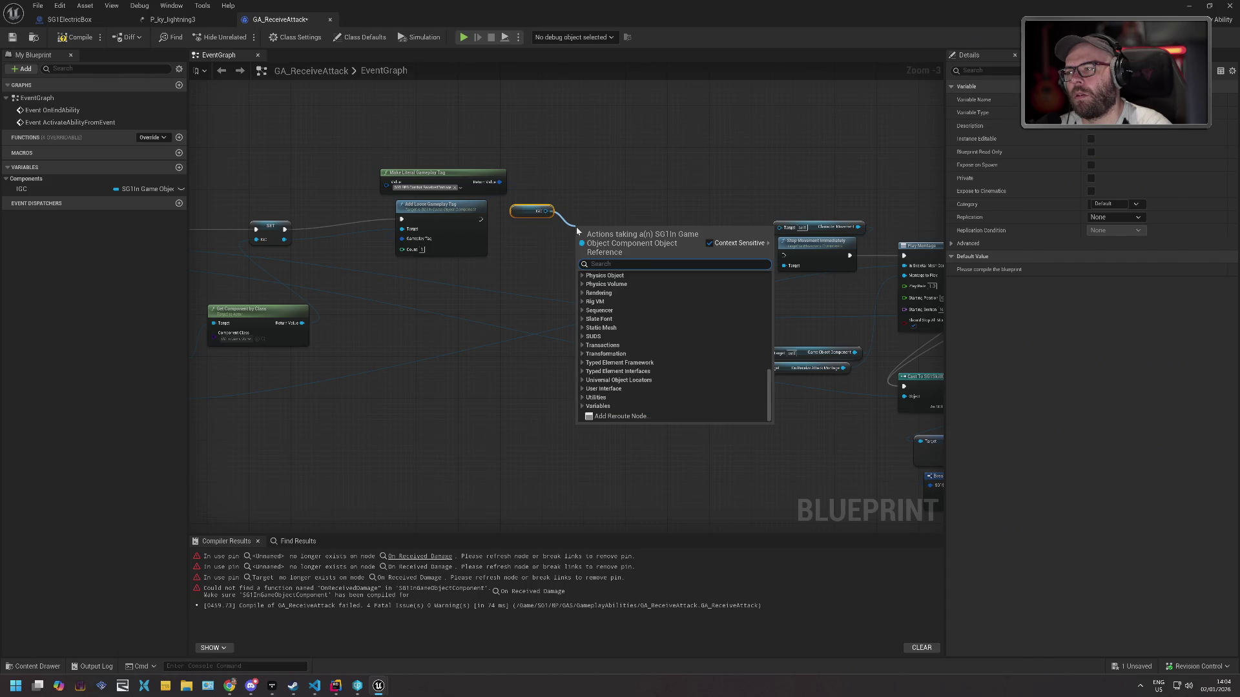
pyautogui.hotkey('alt', 'Tab')
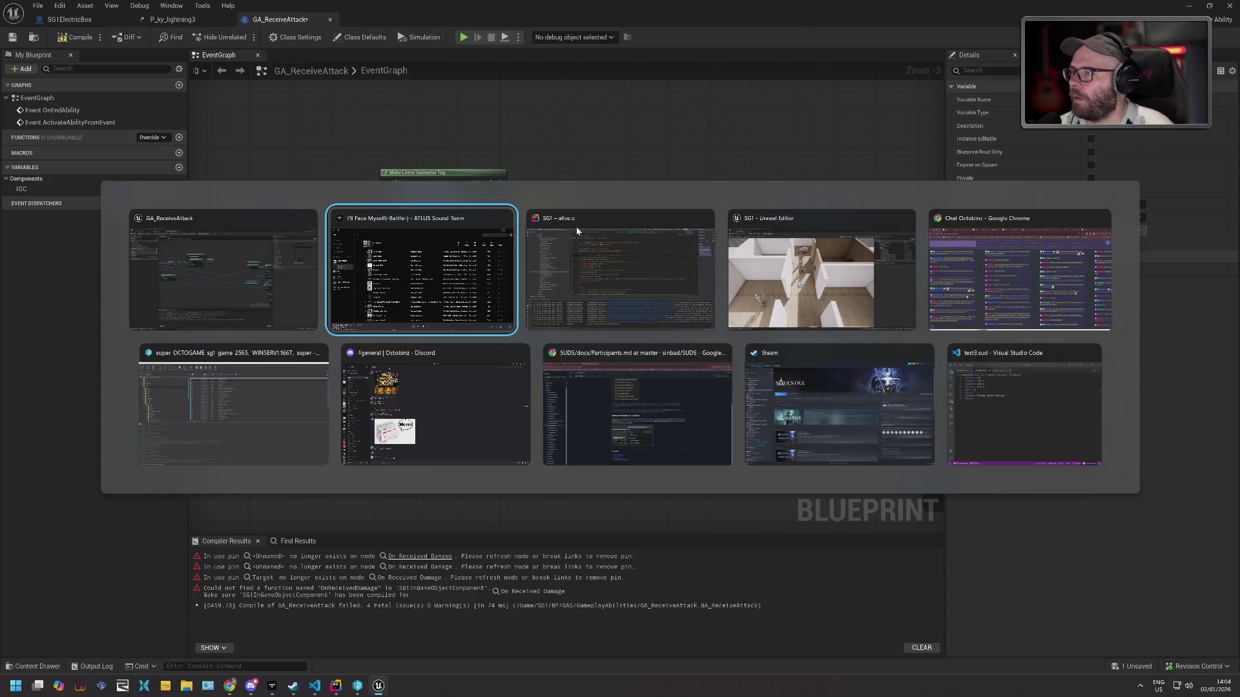
pyautogui.hotkey('ctrl', 'e')
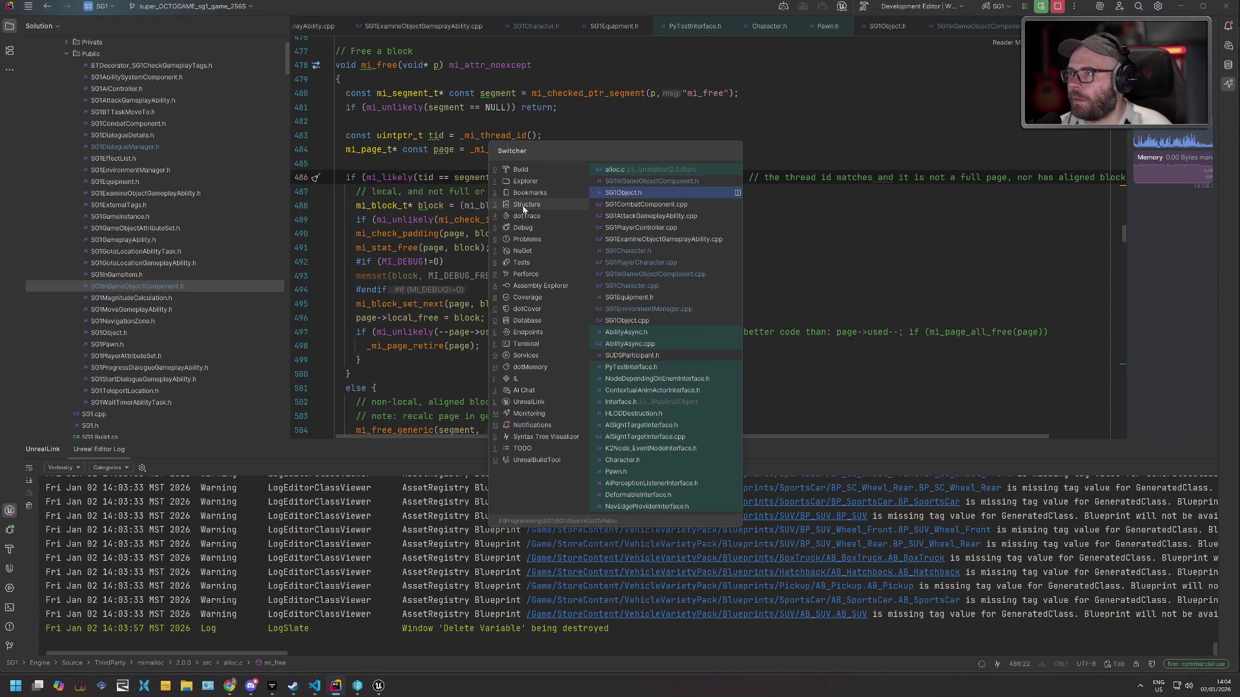
# Open SG1InGameObjectComponent.h and duplicate the OnReceivedDamage property declaration.
pyautogui.press('Return')
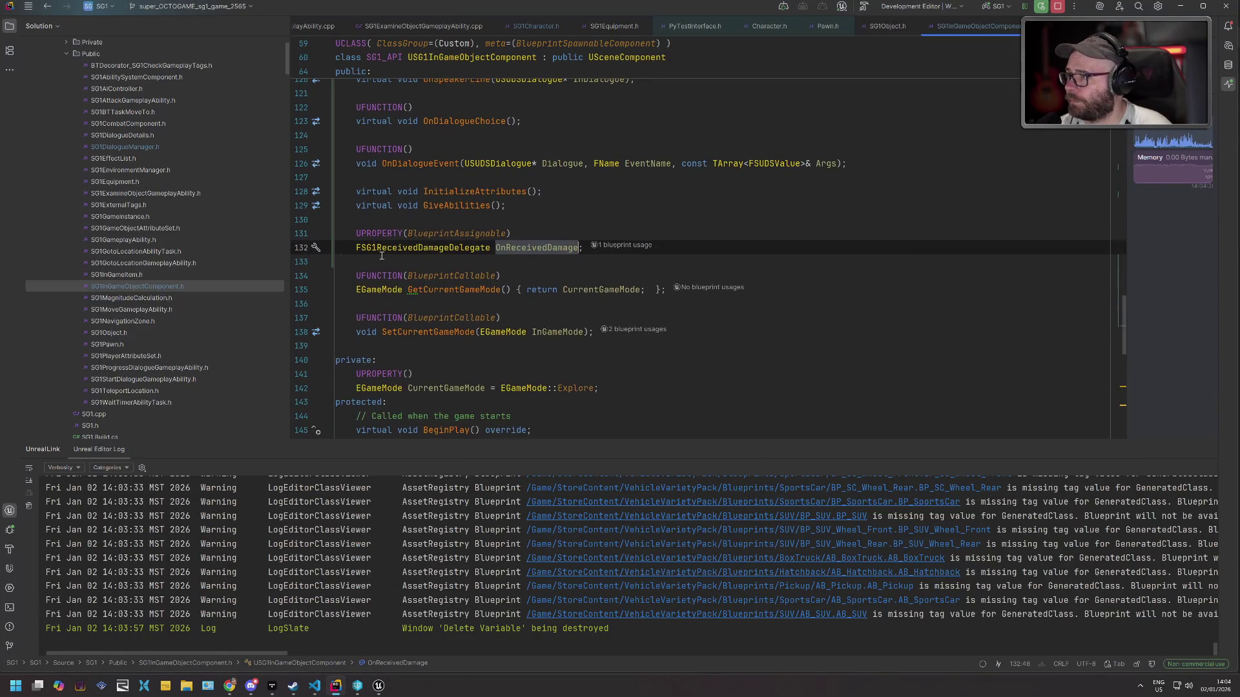
pyautogui.click(371, 233)
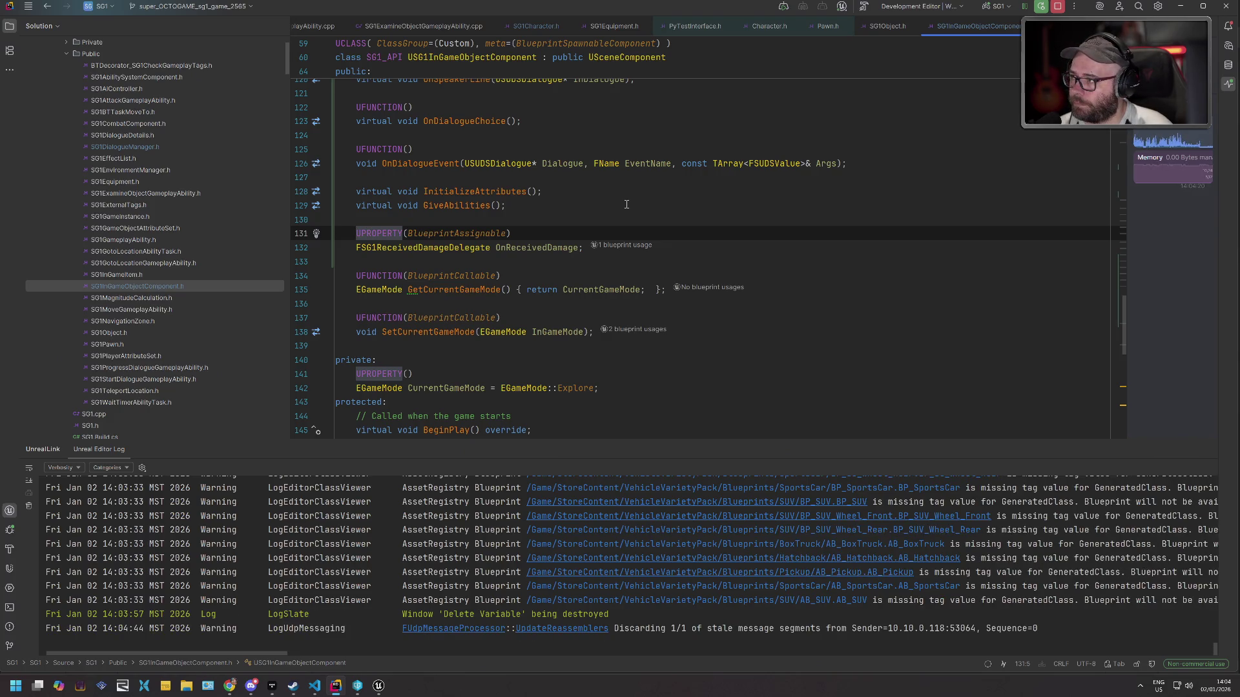
pyautogui.press('Home')
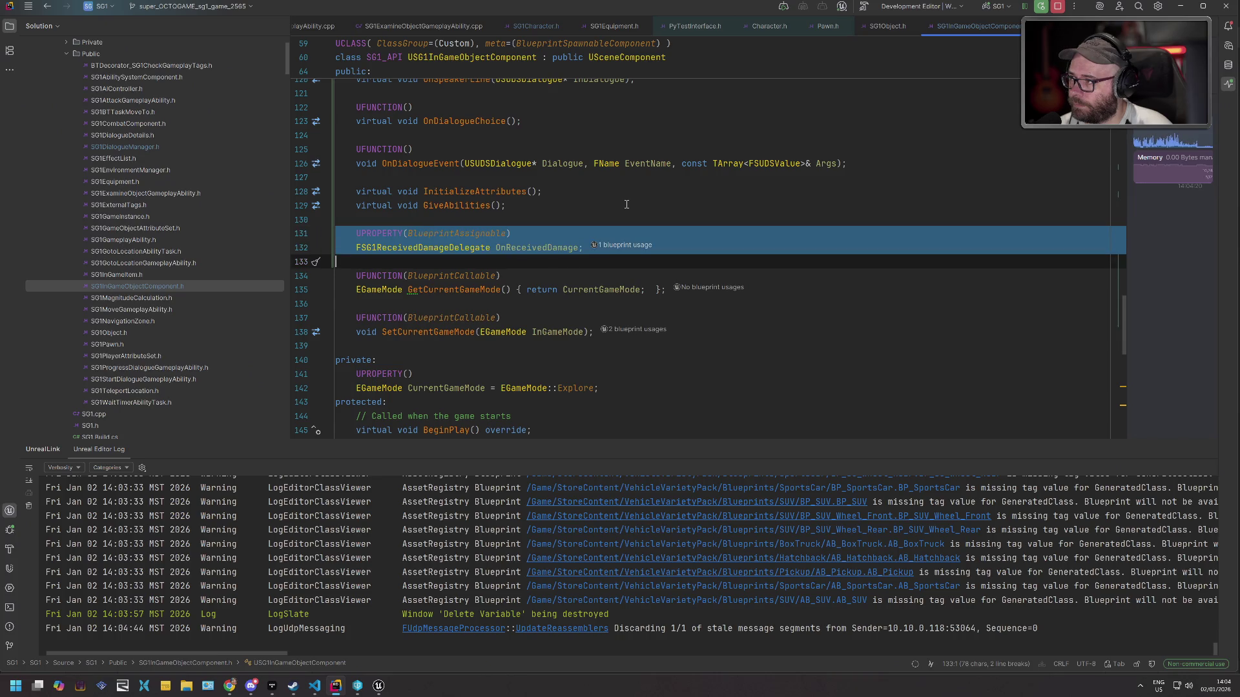
pyautogui.write('UPROPERTY(BlueprintAssignable) FSG1ReceivedDamageDelegate OnReceivedDamage;')
pyautogui.press('Return')
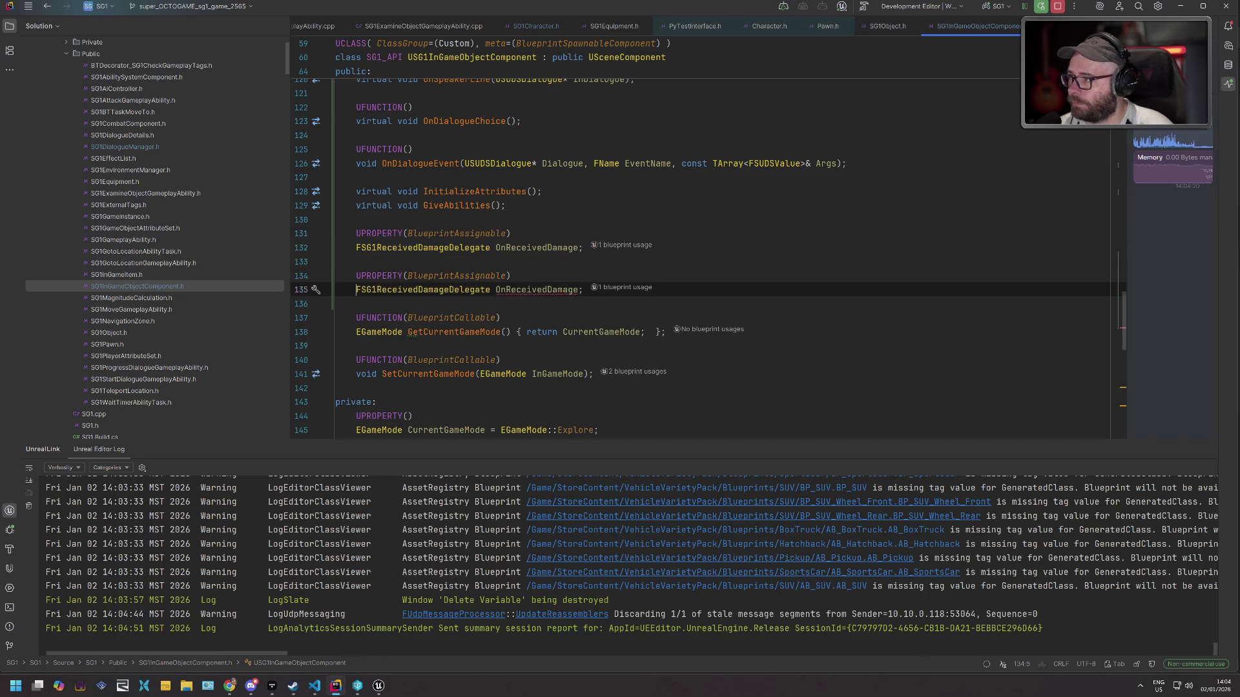
# Turn the copy into void ReceivedDamage() and generate its empty .cpp definition.
pyautogui.doubleClick(423, 289)
pyautogui.write('voi')
pyautogui.press('Return')
pyautogui.hotkey('ctrl', 'Right')
pyautogui.write('(')
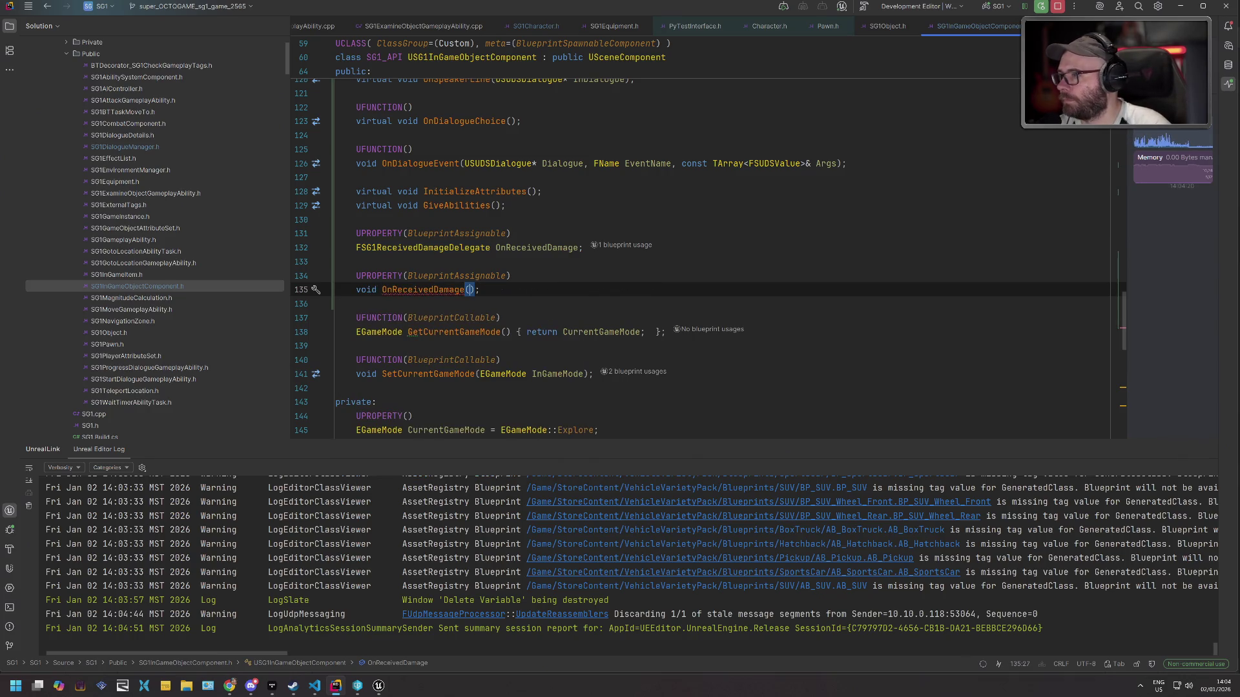
pyautogui.hotkey('ctrl', 'Left')
pyautogui.press('Delete')
pyautogui.press('Delete')
pyautogui.hotkey('alt', 'Return')
pyautogui.press('Return')
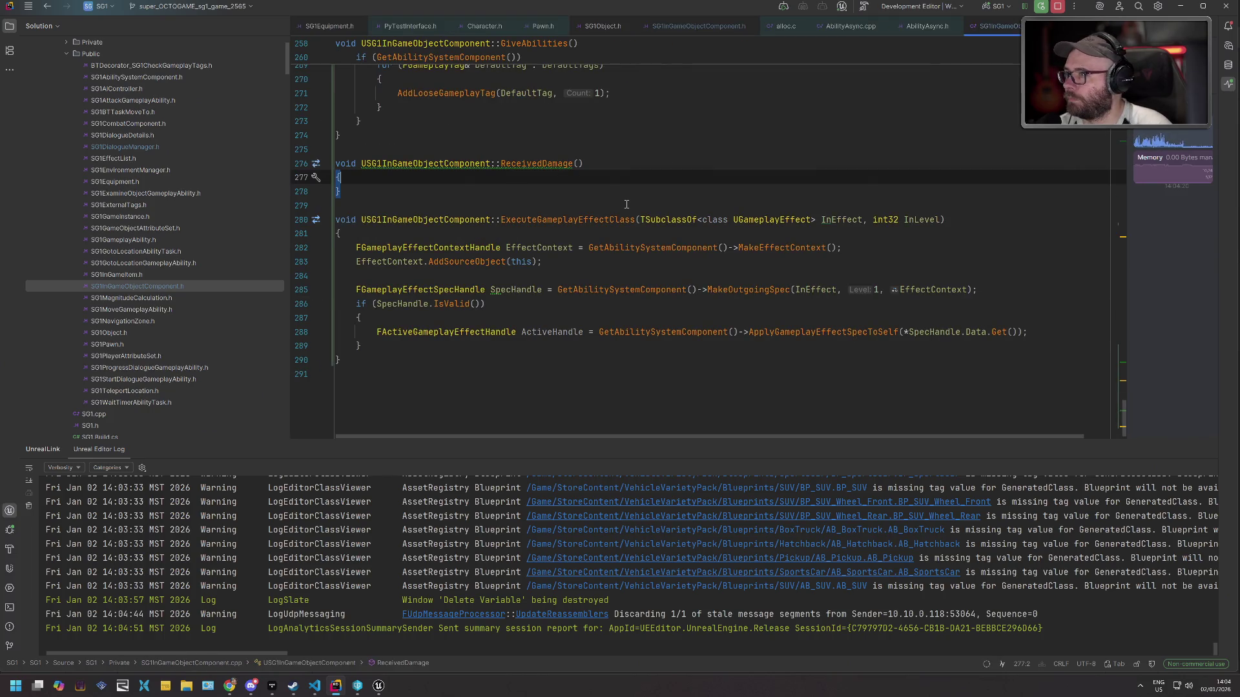
# Add OnReceivedDamage.Broadcast() in ReceivedDamage, preceded by an if (OnReceivedDamage.IsBound()) condition.
pyautogui.press('Return')
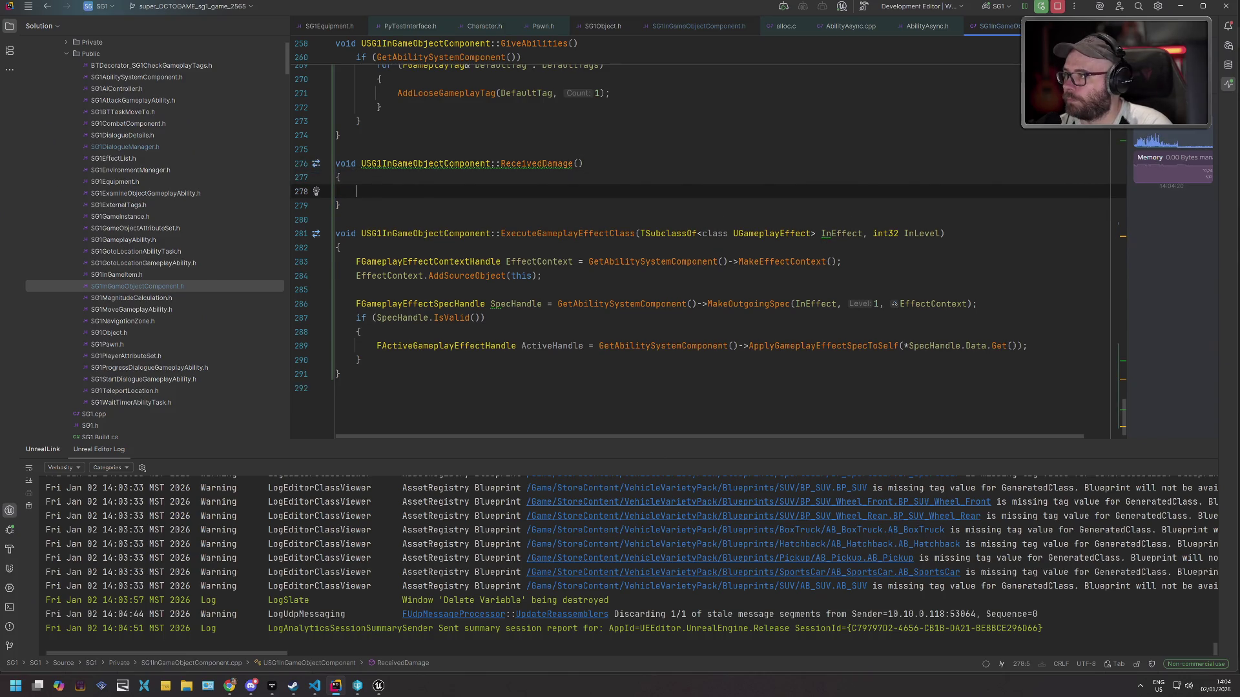
pyautogui.write('OnRe')
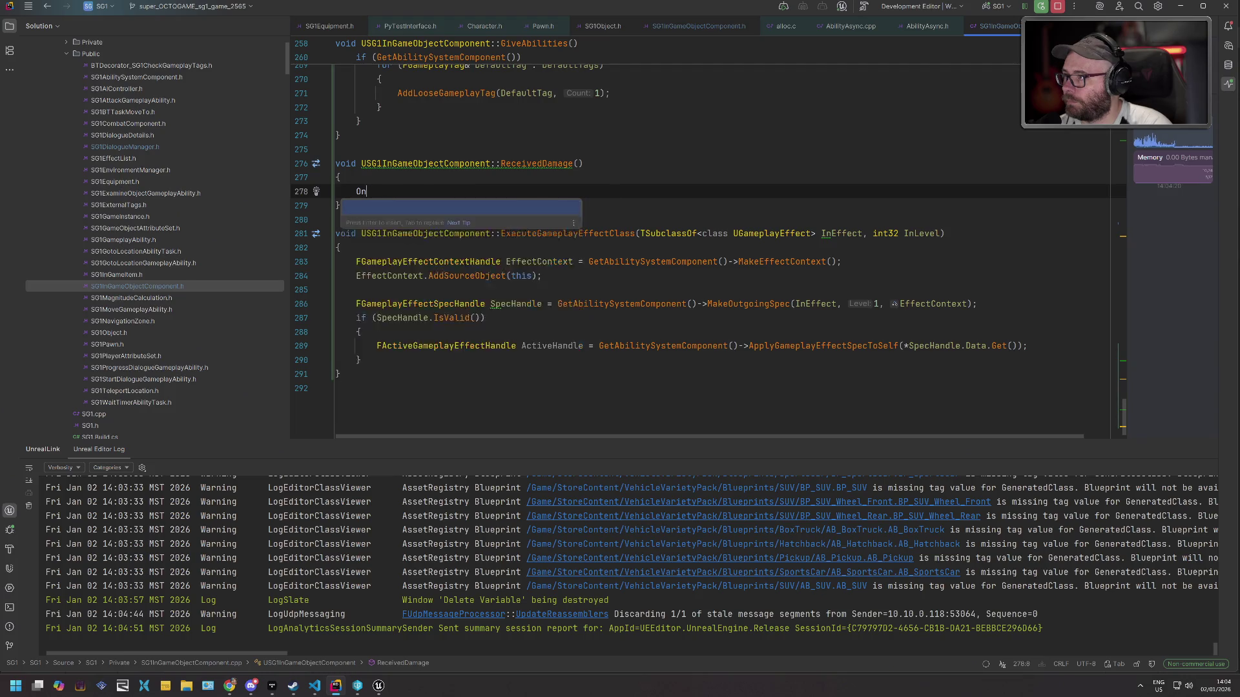
pyautogui.press('Tab')
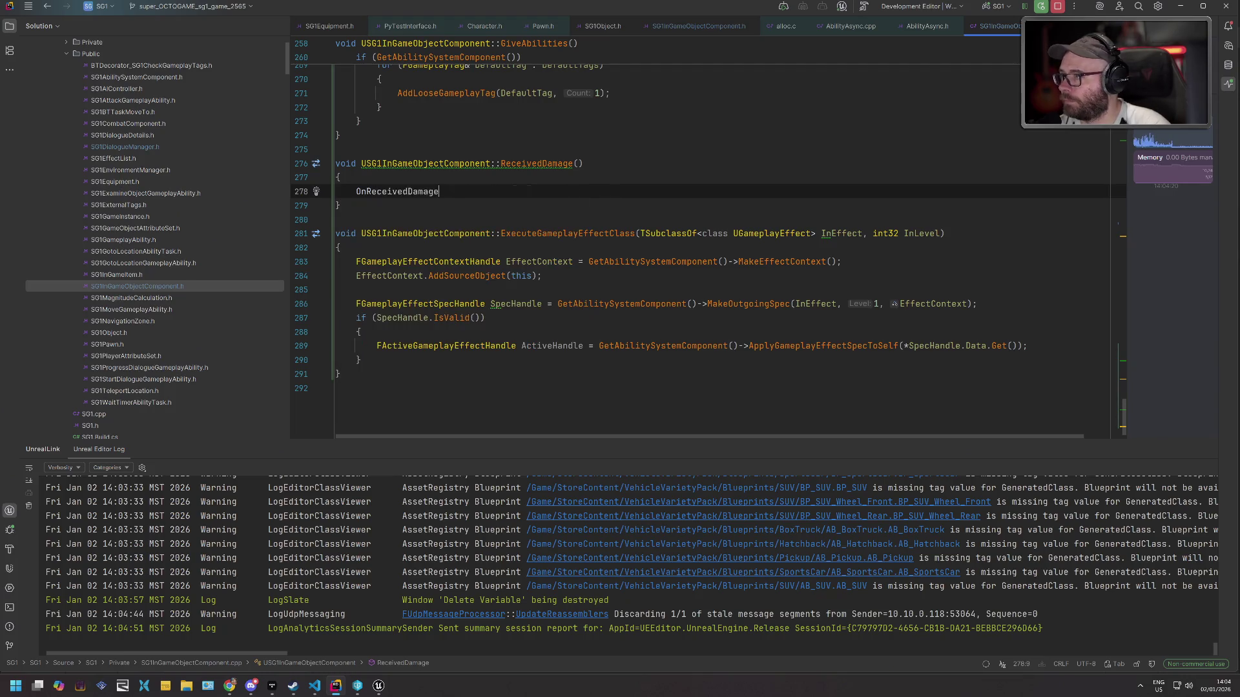
pyautogui.hotkey('ctrl', 'Left')
pyautogui.hotkey('ctrl', 'Left')
pyautogui.hotkey('ctrl', 'Left')
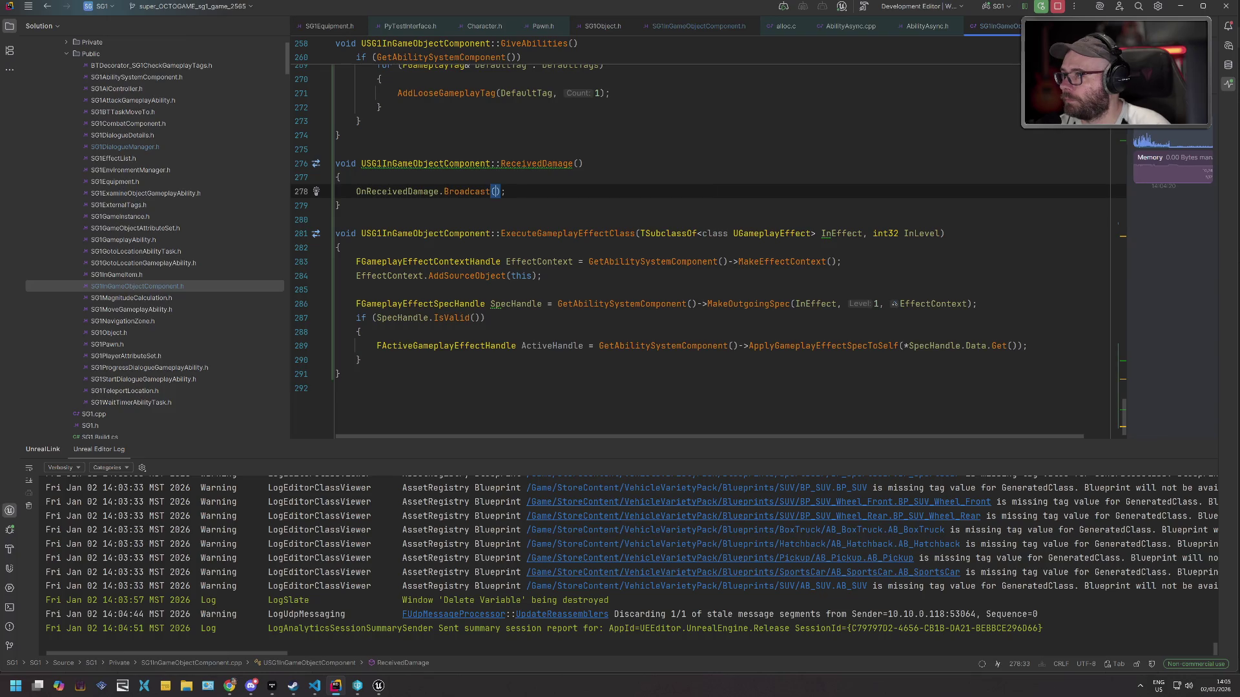
pyautogui.press('Return')
pyautogui.write('if (OnReceivedDamage')
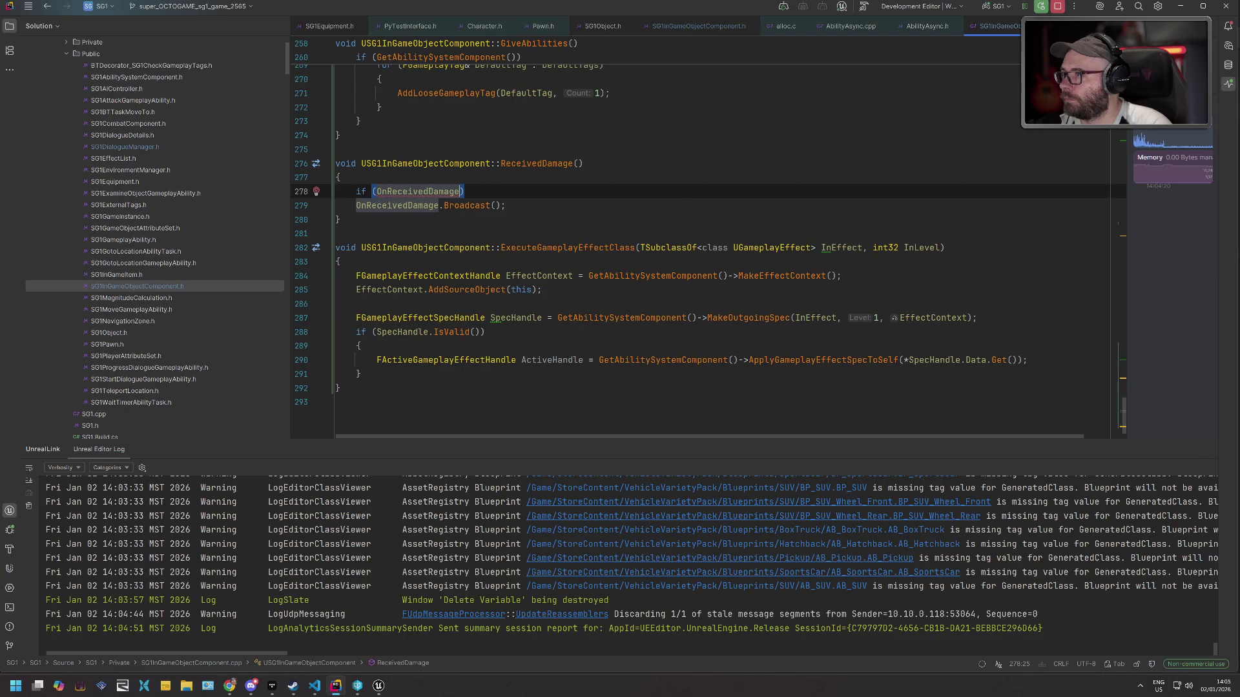
pyautogui.write('.')
pyautogui.press('Tab')
# Put the Broadcast call inside braces under the IsBound check, then return to Unreal.
pyautogui.press('End')
pyautogui.press('Return')
pyautogui.write('{')
pyautogui.press('Return')
pyautogui.press('Down')
pyautogui.press('Down')
pyautogui.press('Home')
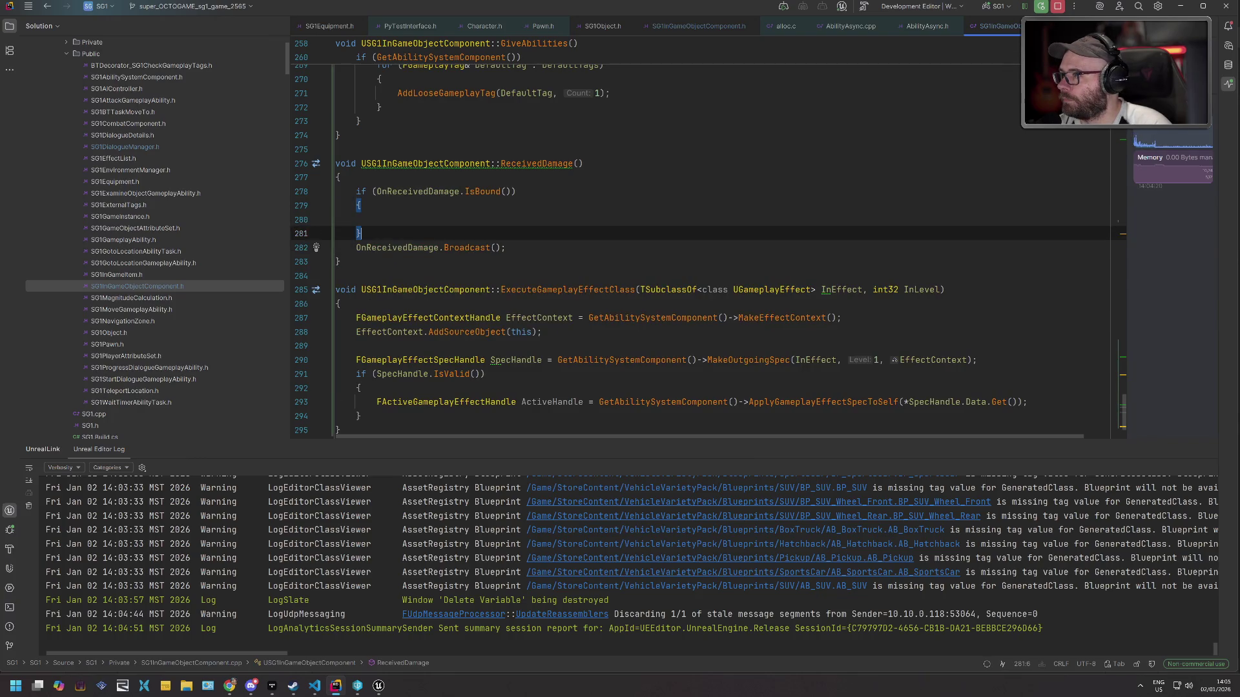
pyautogui.hotkey('shift', 'Down')
pyautogui.hotkey('alt', 'shift', 'Up')
pyautogui.hotkey('alt', 'shift', 'Up')
pyautogui.press('Down')
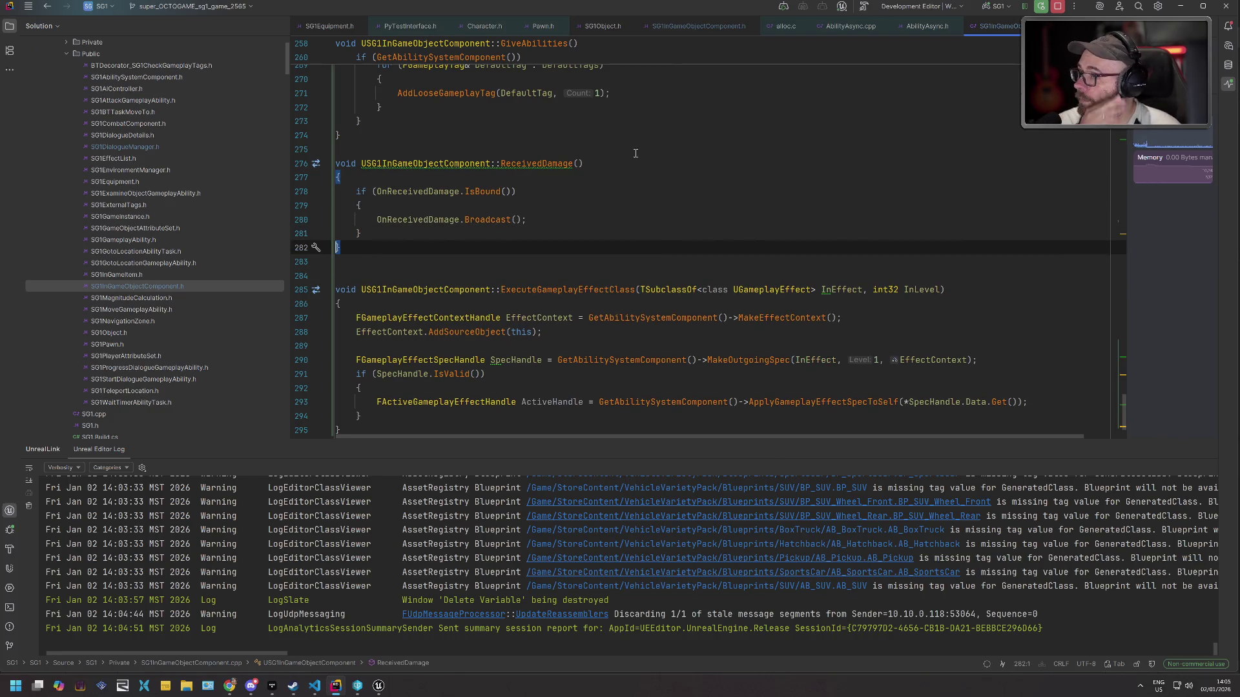
pyautogui.hotkey('alt', 'Tab')
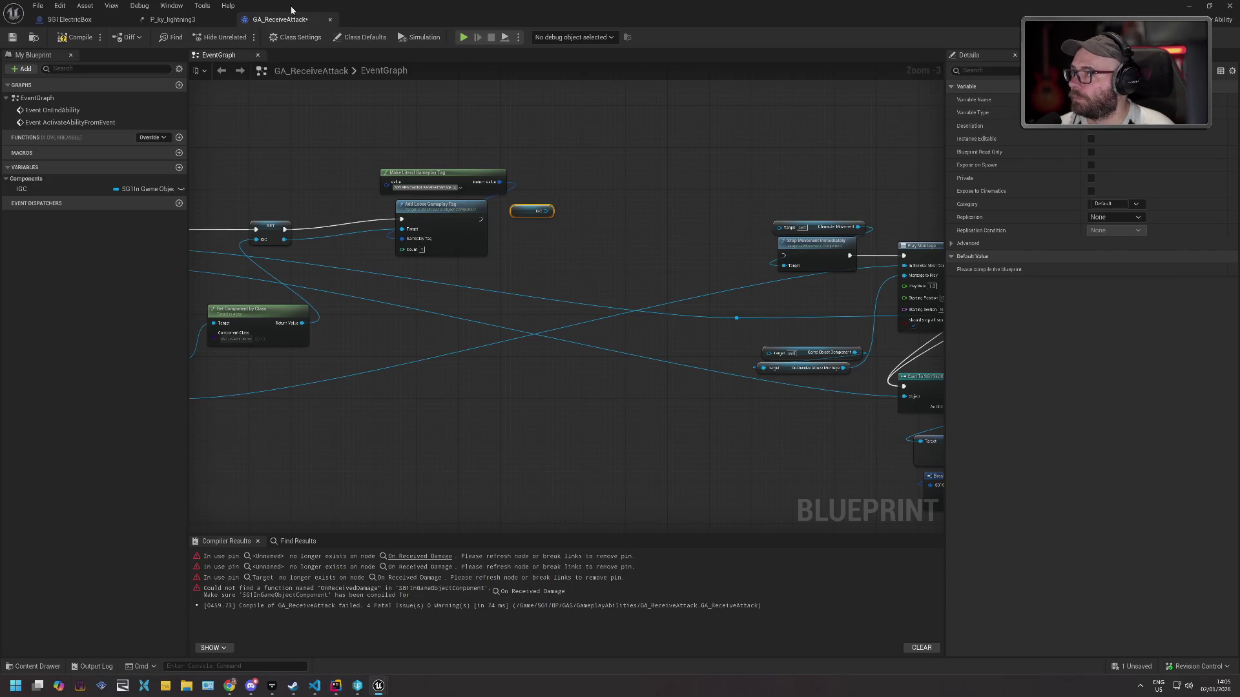
# Save GA_ReceiveAttack and run Live Coding twice; both fail on the header's void error.
pyautogui.click(12, 37)
pyautogui.hotkey('alt', 'Tab')
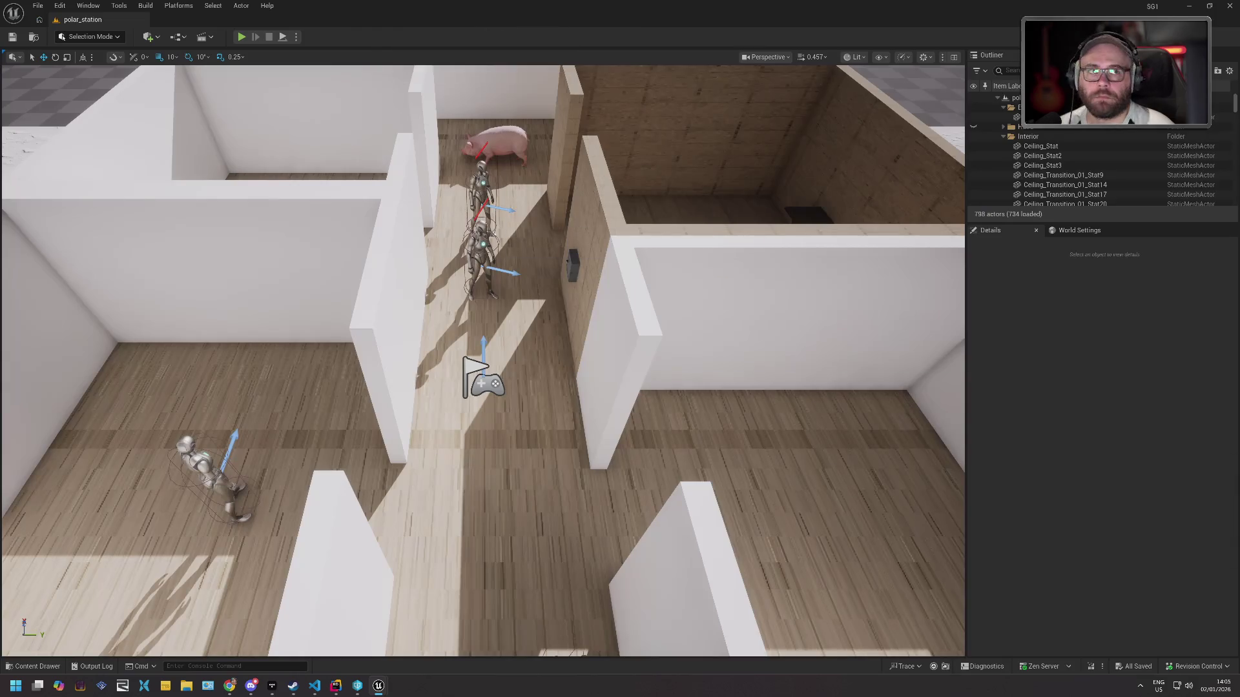
pyautogui.click(1091, 666)
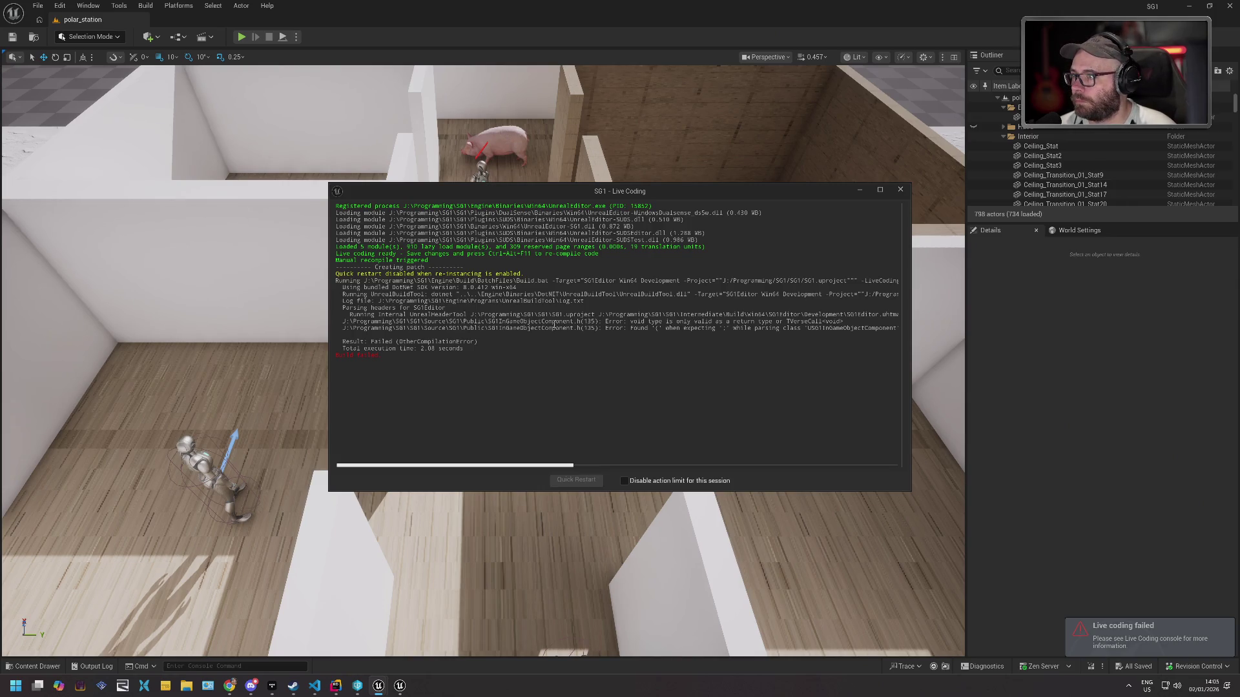
pyautogui.hotkey('alt', 'Tab')
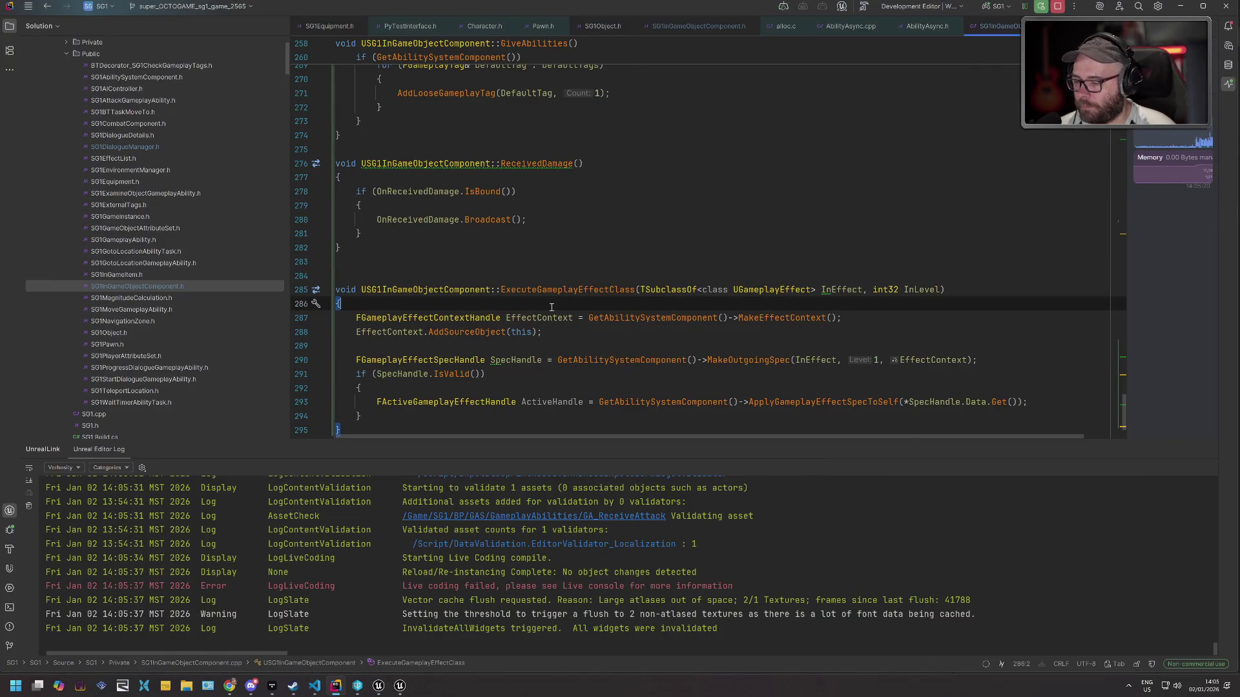
pyautogui.hotkey('ctrl', 'alt', 'F11')
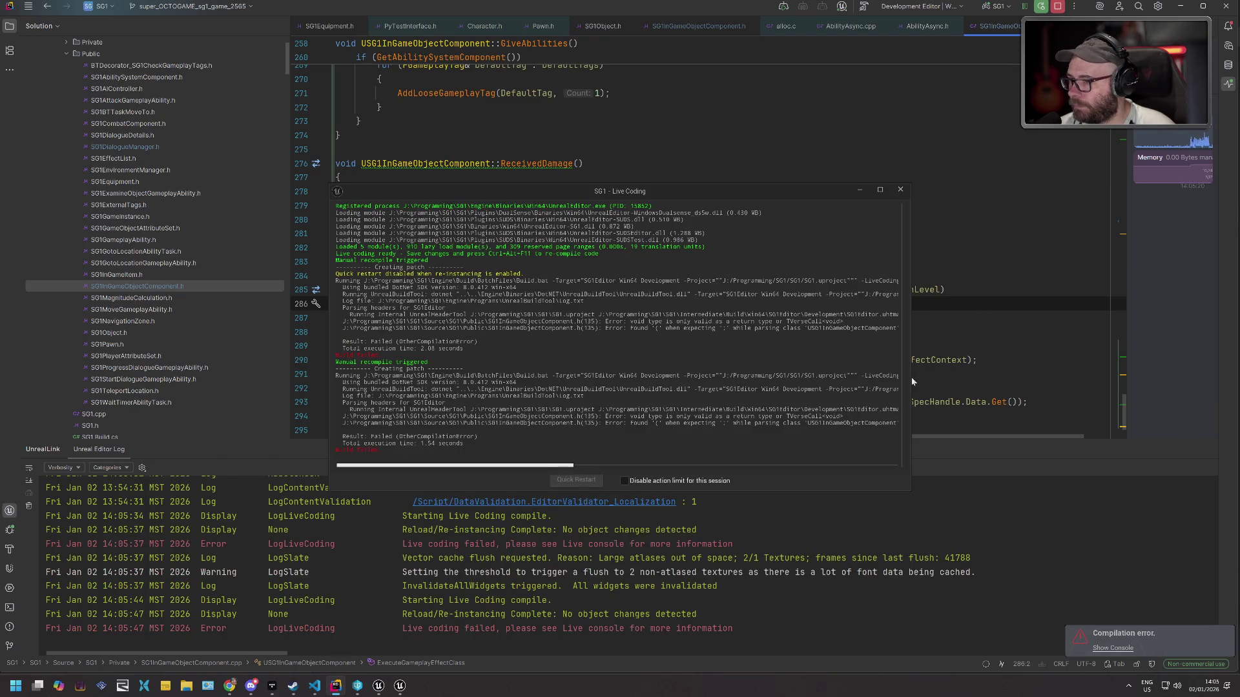
pyautogui.click(590, 154)
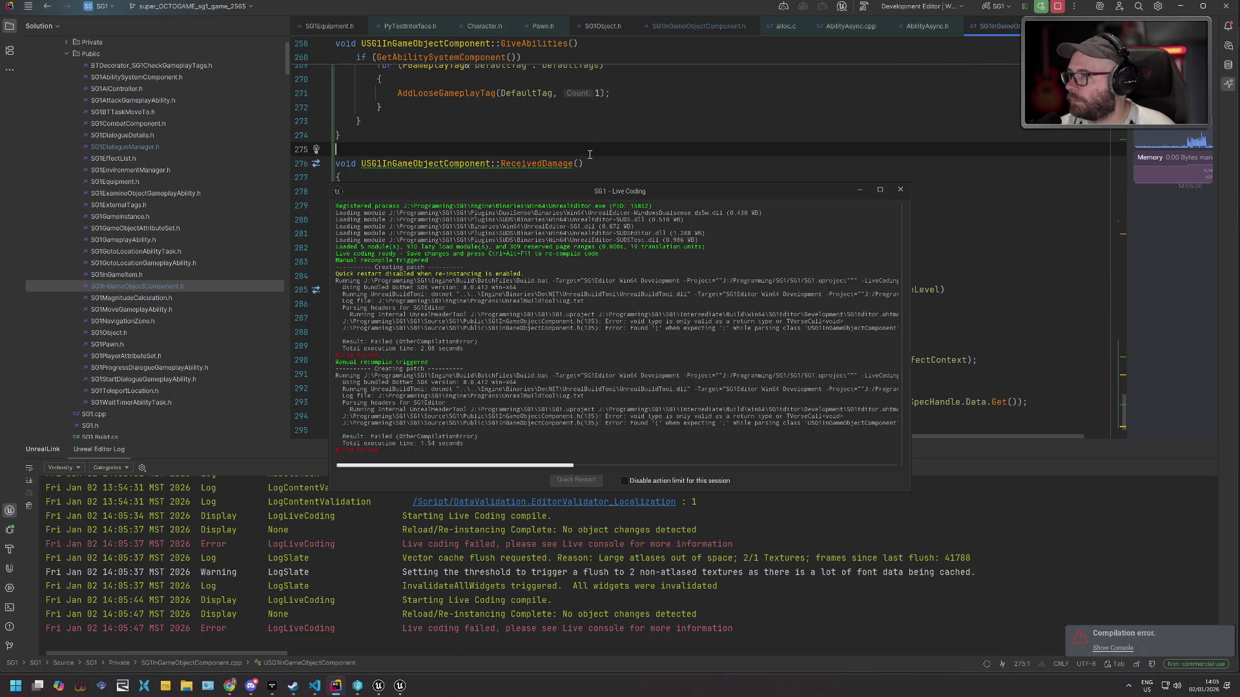
pyautogui.hotkey('ctrl', 'Tab')
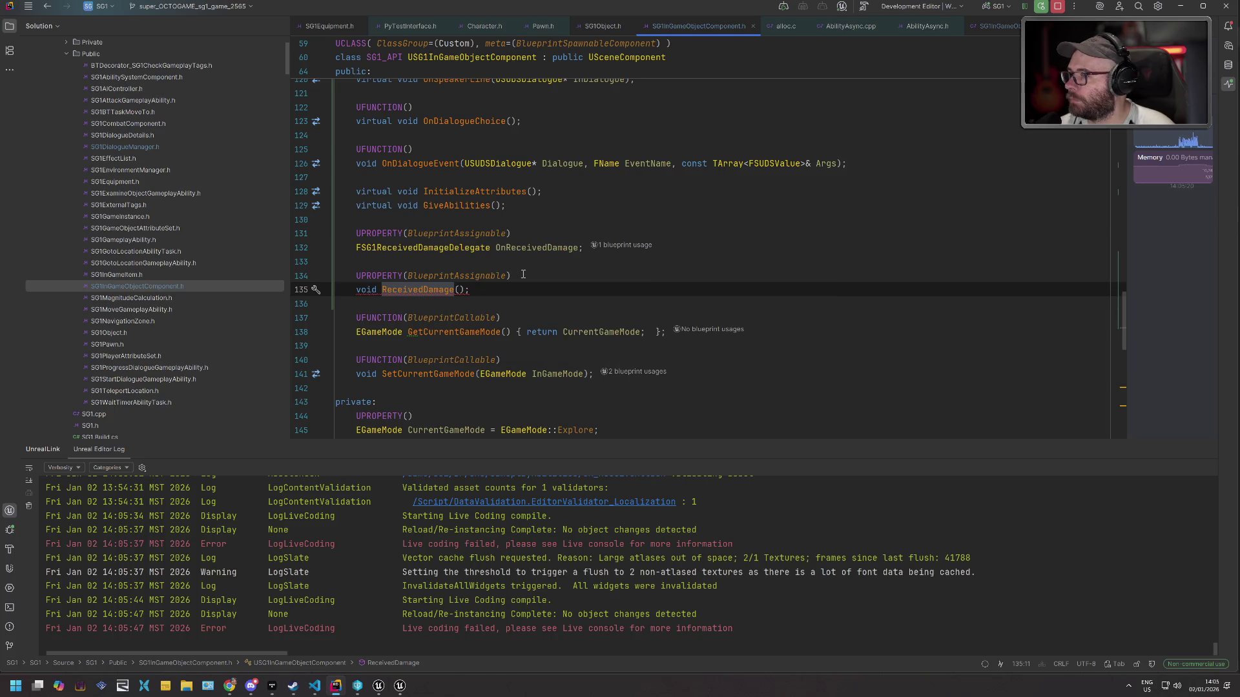
# Change line 134's UPROPERTY(BlueprintAssignable) to UFUNCTION(BlueprintCallable).
pyautogui.doubleClick(461, 317)
pyautogui.hotkey('ctrl', 'c')
pyautogui.doubleClick(457, 275)
pyautogui.hotkey('ctrl', 'v')
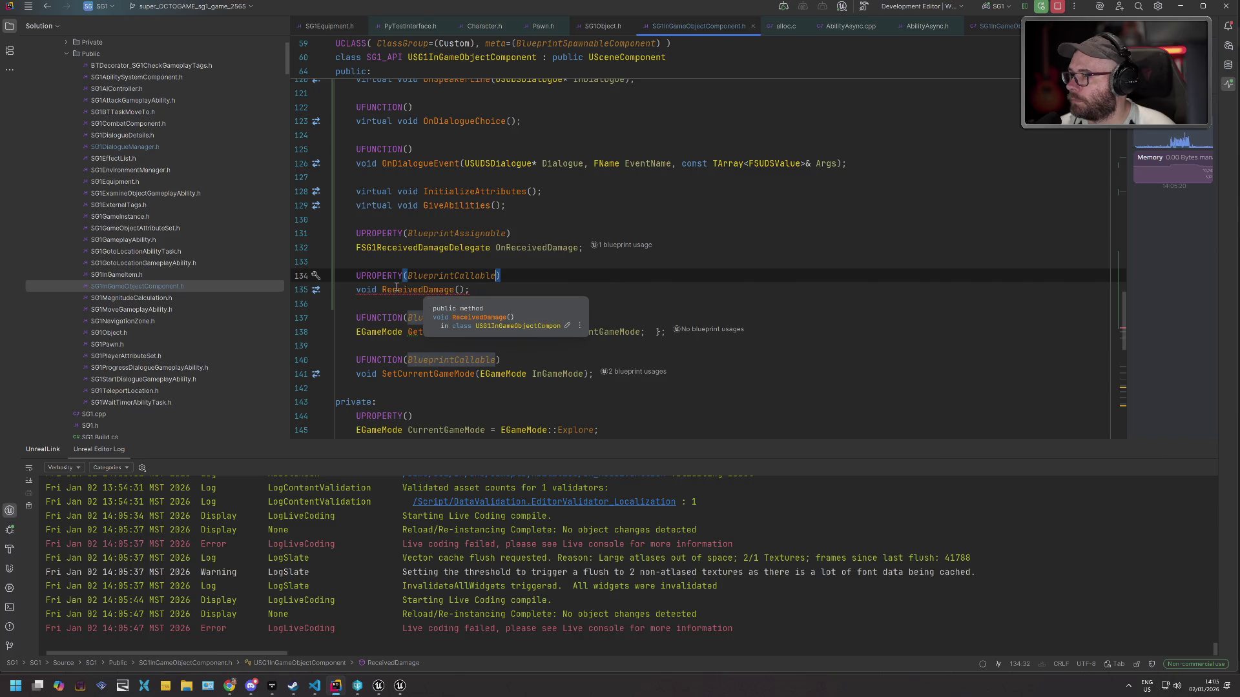
pyautogui.press('Home')
pyautogui.hotkey('ctrl', 'shift', 'Right')
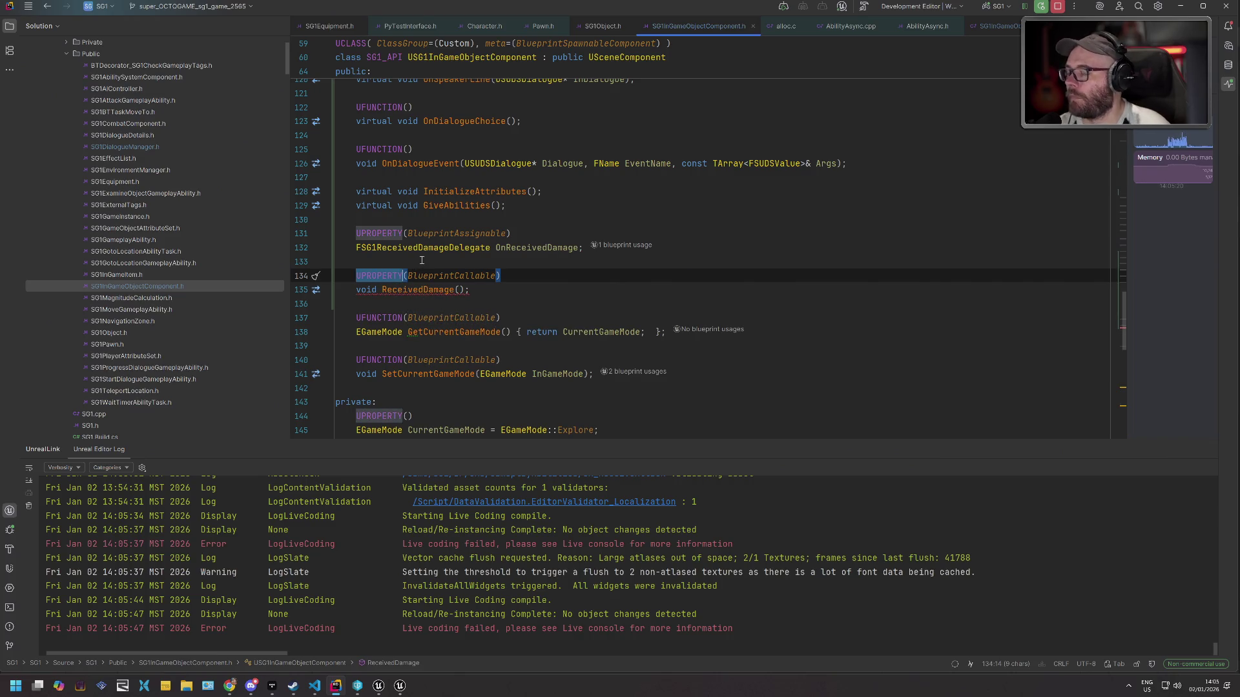
pyautogui.write('UNFC')
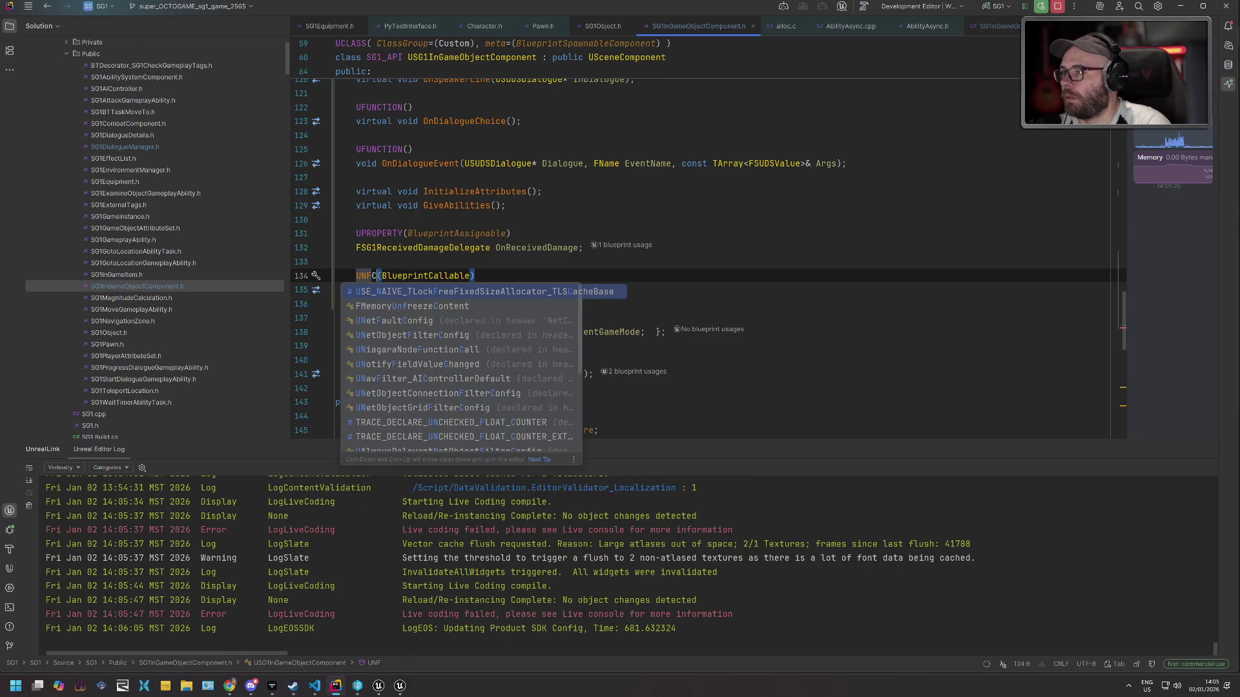
pyautogui.press('BackSpace')
pyautogui.press('BackSpace')
pyautogui.press('BackSpace')
pyautogui.write('FUN')
pyautogui.press('Return')
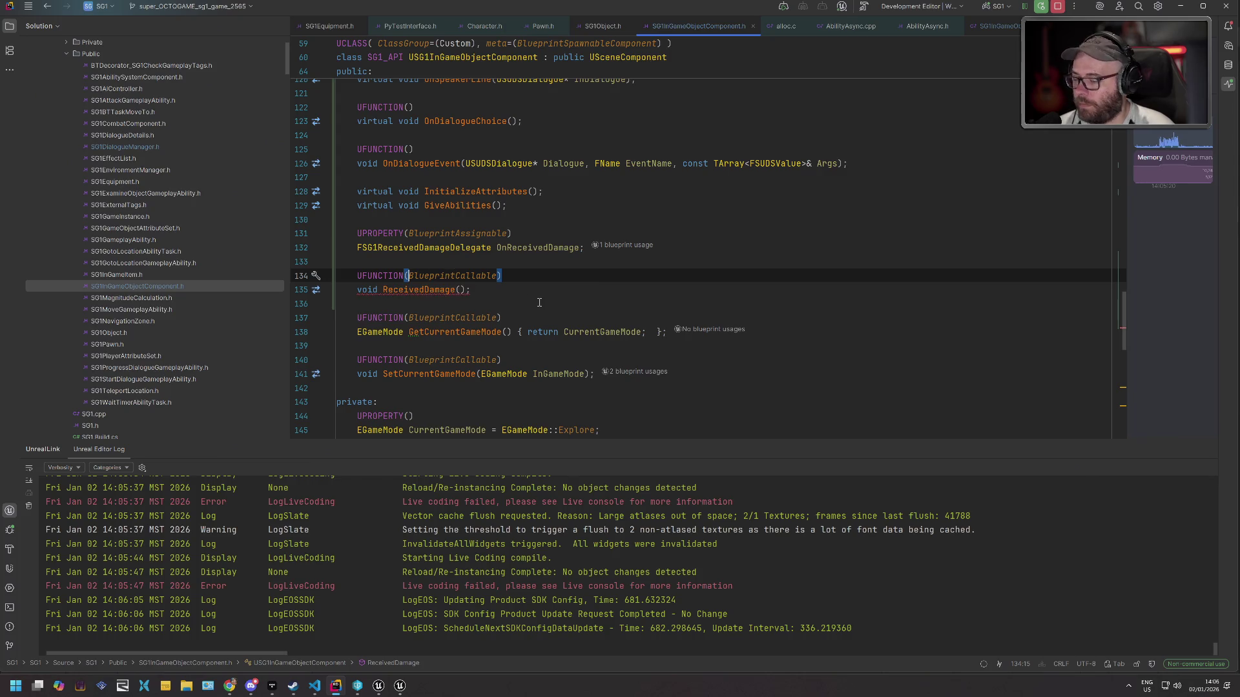
# Live-compile the header change with Ctrl+Alt+F11 and return to the Unreal Editor.
pyautogui.hotkey('ctrl', 'alt', 'F11')
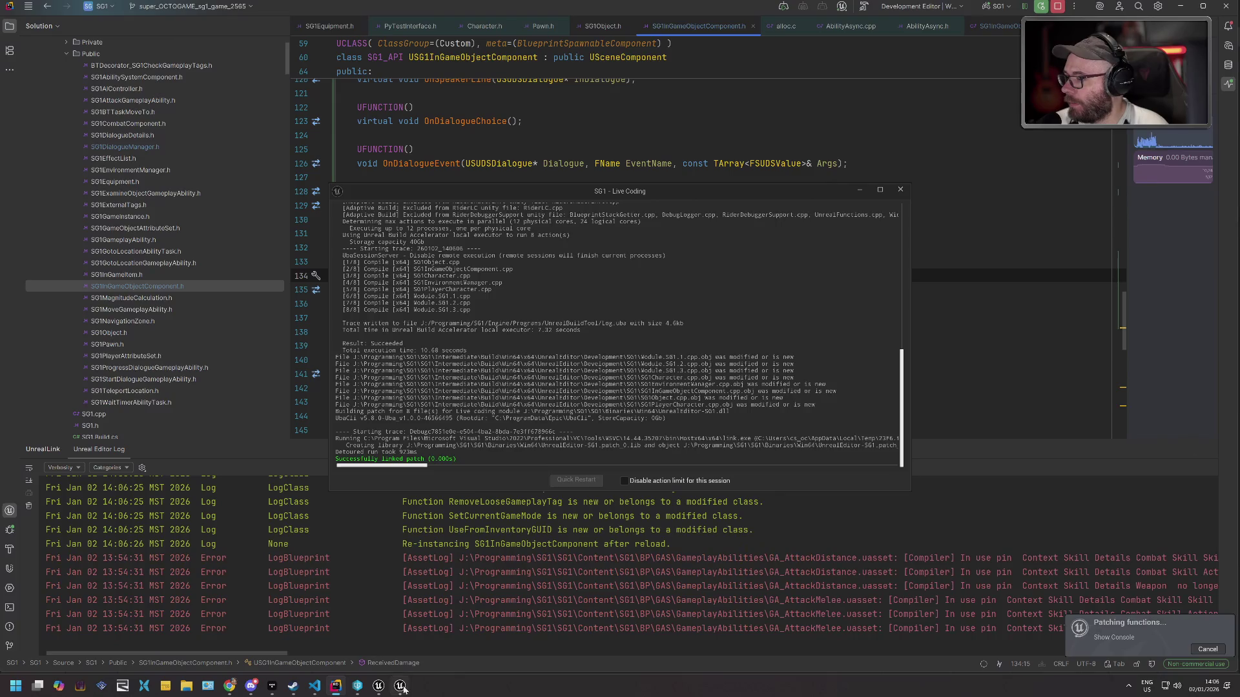
pyautogui.moveTo(373, 687)
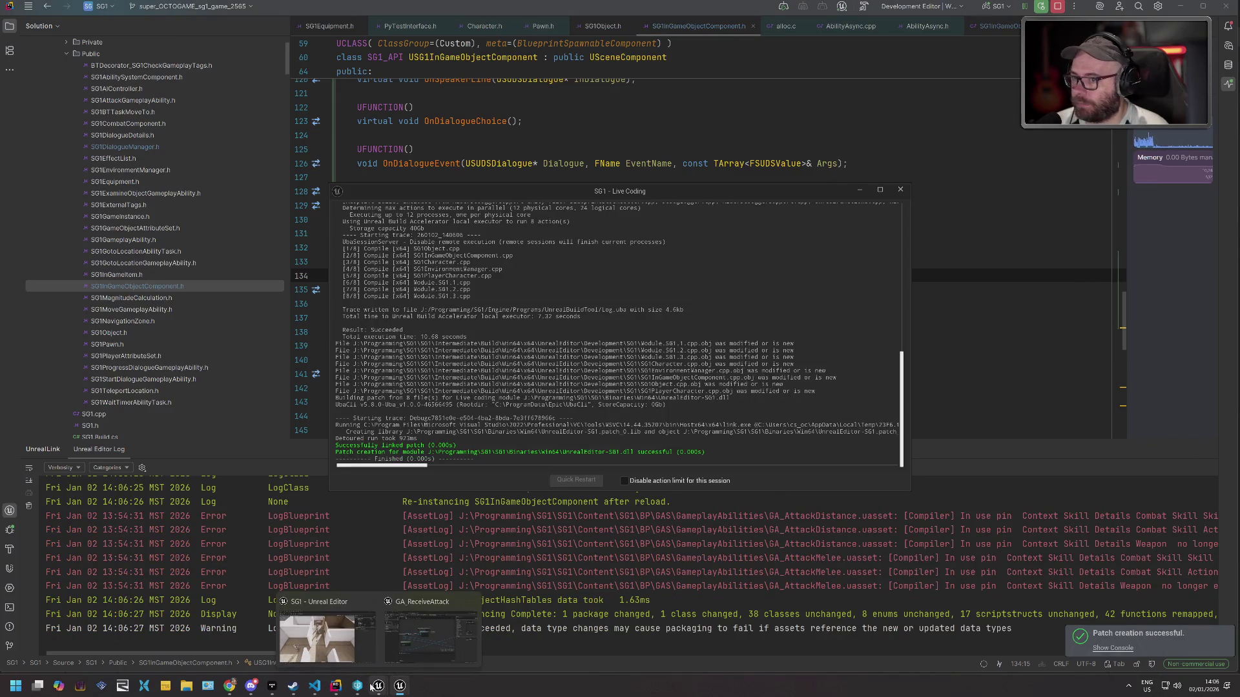
pyautogui.click(317, 636)
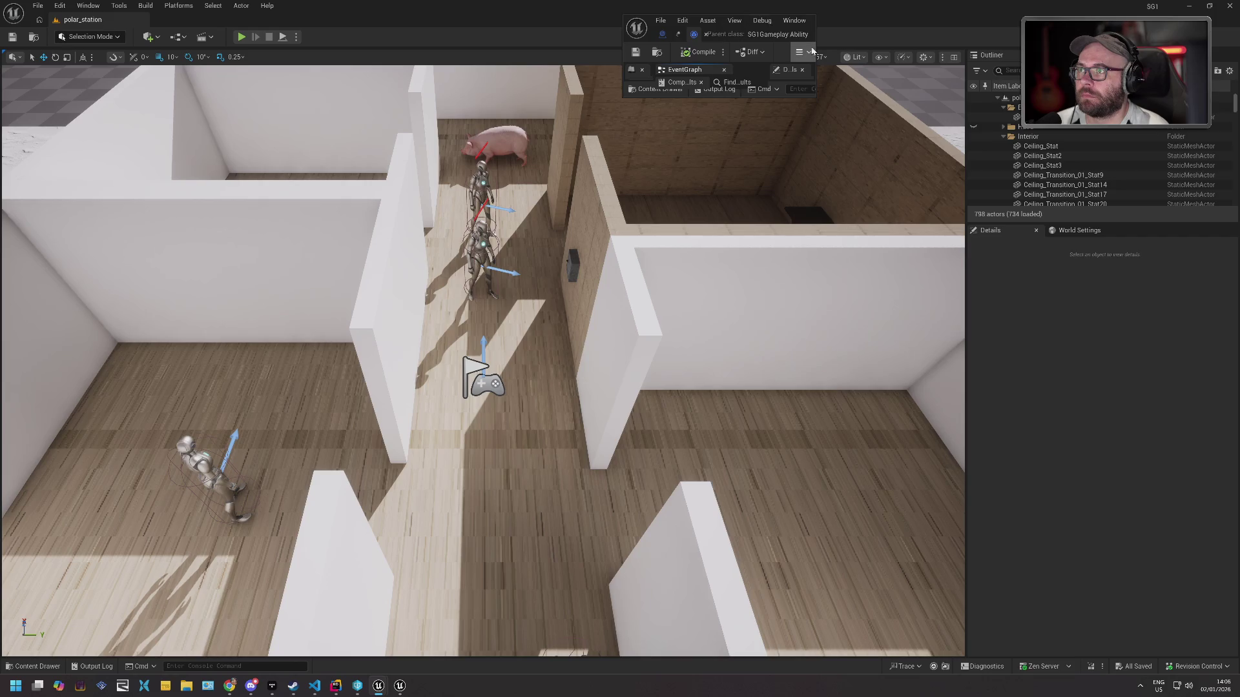
# Maximize the Blueprint editor and add an IGC Received Damage node wired after Add Loose Gameplay Tag.
pyautogui.moveTo(815, 49); pyautogui.dragTo(1024, 49)
pyautogui.moveTo(936, 20); pyautogui.dragTo(749, 0)
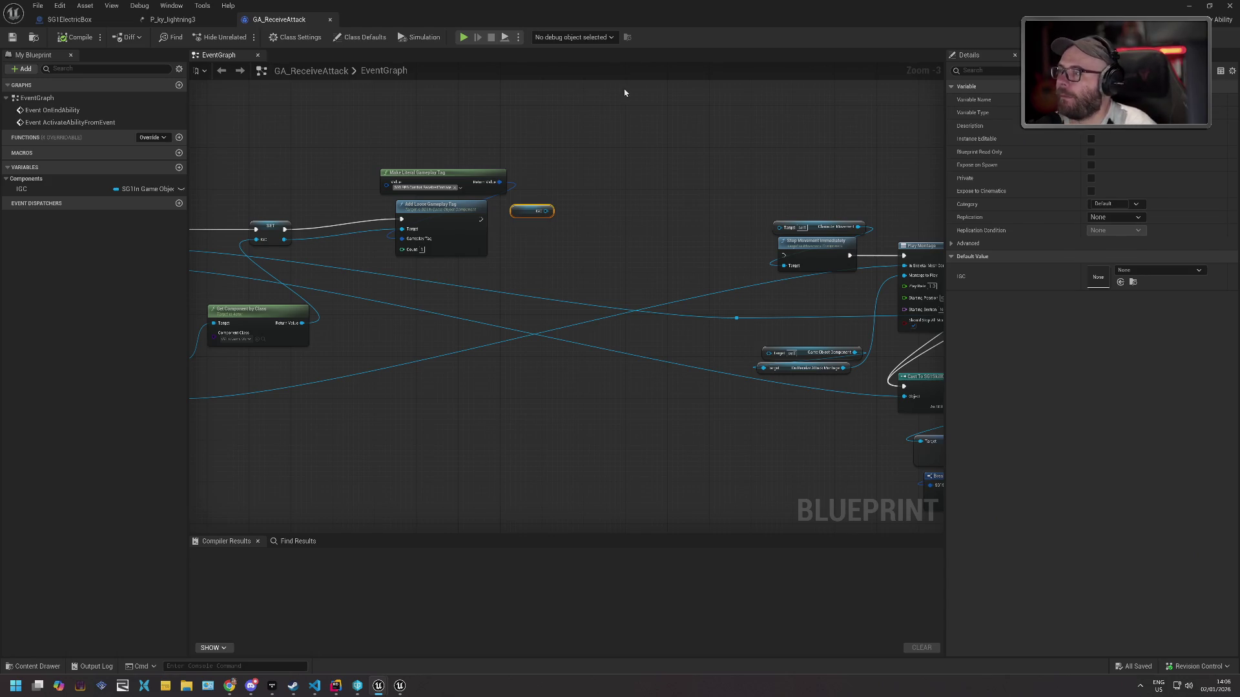
pyautogui.moveTo(578, 142)
pyautogui.mouseDown()
pyautogui.moveTo(576, 123)
pyautogui.moveTo(577, 169)
pyautogui.mouseUp()
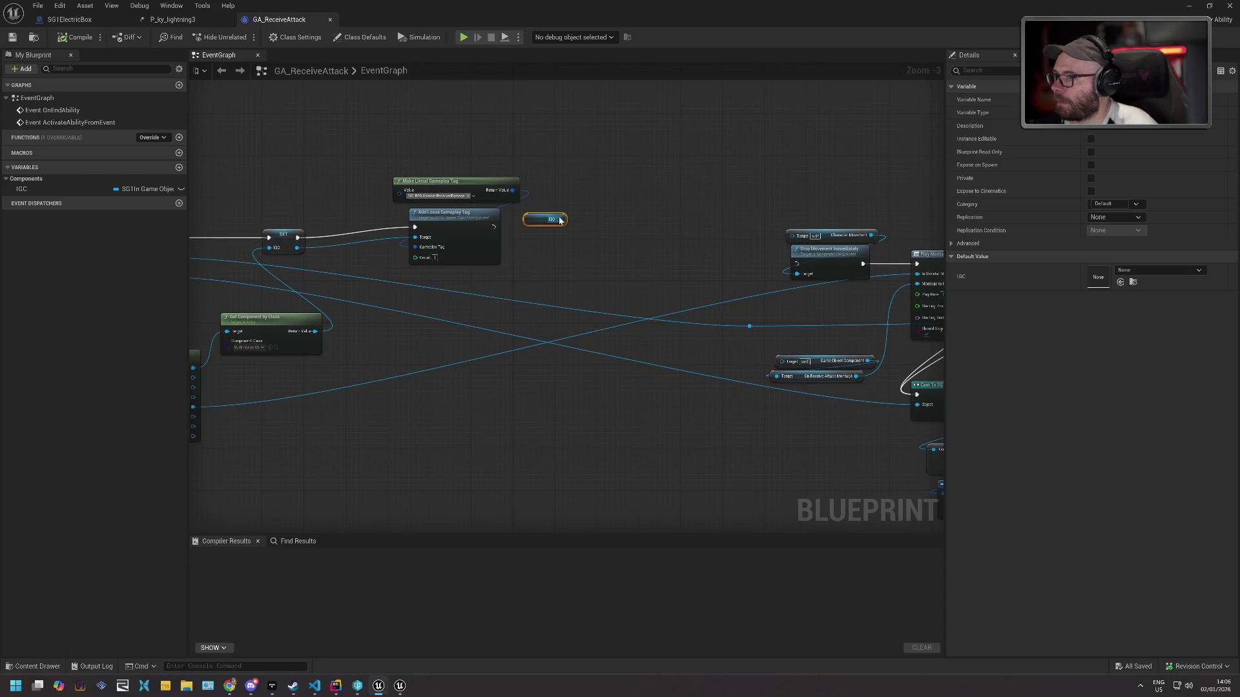
pyautogui.moveTo(532, 218); pyautogui.dragTo(532, 208)
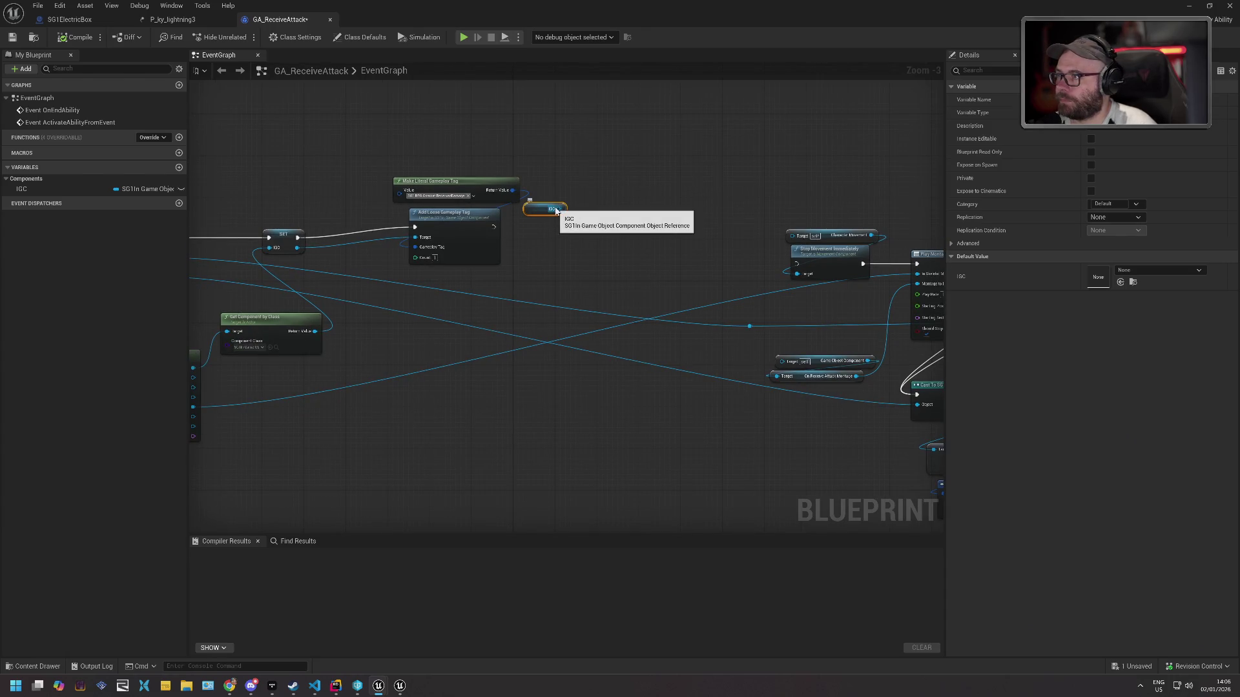
pyautogui.moveTo(556, 211); pyautogui.dragTo(575, 223)
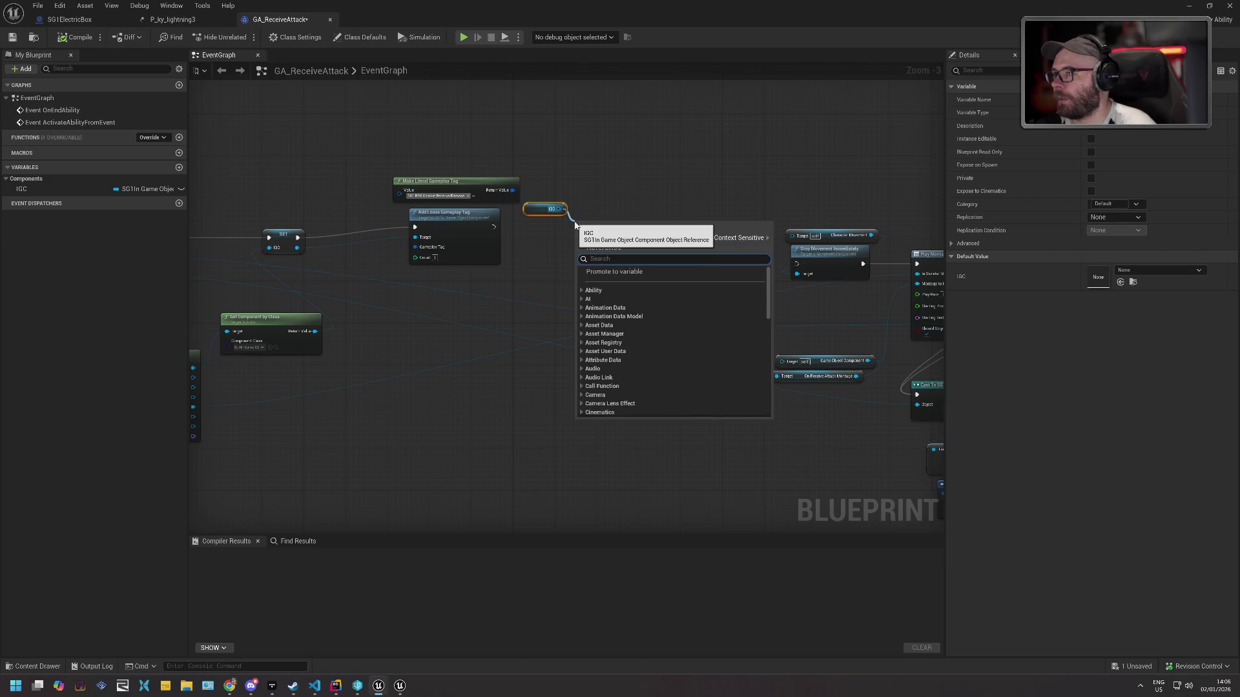
pyautogui.write('received damage')
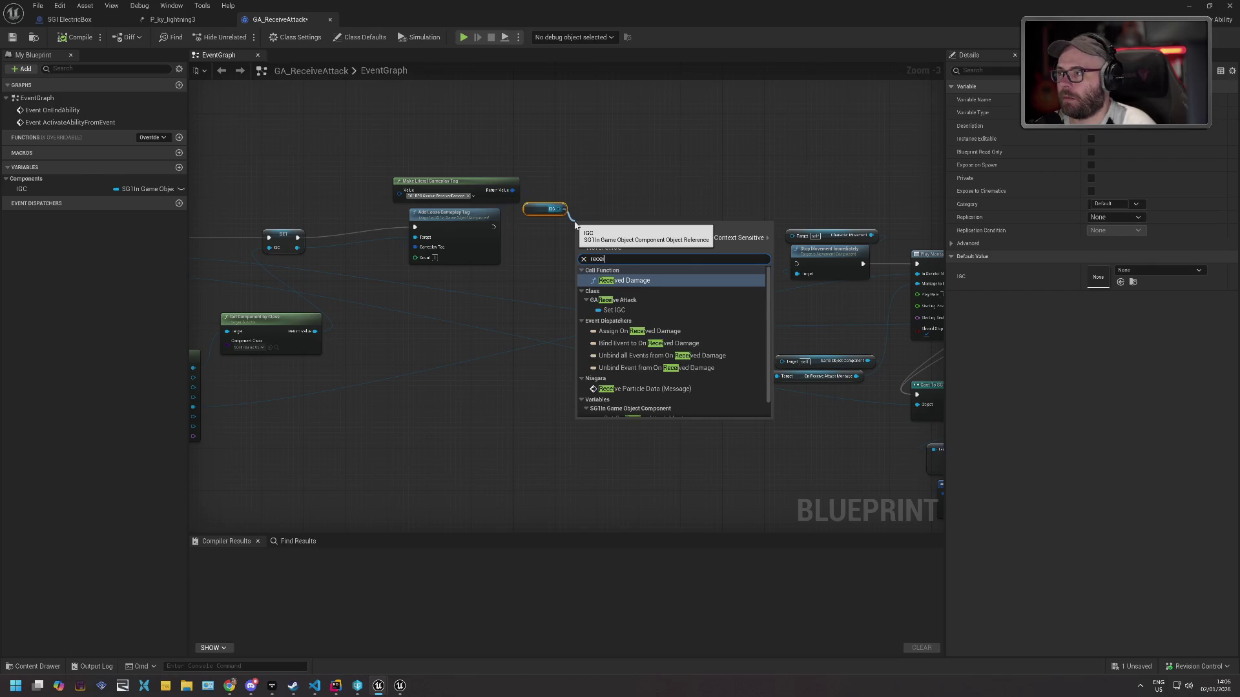
pyautogui.press('Return')
pyautogui.moveTo(493, 227); pyautogui.dragTo(797, 264)
pyautogui.moveTo(537, 206)
pyautogui.mouseDown()
pyautogui.moveTo(584, 268)
pyautogui.moveTo(624, 226)
pyautogui.mouseUp()
pyautogui.keyDown('ctrl'); pyautogui.click(625, 249); pyautogui.keyUp('ctrl')
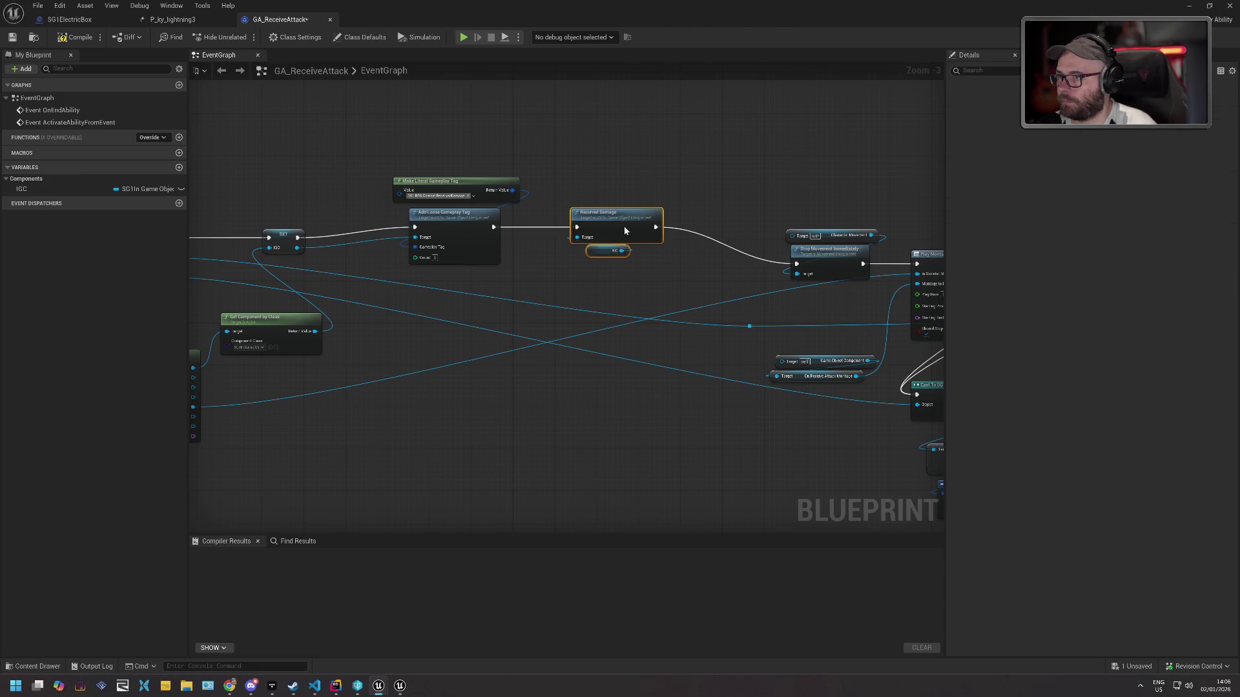
pyautogui.moveTo(746, 203)
pyautogui.mouseDown()
pyautogui.moveTo(567, 166)
pyautogui.moveTo(451, 66)
pyautogui.moveTo(277, 72)
pyautogui.moveTo(529, 97)
pyautogui.mouseUp()
# Compile GA_ReceiveAttack and jump to the first erroring node.
pyautogui.scroll(-1, 572, 139)
pyautogui.scroll(-2, 572, 139)
pyautogui.scroll(1, 745, 195)
pyautogui.click(69, 37)
pyautogui.click(429, 557)
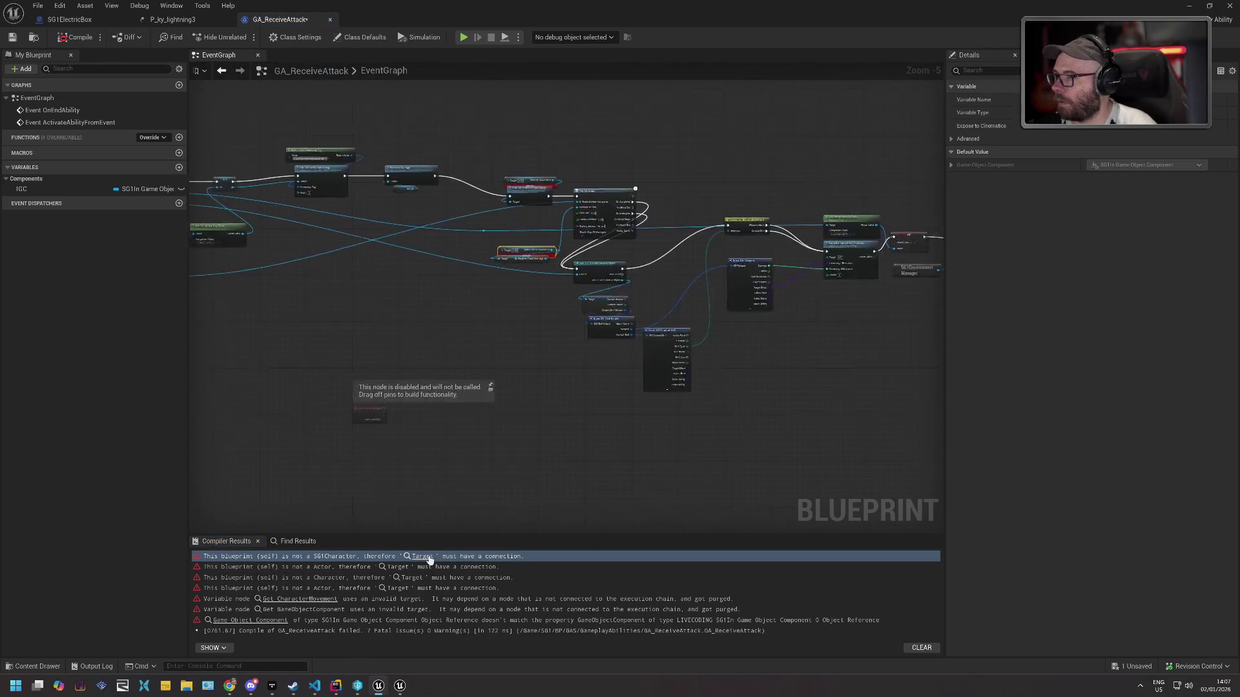
# Delete Stop Movement and its Character Movement getter, wiring Received Damage straight to Play Montage.
pyautogui.moveTo(557, 211); pyautogui.dragTo(542, 220)
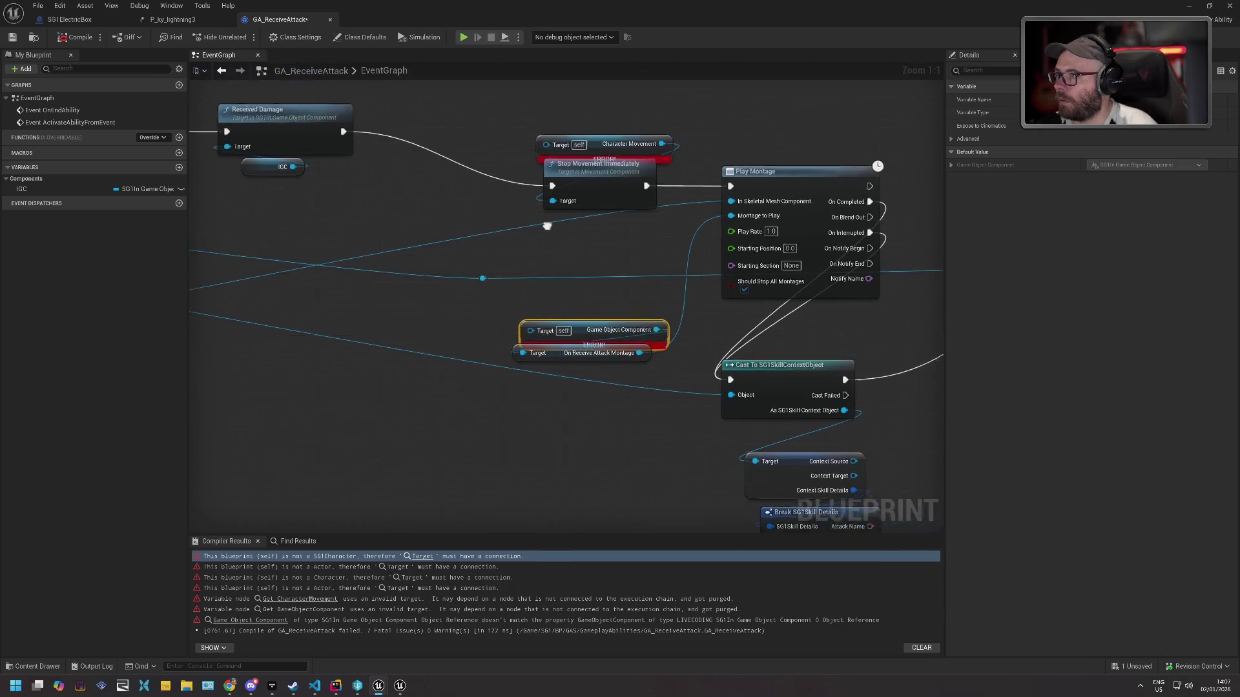
pyautogui.moveTo(625, 215)
pyautogui.mouseDown()
pyautogui.moveTo(607, 197)
pyautogui.moveTo(484, 239)
pyautogui.moveTo(446, 287)
pyautogui.mouseUp()
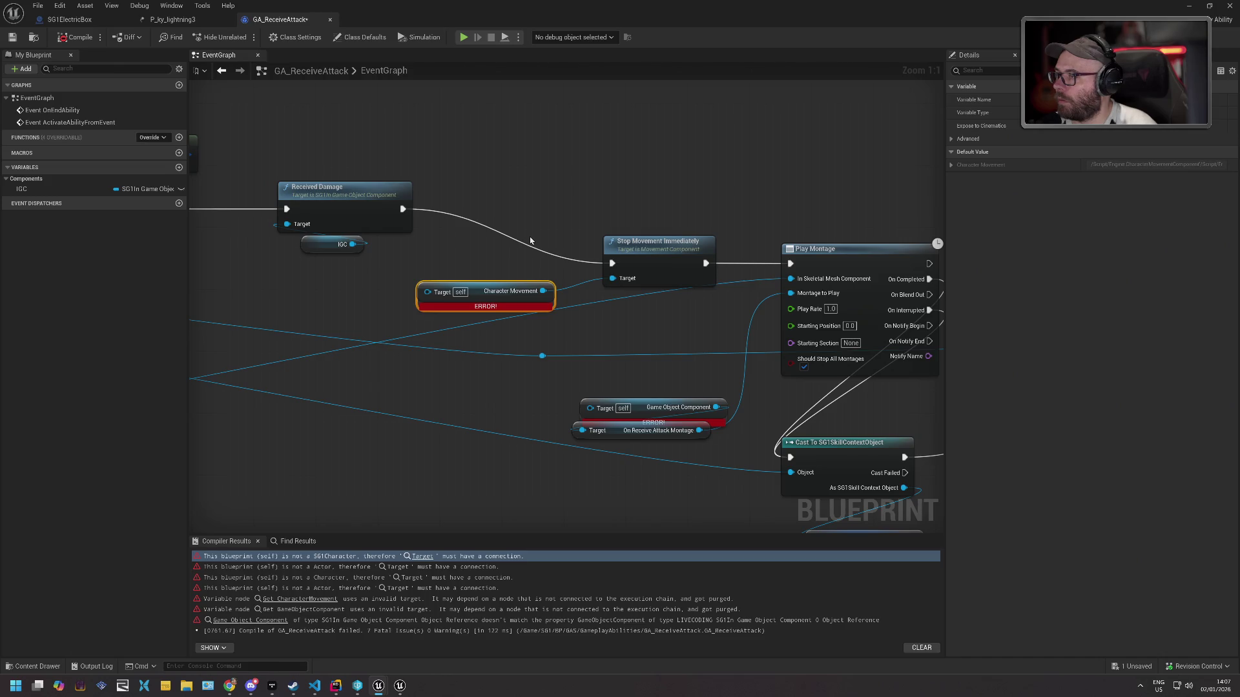
pyautogui.moveTo(530, 241)
pyautogui.mouseDown()
pyautogui.moveTo(652, 280)
pyautogui.moveTo(824, 290)
pyautogui.mouseUp()
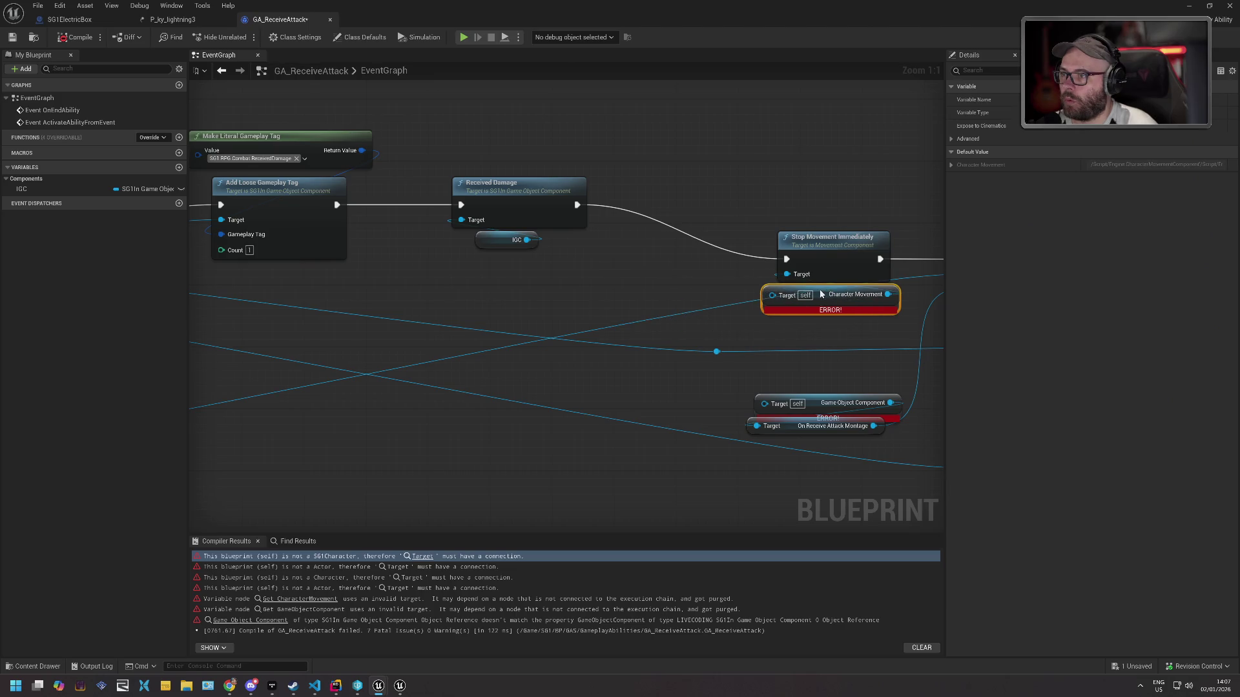
pyautogui.moveTo(426, 279)
pyautogui.mouseDown()
pyautogui.moveTo(501, 280)
pyautogui.moveTo(490, 226)
pyautogui.moveTo(476, 227)
pyautogui.mouseUp()
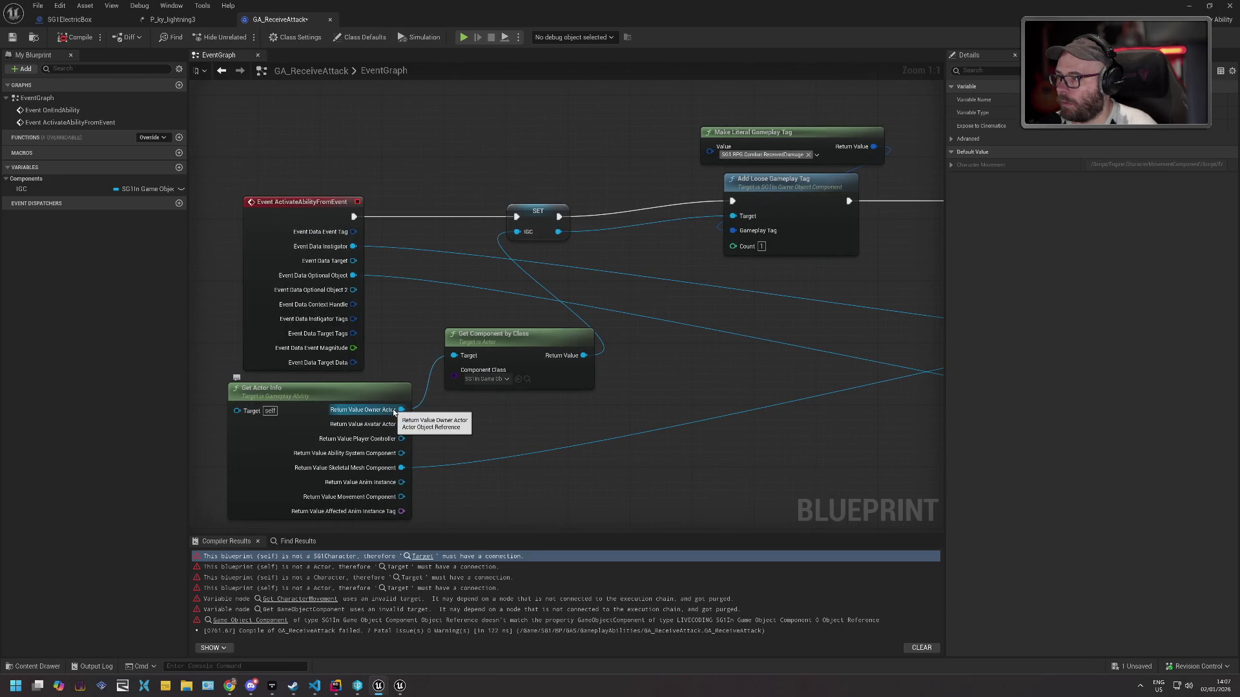
pyautogui.moveTo(939, 300)
pyautogui.mouseDown()
pyautogui.moveTo(440, 306)
pyautogui.moveTo(271, 280)
pyautogui.mouseUp()
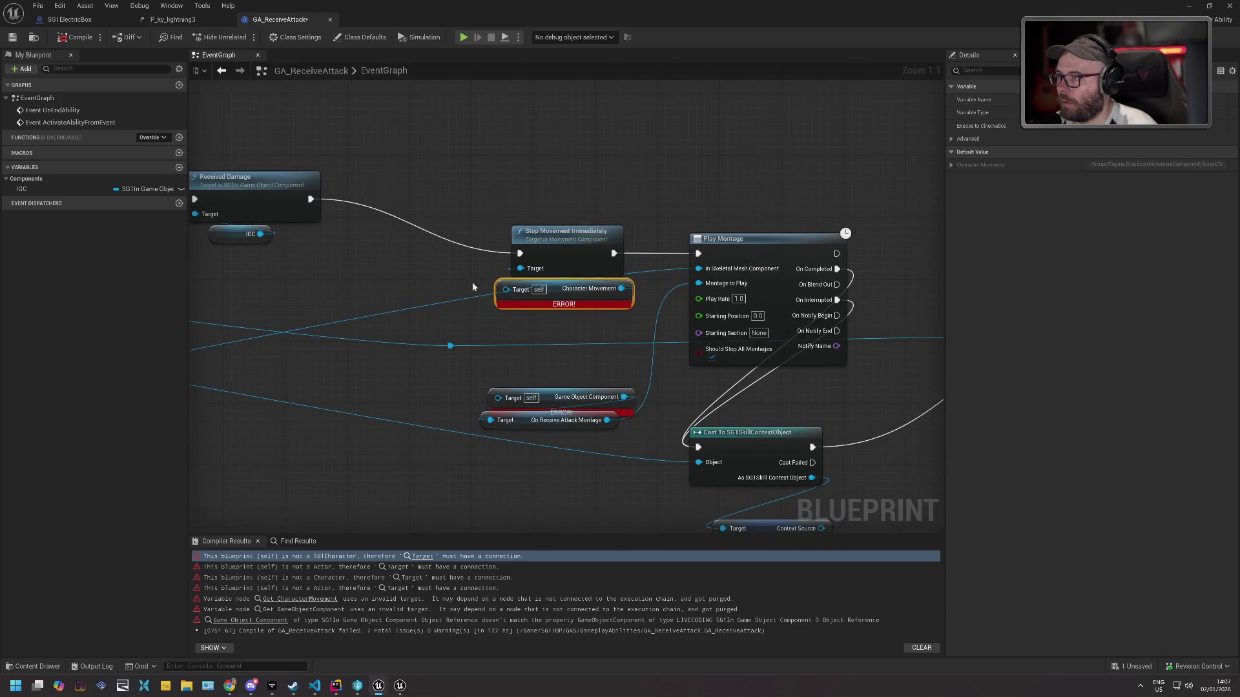
pyautogui.moveTo(504, 191); pyautogui.dragTo(586, 317)
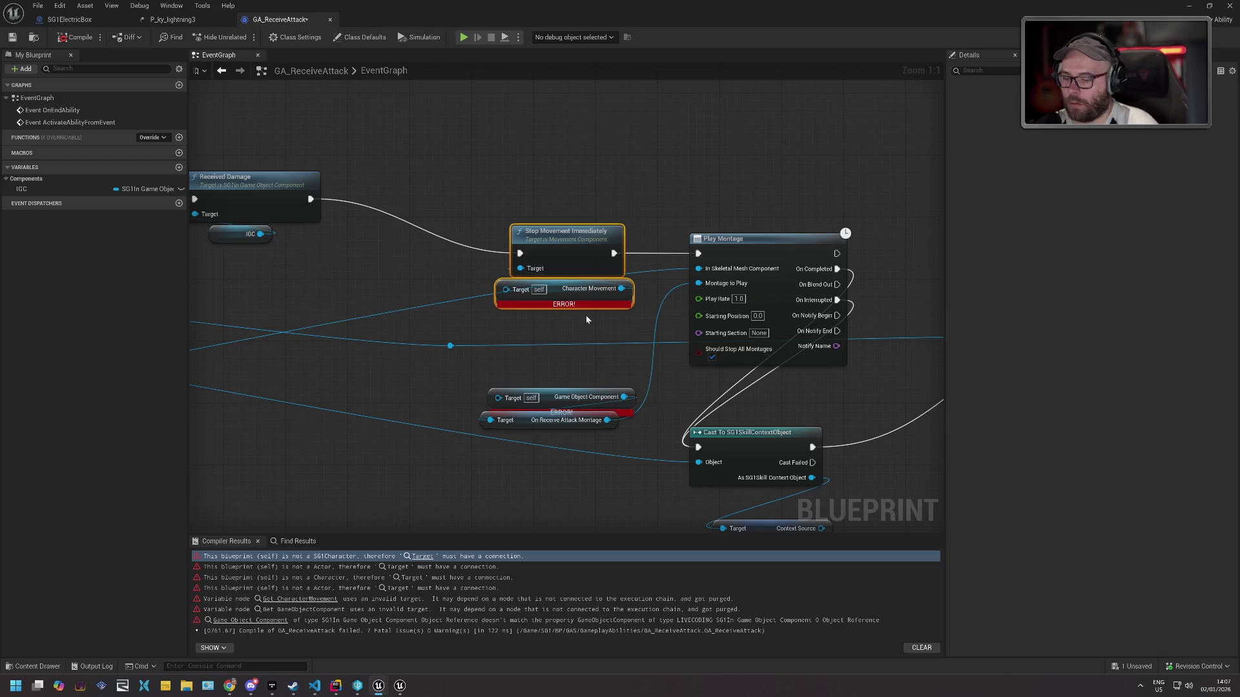
pyautogui.press('Delete')
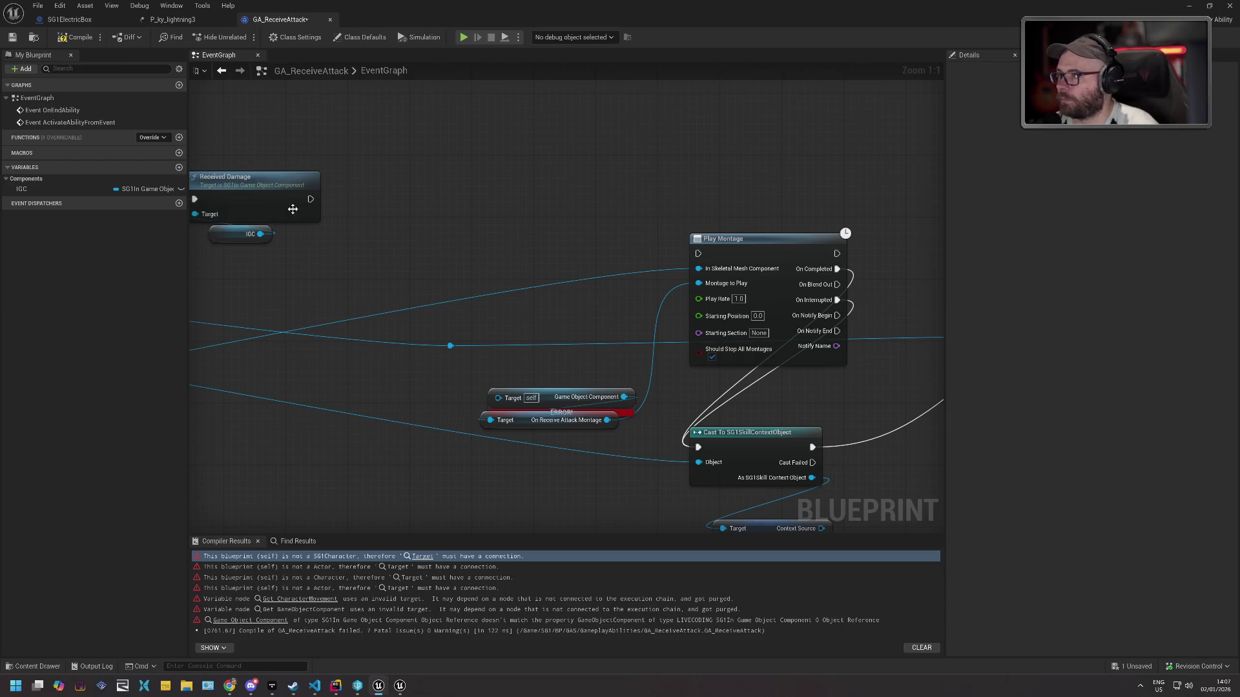
pyautogui.moveTo(311, 199)
pyautogui.mouseDown()
pyautogui.moveTo(698, 254)
pyautogui.moveTo(717, 192)
pyautogui.mouseUp()
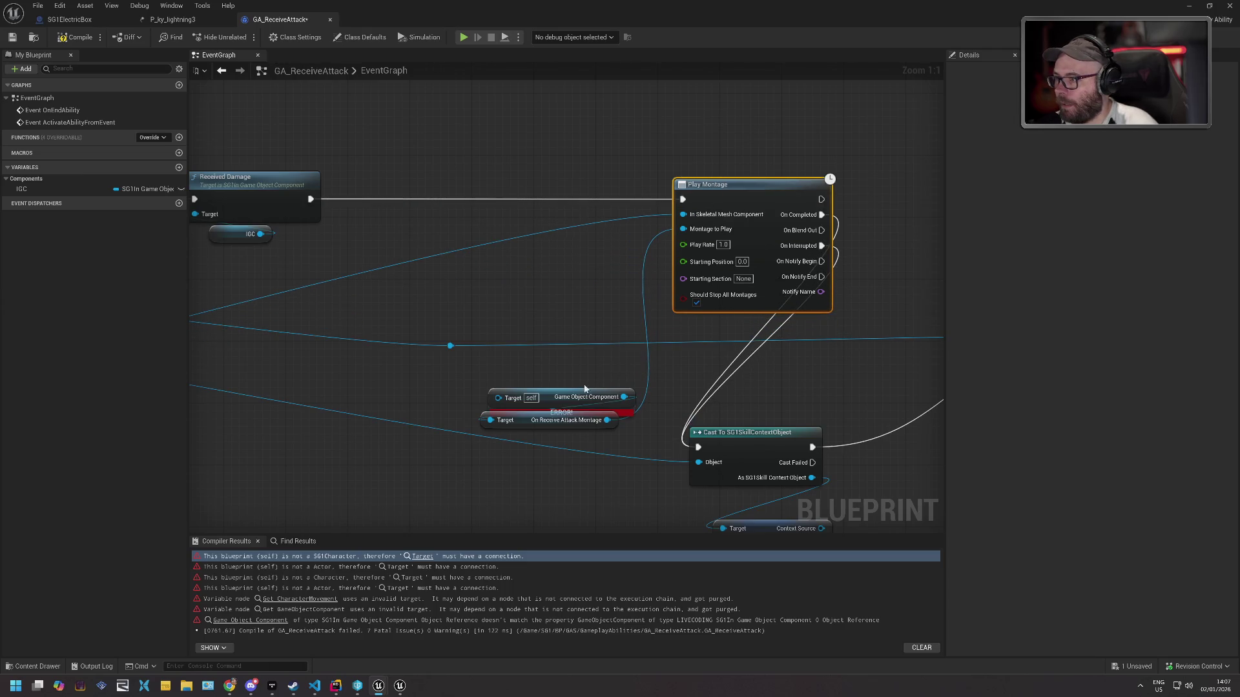
# Replace the erroring Game Object Component getter with an IGC getter feeding the montage node's Target.
pyautogui.moveTo(585, 388); pyautogui.dragTo(575, 335)
pyautogui.moveTo(24, 189); pyautogui.dragTo(519, 247)
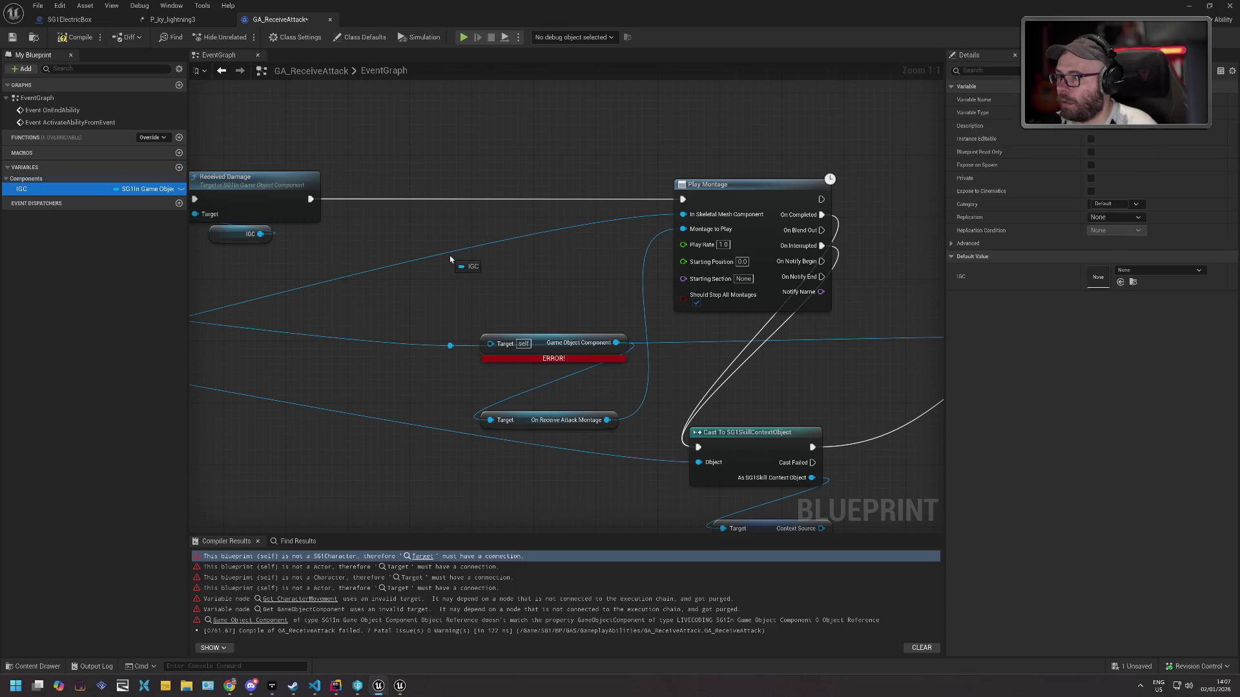
pyautogui.moveTo(424, 395)
pyautogui.mouseDown()
pyautogui.moveTo(475, 402)
pyautogui.moveTo(490, 421)
pyautogui.mouseUp()
pyautogui.click(443, 407)
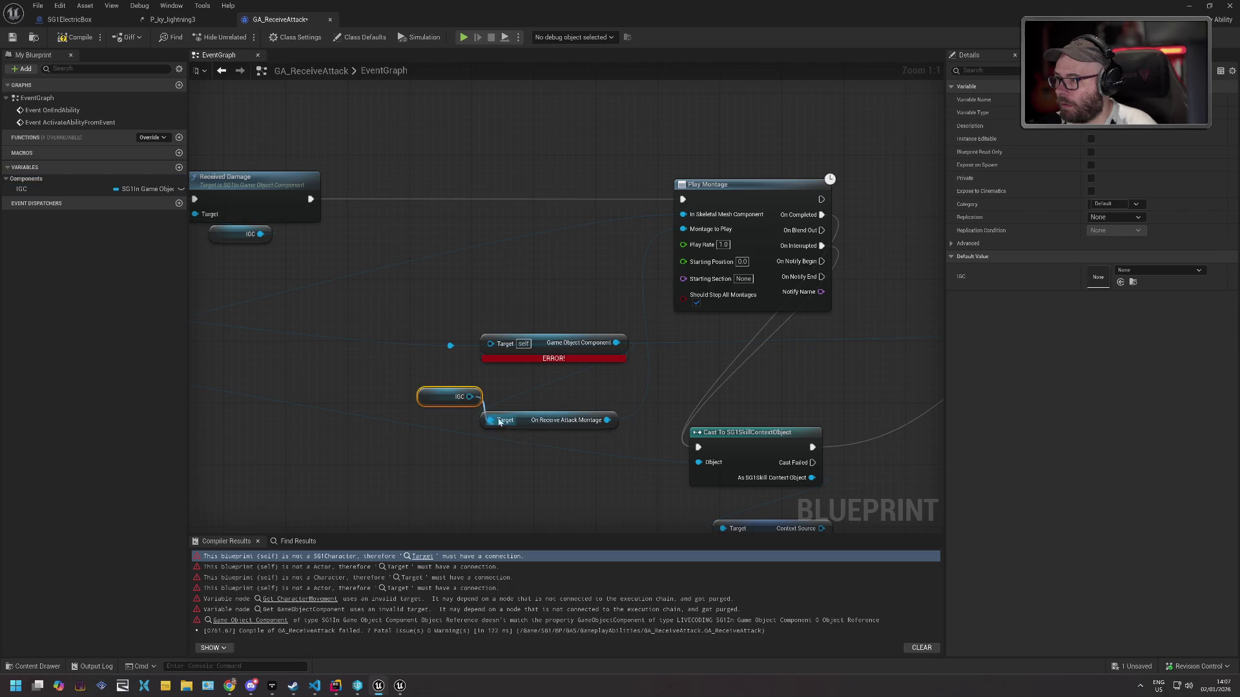
pyautogui.click(541, 349)
pyautogui.press('Delete')
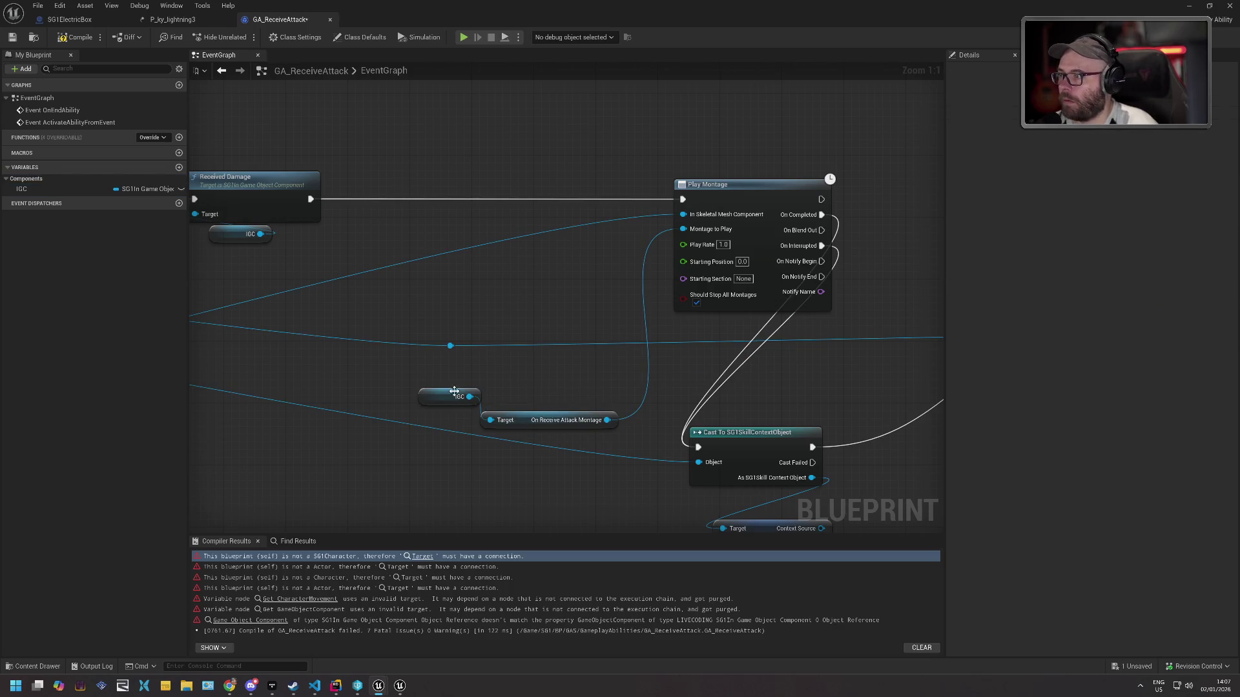
pyautogui.moveTo(442, 398); pyautogui.dragTo(434, 423)
pyautogui.keyDown('ctrl'); pyautogui.click(520, 419); pyautogui.keyUp('ctrl')
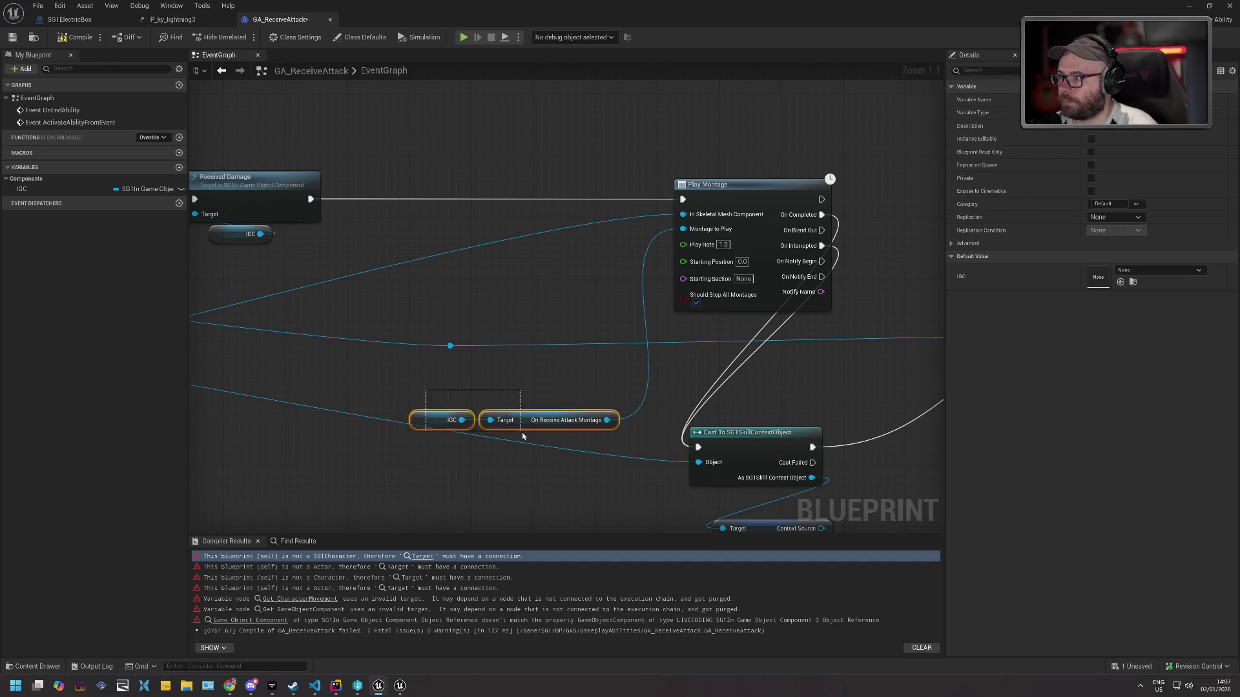
pyautogui.moveTo(523, 419); pyautogui.dragTo(568, 256)
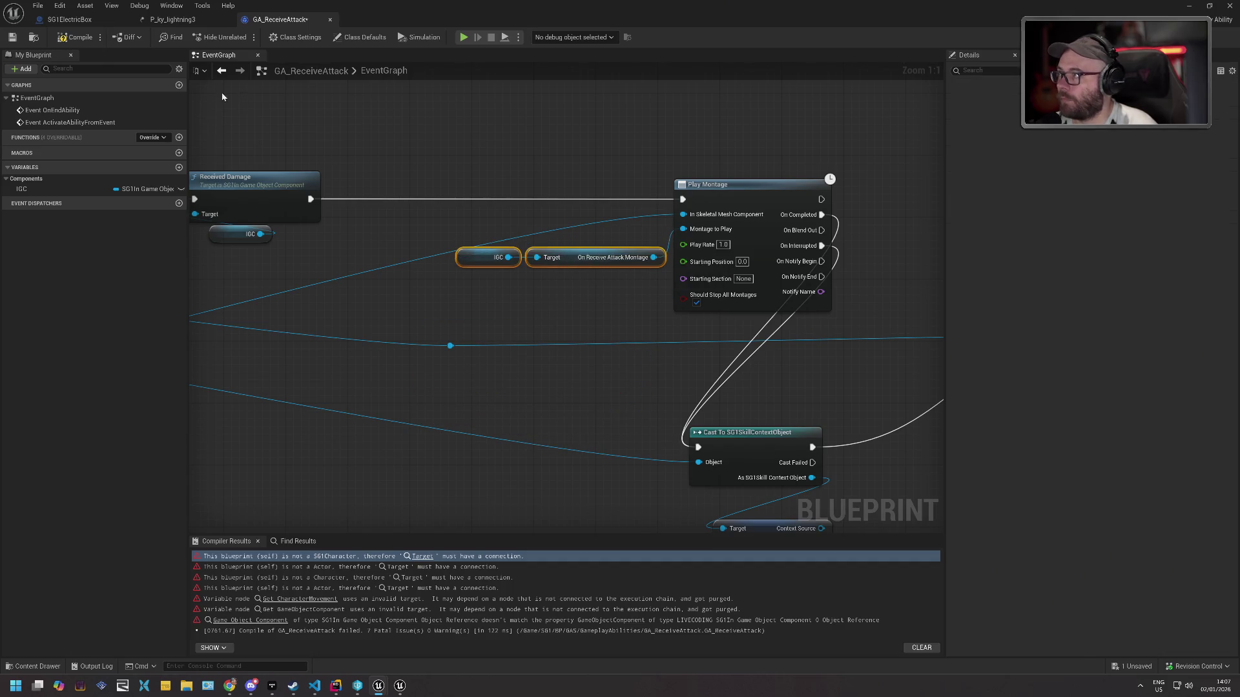
# Recompile, locate the remaining errors, and delete both Get Component by Class nodes.
pyautogui.click(80, 37)
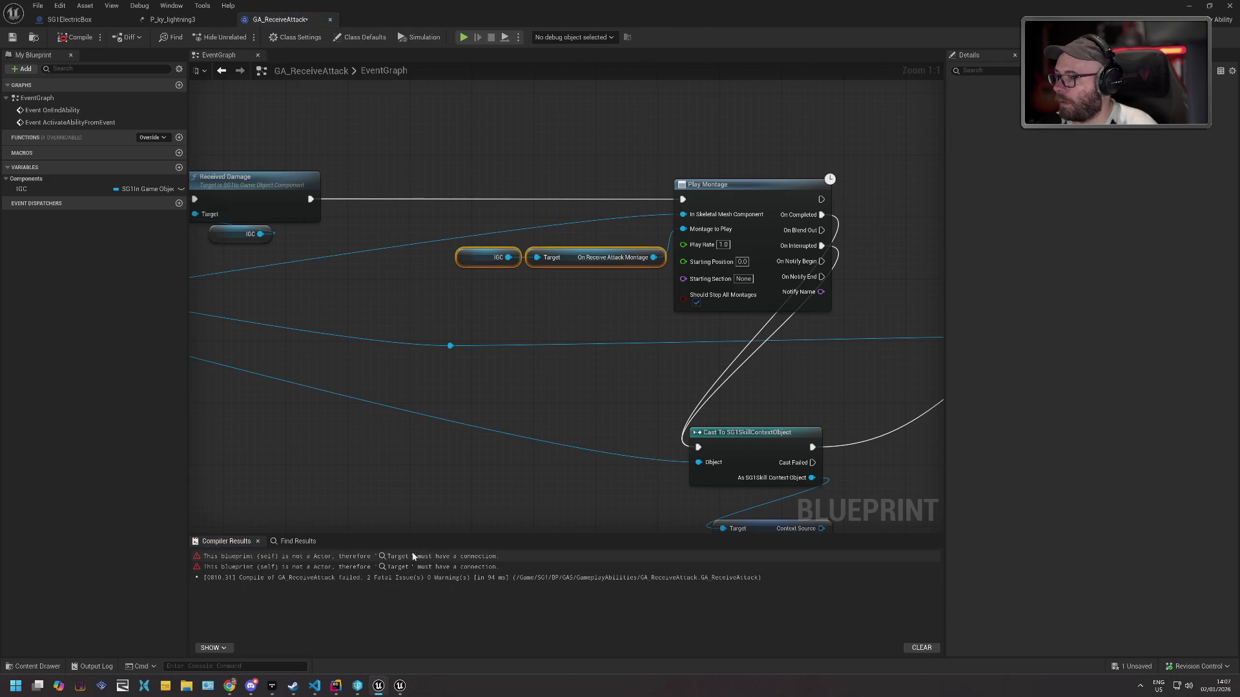
pyautogui.click(414, 556)
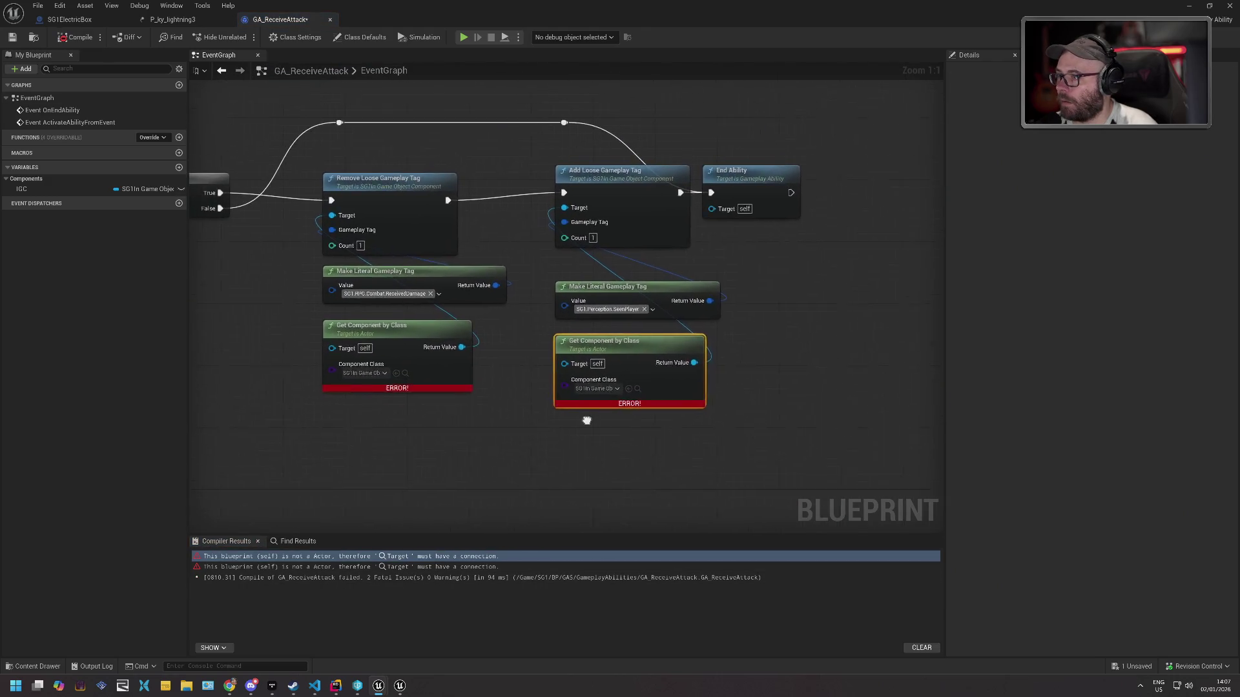
pyautogui.moveTo(585, 418); pyautogui.dragTo(597, 430)
pyautogui.keyDown('ctrl'); pyautogui.click(442, 346); pyautogui.keyUp('ctrl')
pyautogui.press('Delete')
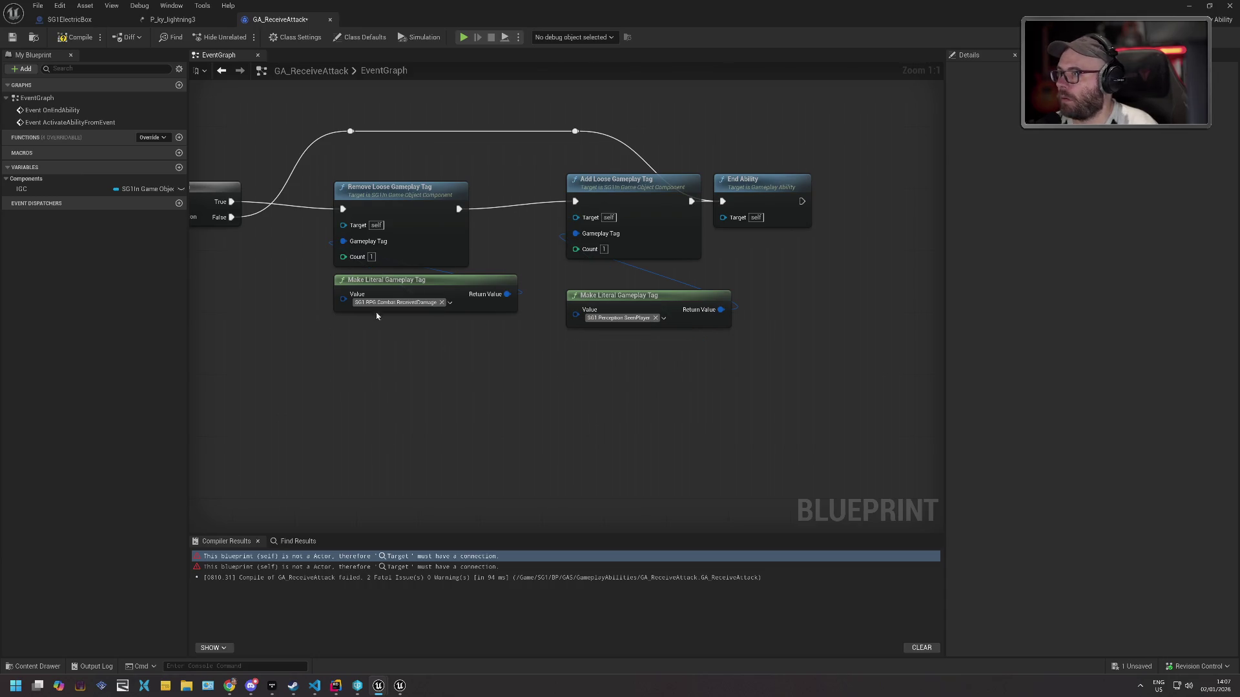
# Feed IGC into the Remove and Add Loose Gameplay Tag Targets, then compile and save.
pyautogui.moveTo(69, 190); pyautogui.dragTo(75, 206)
pyautogui.moveTo(249, 246)
pyautogui.mouseDown()
pyautogui.moveTo(343, 225)
pyautogui.moveTo(288, 229)
pyautogui.mouseUp()
pyautogui.click(257, 255)
pyautogui.moveTo(65, 192)
pyautogui.mouseDown()
pyautogui.moveTo(552, 231)
pyautogui.moveTo(575, 217)
pyautogui.moveTo(521, 228)
pyautogui.mouseUp()
pyautogui.click(520, 240)
pyautogui.click(77, 38)
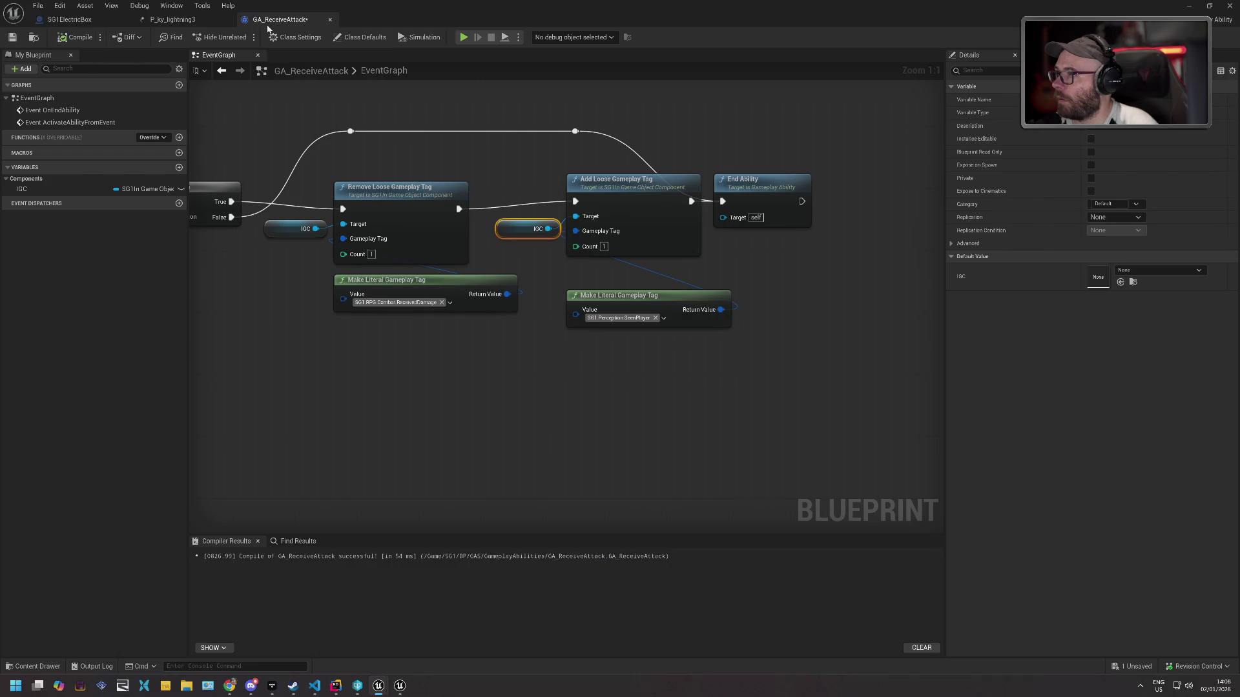
pyautogui.click(13, 37)
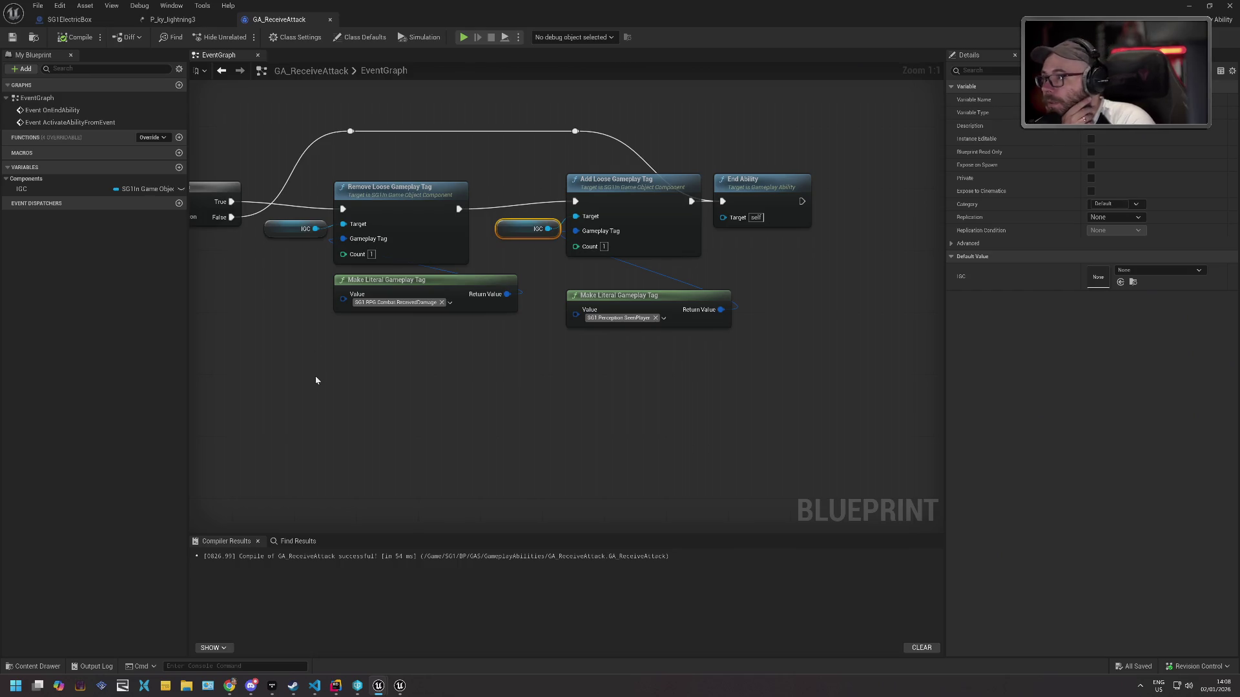
# View SG1ElectricBox's damage event nodes, then return to the polar_station level viewport.
pyautogui.scroll(-2, 316, 381)
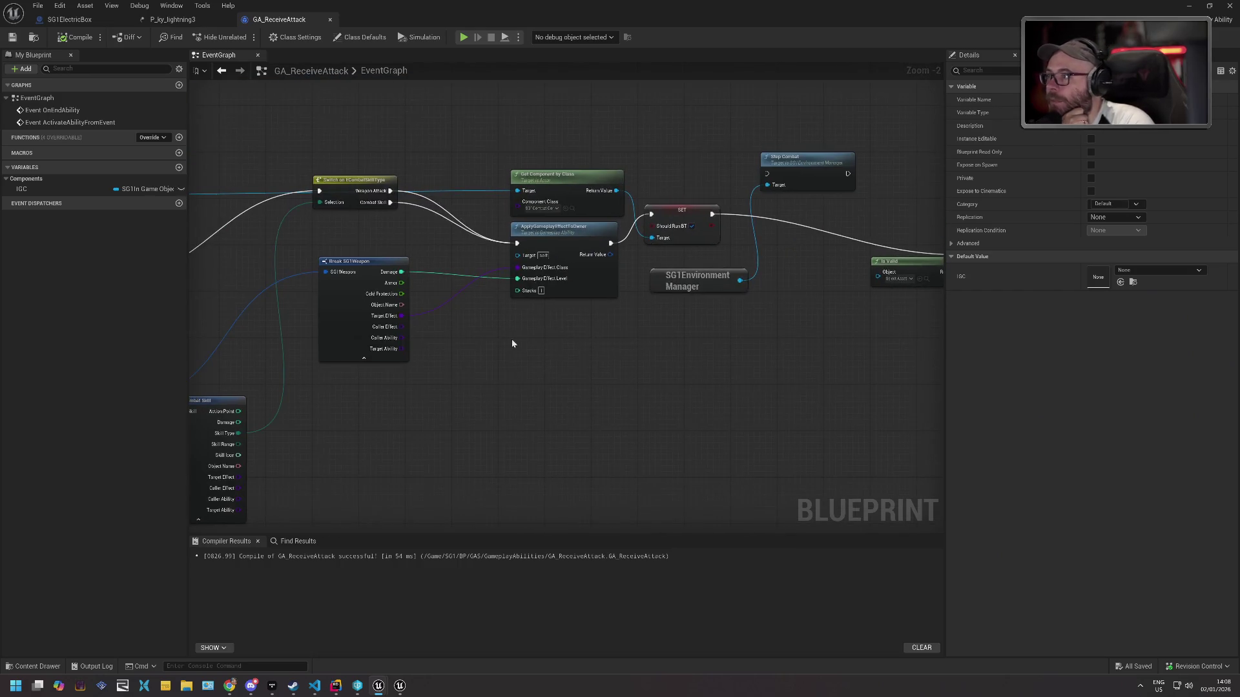
pyautogui.scroll(-2, 515, 343)
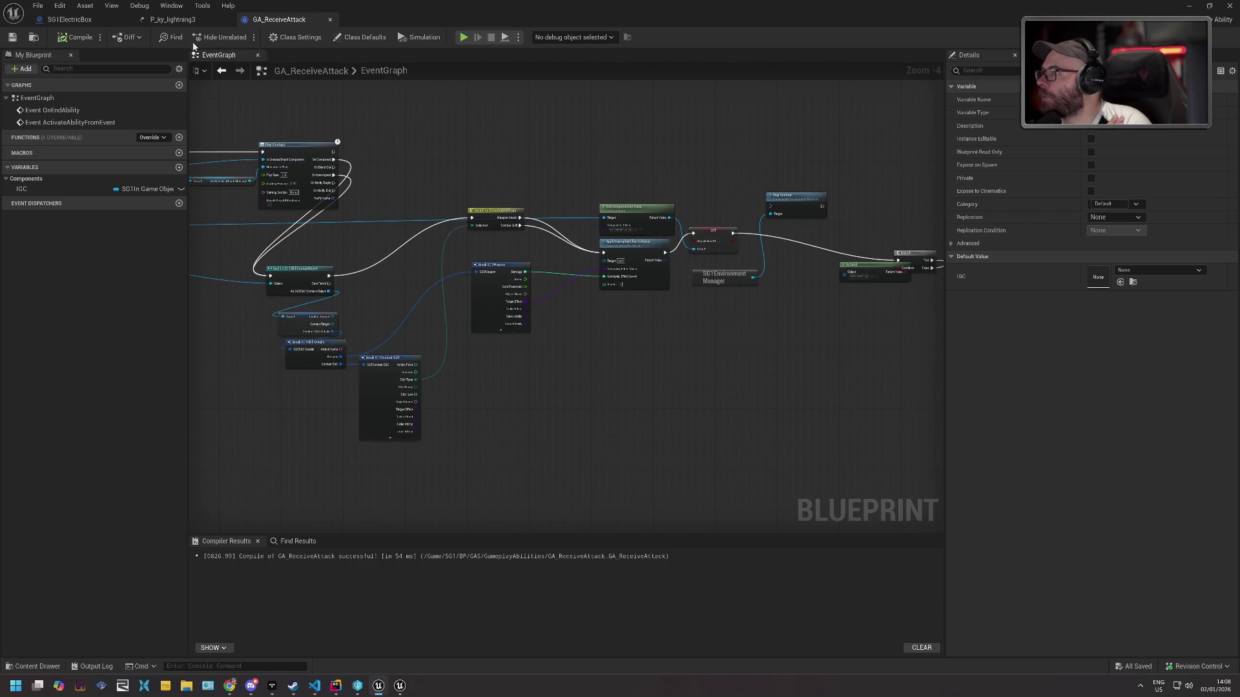
pyautogui.click(102, 21)
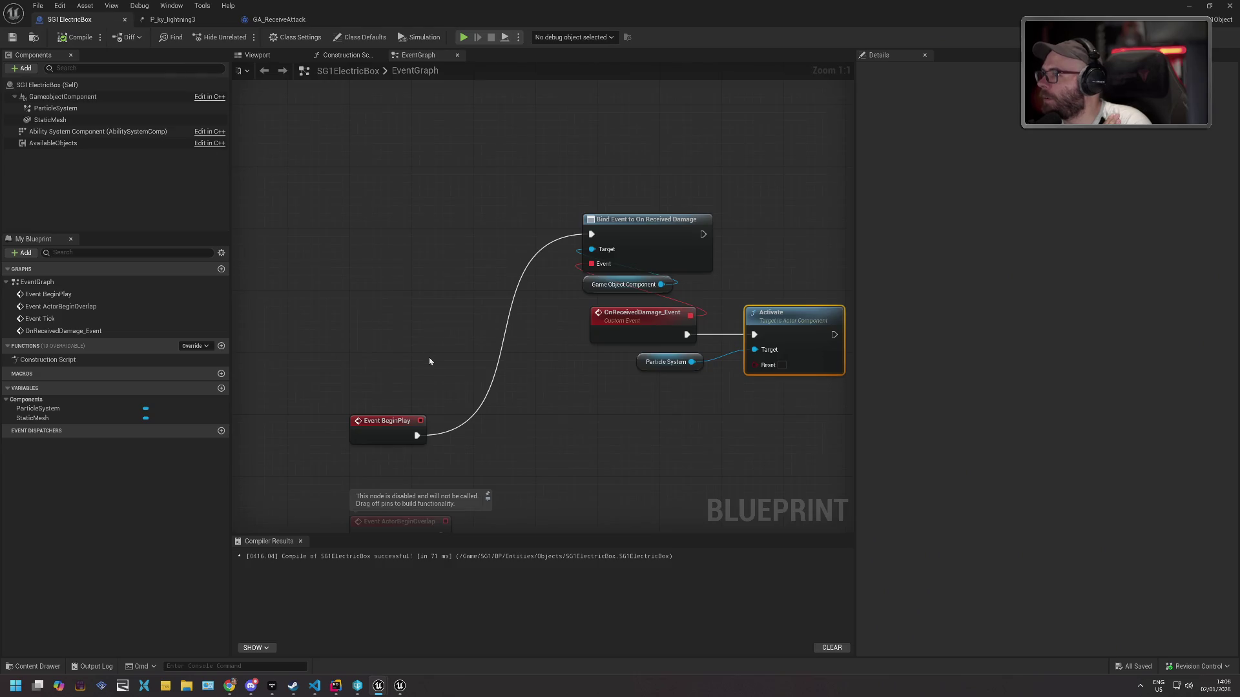
pyautogui.moveTo(610, 380); pyautogui.dragTo(382, 321)
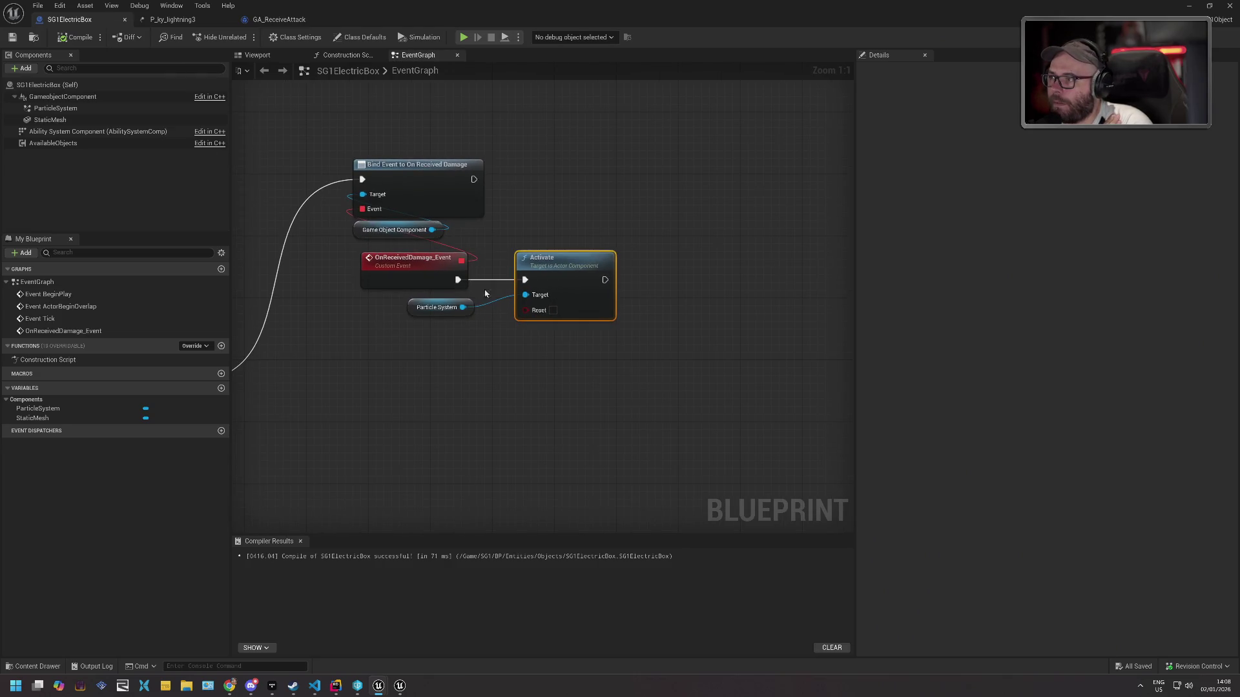
pyautogui.press('super+Down')
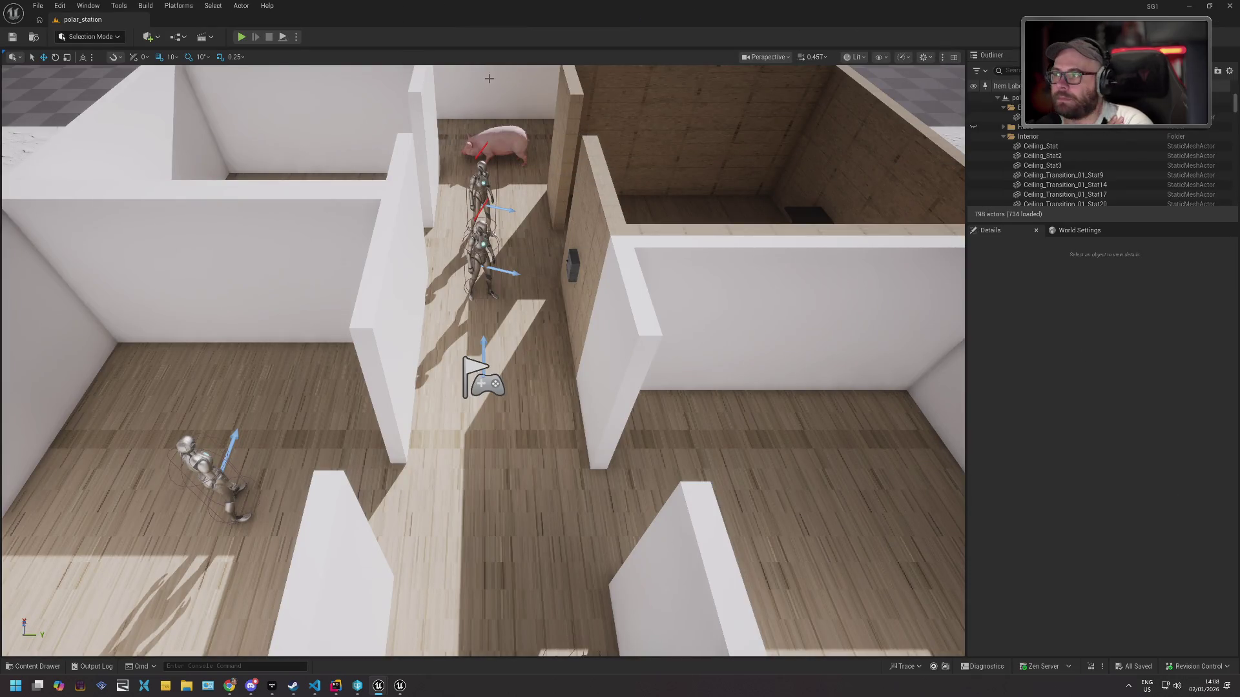
# Try a play test, then open all blueprints that failed to compile, including GA_AttackMelee.
pyautogui.hotkey('alt', 'p')
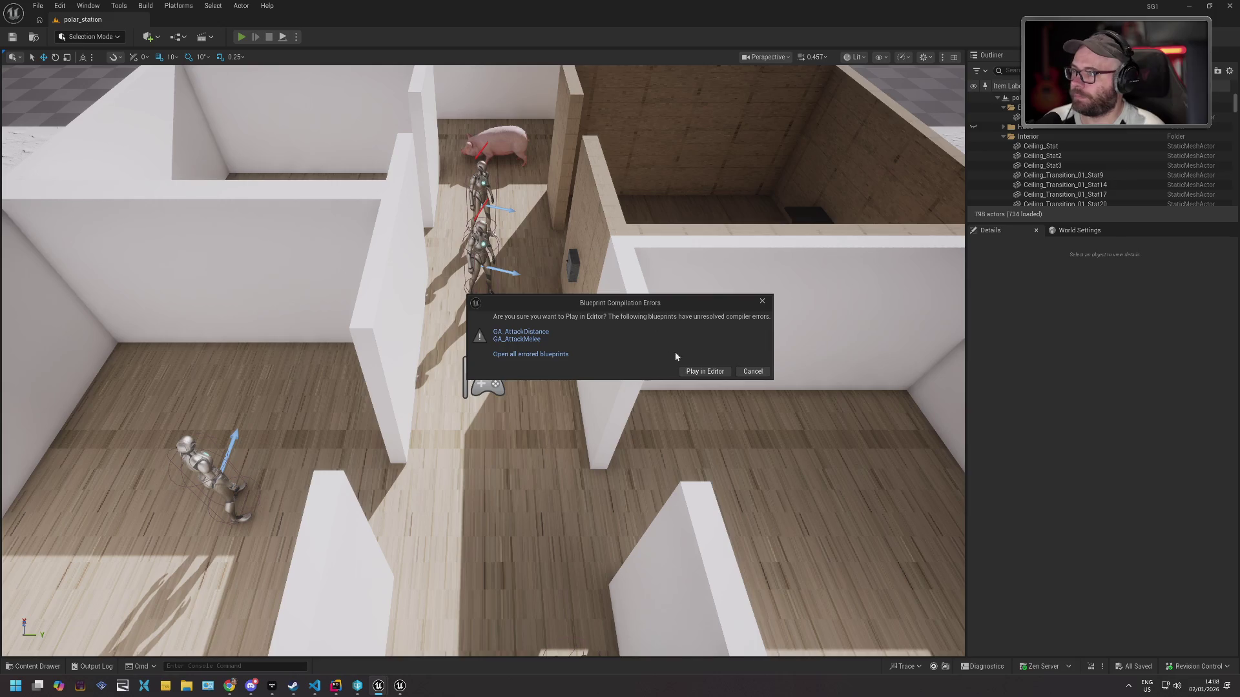
pyautogui.click(554, 339)
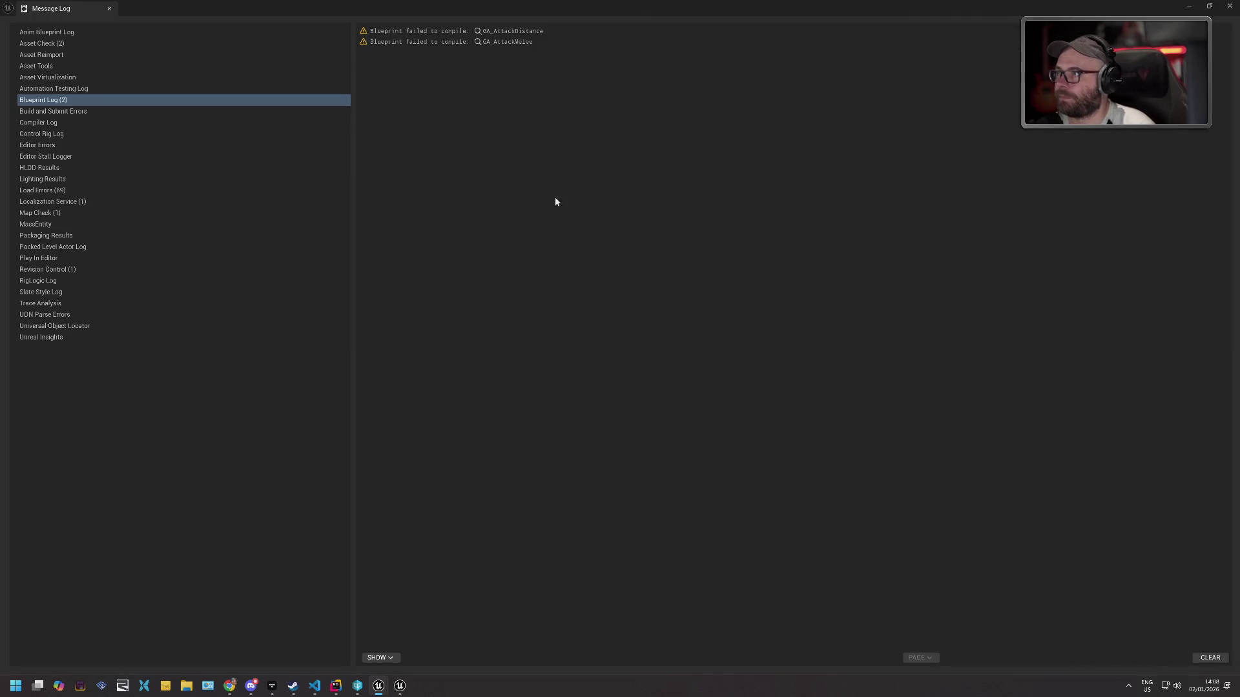
pyautogui.click(110, 9)
pyautogui.hotkey('alt', 'p')
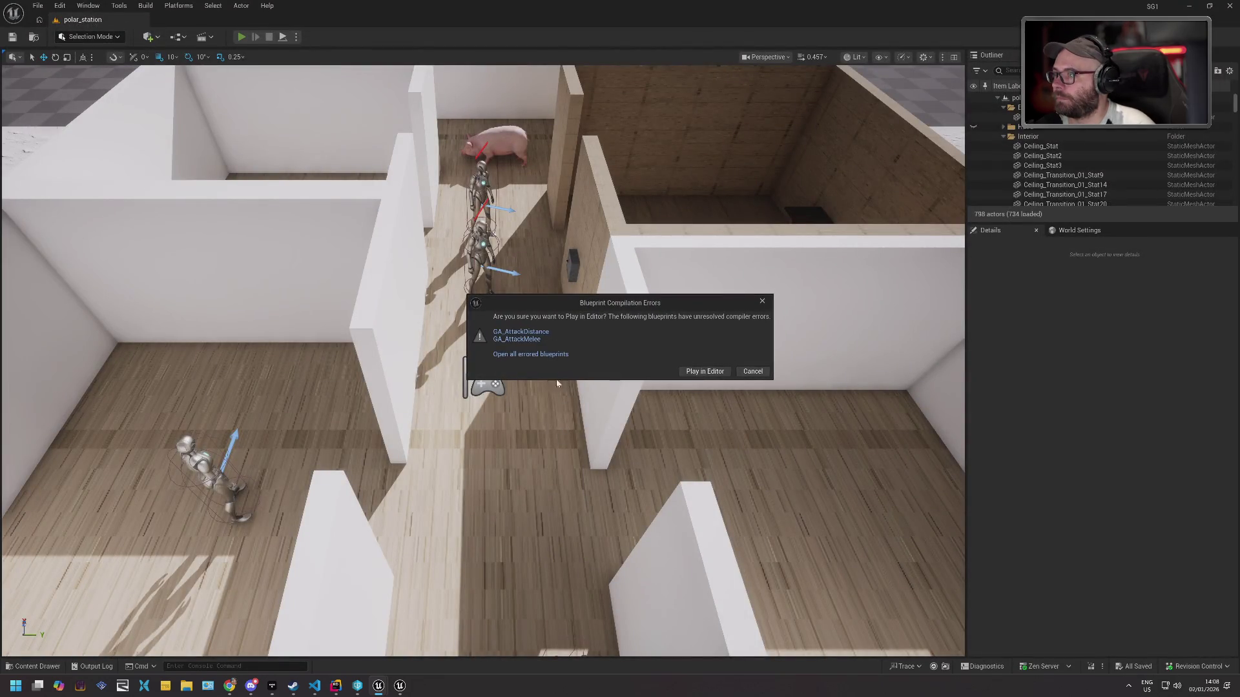
pyautogui.click(551, 354)
pyautogui.click(109, 8)
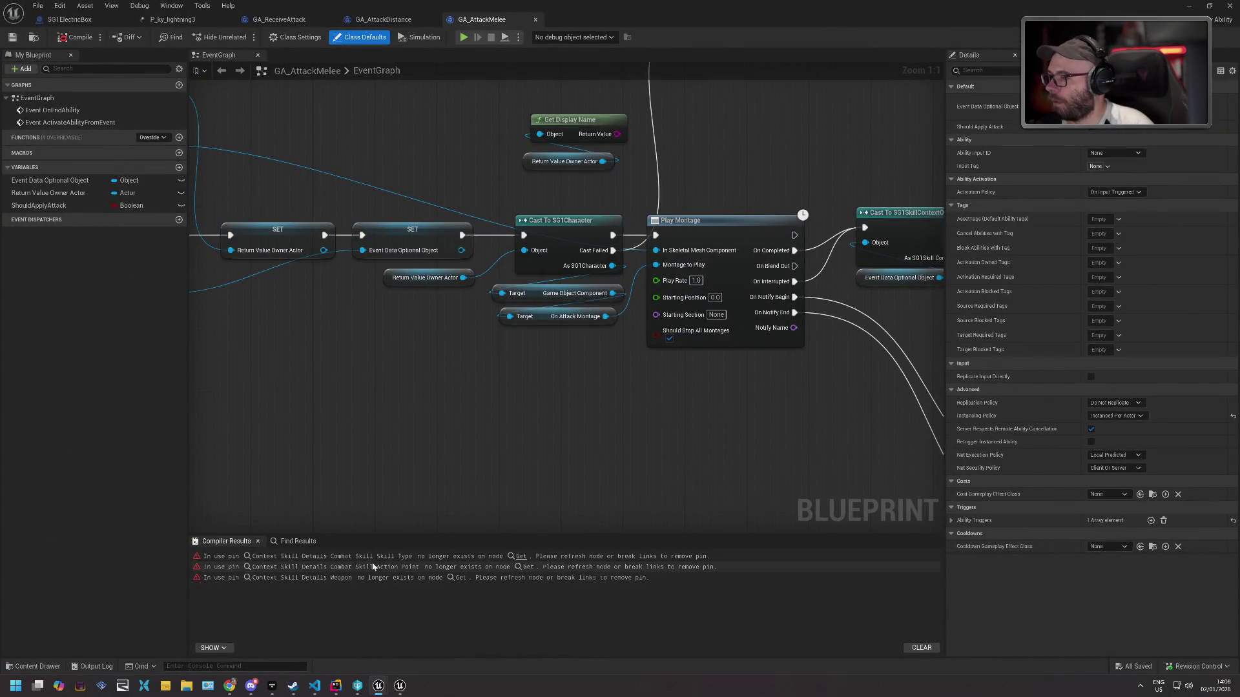
# Inspect the first error, review GA_AttackDistance and GA_ReceiveAttack, then return to GA_AttackMelee.
pyautogui.click(521, 556)
pyautogui.moveTo(421, 331)
pyautogui.mouseDown()
pyautogui.moveTo(401, 312)
pyautogui.moveTo(456, 323)
pyautogui.moveTo(457, 334)
pyautogui.mouseUp()
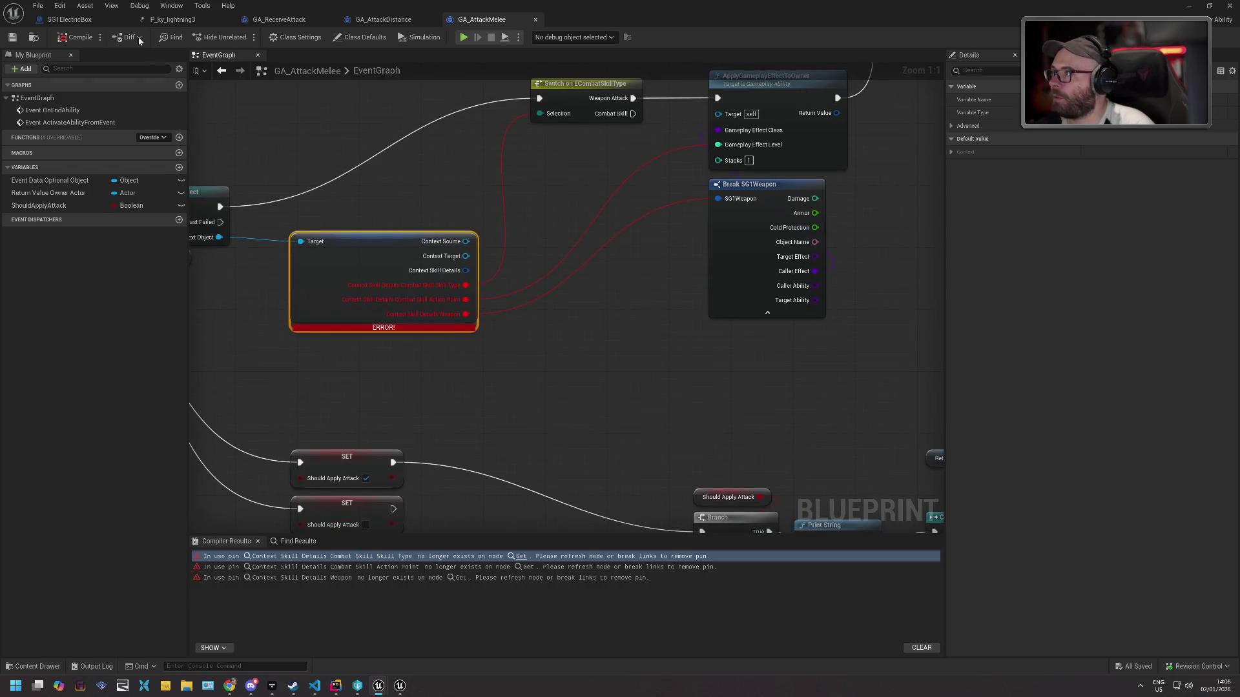
pyautogui.click(395, 18)
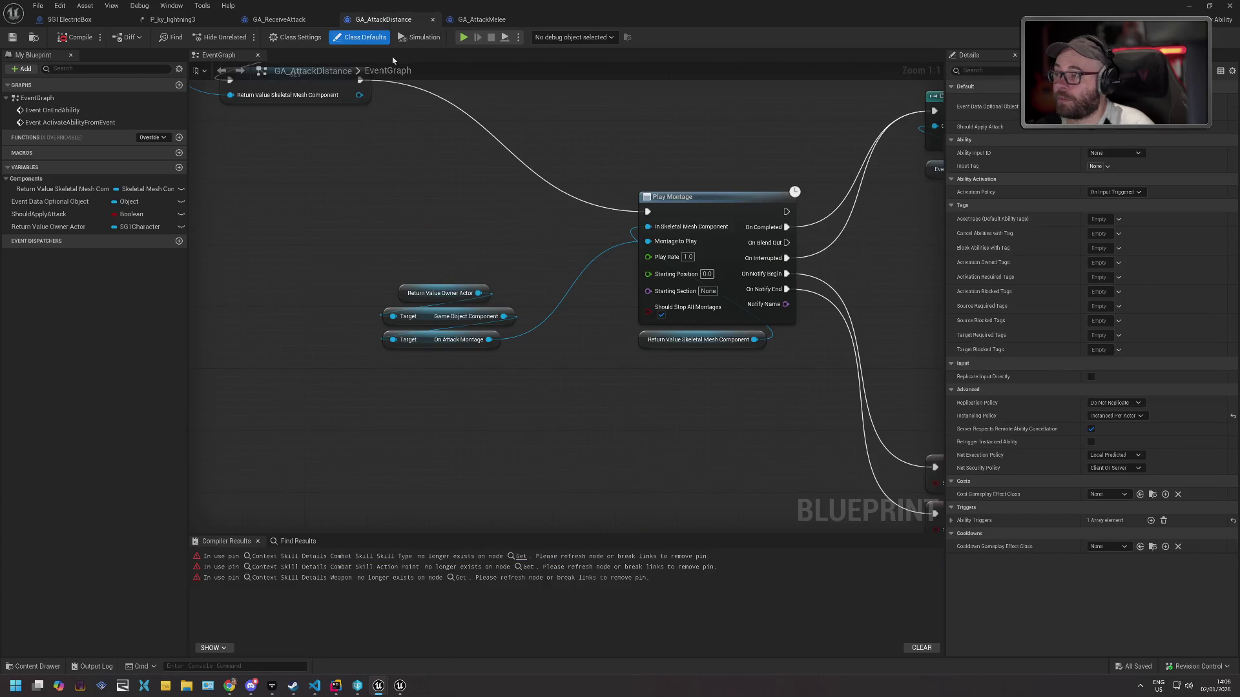
pyautogui.moveTo(363, 158); pyautogui.dragTo(480, 252)
pyautogui.scroll(-2, 480, 251)
pyautogui.moveTo(469, 142); pyautogui.dragTo(505, 287)
pyautogui.click(285, 20)
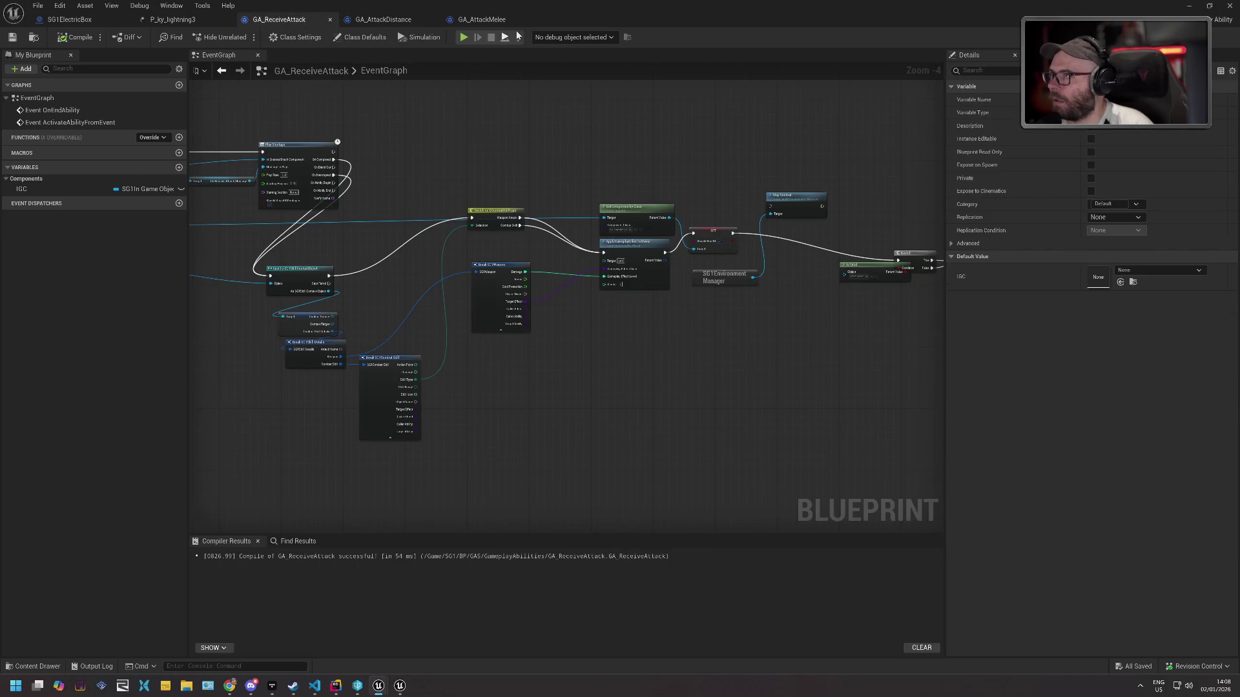
pyautogui.click(483, 19)
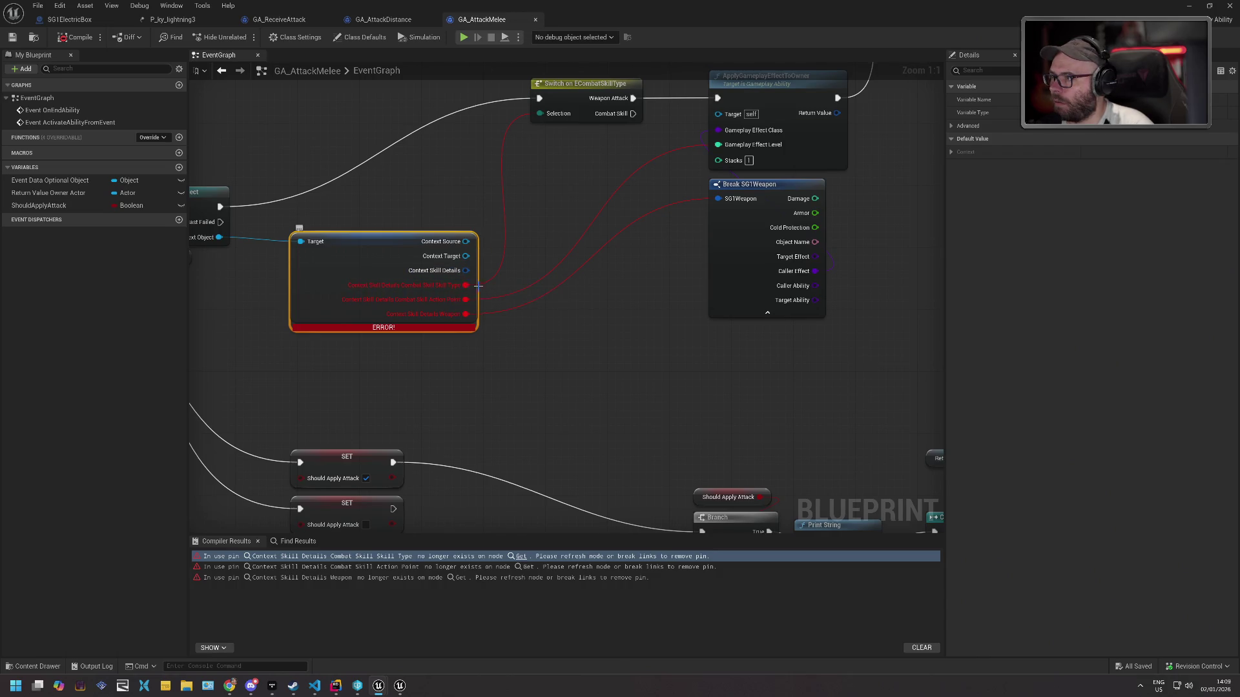
# Add a Break SG1Skill Details node off Context Skill Details and make room beside it.
pyautogui.moveTo(465, 270); pyautogui.dragTo(521, 289)
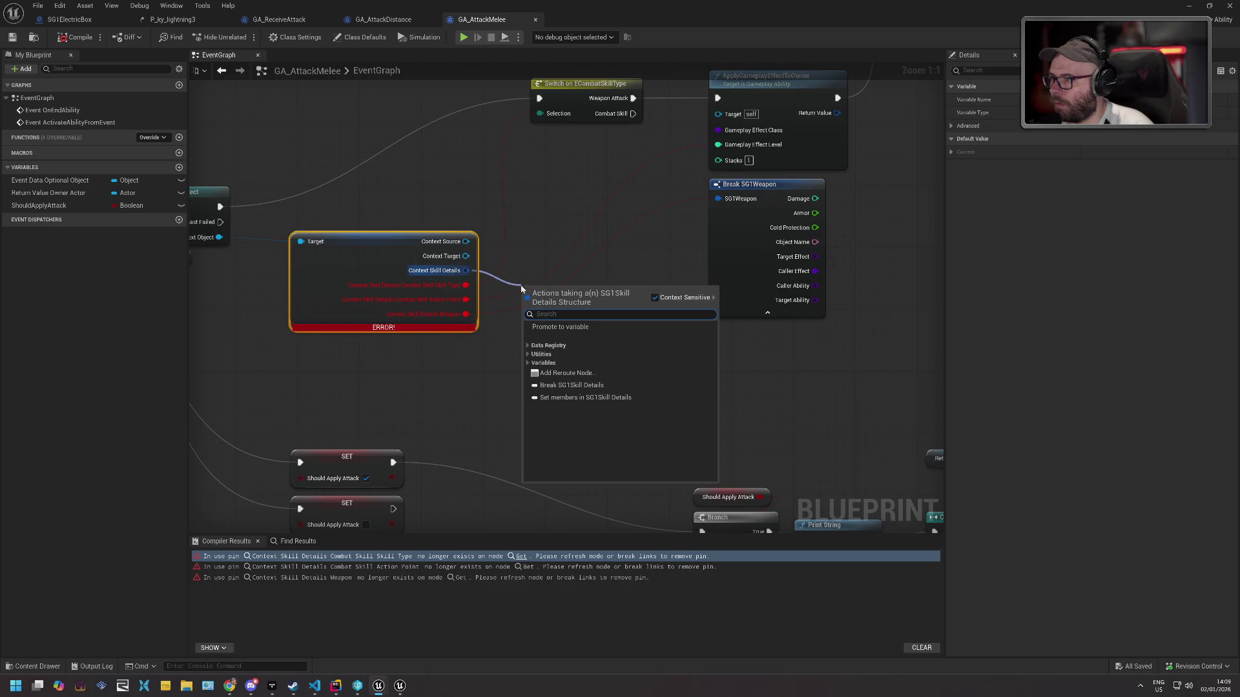
pyautogui.click(579, 386)
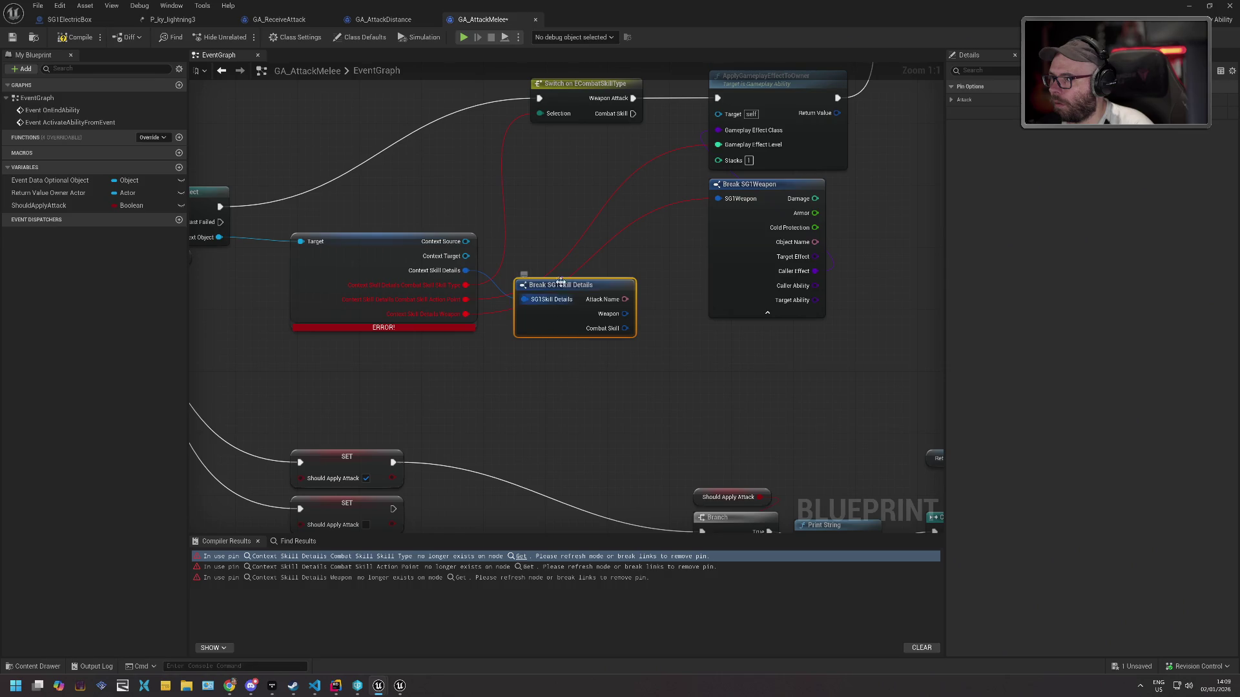
pyautogui.moveTo(556, 291); pyautogui.dragTo(534, 253)
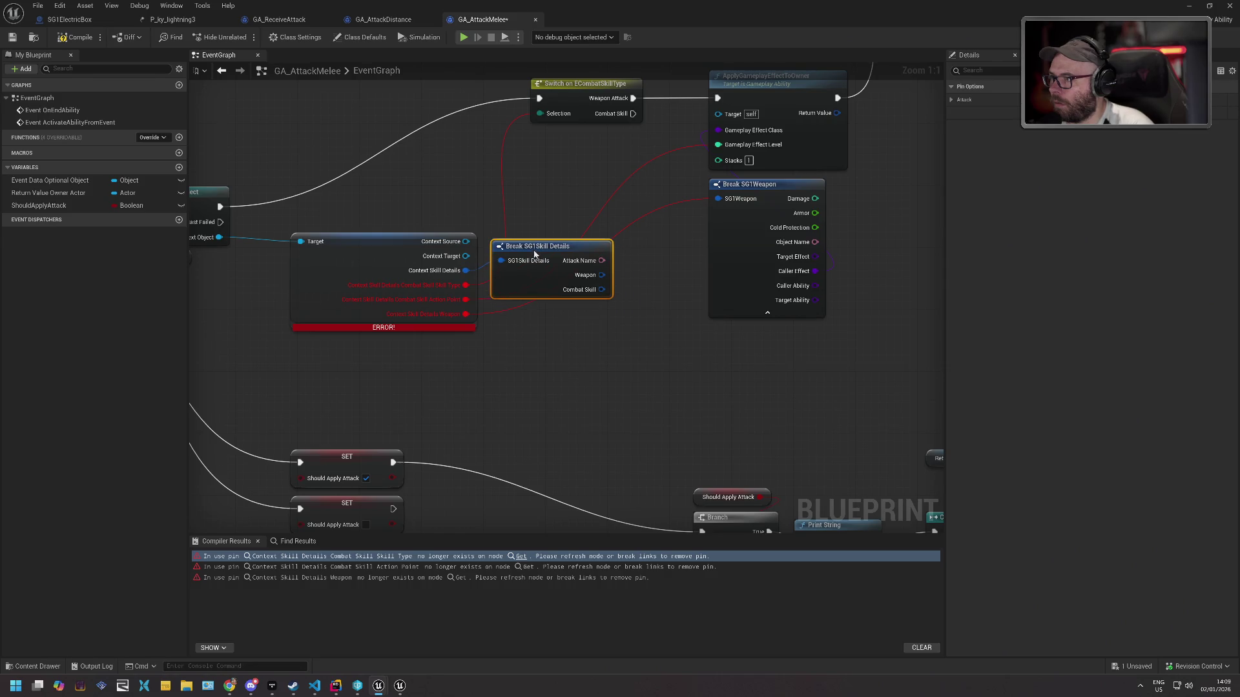
pyautogui.moveTo(614, 227); pyautogui.dragTo(288, 332)
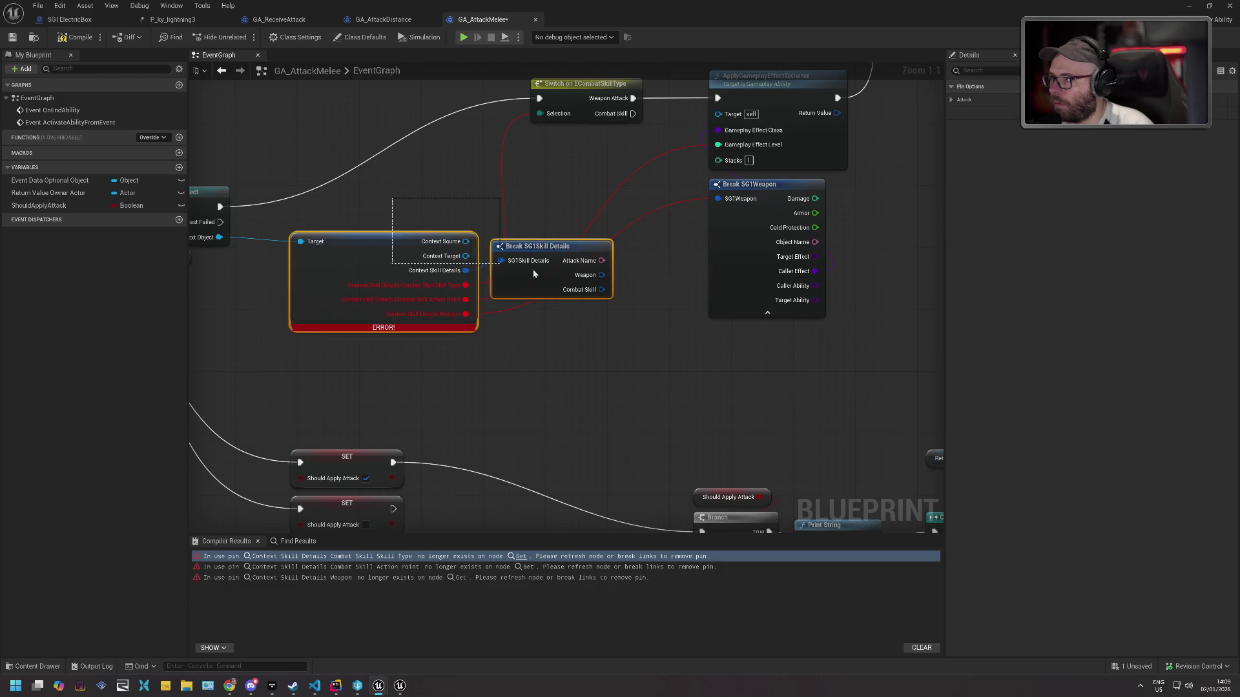
pyautogui.moveTo(555, 255)
pyautogui.mouseDown()
pyautogui.moveTo(512, 243)
pyautogui.moveTo(501, 255)
pyautogui.mouseUp()
pyautogui.click(521, 232)
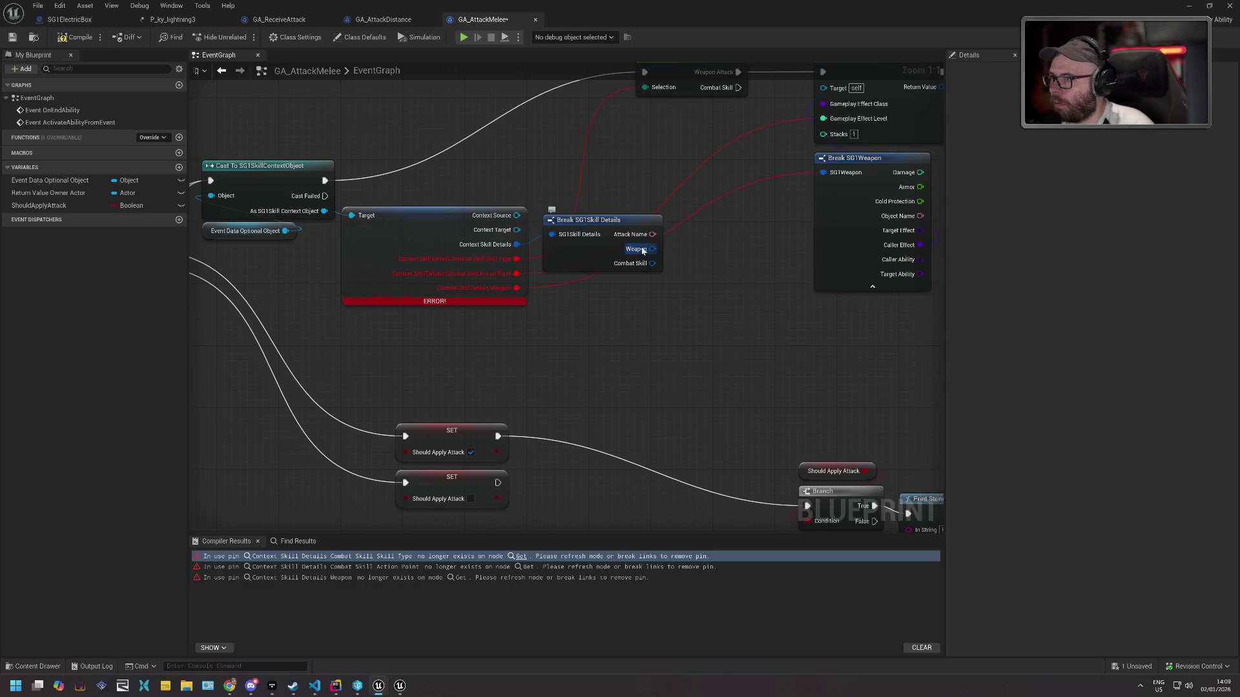
# Add an expanded Break SG1Combat Skill, move Action Point, Skill Type and Weapon links onto it, and compile.
pyautogui.moveTo(652, 263)
pyautogui.mouseDown()
pyautogui.moveTo(695, 276)
pyautogui.moveTo(678, 271)
pyautogui.mouseUp()
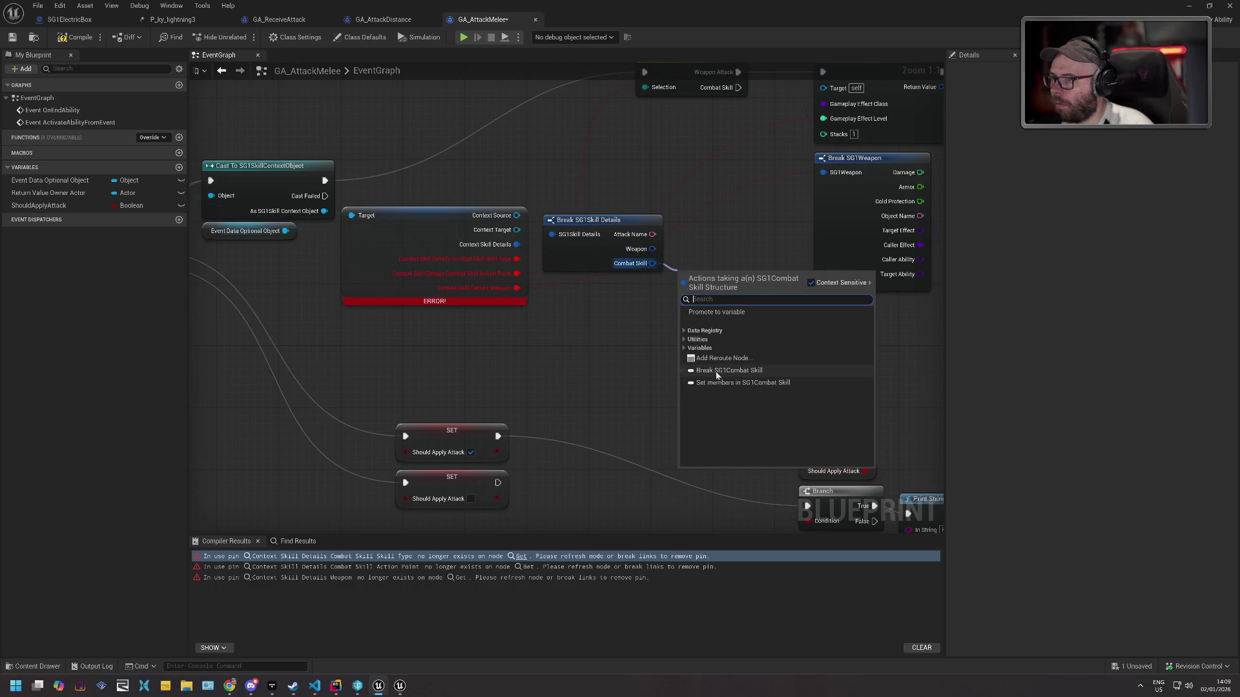
pyautogui.click(716, 372)
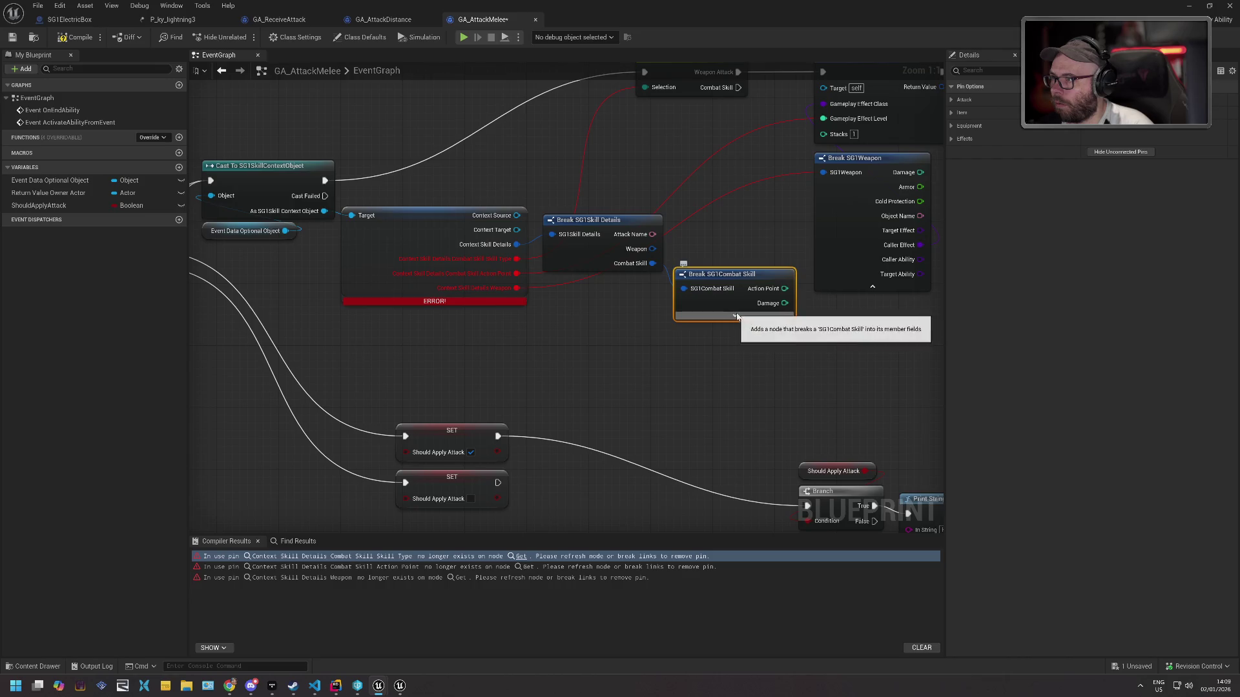
pyautogui.click(733, 317)
pyautogui.moveTo(518, 274); pyautogui.dragTo(787, 288)
pyautogui.moveTo(510, 259)
pyautogui.mouseDown()
pyautogui.moveTo(787, 304)
pyautogui.moveTo(787, 318)
pyautogui.mouseUp()
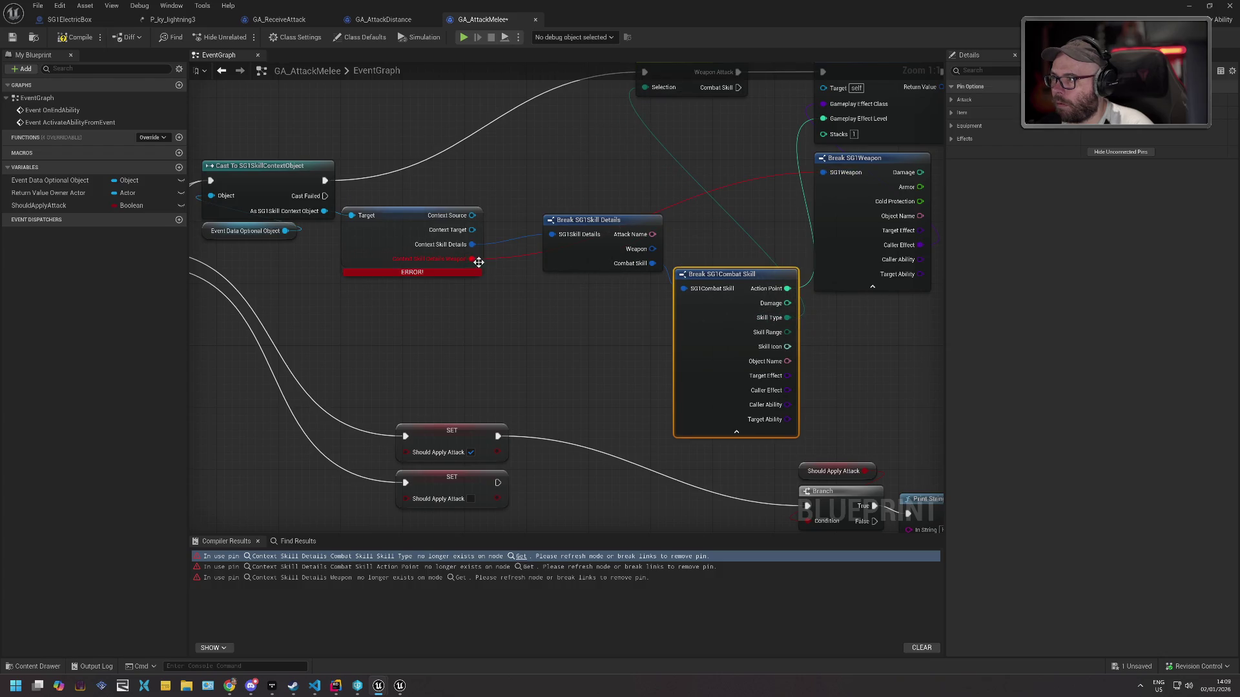
pyautogui.rightClick(638, 250)
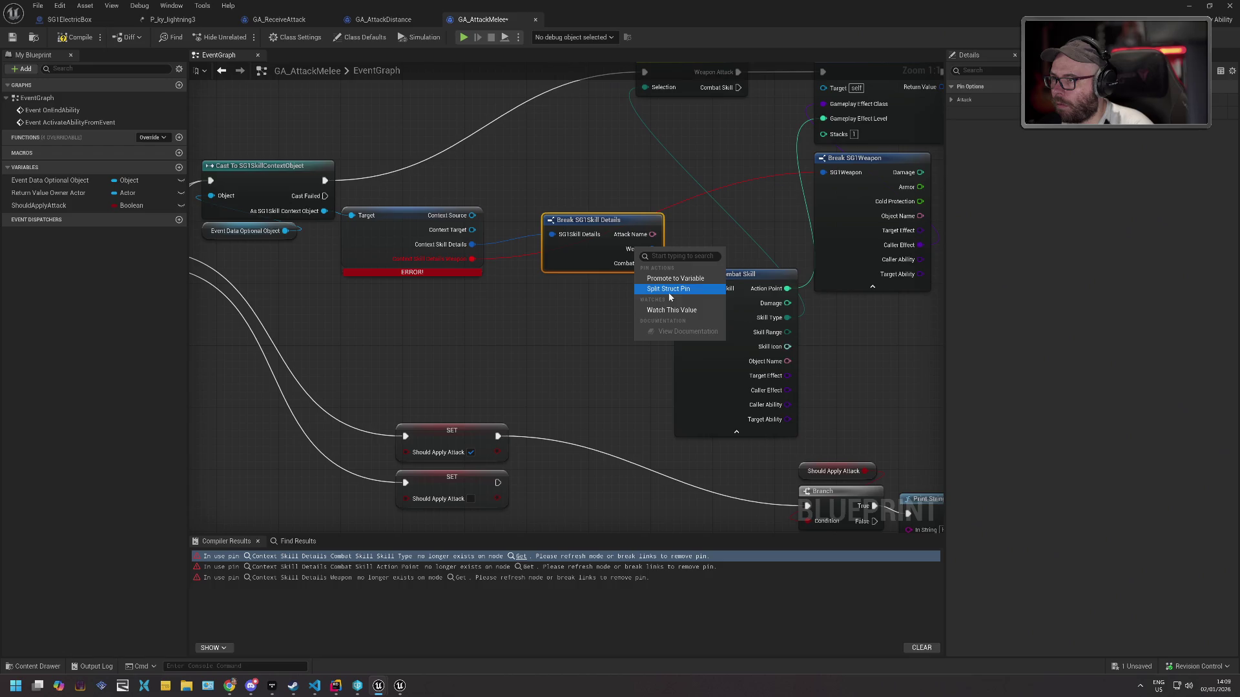
pyautogui.click(643, 267)
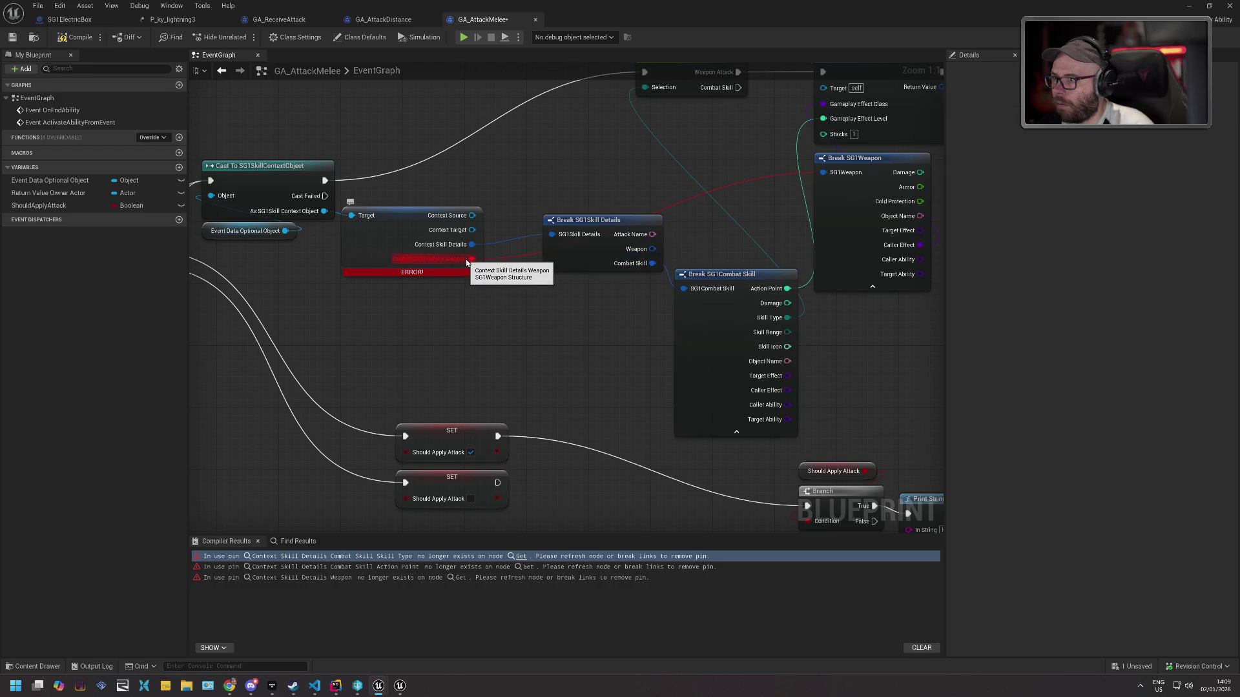
pyautogui.moveTo(466, 263)
pyautogui.mouseDown()
pyautogui.moveTo(652, 250)
pyautogui.moveTo(597, 265)
pyautogui.mouseUp()
pyautogui.click(75, 36)
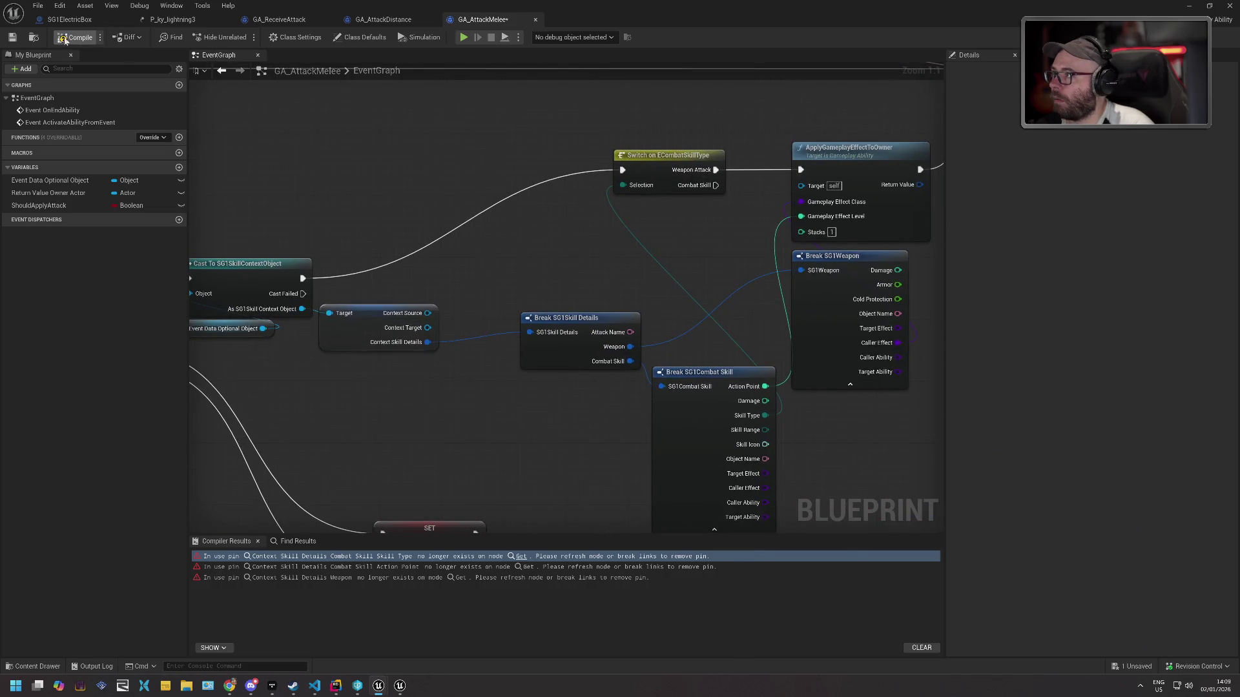
# Delete the Cast To SG1Character node, the Owner Actor getter and the failing component node.
pyautogui.click(252, 556)
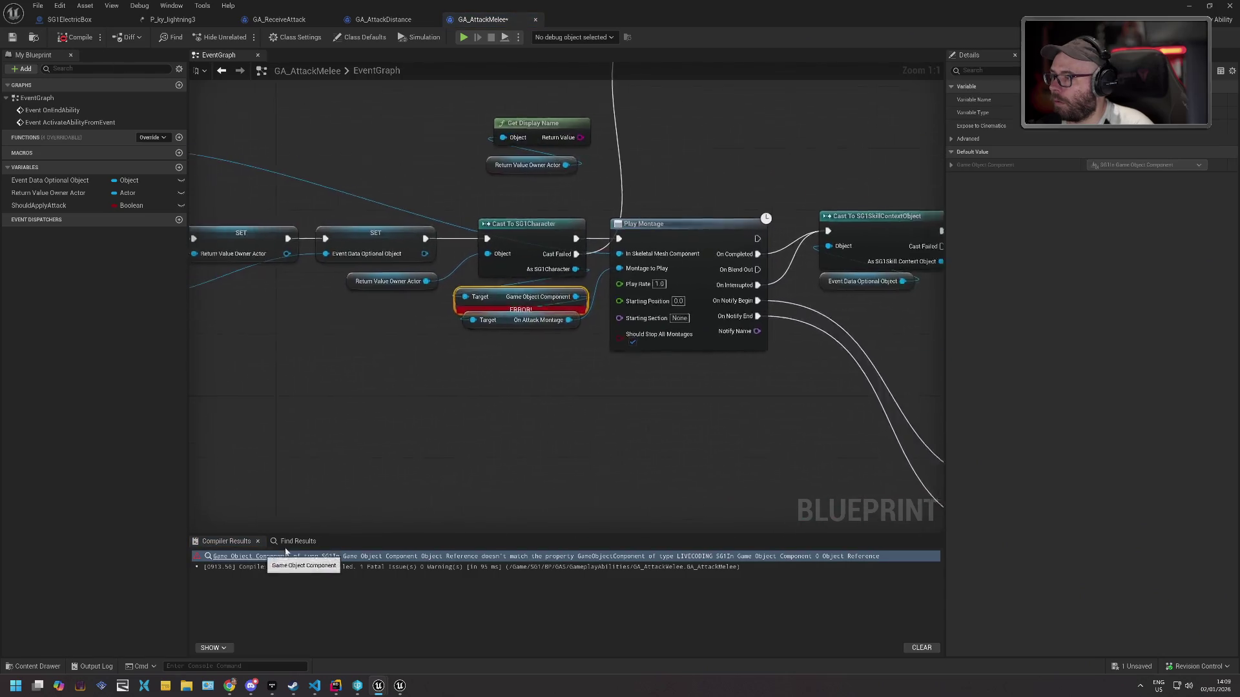
pyautogui.moveTo(547, 296)
pyautogui.mouseDown()
pyautogui.moveTo(439, 342)
pyautogui.moveTo(453, 356)
pyautogui.moveTo(490, 348)
pyautogui.mouseUp()
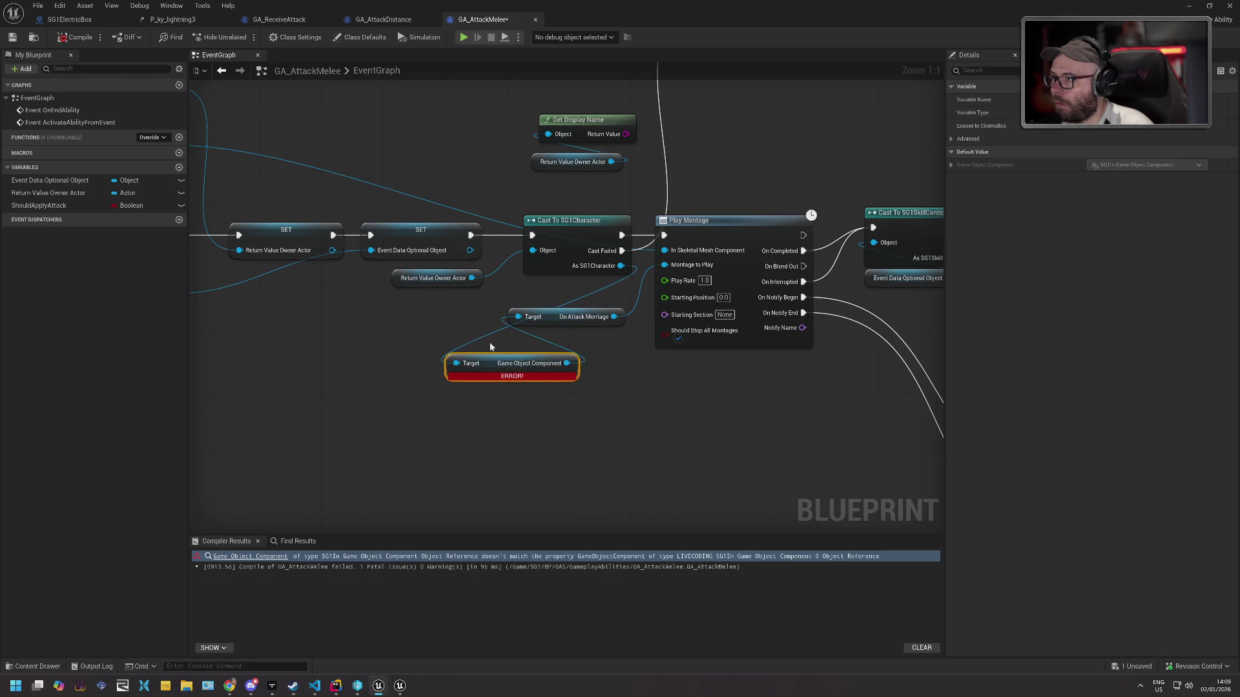
pyautogui.click(565, 231)
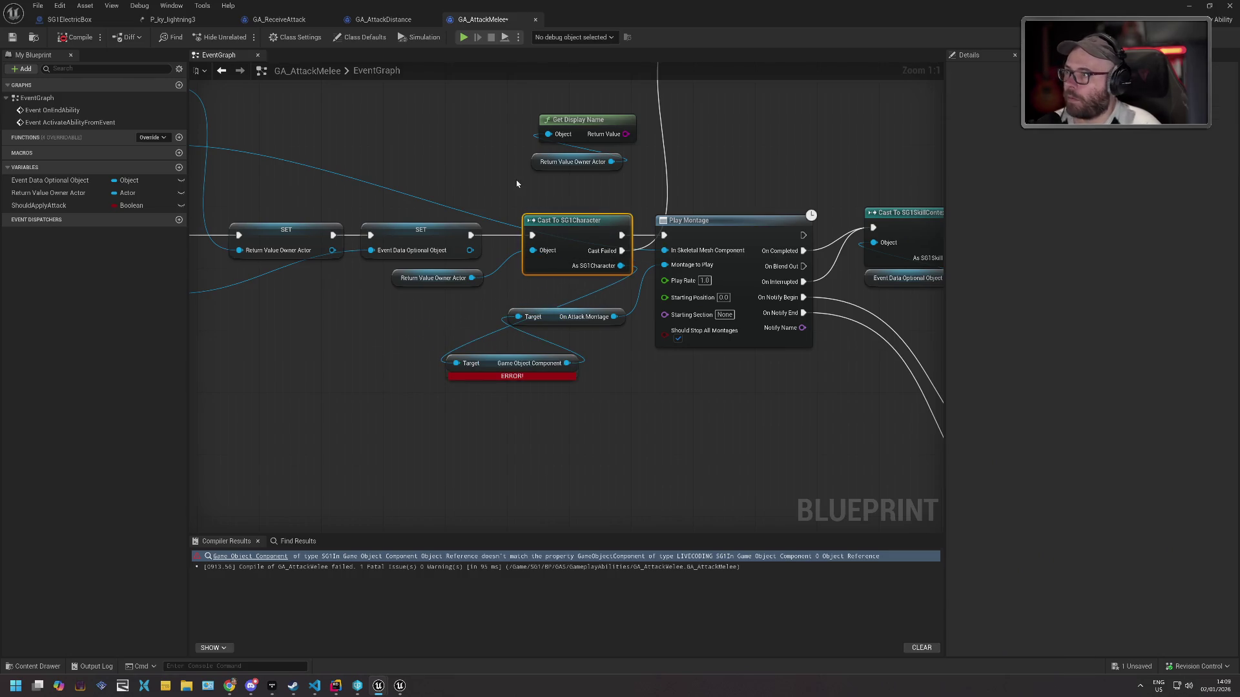
pyautogui.moveTo(502, 204)
pyautogui.mouseDown()
pyautogui.moveTo(484, 202)
pyautogui.moveTo(573, 202)
pyautogui.mouseUp()
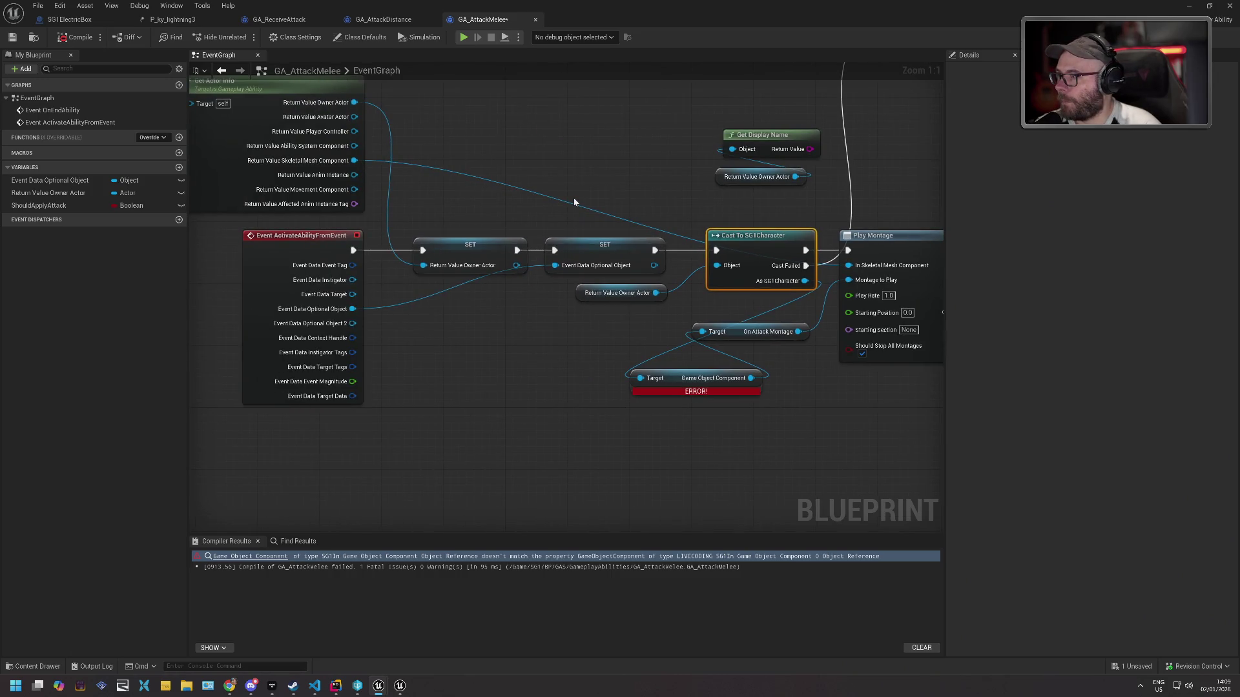
pyautogui.moveTo(663, 204); pyautogui.dragTo(547, 210)
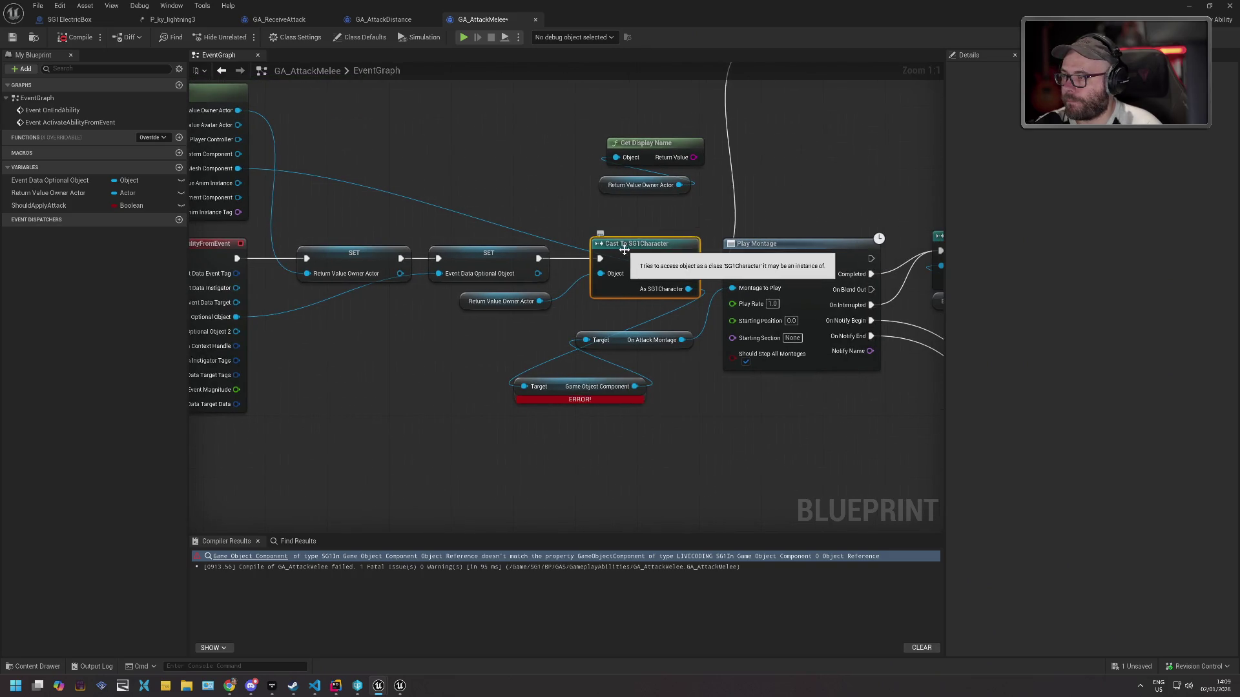
pyautogui.press('Delete')
pyautogui.click(488, 301)
pyautogui.press('Delete')
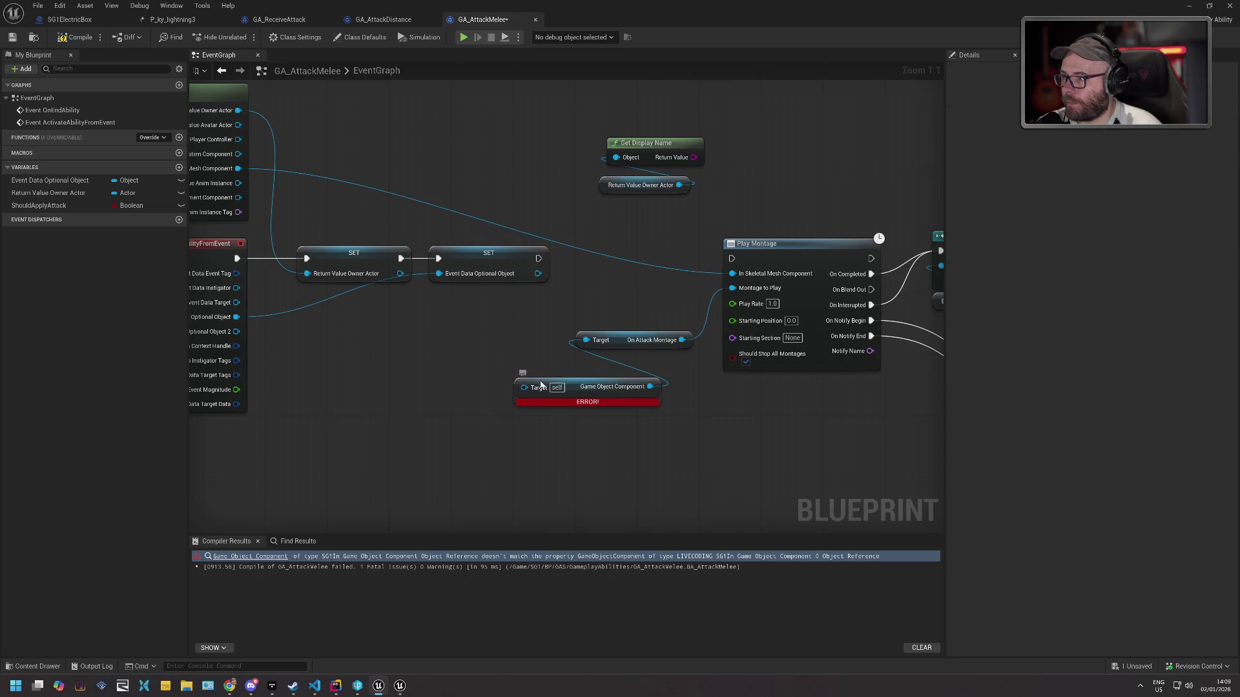
pyautogui.click(541, 386)
pyautogui.press('Delete')
# Search for a Get Component node, cancel, and undo to restore the owner actor getter and failing node.
pyautogui.moveTo(538, 258); pyautogui.dragTo(576, 260)
pyautogui.write('ge')
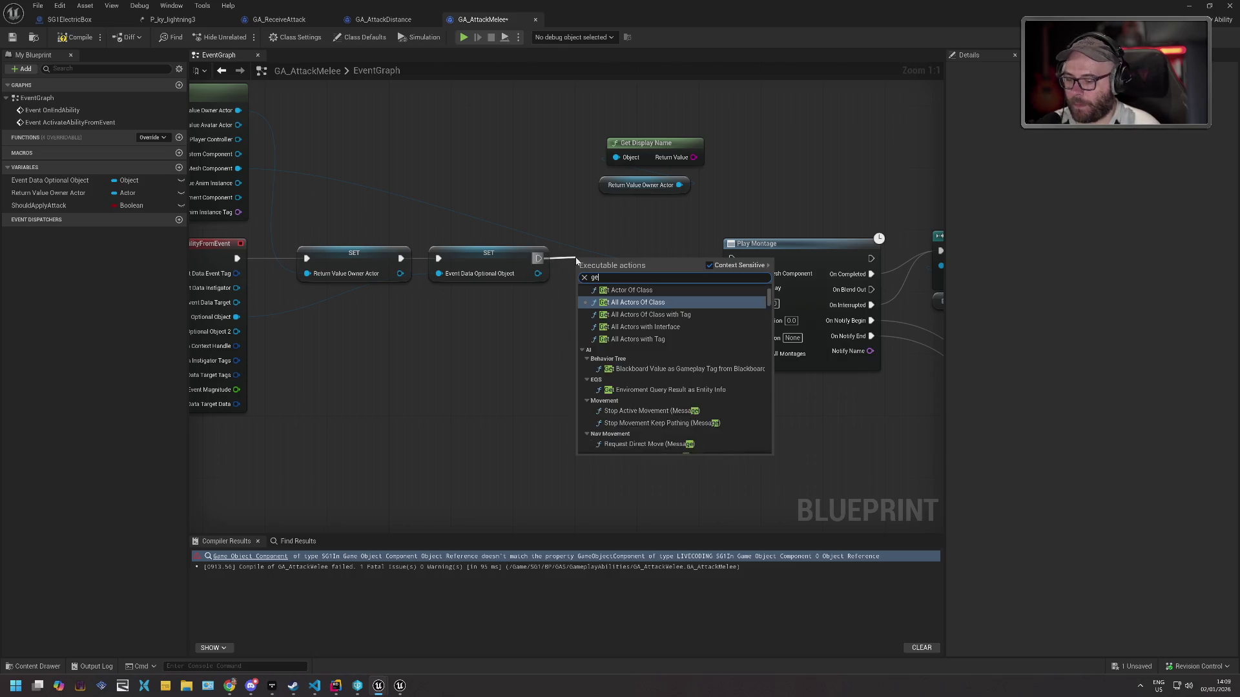
pyautogui.write('tcompon')
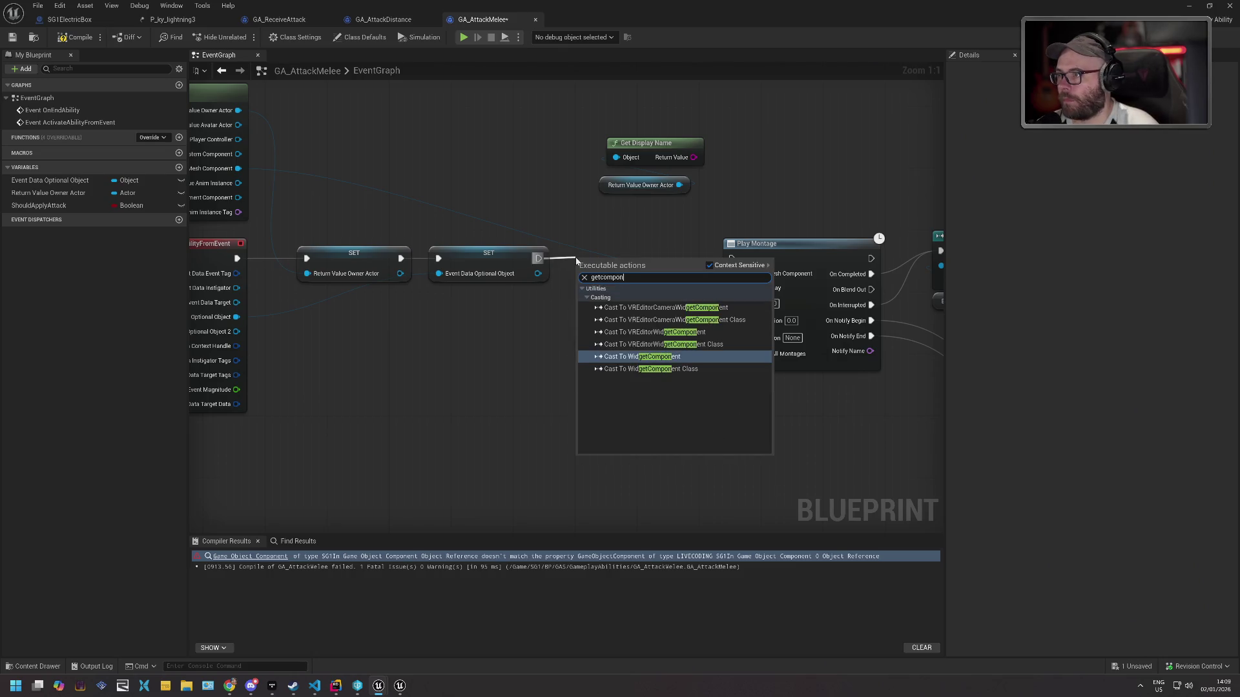
pyautogui.press('Escape')
pyautogui.rightClick(533, 308)
pyautogui.write('get')
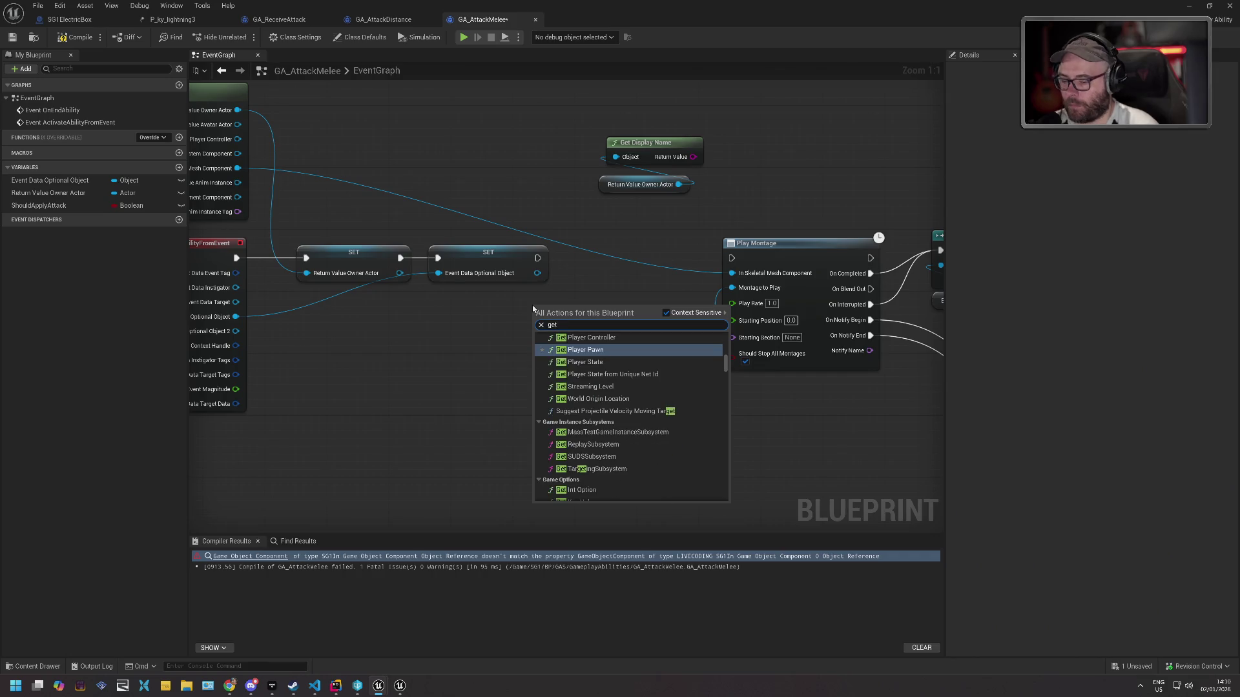
pyautogui.press('Escape')
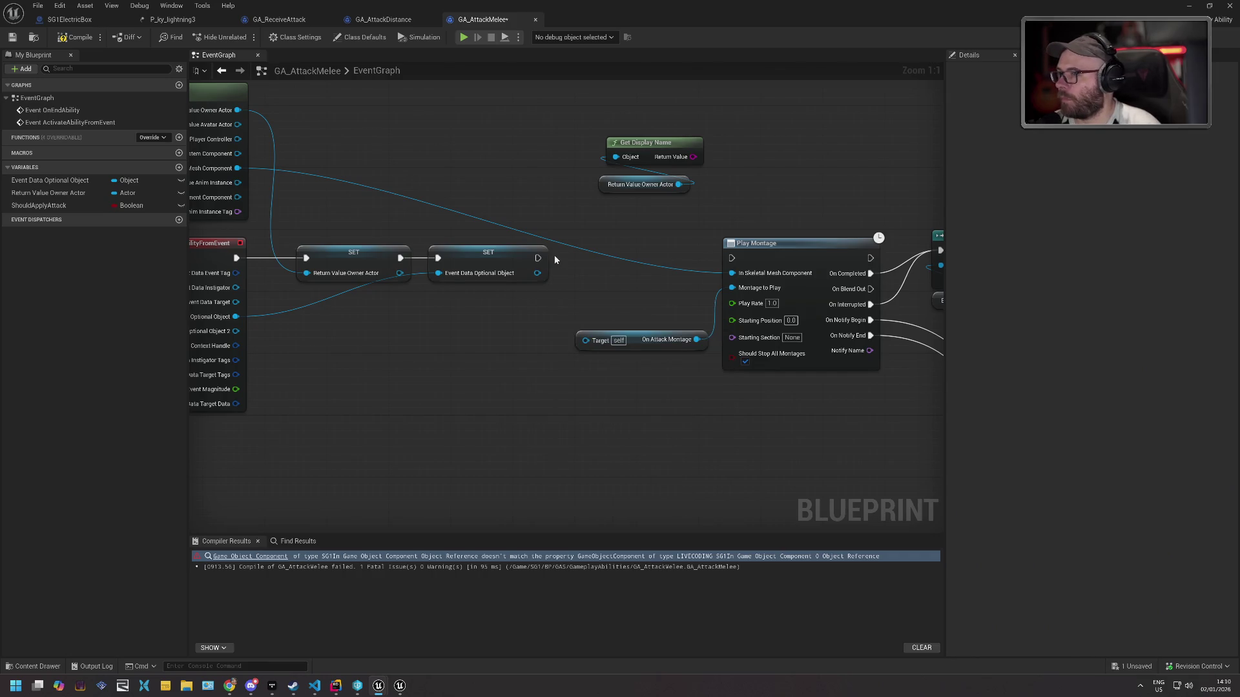
pyautogui.hotkey('ctrl', 'z')
pyautogui.hotkey('ctrl', 'z')
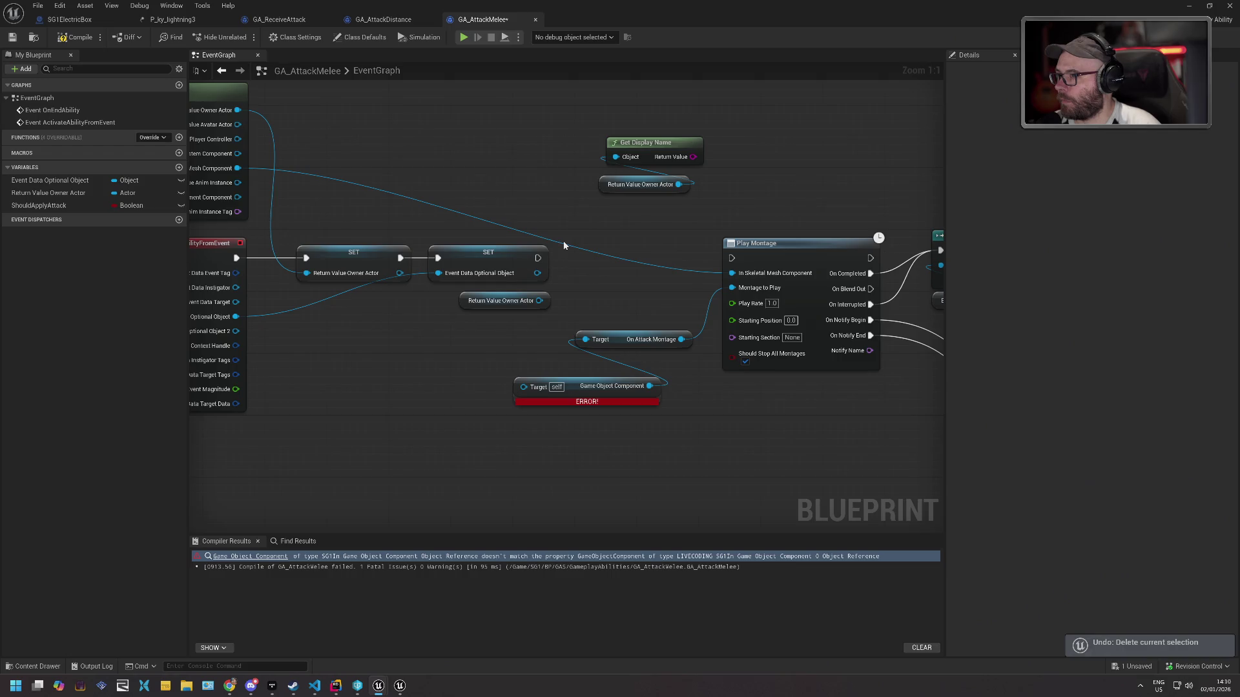
pyautogui.hotkey('ctrl', 'z')
# Add Get Component by Class (SG1In Game Object Component) from Owner Actor, feeding On Attack Montage's Target.
pyautogui.moveTo(461, 300)
pyautogui.mouseDown()
pyautogui.moveTo(412, 308)
pyautogui.moveTo(549, 318)
pyautogui.moveTo(527, 313)
pyautogui.mouseUp()
pyautogui.write('getcomnpo')
pyautogui.press('BackSpace')
pyautogui.write('p')
pyautogui.press('Up')
pyautogui.press('Return')
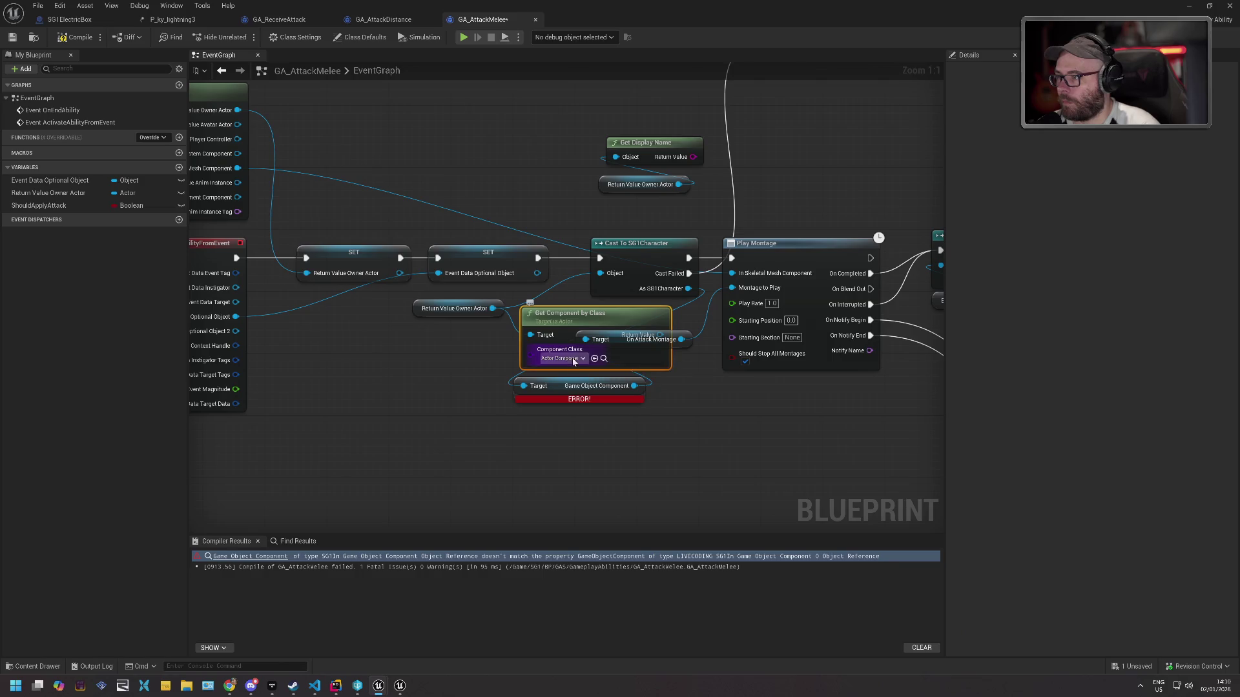
pyautogui.click(573, 359)
pyautogui.write('SG1')
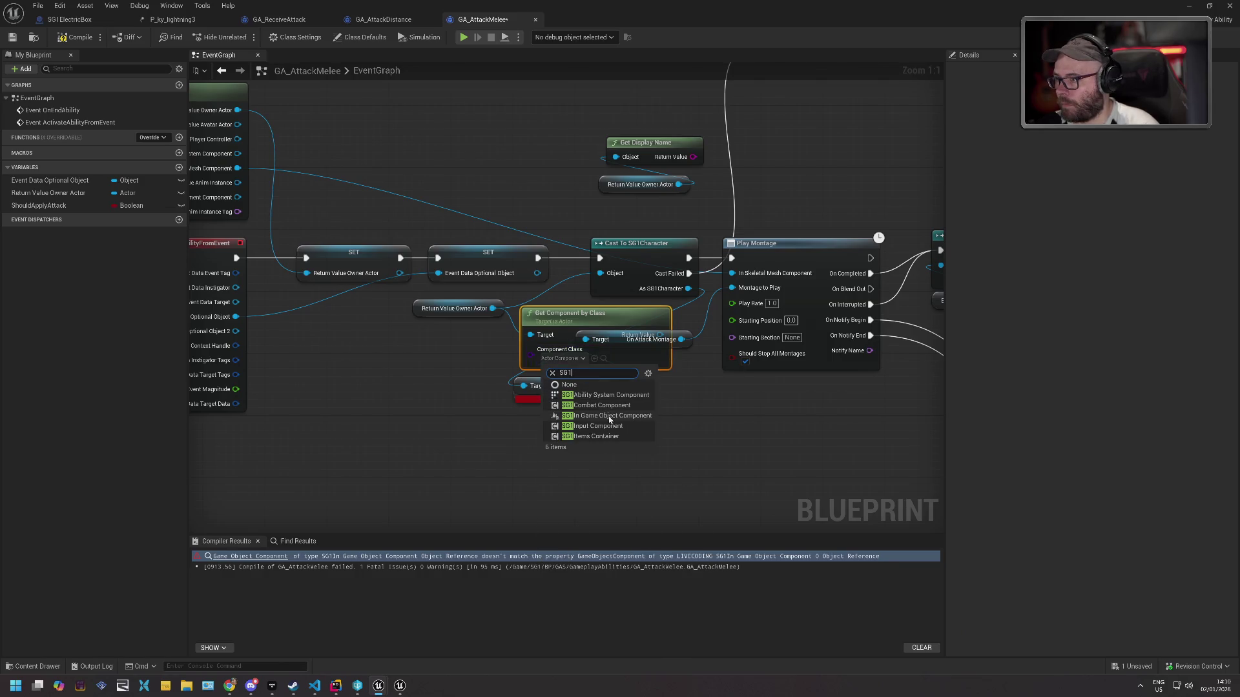
pyautogui.click(608, 417)
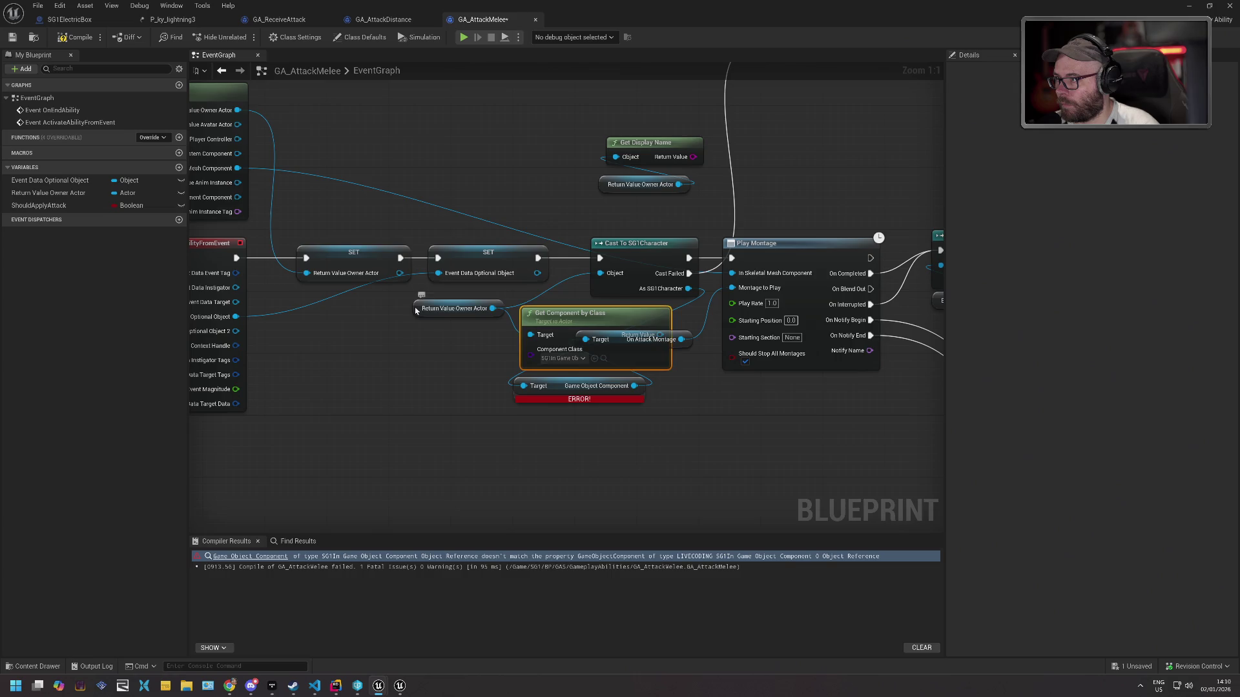
pyautogui.moveTo(416, 311); pyautogui.dragTo(325, 313)
pyautogui.moveTo(550, 311); pyautogui.dragTo(439, 303)
pyautogui.moveTo(551, 327); pyautogui.dragTo(585, 339)
# Delete the old getter and the cast, connect SET's execution to Play Montage, and compile.
pyautogui.click(561, 381)
pyautogui.press('Delete')
pyautogui.click(638, 246)
pyautogui.press('Delete')
pyautogui.moveTo(537, 258)
pyautogui.mouseDown()
pyautogui.moveTo(664, 269)
pyautogui.moveTo(731, 258)
pyautogui.mouseUp()
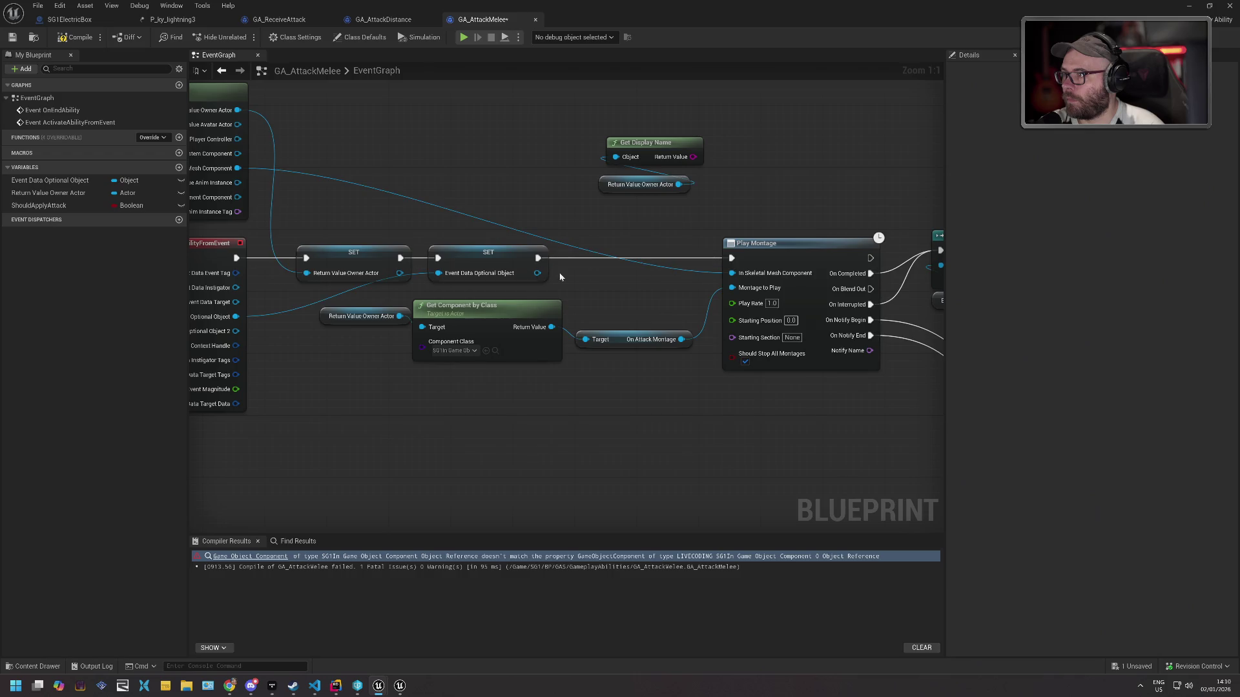
pyautogui.click(77, 38)
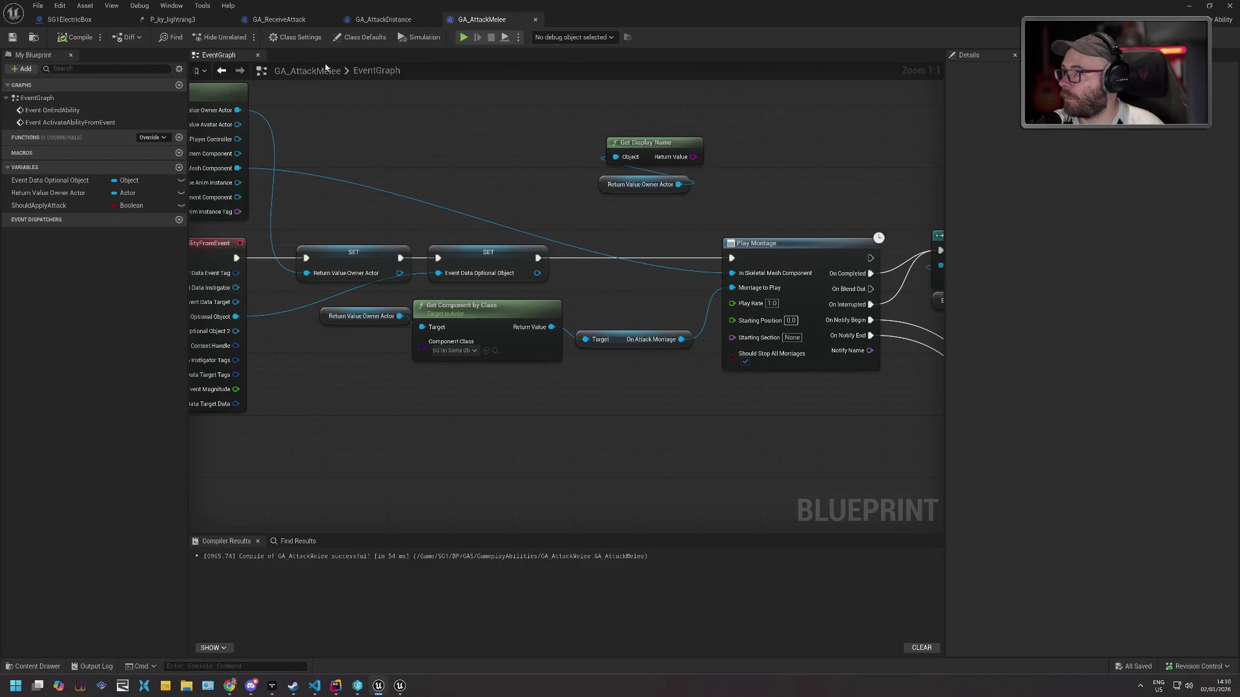
# Close GA_AttackMelee, play to surface the GA_AttackDistance error, open and recompile it, and jump to the failing node.
pyautogui.click(1230, 5)
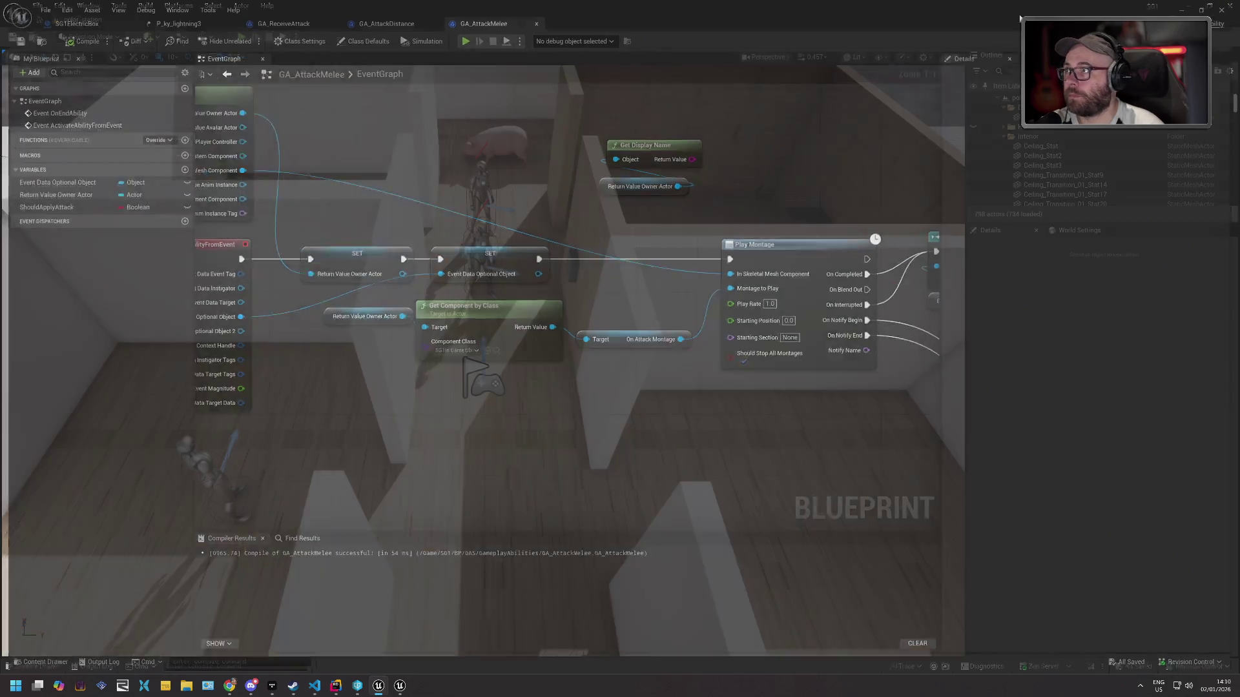
pyautogui.click(241, 37)
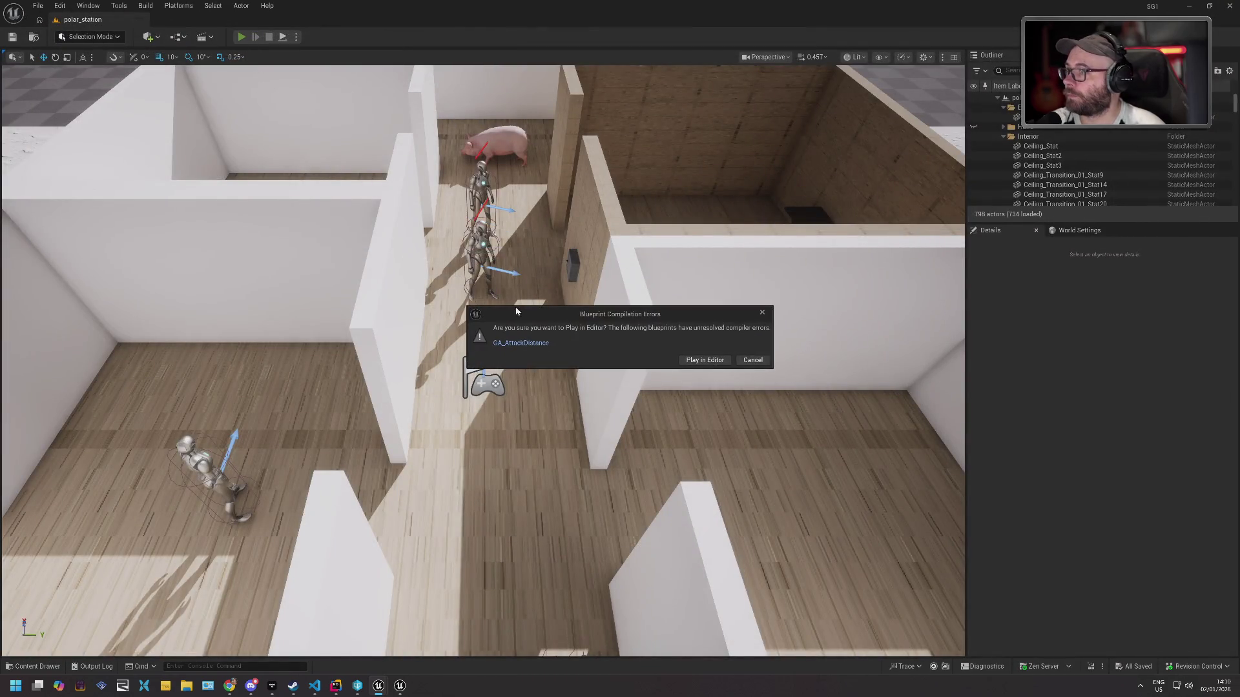
pyautogui.click(546, 347)
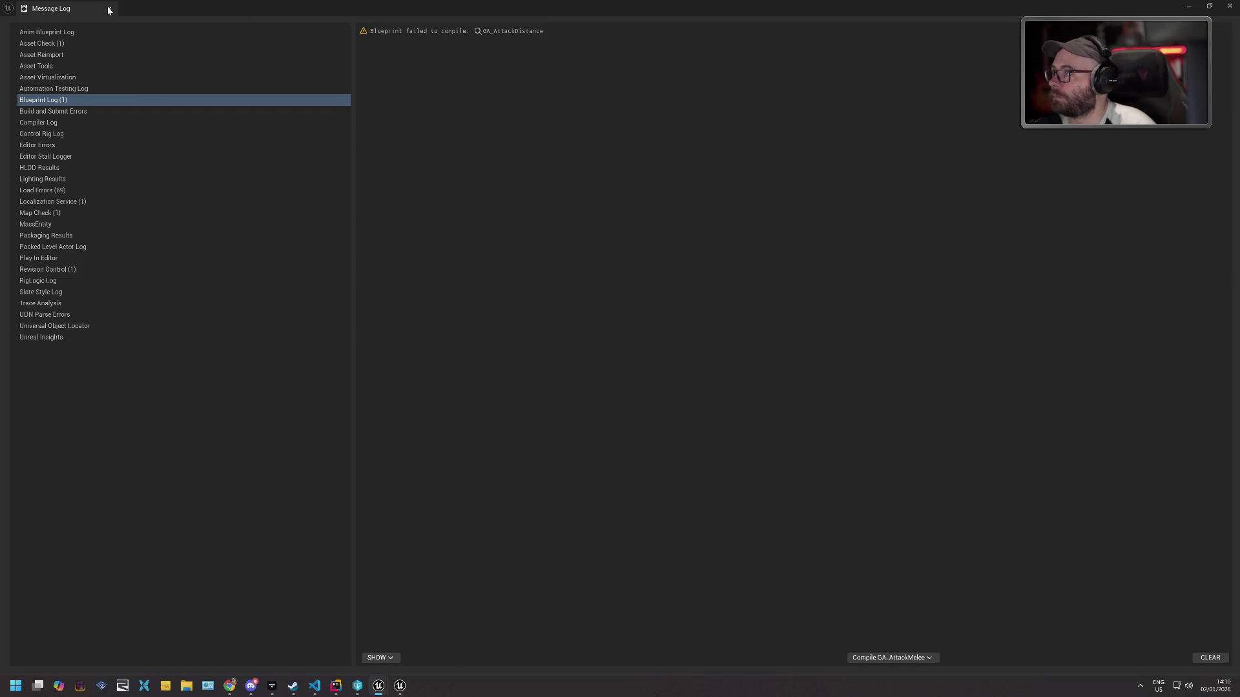
pyautogui.click(108, 9)
pyautogui.click(76, 37)
pyautogui.click(349, 556)
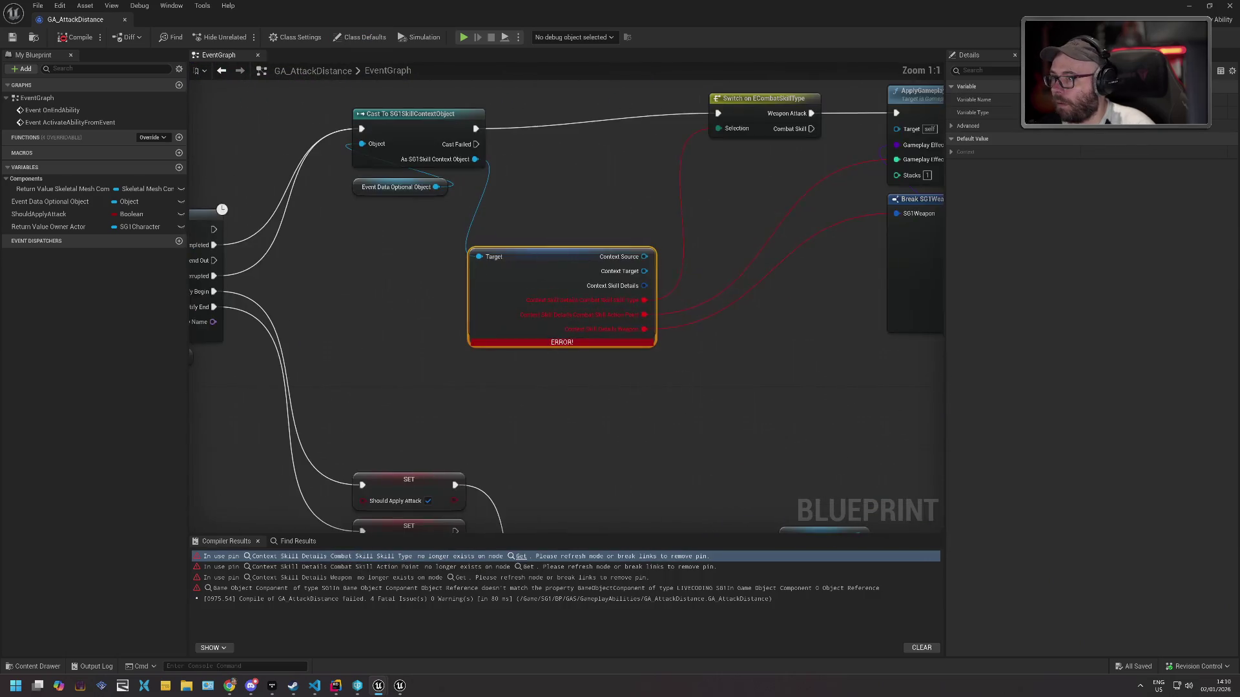
# Add a Break SG1Skill Details node from Context Skill Details and connect its Weapon output to Break SG1Weapon.
pyautogui.moveTo(692, 393); pyautogui.dragTo(472, 352)
pyautogui.rightClick(444, 275)
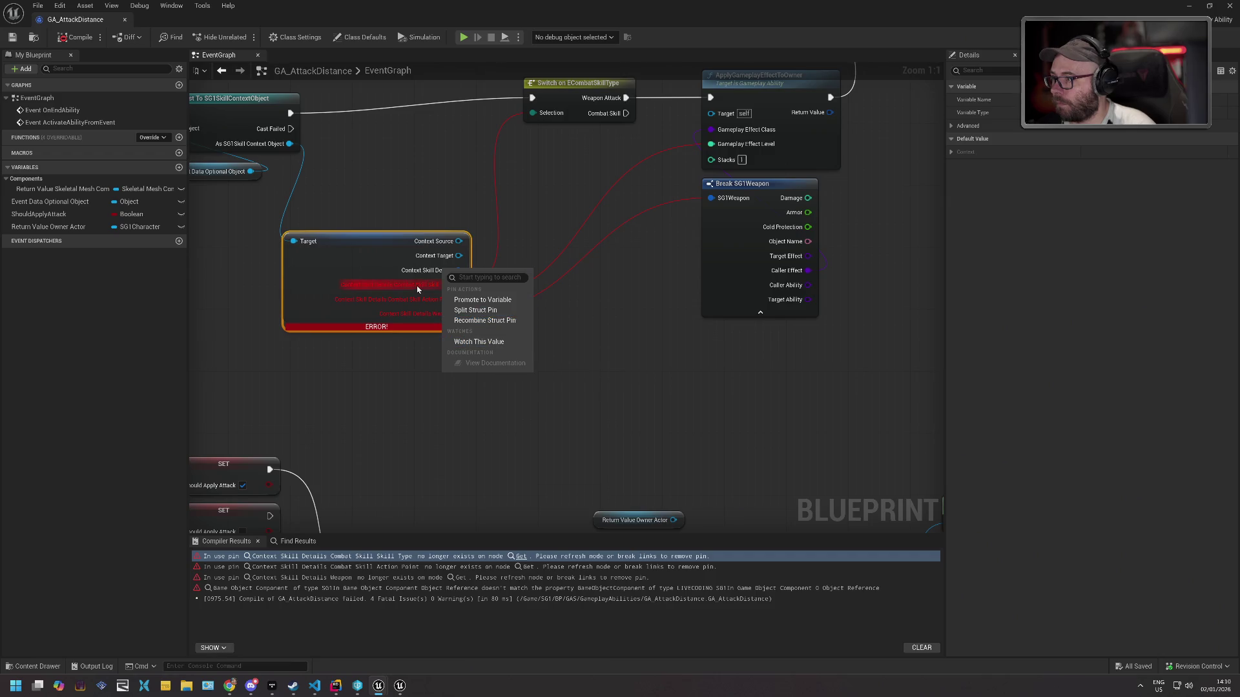
pyautogui.click(494, 343)
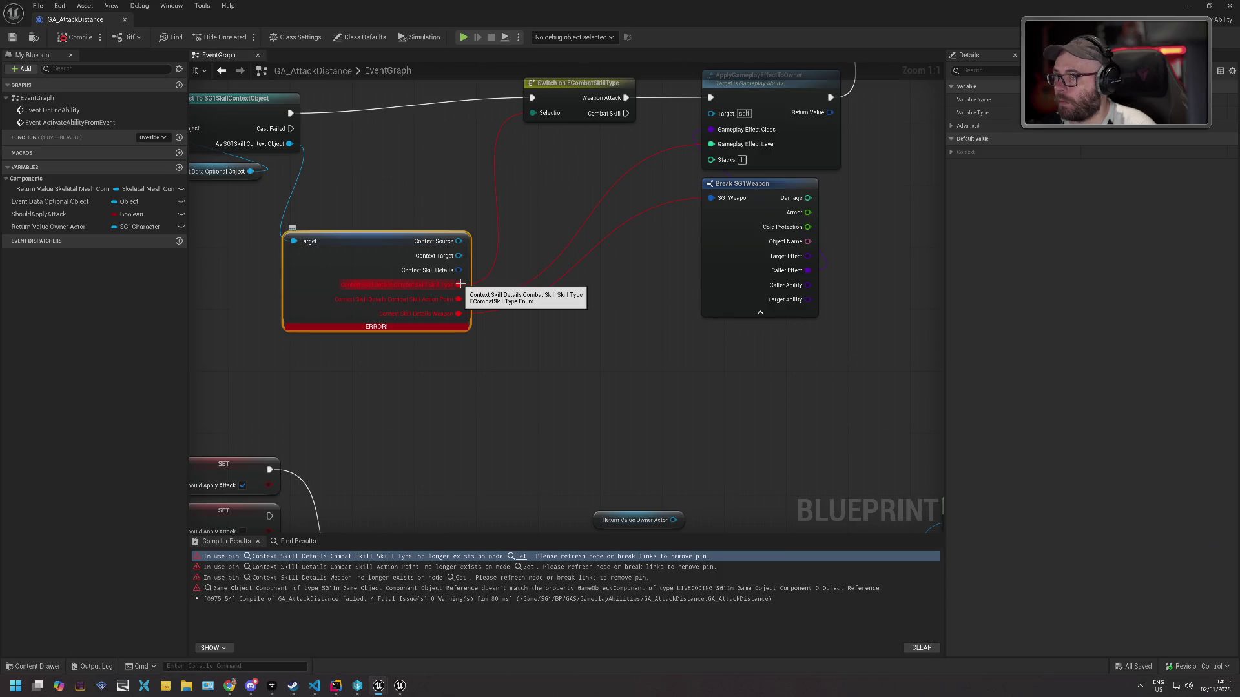
pyautogui.moveTo(458, 270); pyautogui.dragTo(505, 276)
pyautogui.click(552, 373)
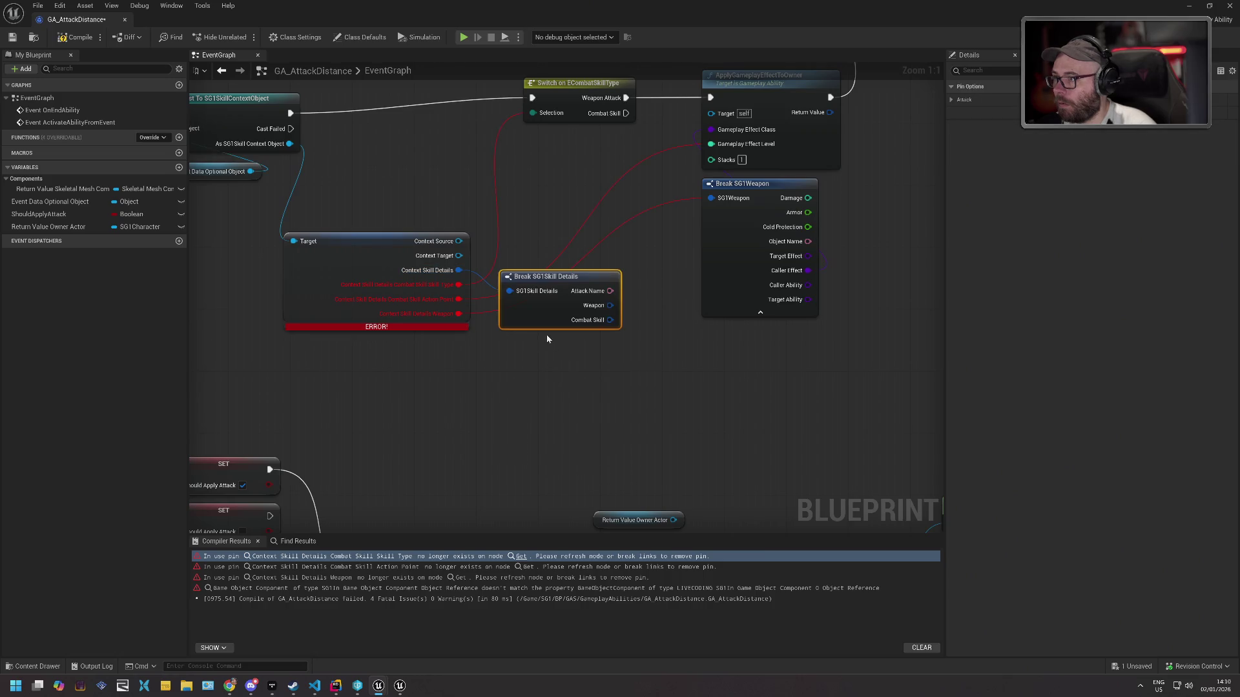
pyautogui.moveTo(610, 305); pyautogui.dragTo(710, 202)
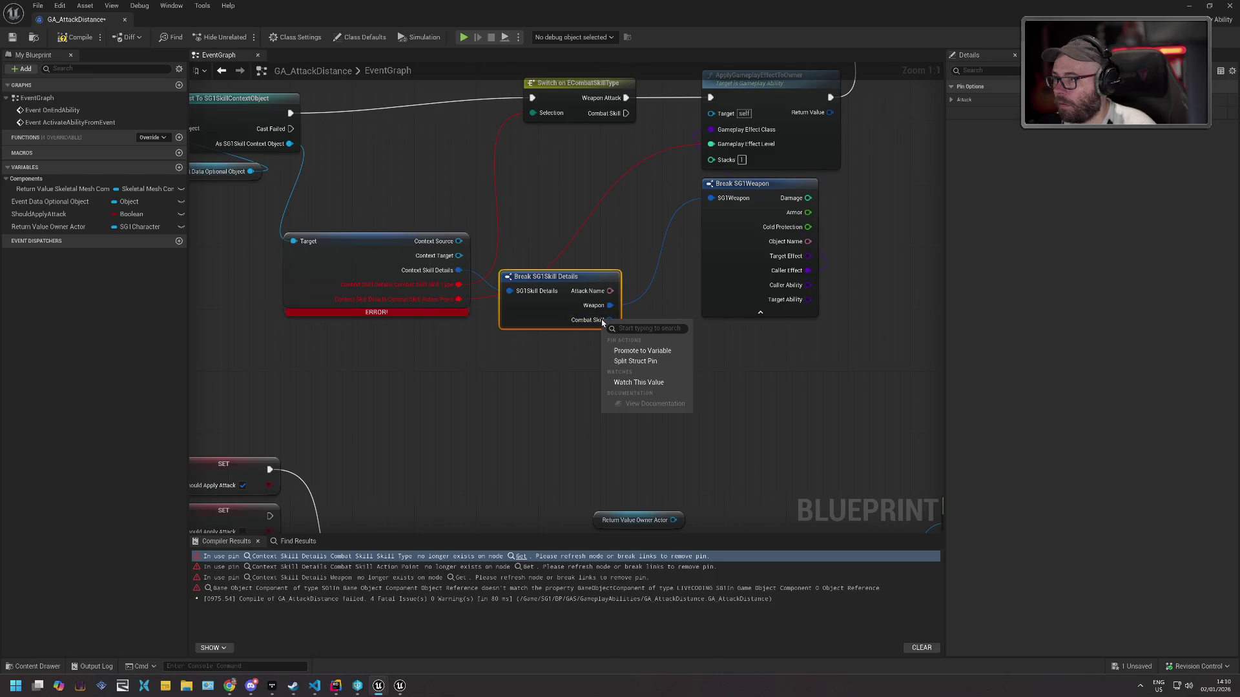
pyautogui.moveTo(582, 320)
pyautogui.mouseDown()
pyautogui.moveTo(623, 329)
pyautogui.moveTo(566, 297)
pyautogui.moveTo(611, 315)
pyautogui.mouseUp()
# Add a Break SG1Combat Skill node, move the switch and effect level wires to Skill Type and Action Point, then save.
pyautogui.click(649, 413)
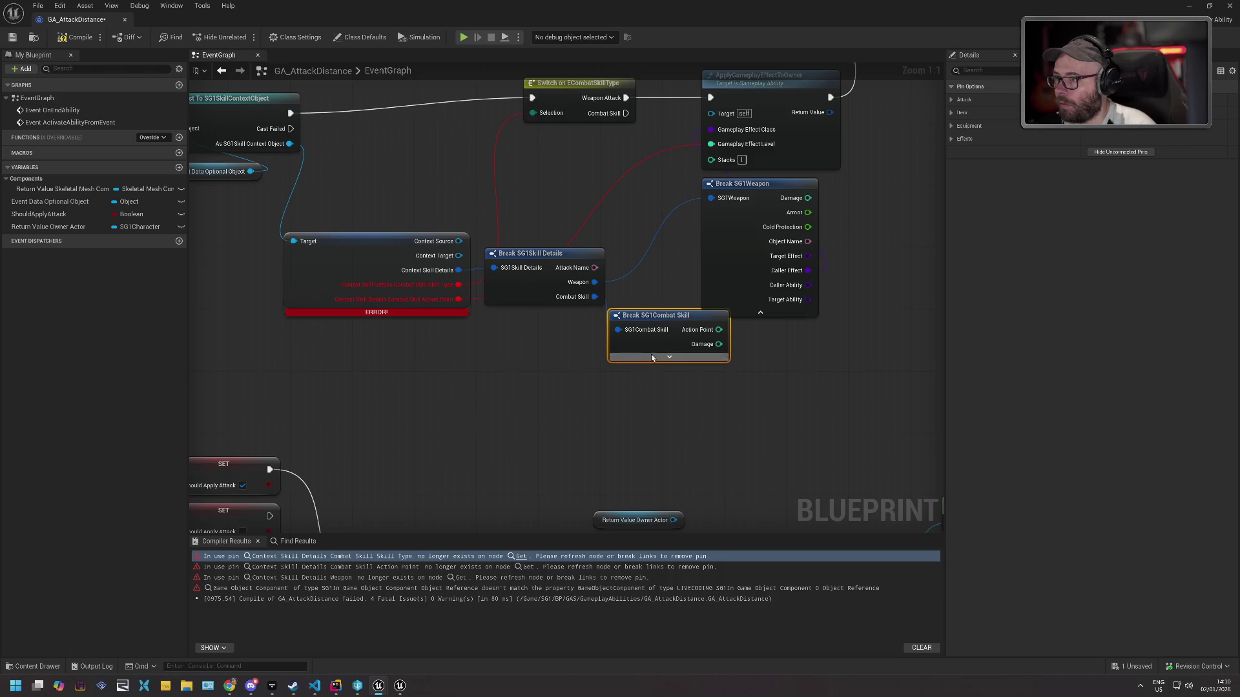
pyautogui.click(670, 358)
pyautogui.moveTo(658, 328)
pyautogui.mouseDown()
pyautogui.moveTo(525, 336)
pyautogui.moveTo(535, 328)
pyautogui.mouseUp()
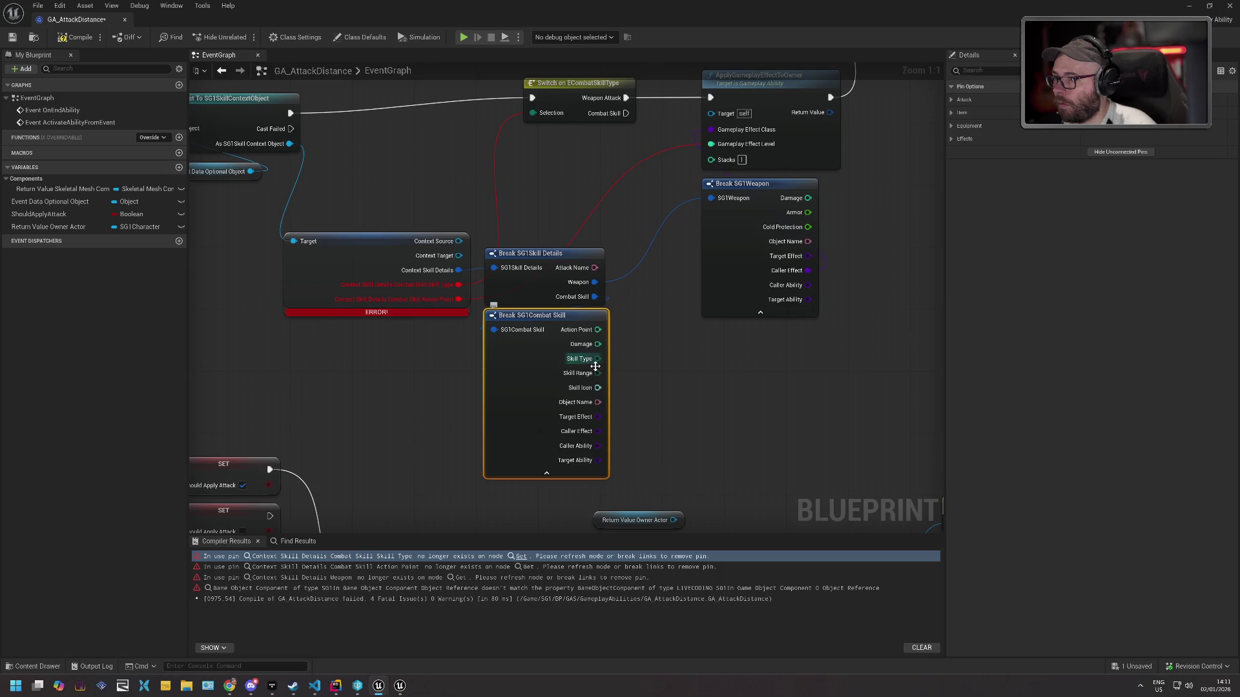
pyautogui.moveTo(459, 285); pyautogui.dragTo(599, 360)
pyautogui.moveTo(451, 287); pyautogui.dragTo(598, 329)
pyautogui.click(369, 251)
pyautogui.click(360, 202)
pyautogui.moveTo(545, 202)
pyautogui.mouseDown()
pyautogui.moveTo(516, 280)
pyautogui.moveTo(524, 394)
pyautogui.mouseUp()
pyautogui.moveTo(524, 330); pyautogui.dragTo(454, 335)
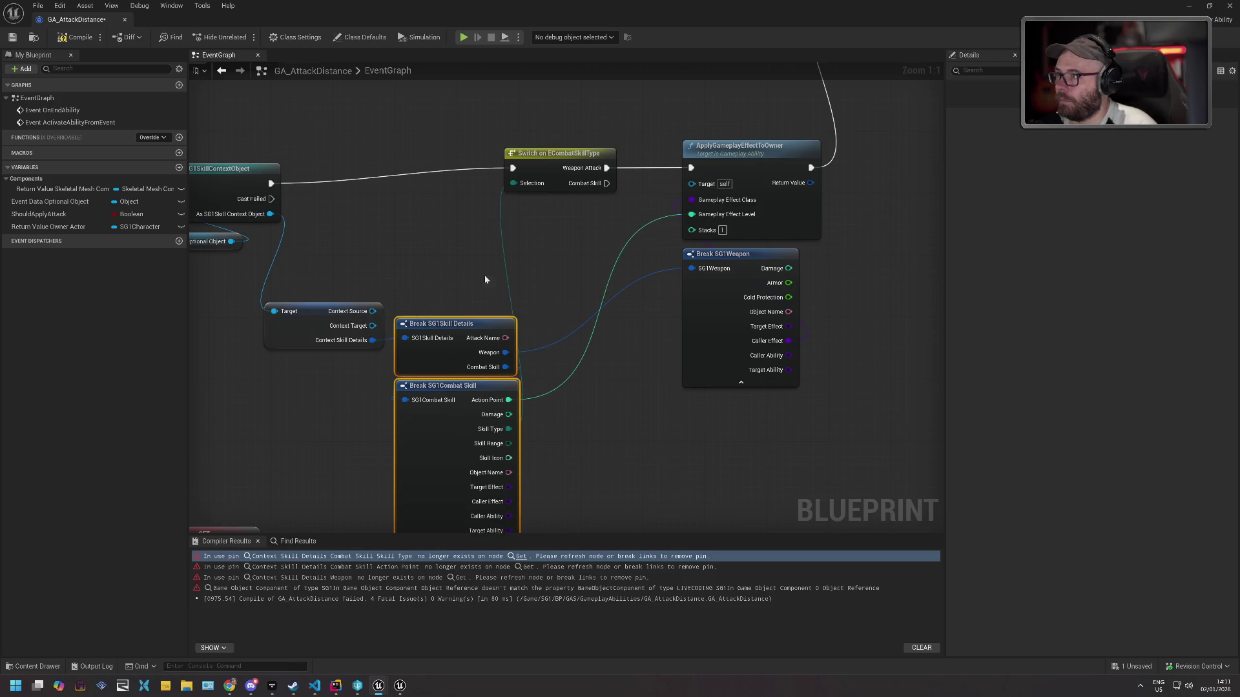
pyautogui.moveTo(555, 168); pyautogui.dragTo(607, 167)
pyautogui.hotkey('ctrl', 's')
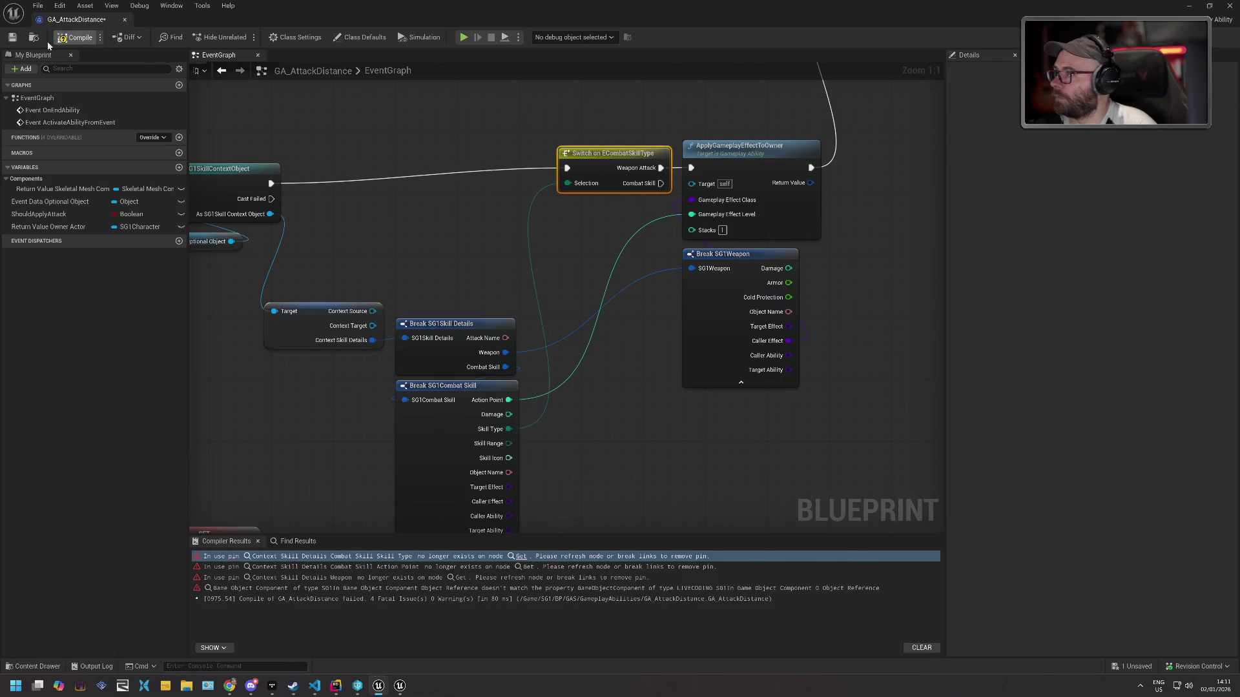
# Jump to the erroring node and search the owner actor's actions for a component getter.
pyautogui.click(242, 556)
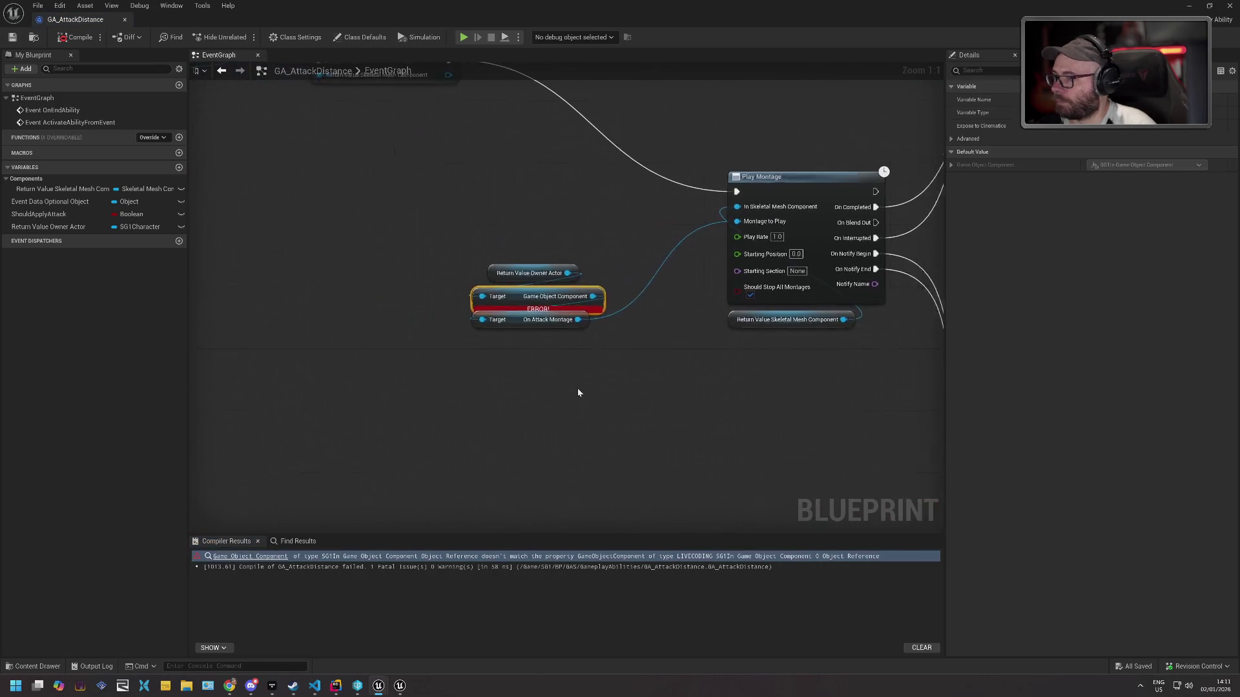
pyautogui.moveTo(560, 244)
pyautogui.mouseDown()
pyautogui.moveTo(548, 235)
pyautogui.moveTo(583, 323)
pyautogui.mouseUp()
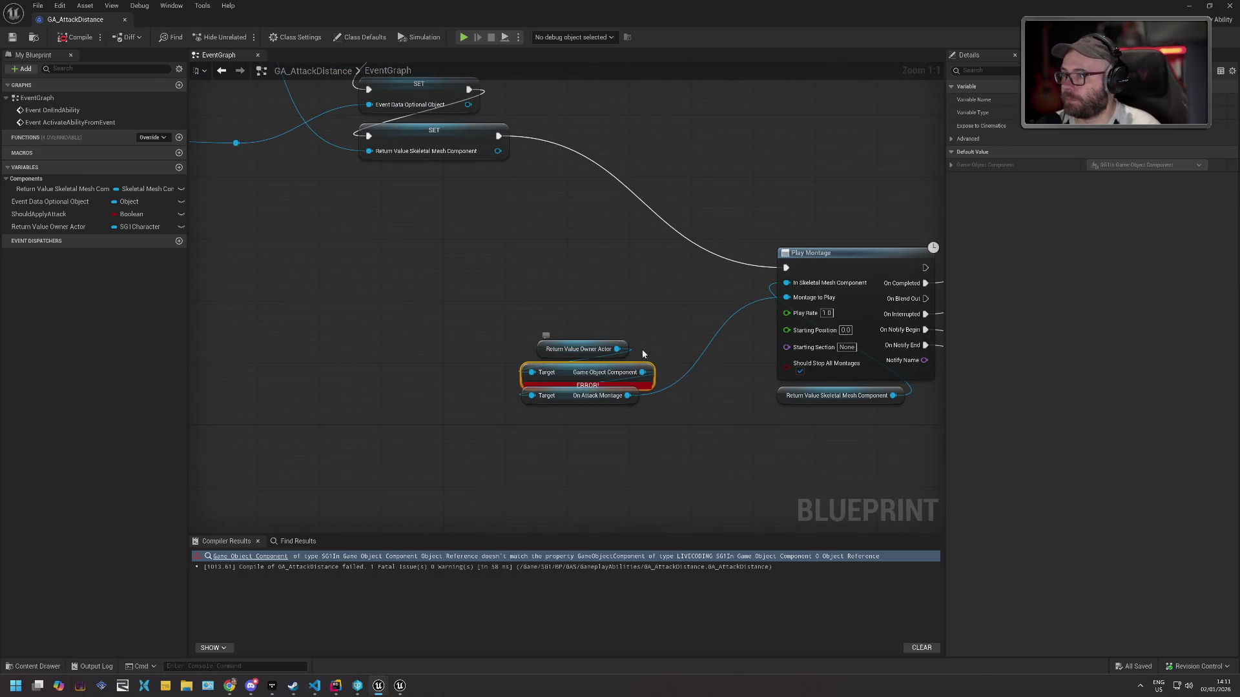
pyautogui.moveTo(562, 349)
pyautogui.mouseDown()
pyautogui.moveTo(484, 326)
pyautogui.moveTo(585, 330)
pyautogui.mouseUp()
pyautogui.write('getcomponent')
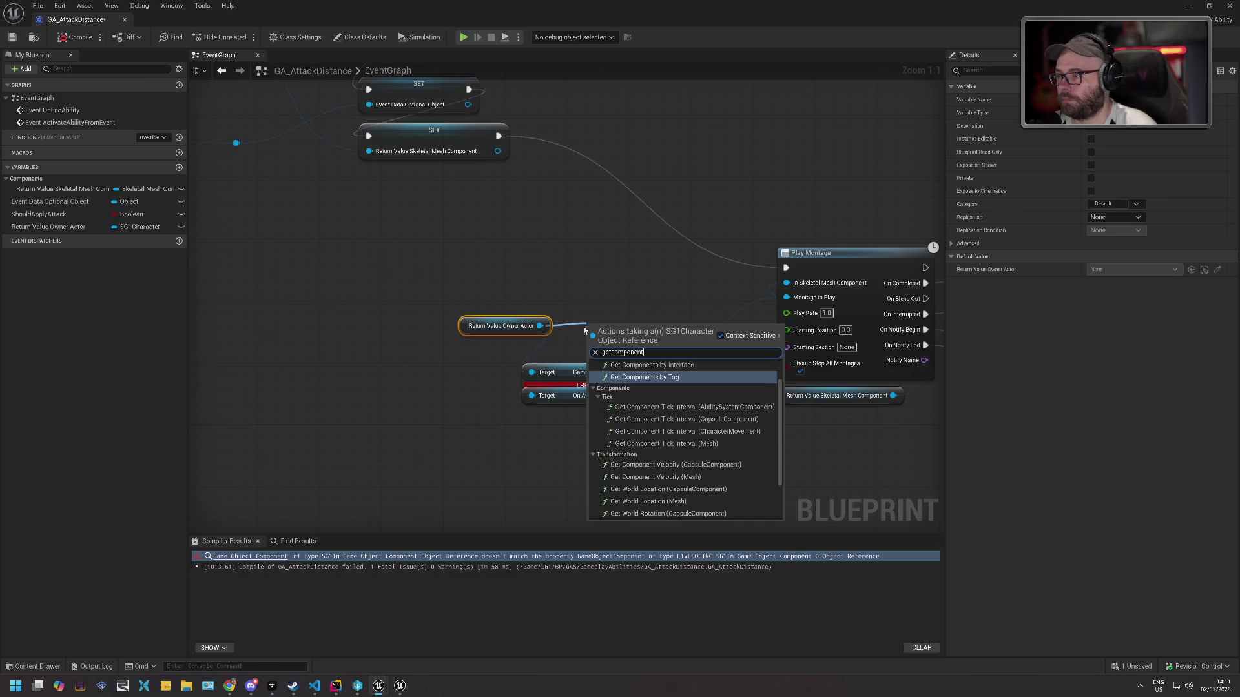
pyautogui.write('by')
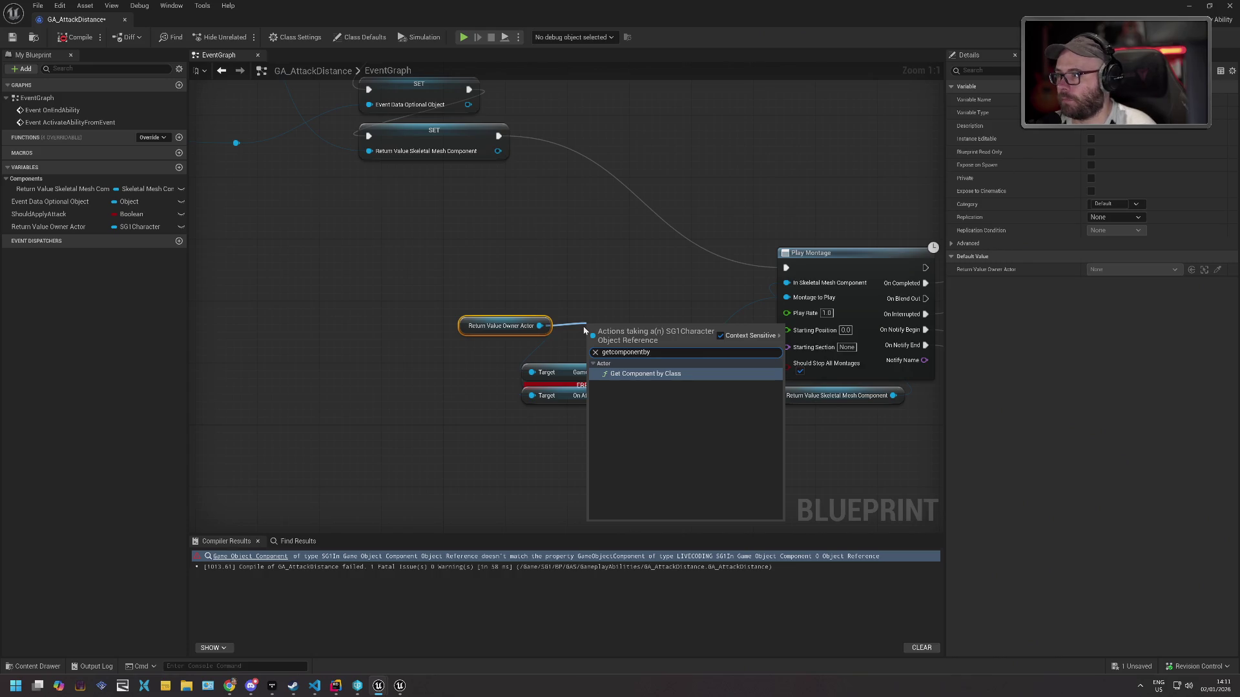
pyautogui.press('Escape')
pyautogui.moveTo(540, 325)
pyautogui.mouseDown()
pyautogui.moveTo(532, 372)
pyautogui.moveTo(585, 331)
pyautogui.mouseUp()
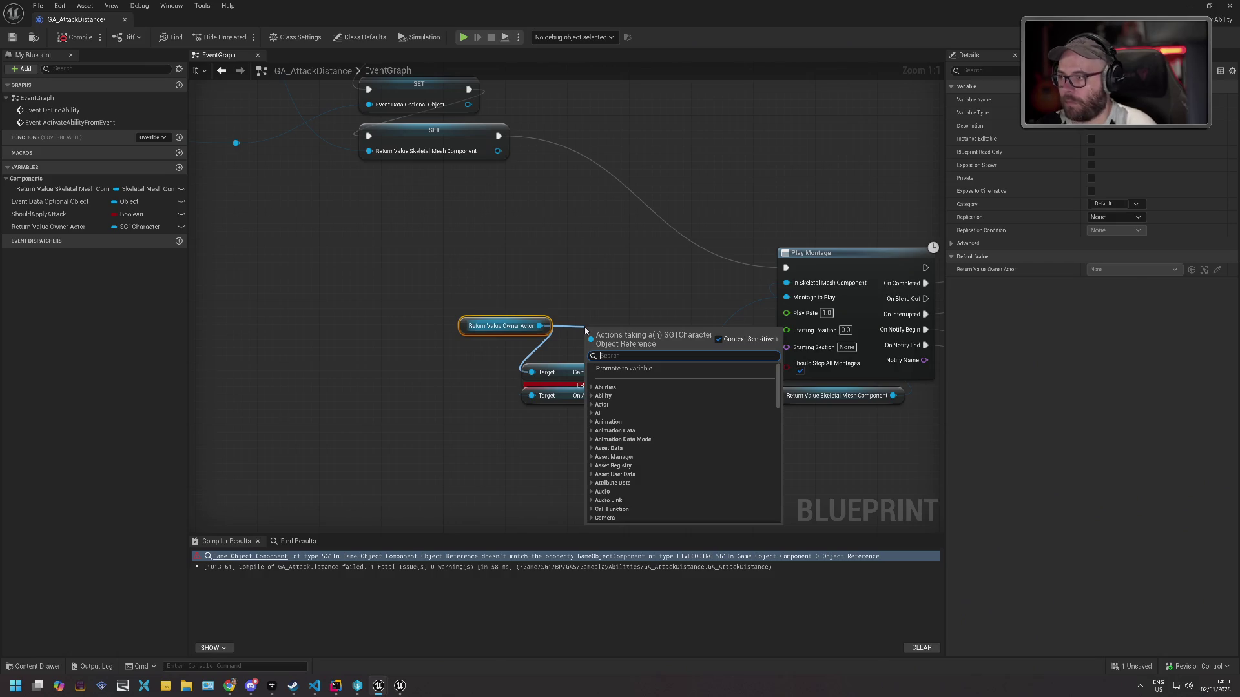
pyautogui.write('bytype')
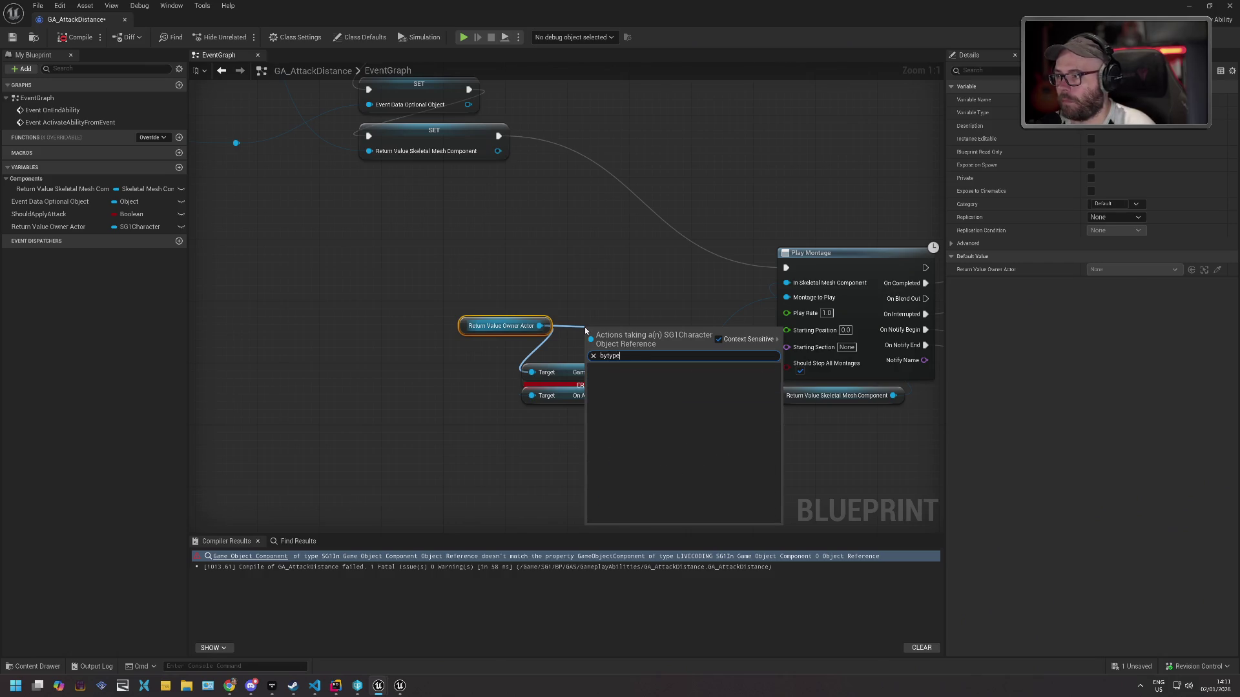
pyautogui.press('Escape')
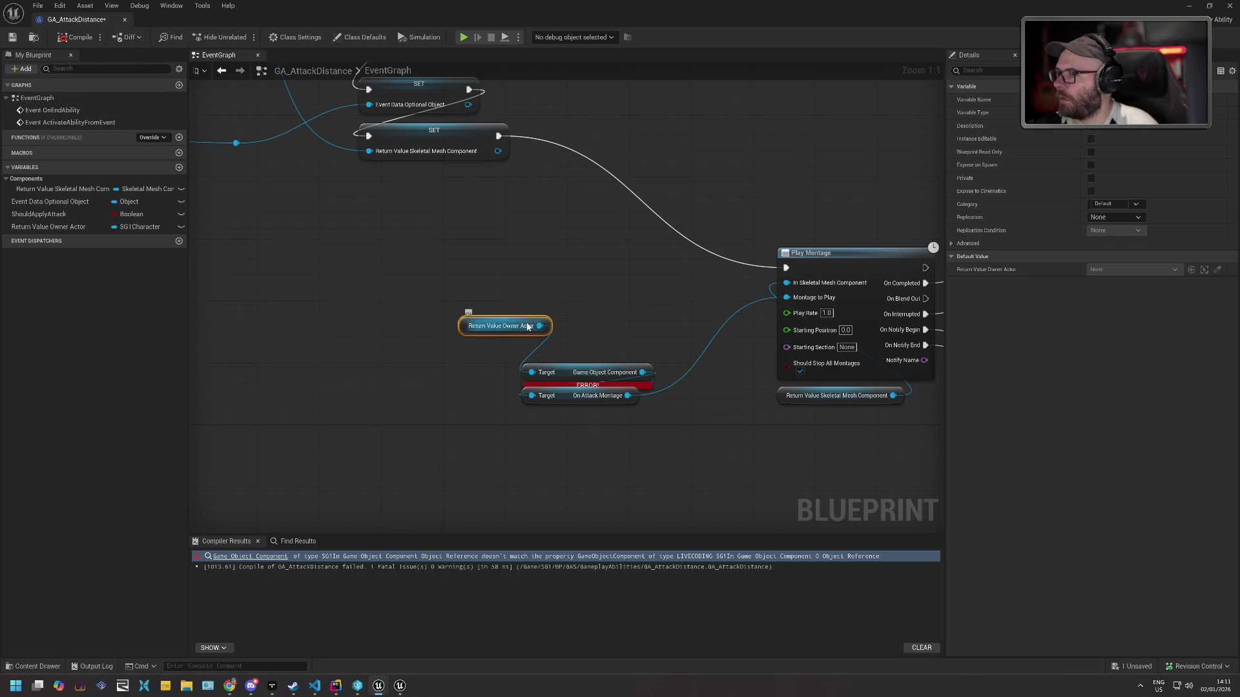
# Add Get Component by Class from the owner actor, with class SG1InGameObjectComponent.
pyautogui.moveTo(534, 327); pyautogui.dragTo(574, 303)
pyautogui.write('Ge')
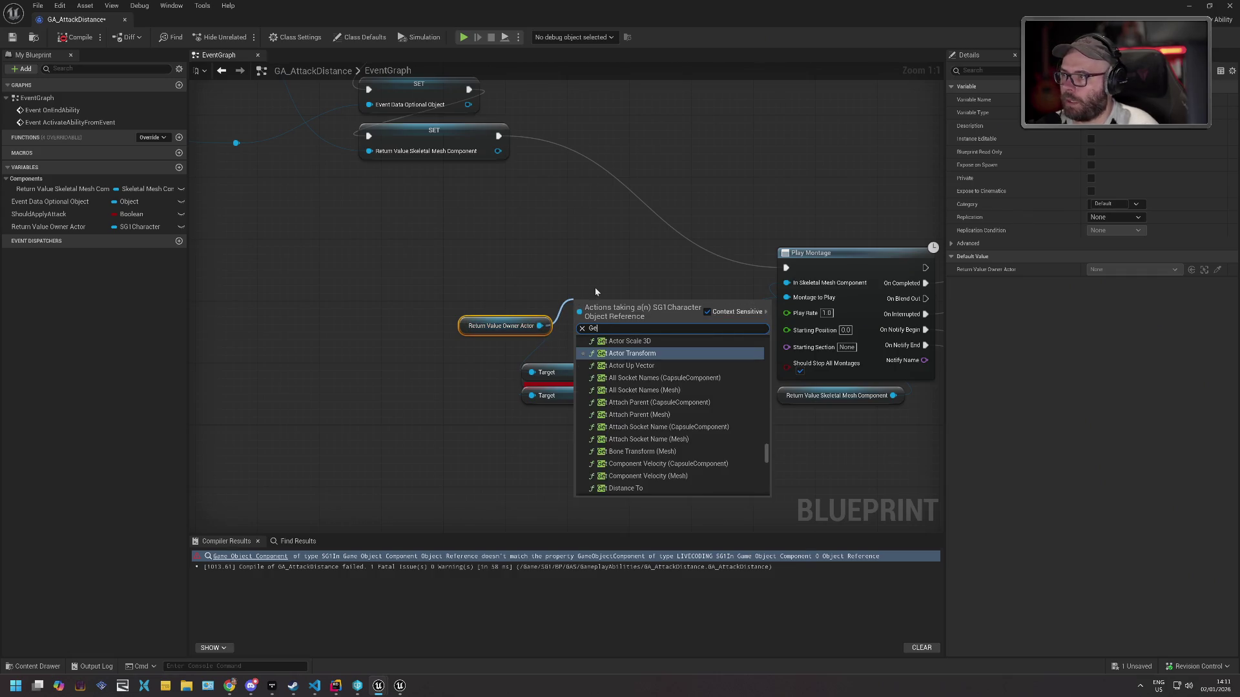
pyautogui.write('tComponent')
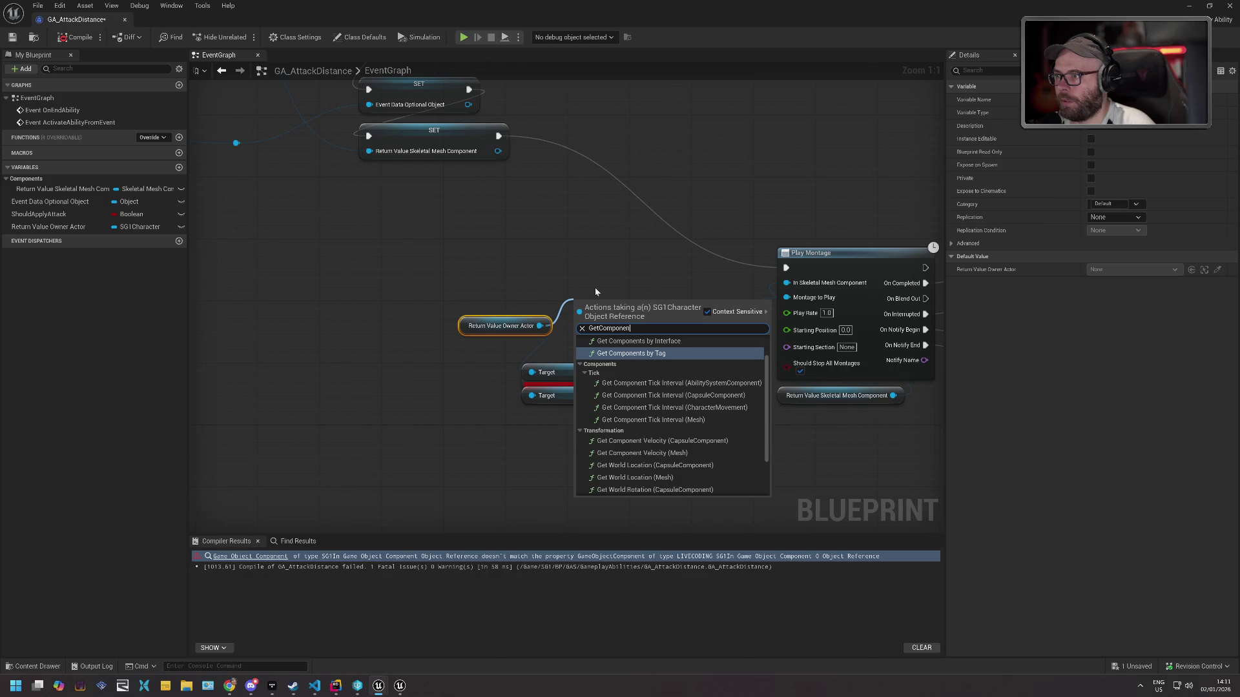
pyautogui.press('Up')
pyautogui.press('Up')
pyautogui.click(598, 353)
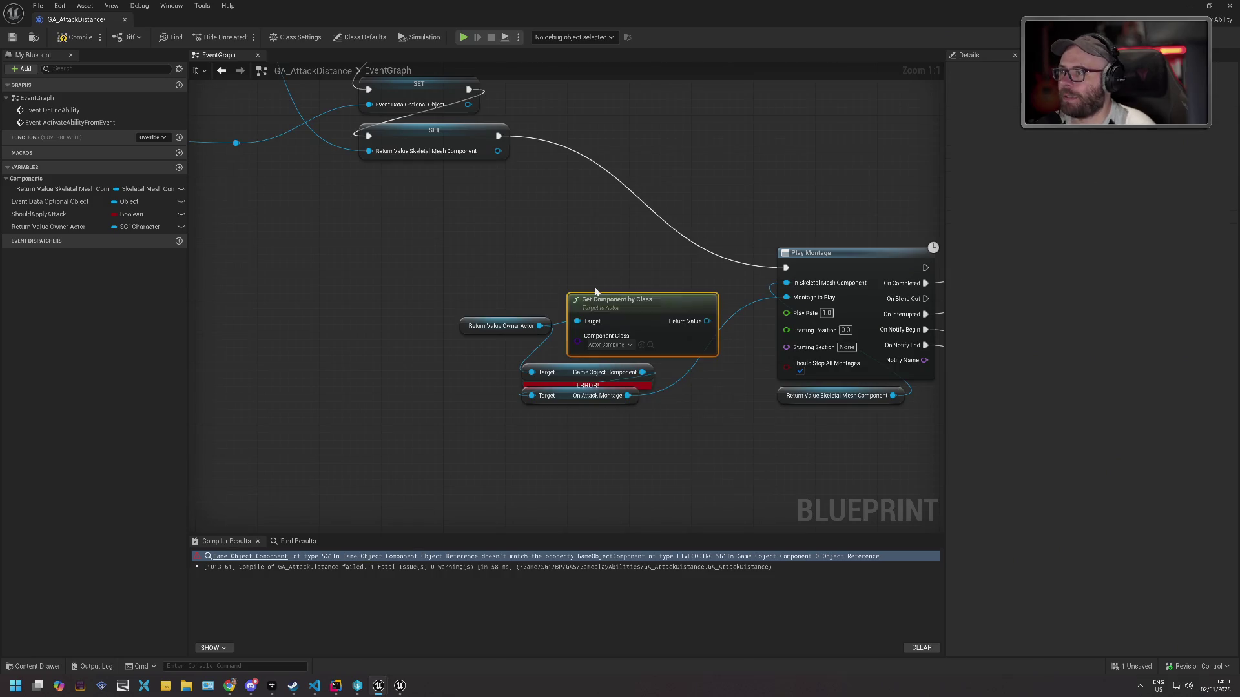
pyautogui.click(607, 345)
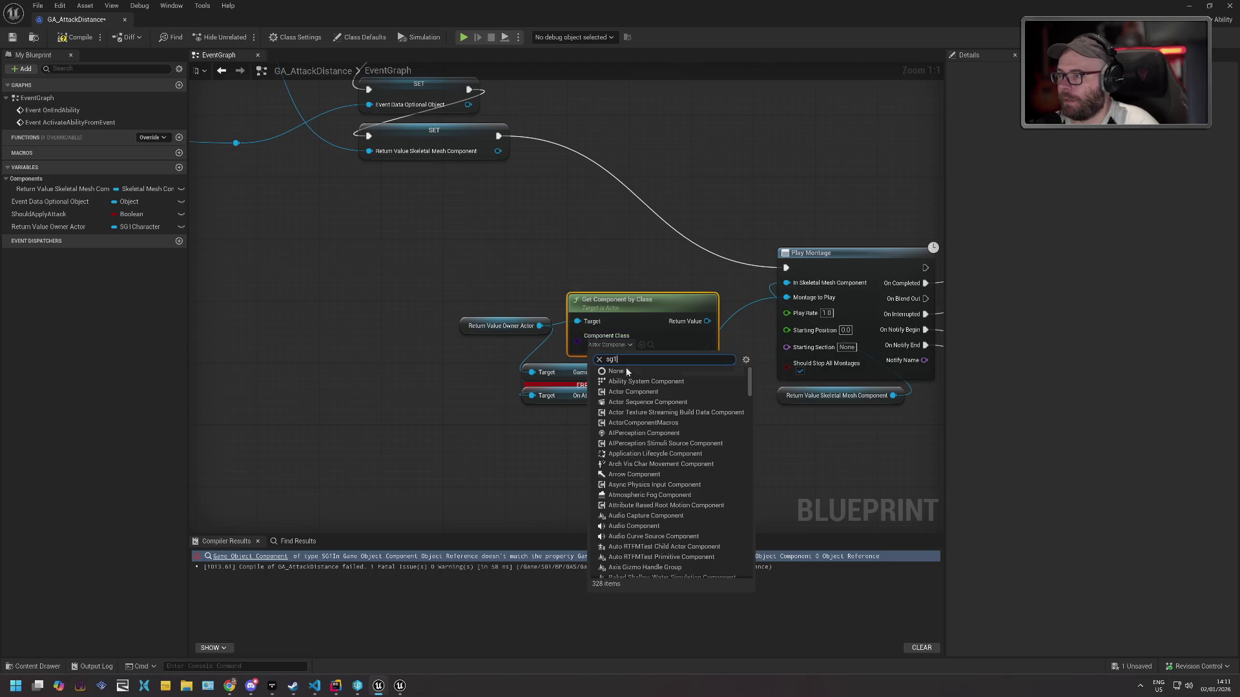
pyautogui.write('sg1')
pyautogui.click(653, 402)
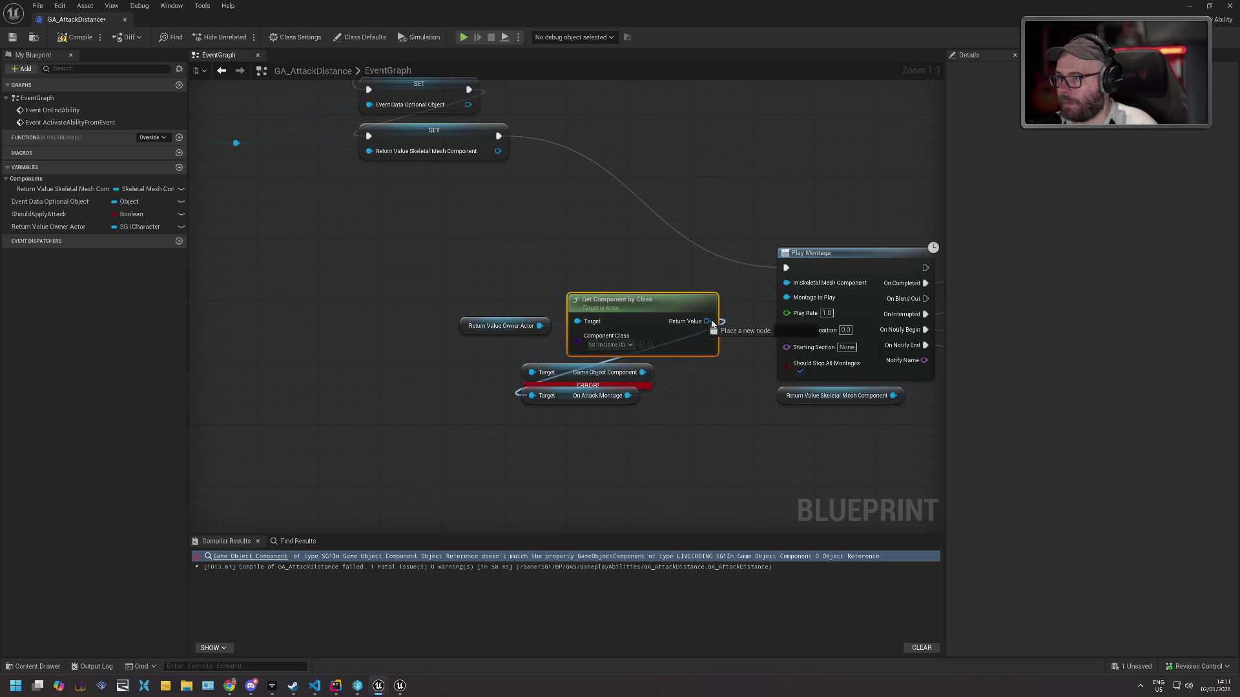
# Delete the Game Object Component node, arrange the nodes, compile, and close GA_AttackDistance.
pyautogui.click(562, 368)
pyautogui.press('Delete')
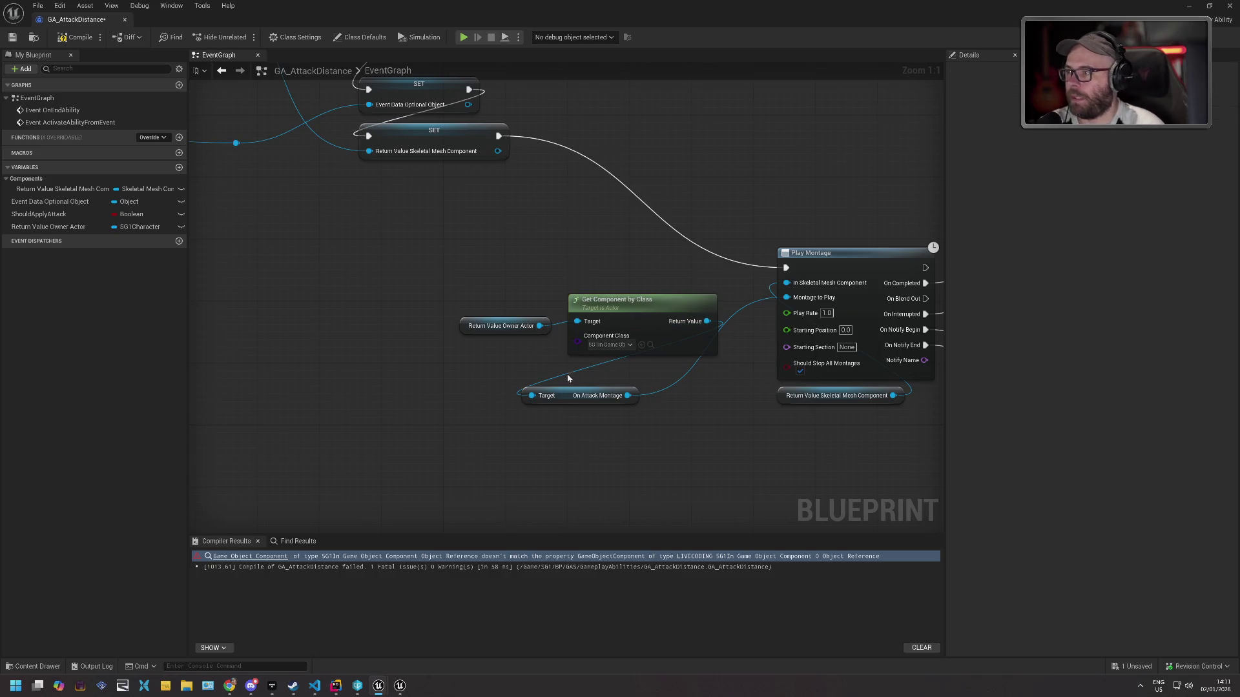
pyautogui.moveTo(568, 391)
pyautogui.mouseDown()
pyautogui.moveTo(690, 383)
pyautogui.moveTo(676, 375)
pyautogui.mouseUp()
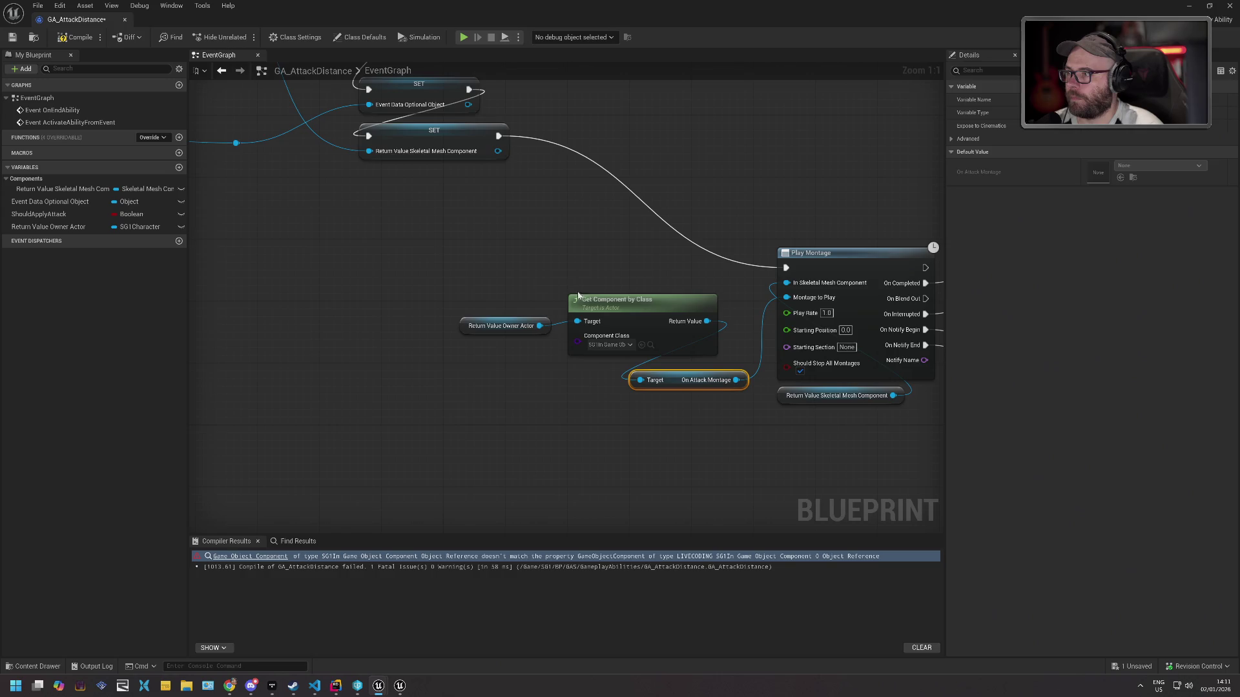
pyautogui.moveTo(507, 324)
pyautogui.mouseDown()
pyautogui.moveTo(623, 278)
pyautogui.moveTo(459, 329)
pyautogui.moveTo(482, 365)
pyautogui.mouseUp()
pyautogui.keyDown('ctrl'); pyautogui.click(584, 311); pyautogui.keyUp('ctrl')
pyautogui.keyDown('ctrl'); pyautogui.click(669, 387); pyautogui.keyUp('ctrl')
pyautogui.moveTo(668, 386); pyautogui.dragTo(654, 316)
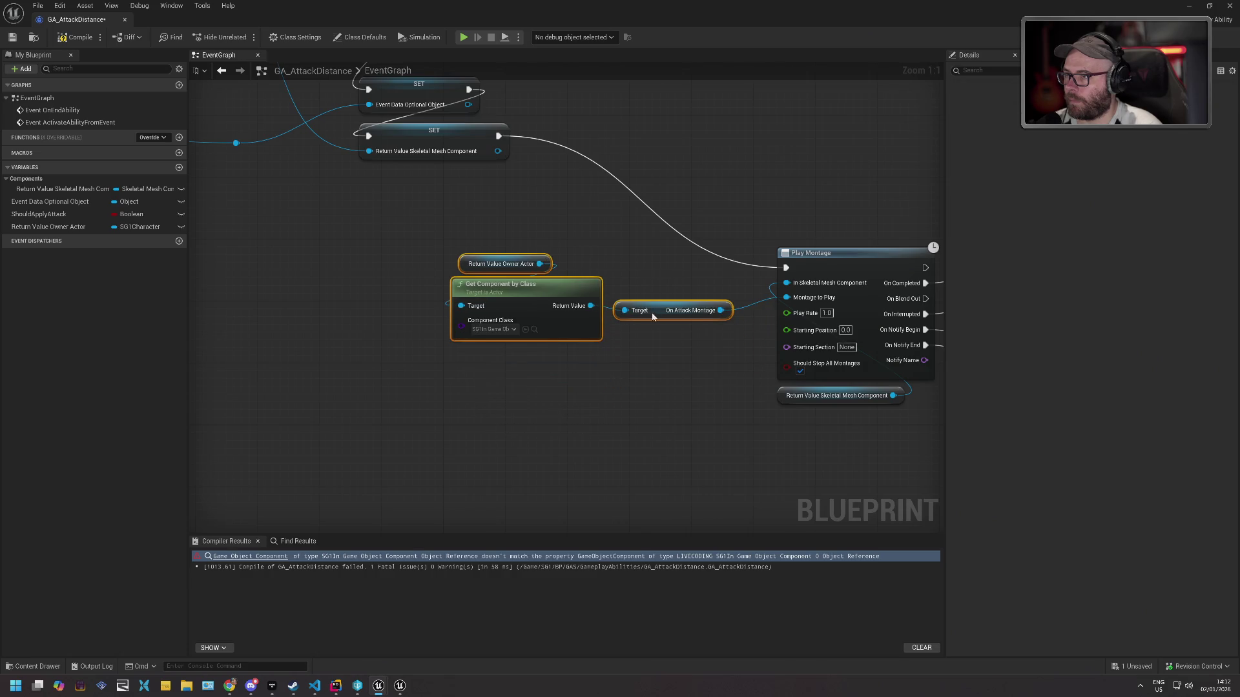
pyautogui.click(11, 39)
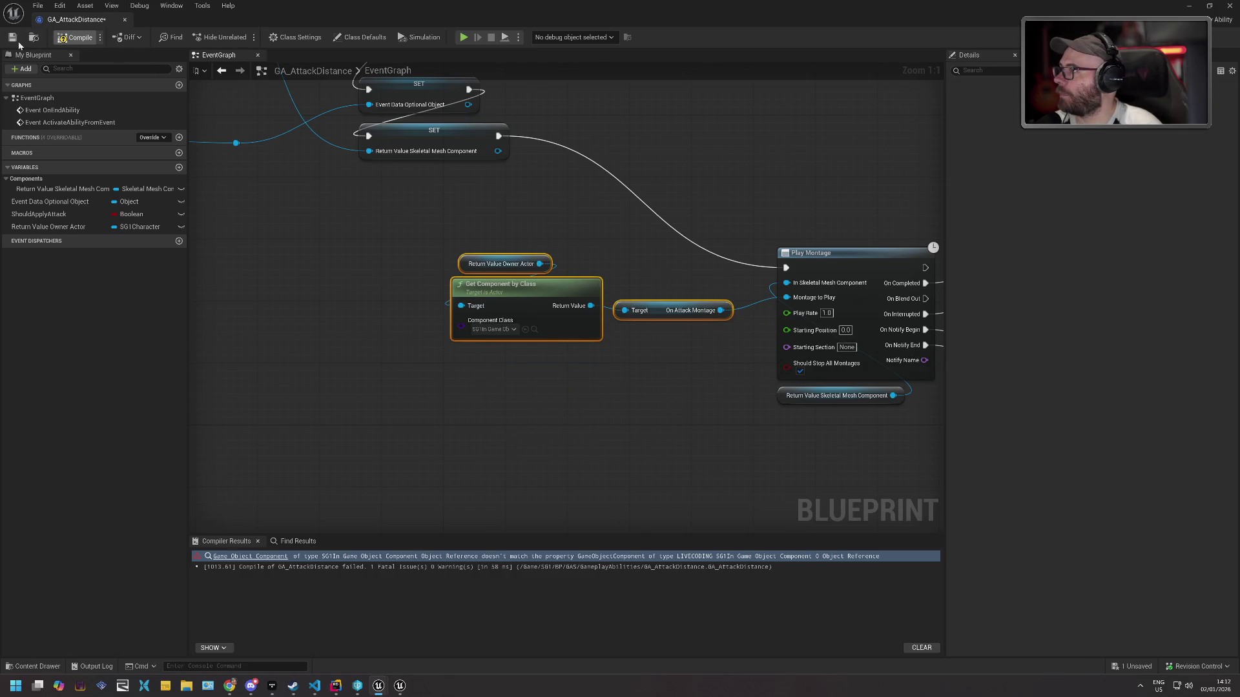
pyautogui.click(124, 20)
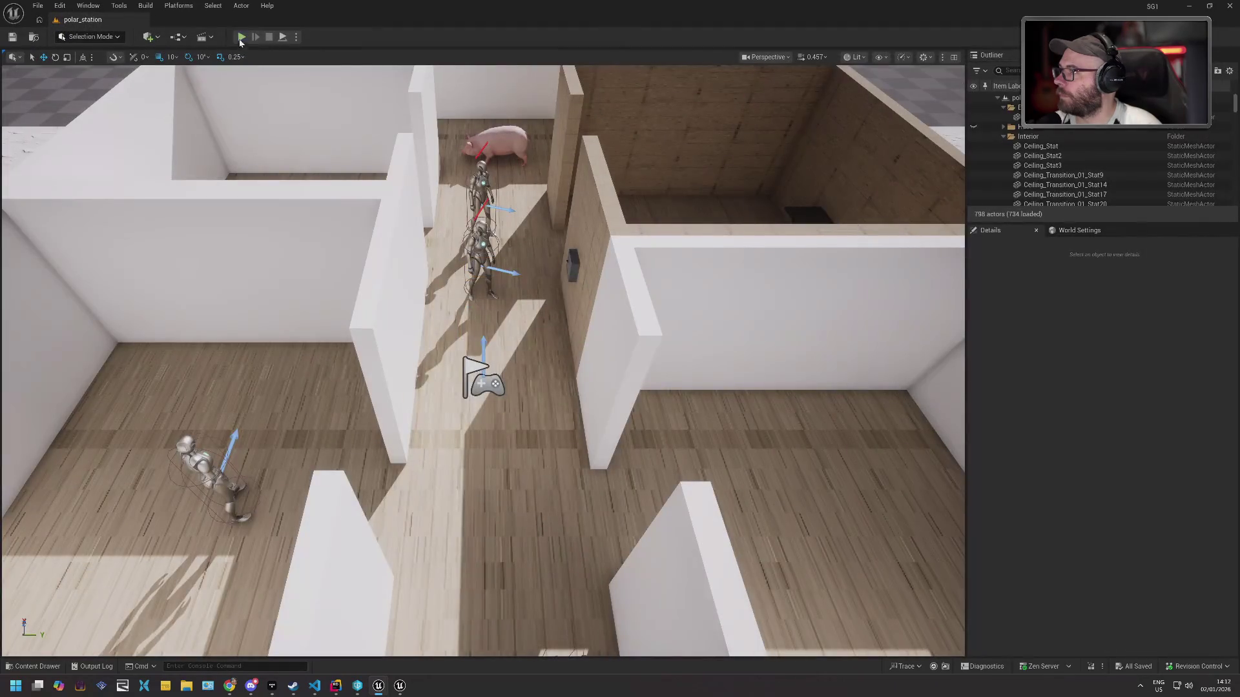
# Play-test the level, inspect ReceivedDamage lines 281 and 279 in Rider, then stop debugging.
pyautogui.hotkey('alt', 'p')
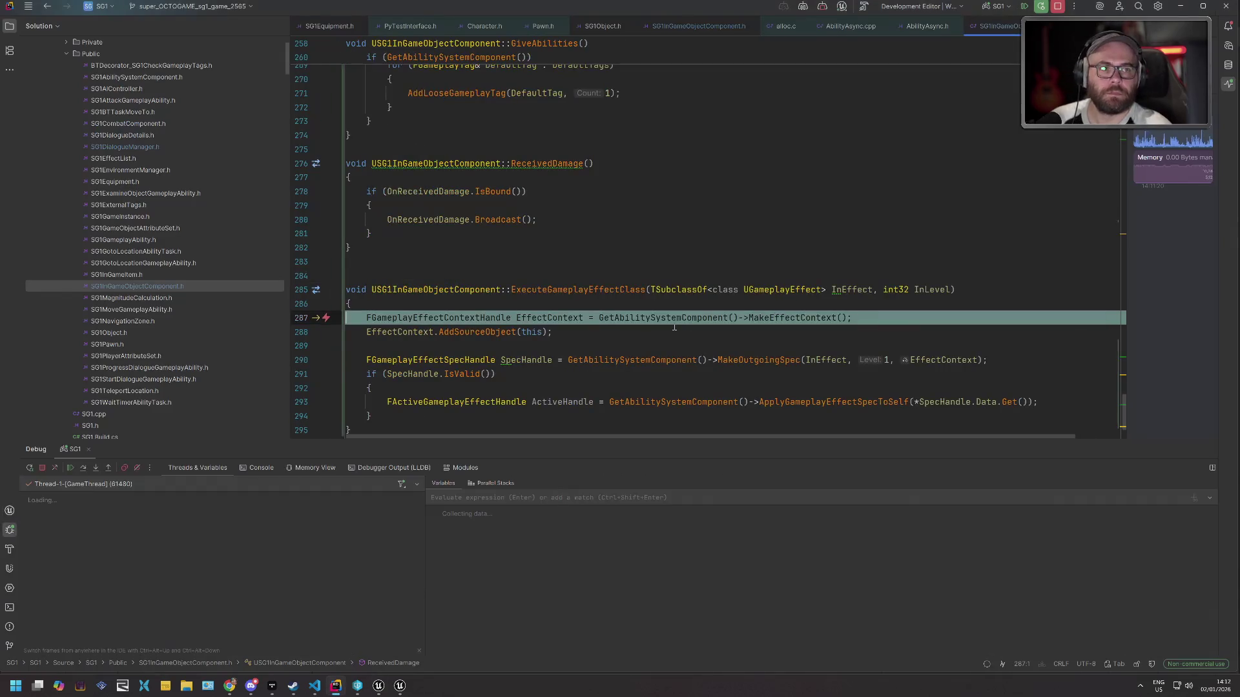
pyautogui.click(536, 234)
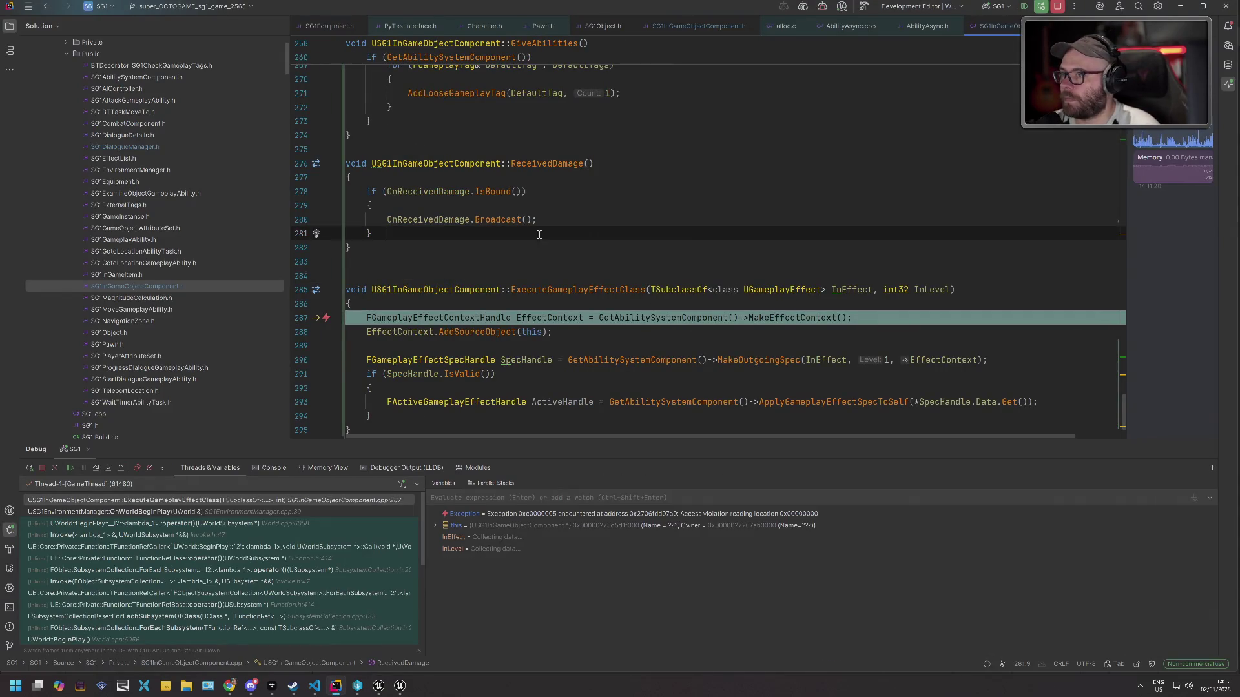
pyautogui.moveTo(548, 319)
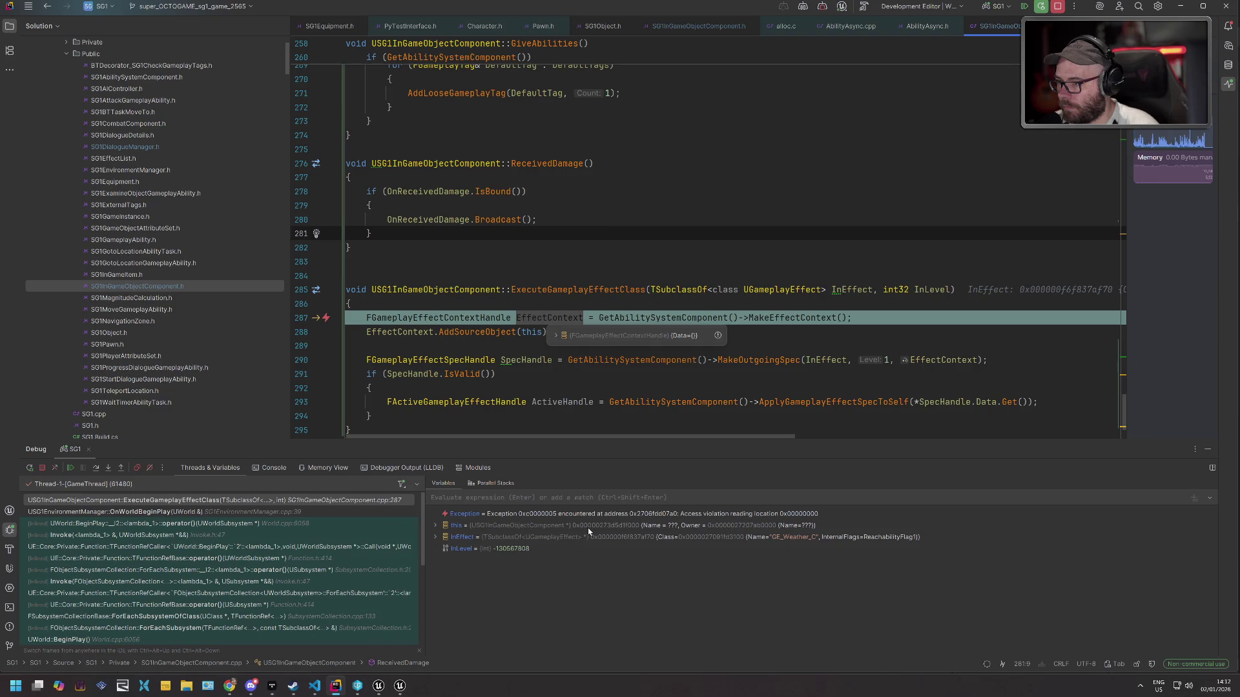
pyautogui.click(523, 202)
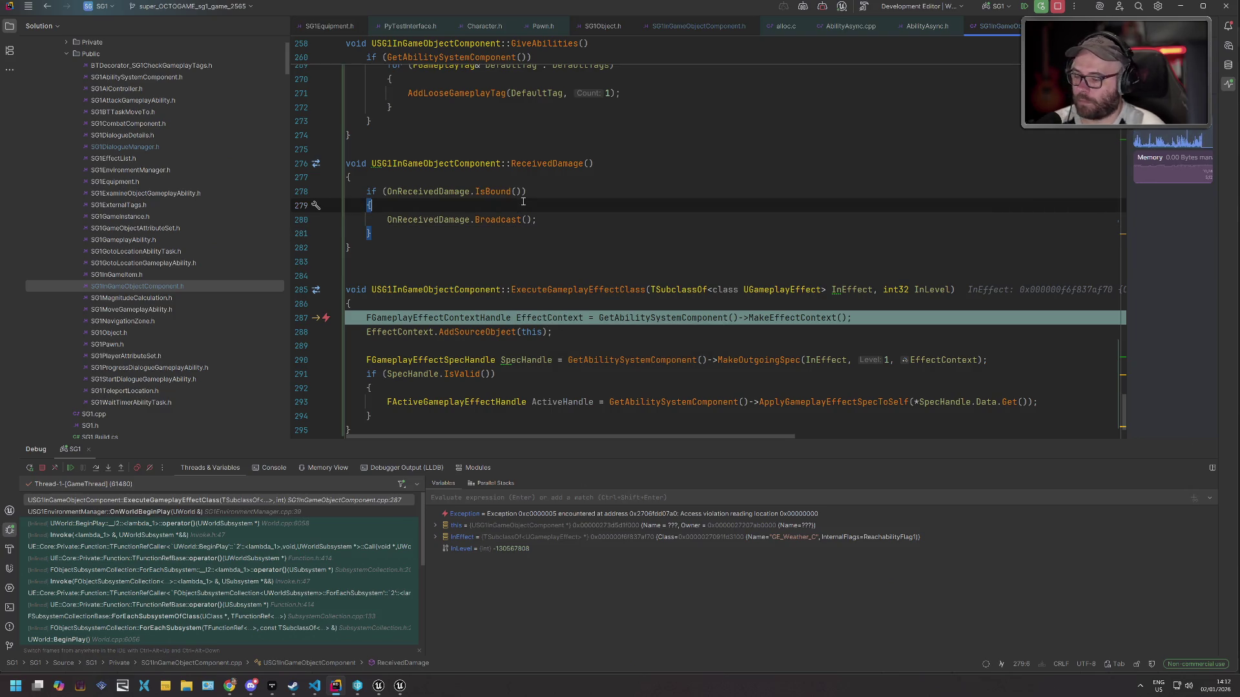
pyautogui.hotkey('ctrl', 'F2')
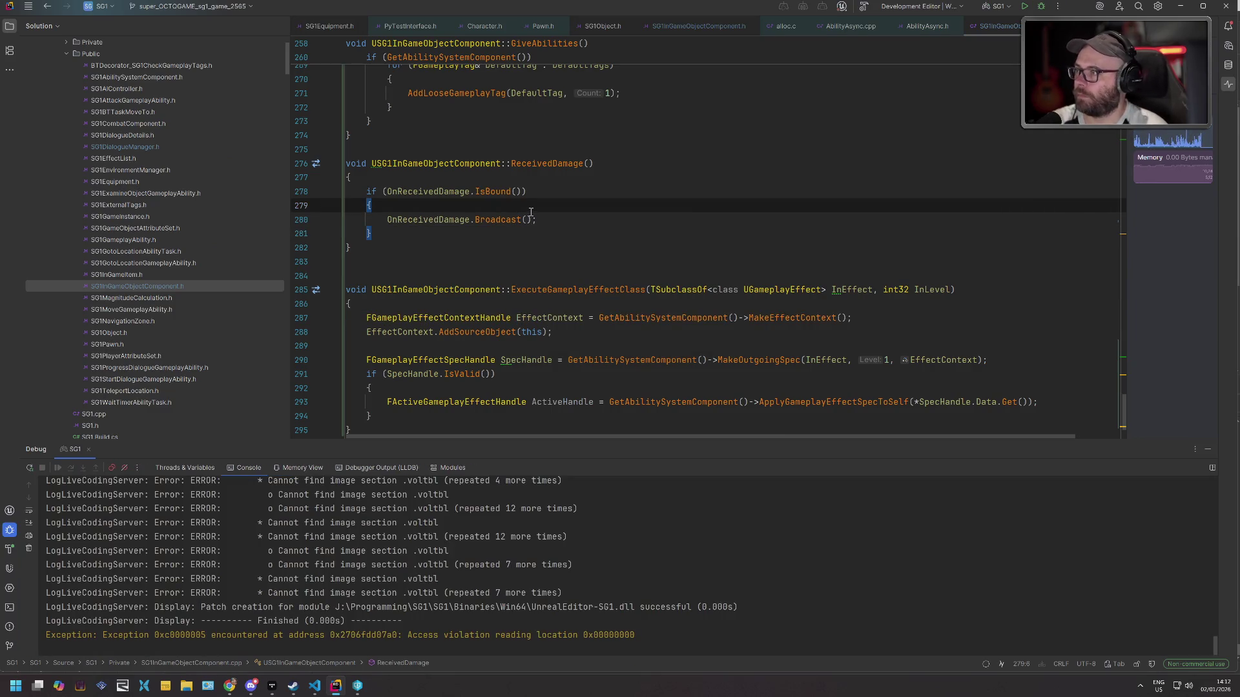
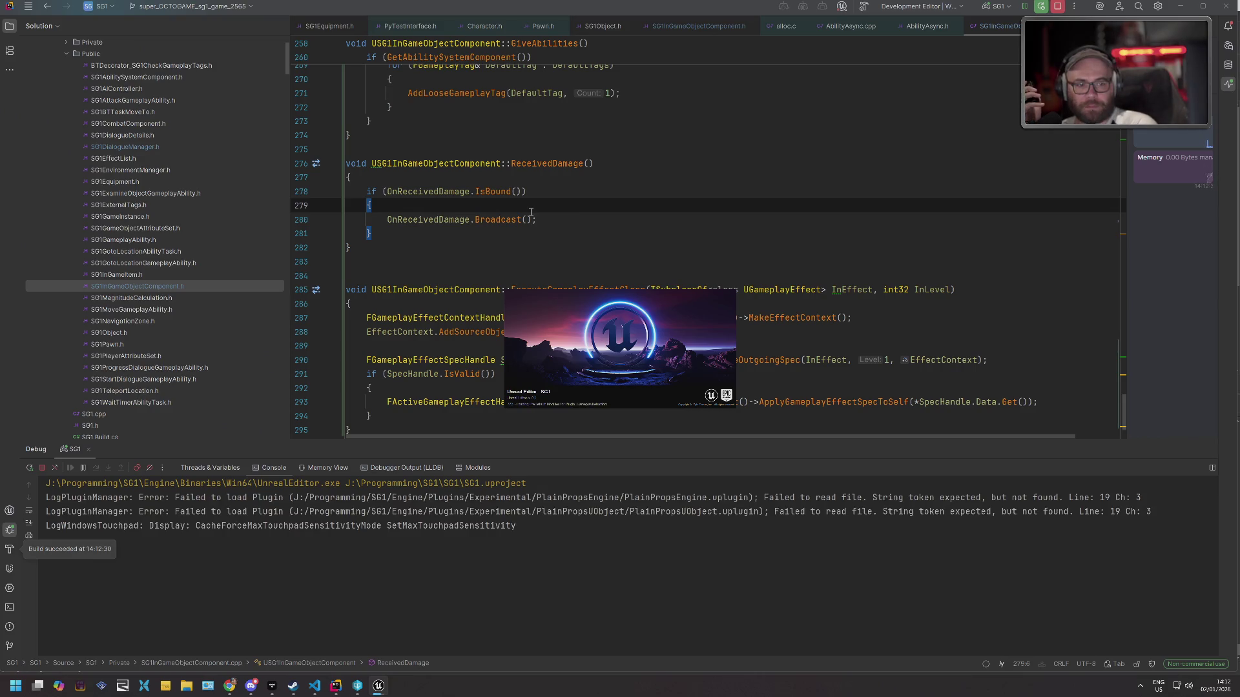
# Leave the ReceivedDamage code in Rider and switch to the Unreal Editor window.
pyautogui.scroll(3, 531, 213)
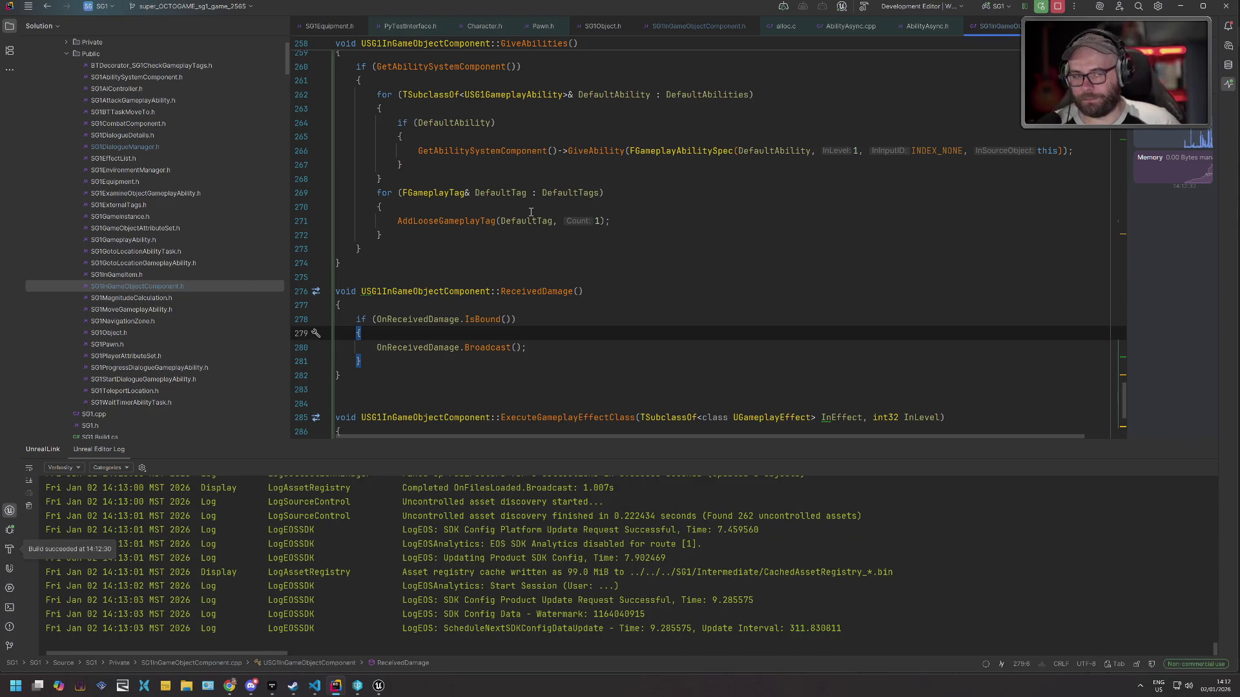
pyautogui.click(378, 686)
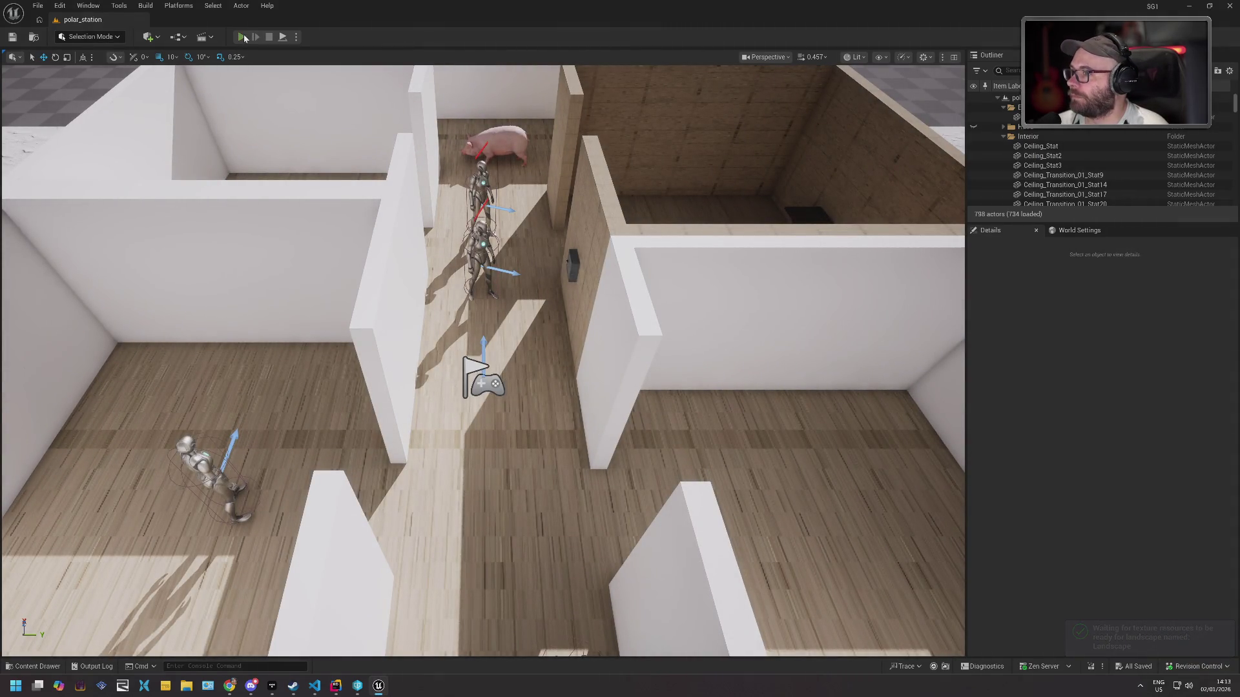
# Play polar_station in the editor, walk the camera forward to the enemies, and show the gameplay debugger.
pyautogui.hotkey('alt', 'p')
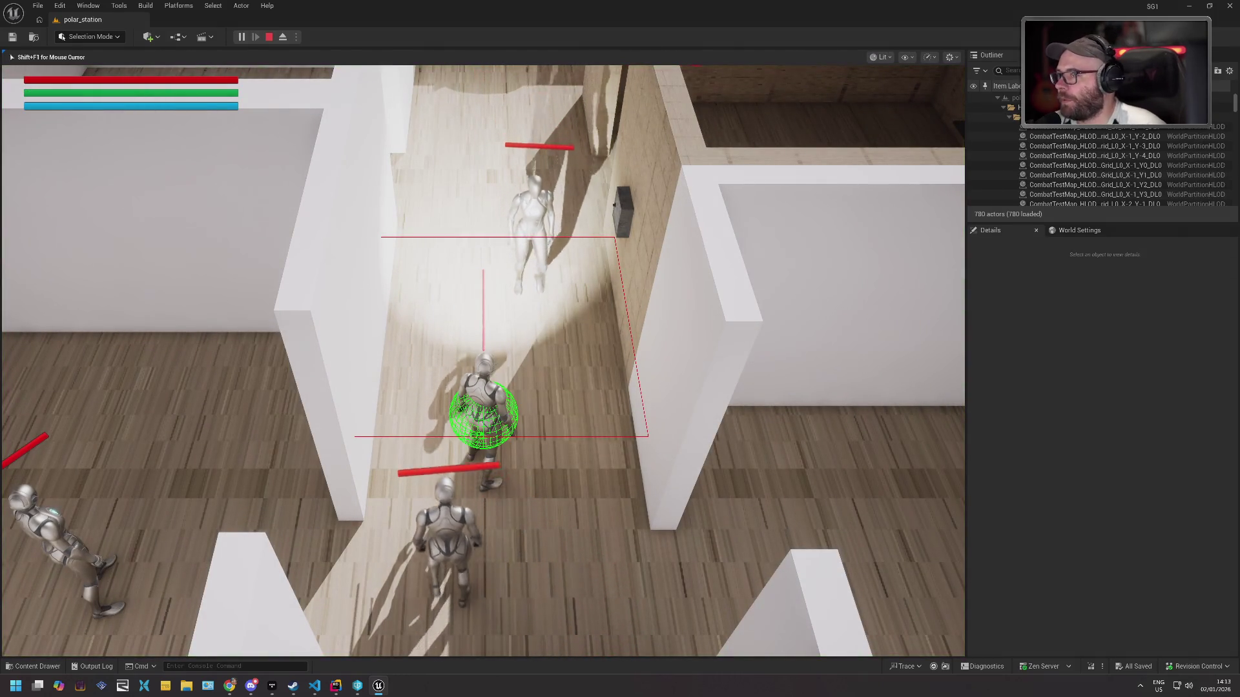
pyautogui.press('w')
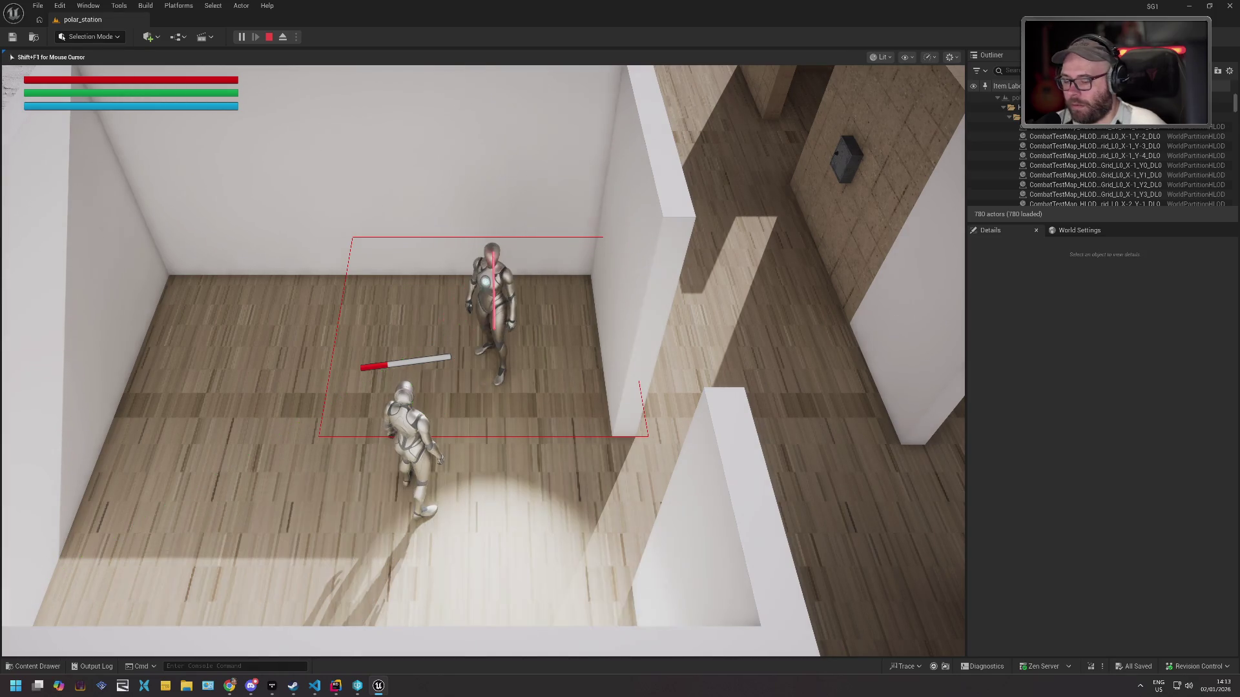
pyautogui.press("'")
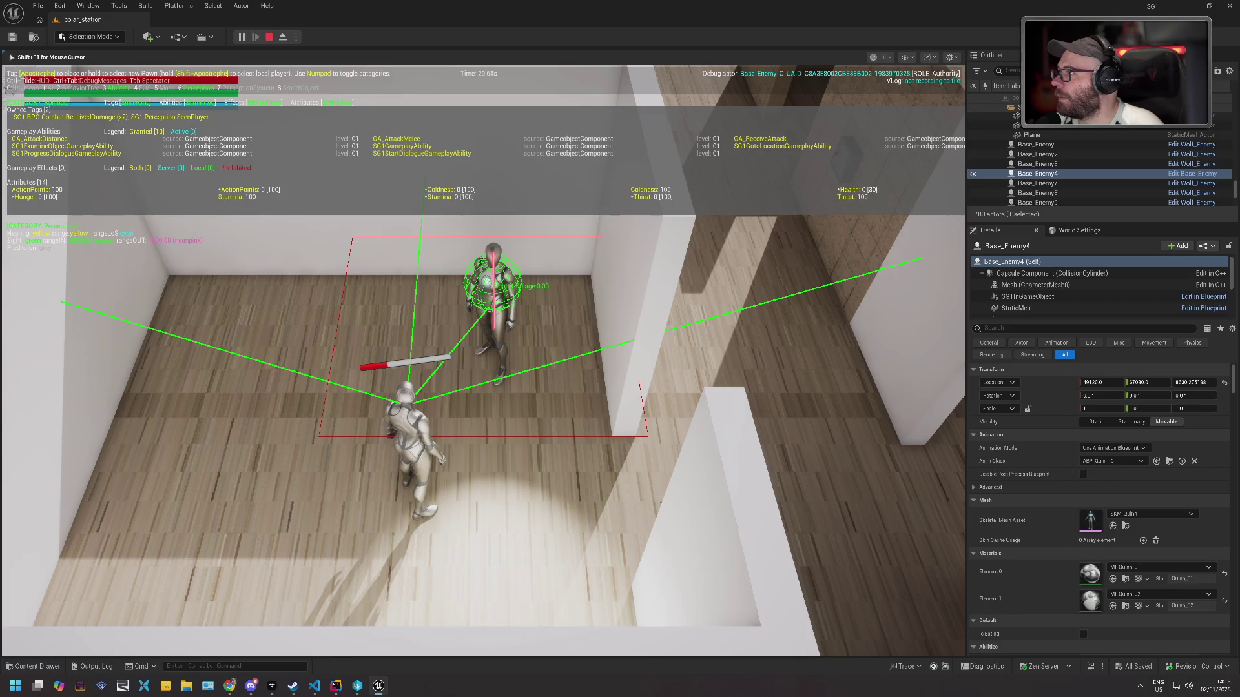
# Hide the gameplay debugger overlay for Base_Enemy4 and stop the play session.
pyautogui.press("'")
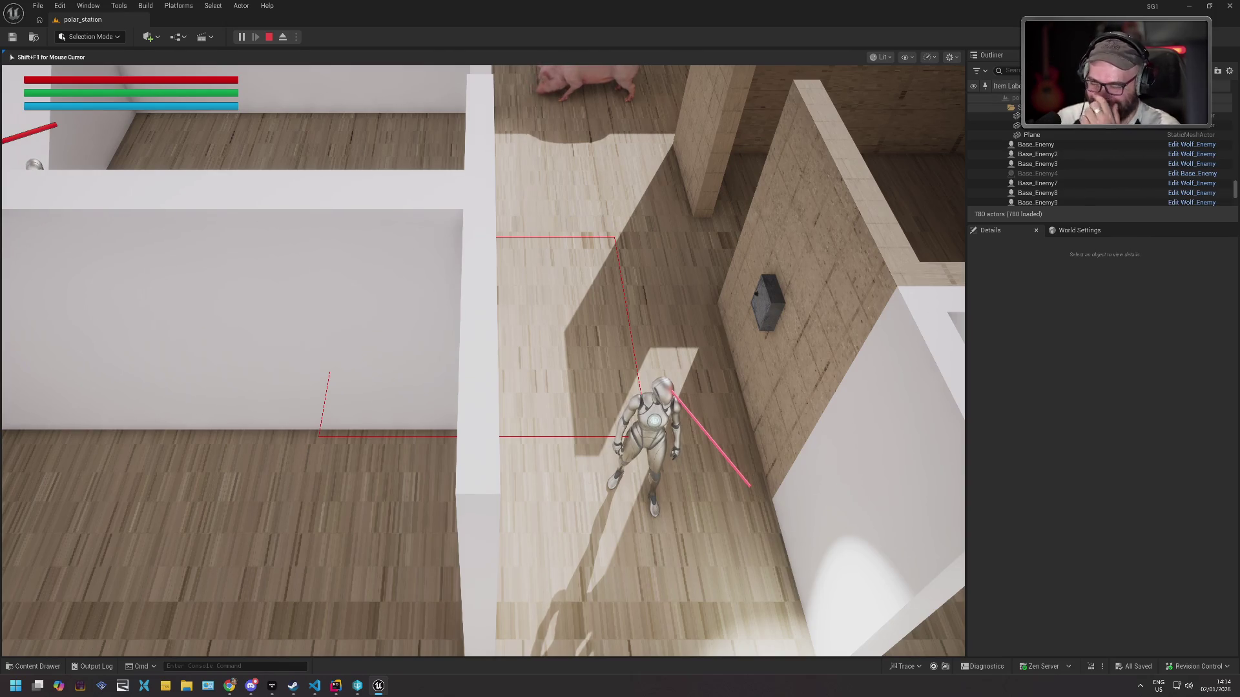
pyautogui.press('Escape')
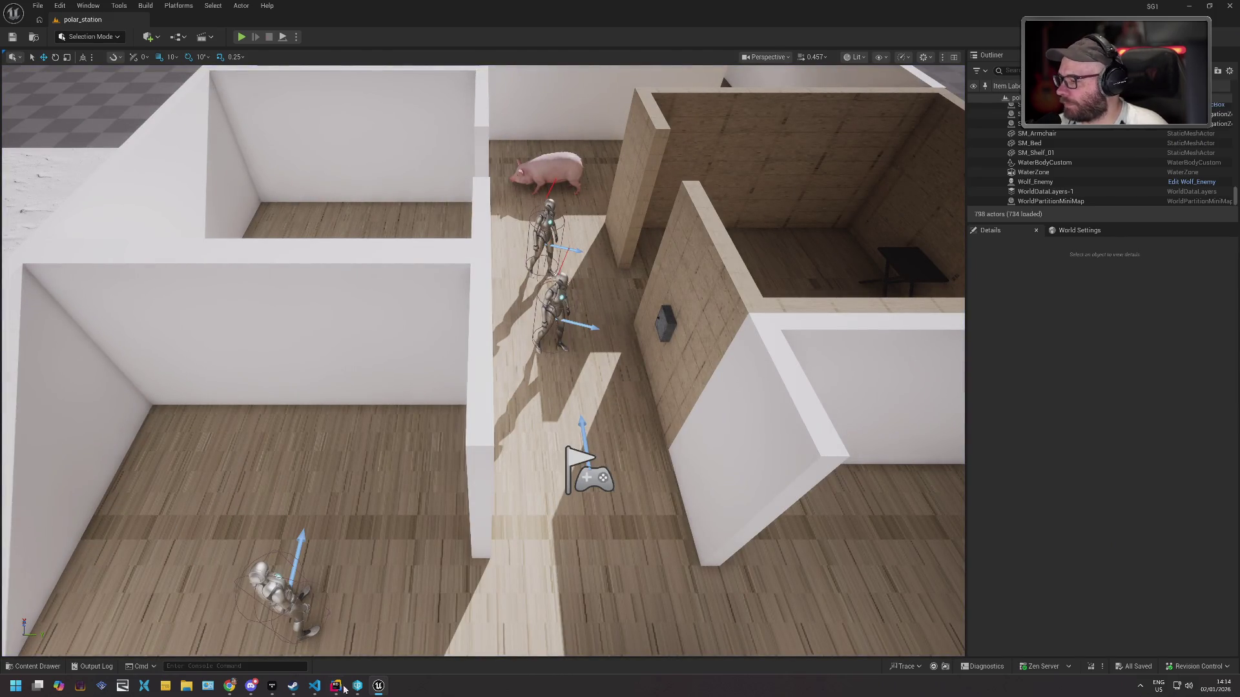
# In Perforce, submit the pending default changelist with the description 'Cond'.
pyautogui.click(357, 686)
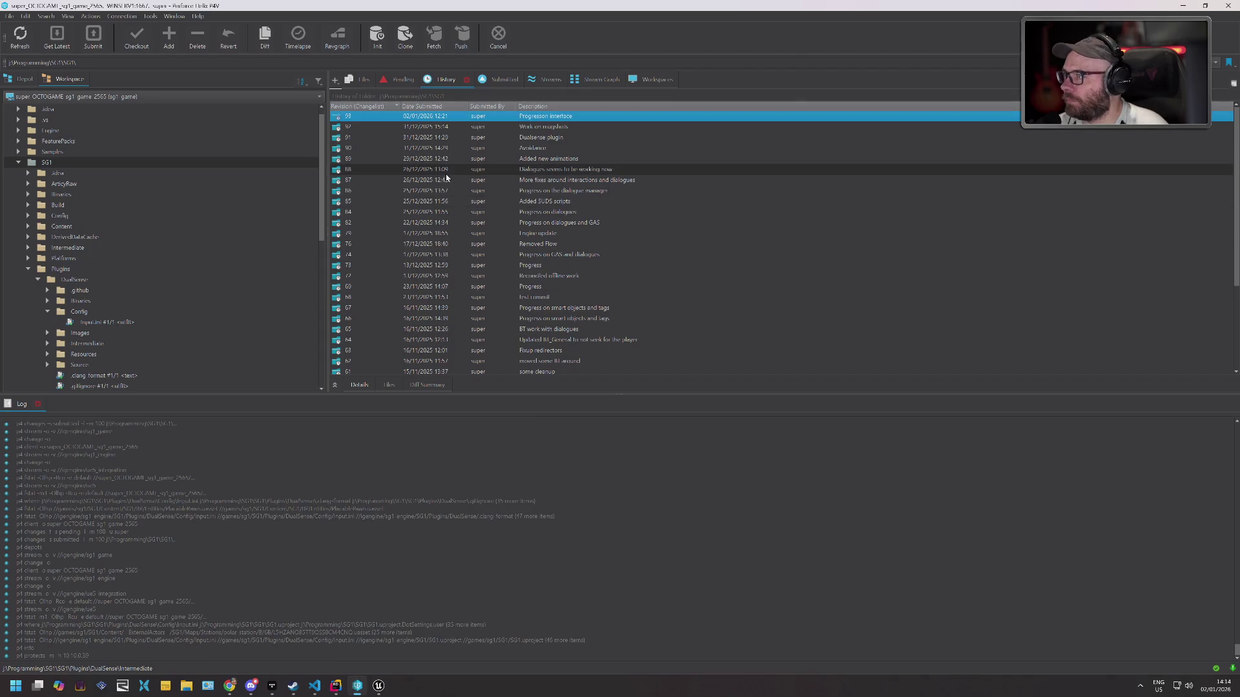
pyautogui.click(399, 78)
pyautogui.rightClick(399, 186)
pyautogui.click(413, 193)
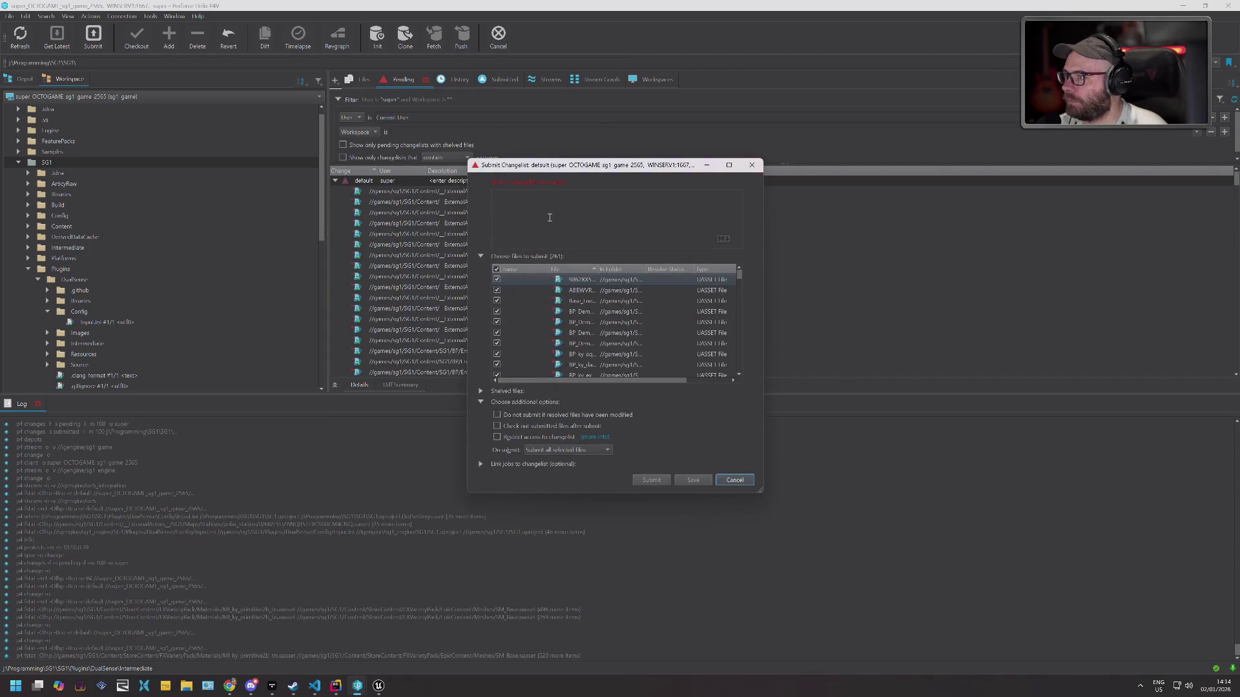
pyautogui.write('Cond')
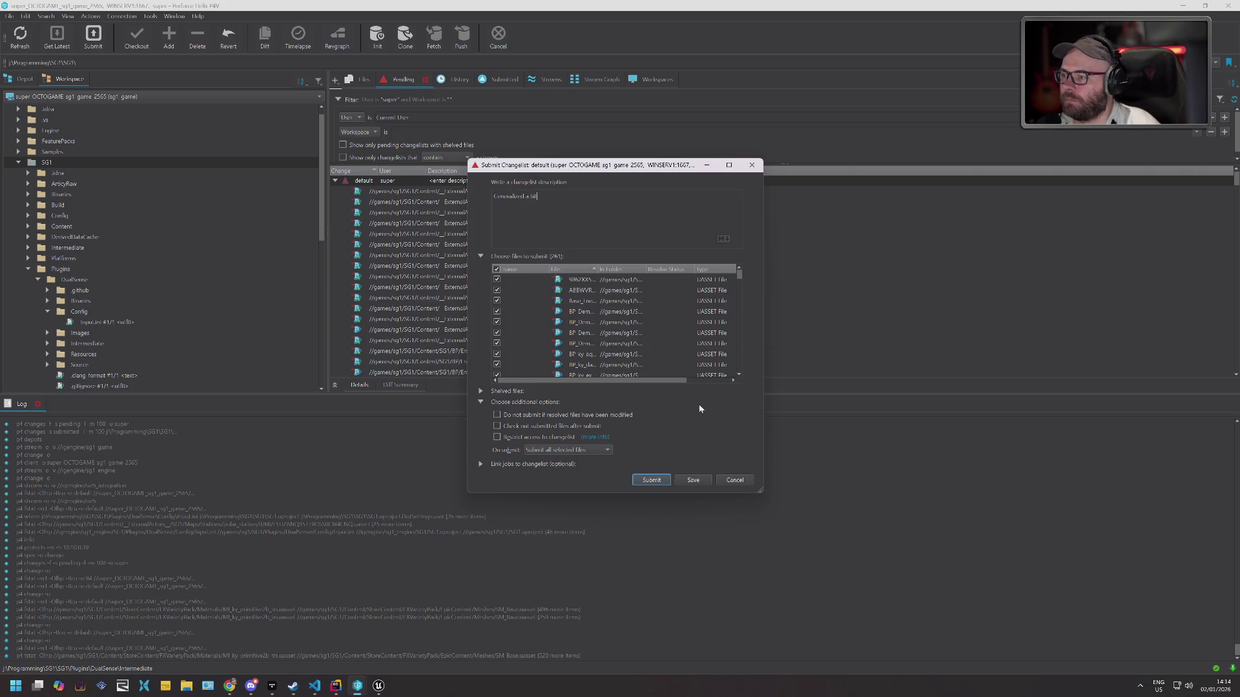
pyautogui.click(652, 481)
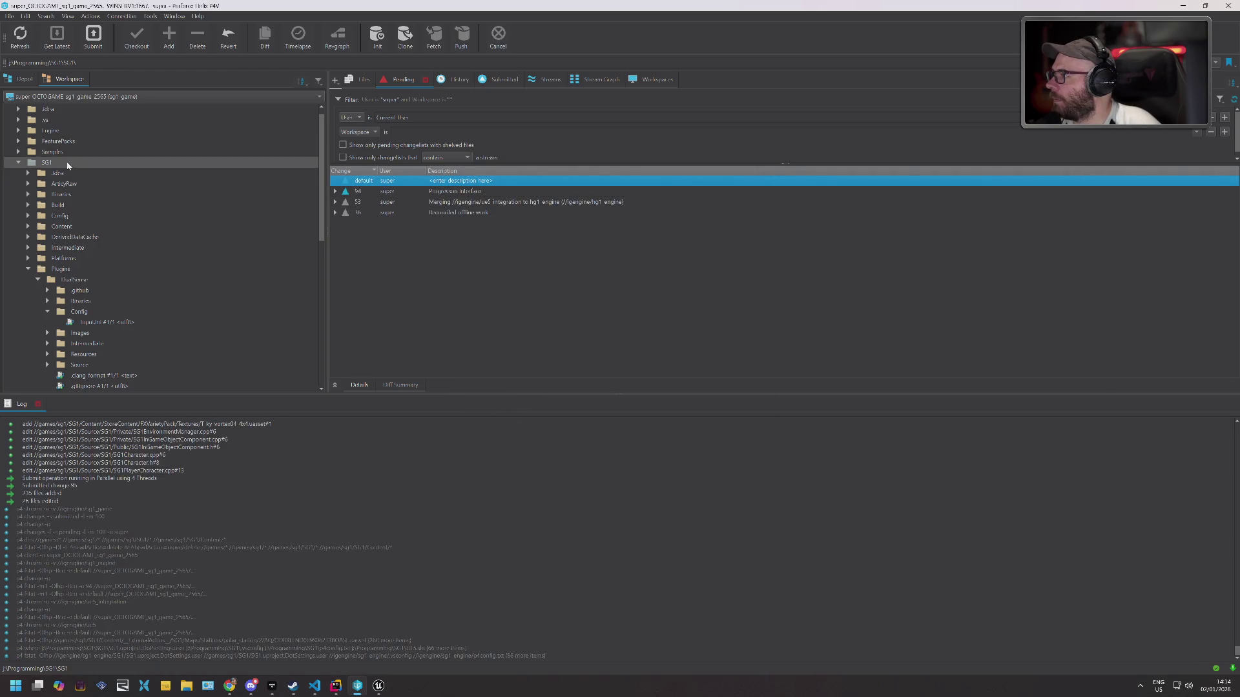
# Reconcile offline work in the Source folder and submit the two source files as 'Reconcile'.
pyautogui.click(28, 268)
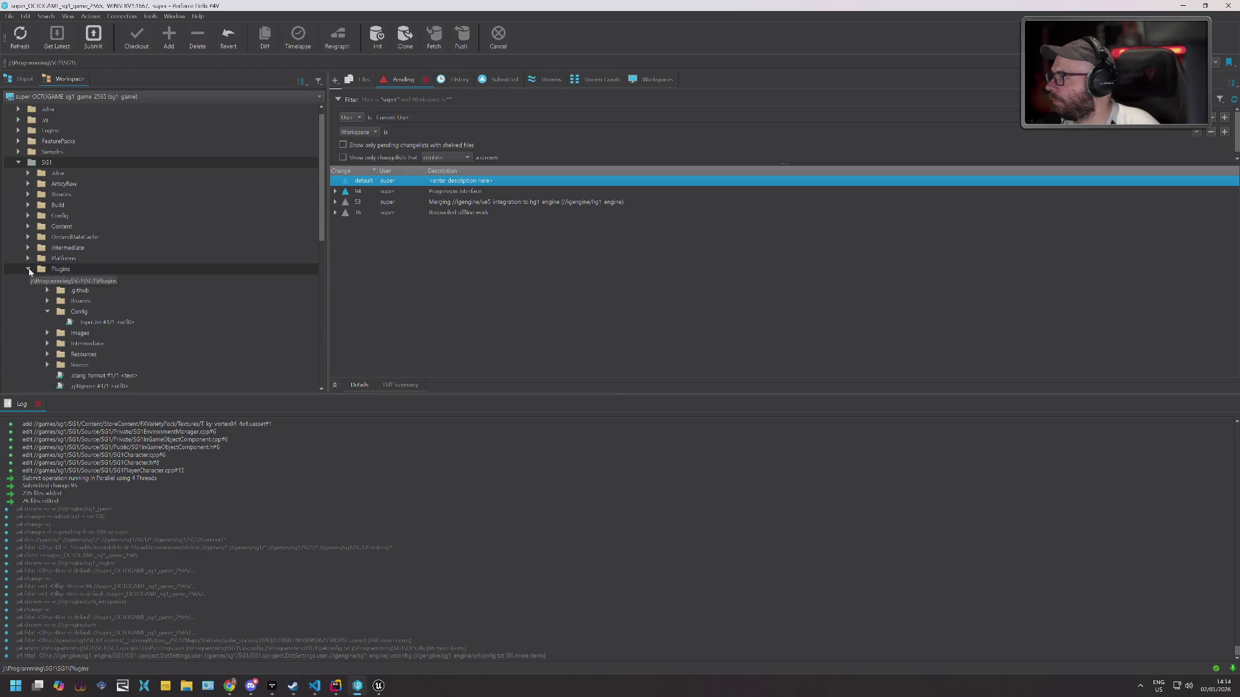
pyautogui.rightClick(76, 290)
pyautogui.click(138, 413)
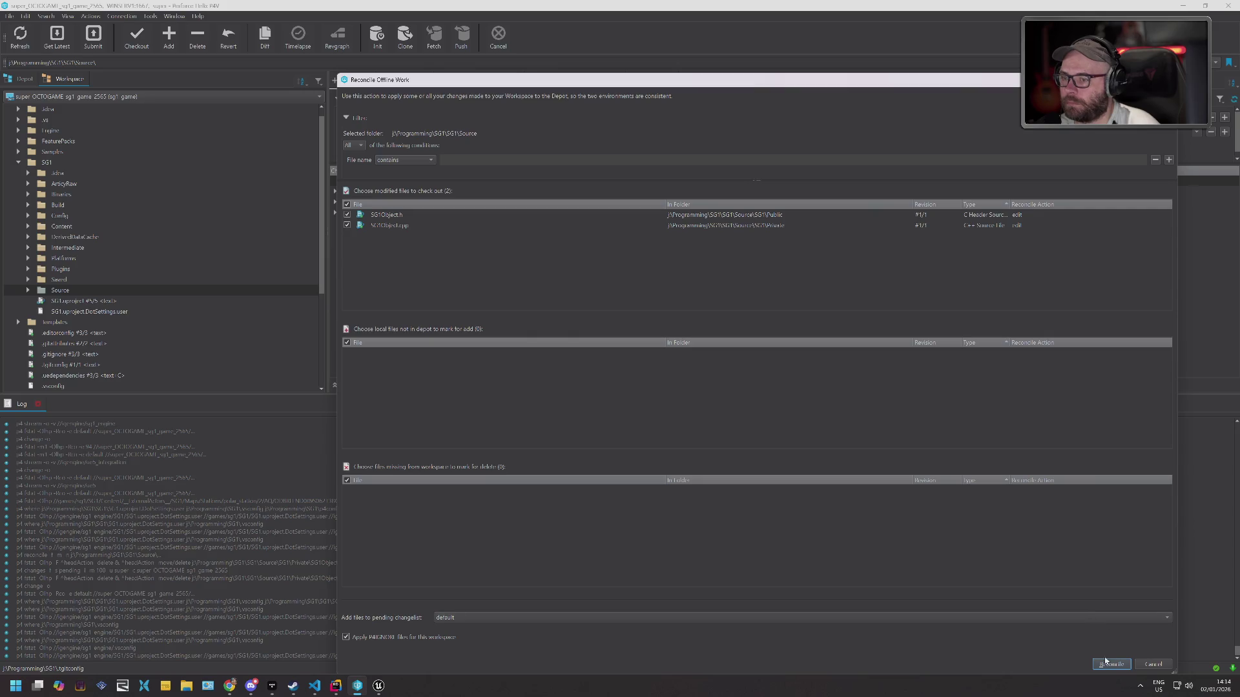
pyautogui.click(1105, 660)
pyautogui.rightClick(352, 180)
pyautogui.click(400, 191)
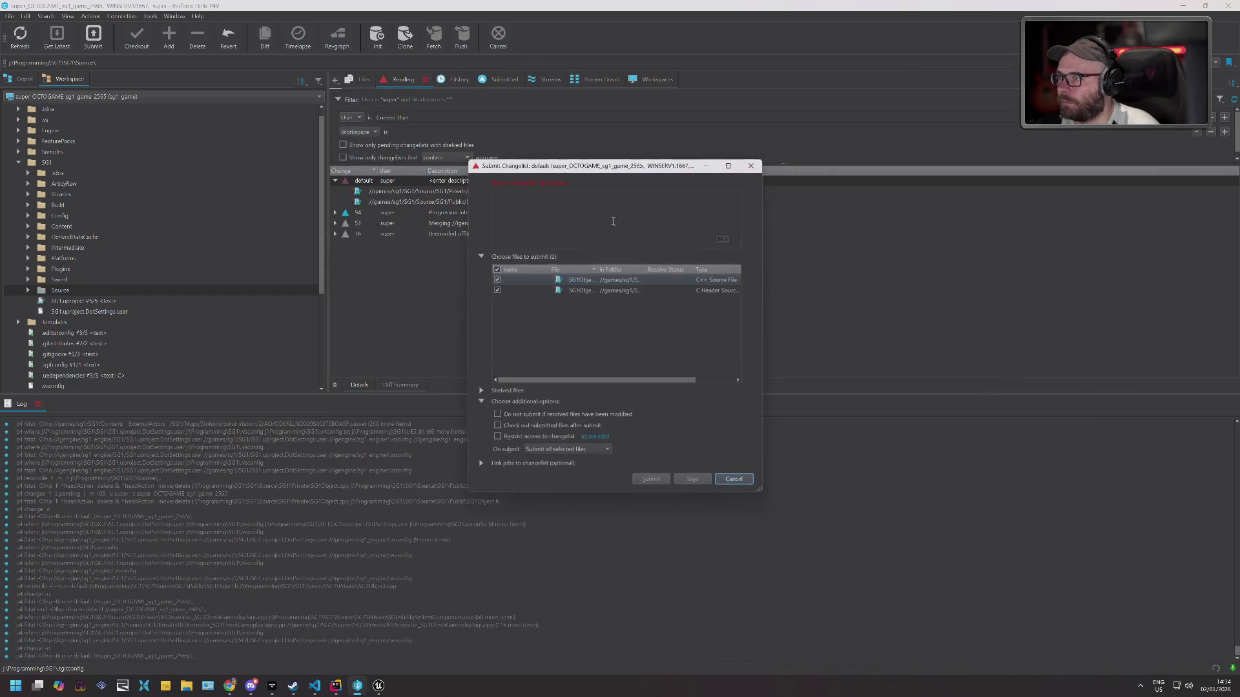
pyautogui.write('Re')
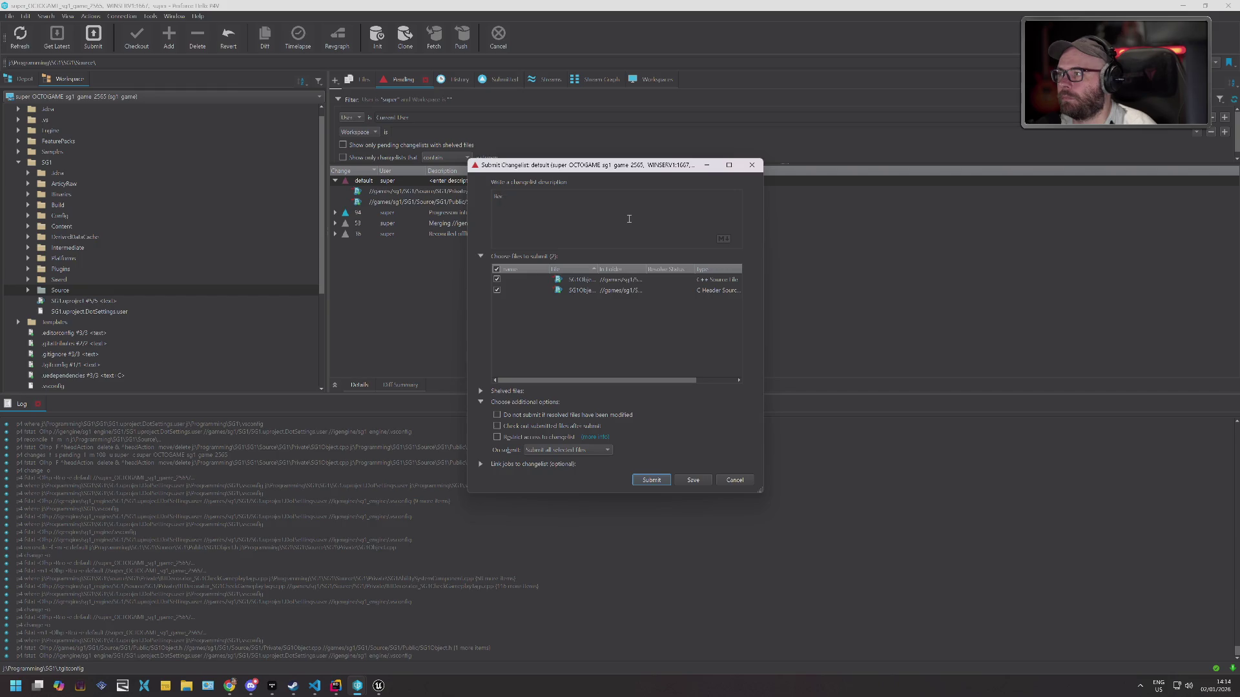
pyautogui.write('concile')
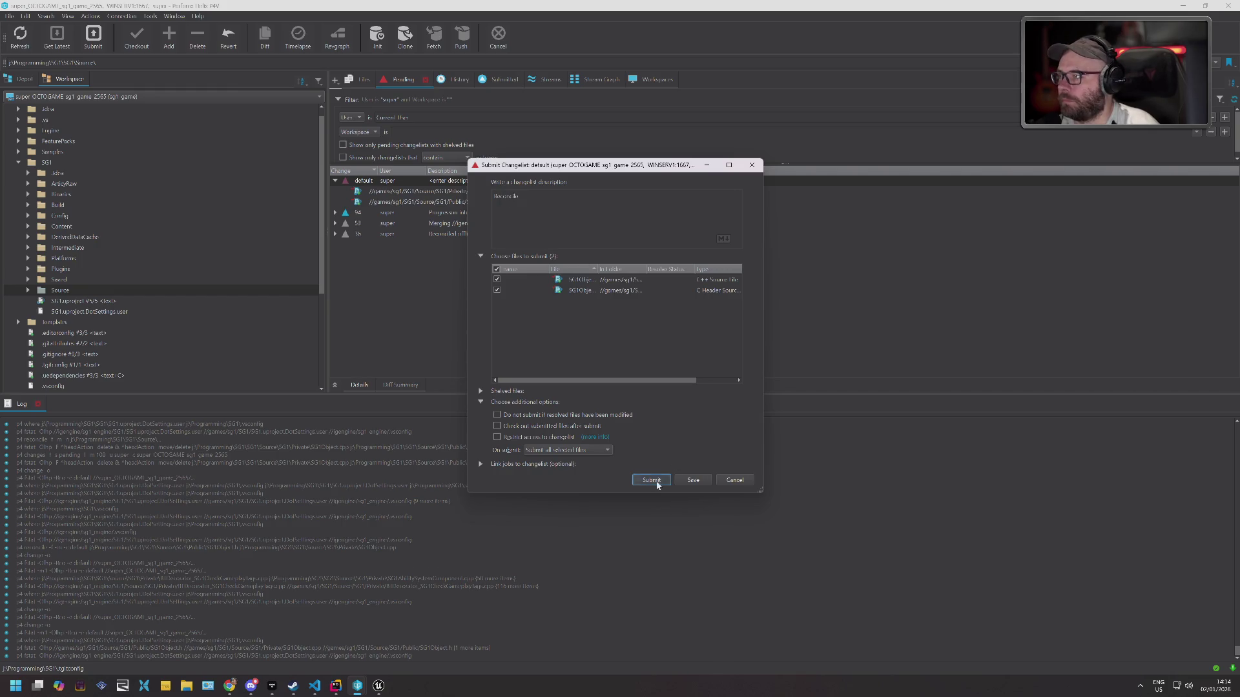
pyautogui.click(648, 479)
# Expand changelist 94 to view its contents, then return to Unreal Editor.
pyautogui.click(335, 192)
pyautogui.click(366, 192)
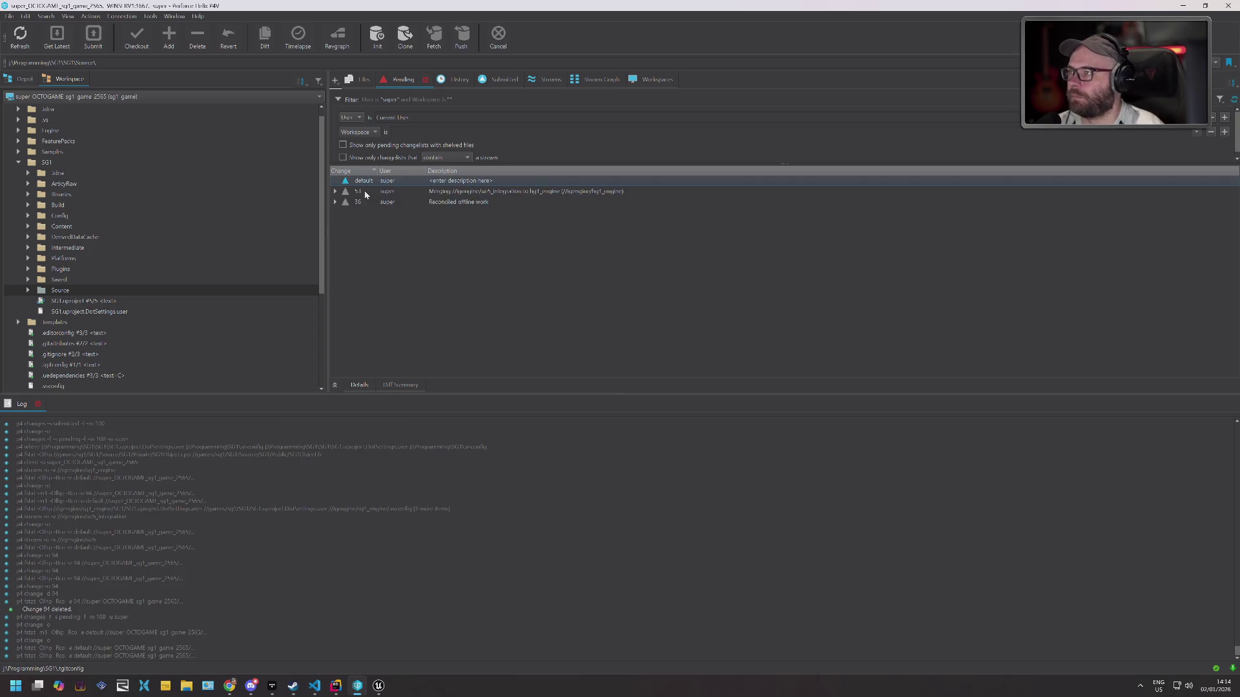
pyautogui.hotkey('alt', 'Tab')
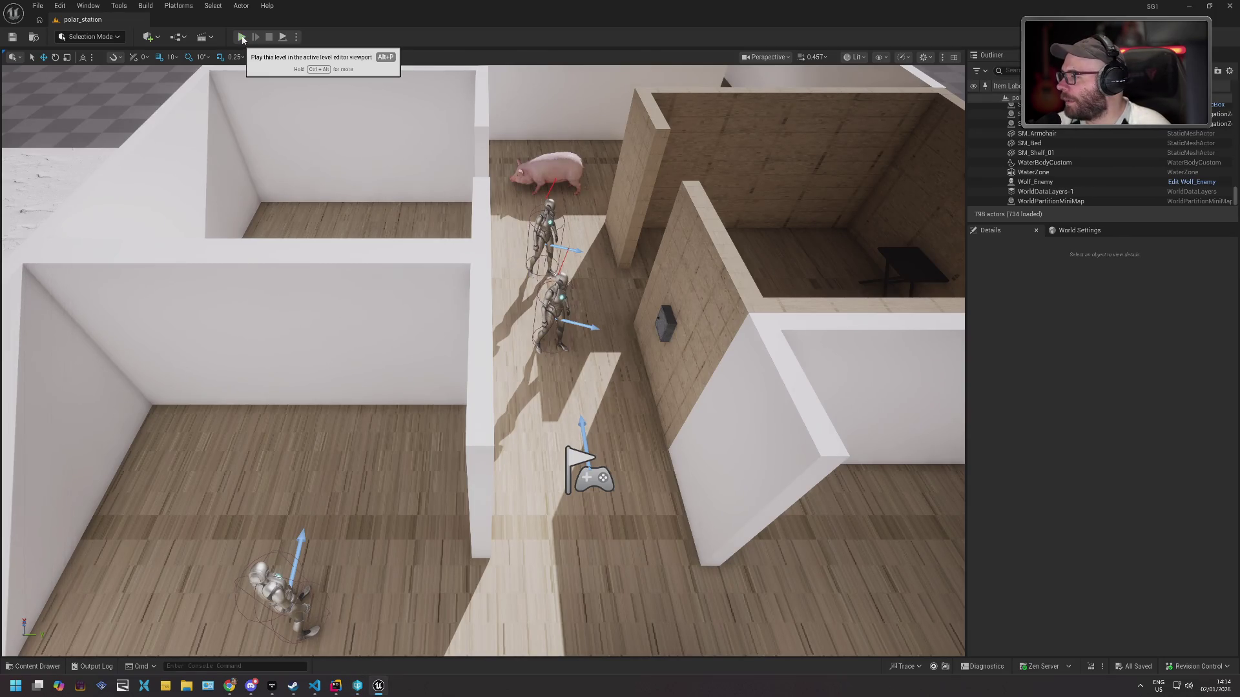
# Review Base_Enemy4's component properties in Details, then select the wall-mounted SG1ElectricBox.
pyautogui.click(276, 597)
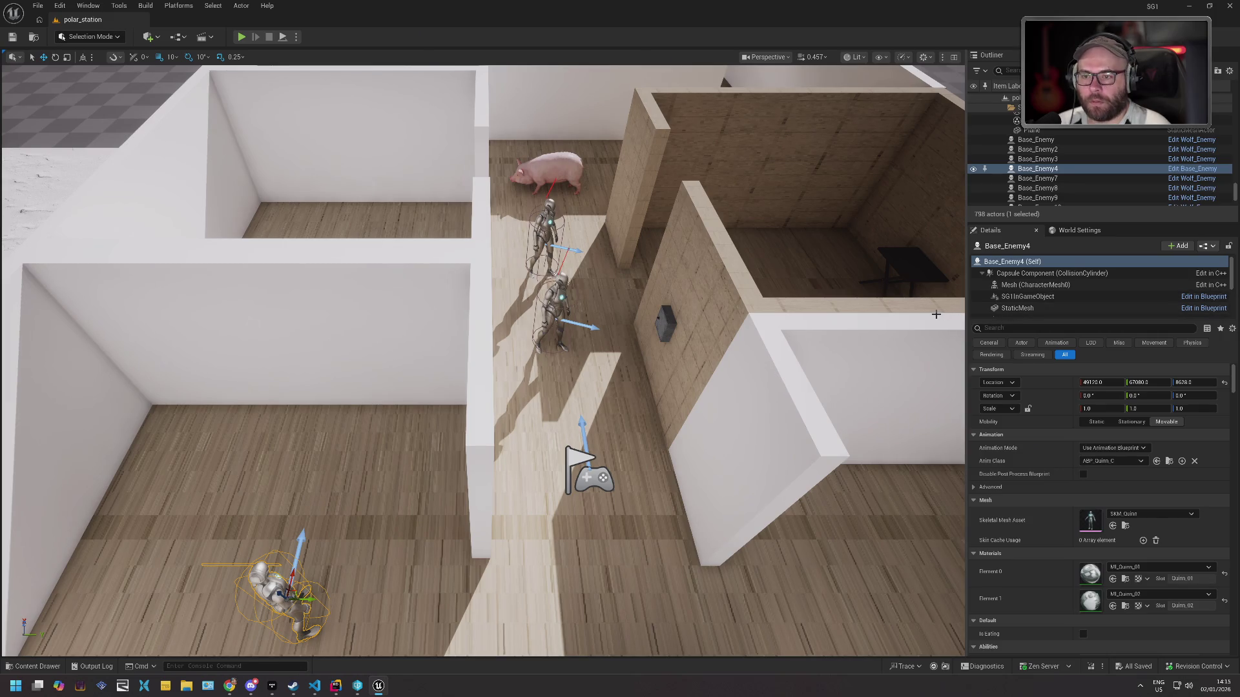
pyautogui.scroll(-10, 1050, 462)
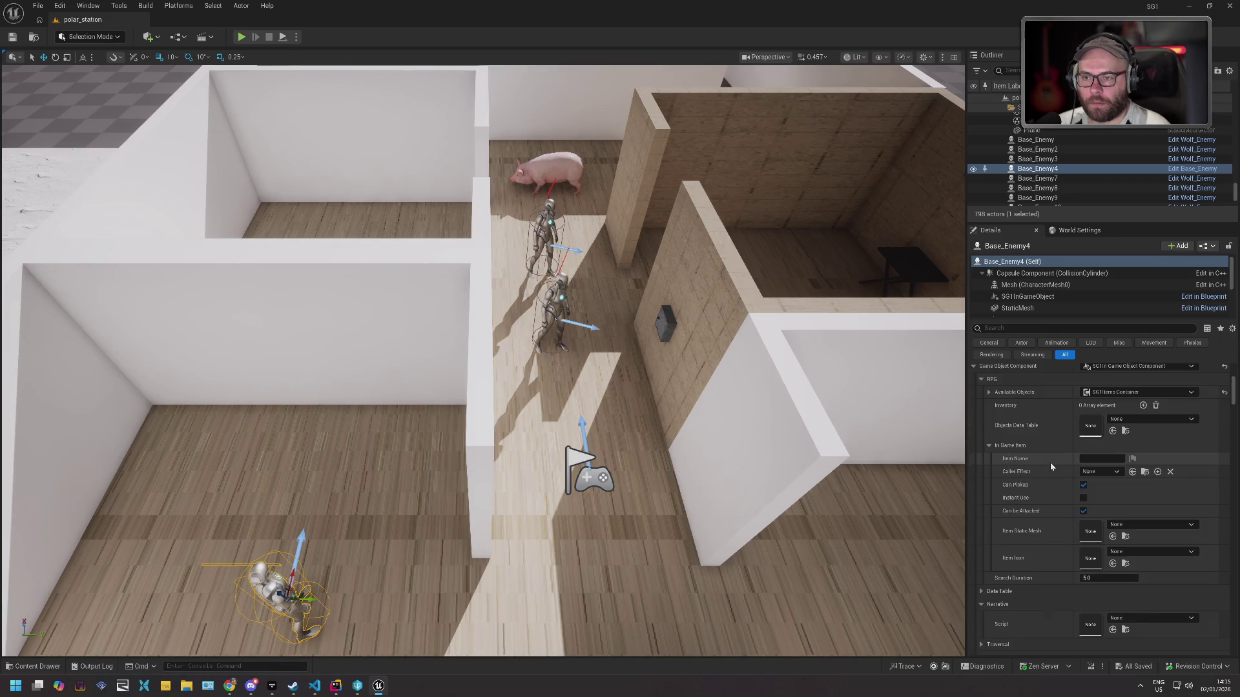
pyautogui.scroll(-15, 1050, 462)
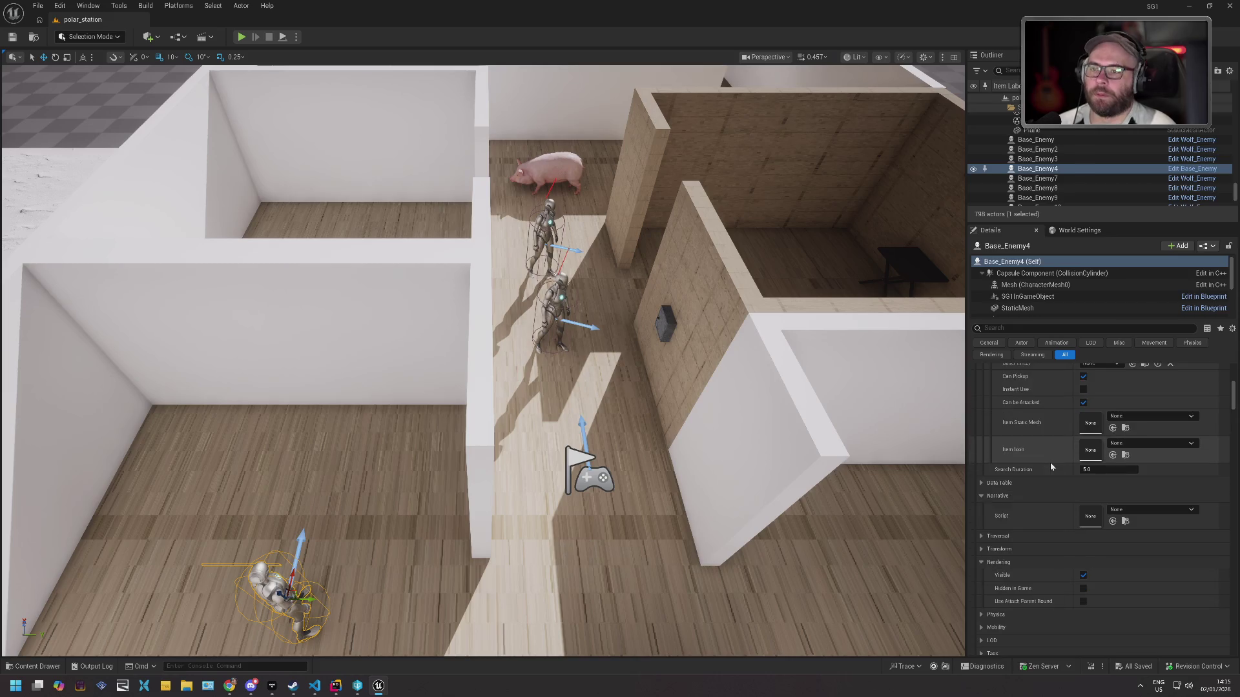
pyautogui.scroll(-10, 1049, 466)
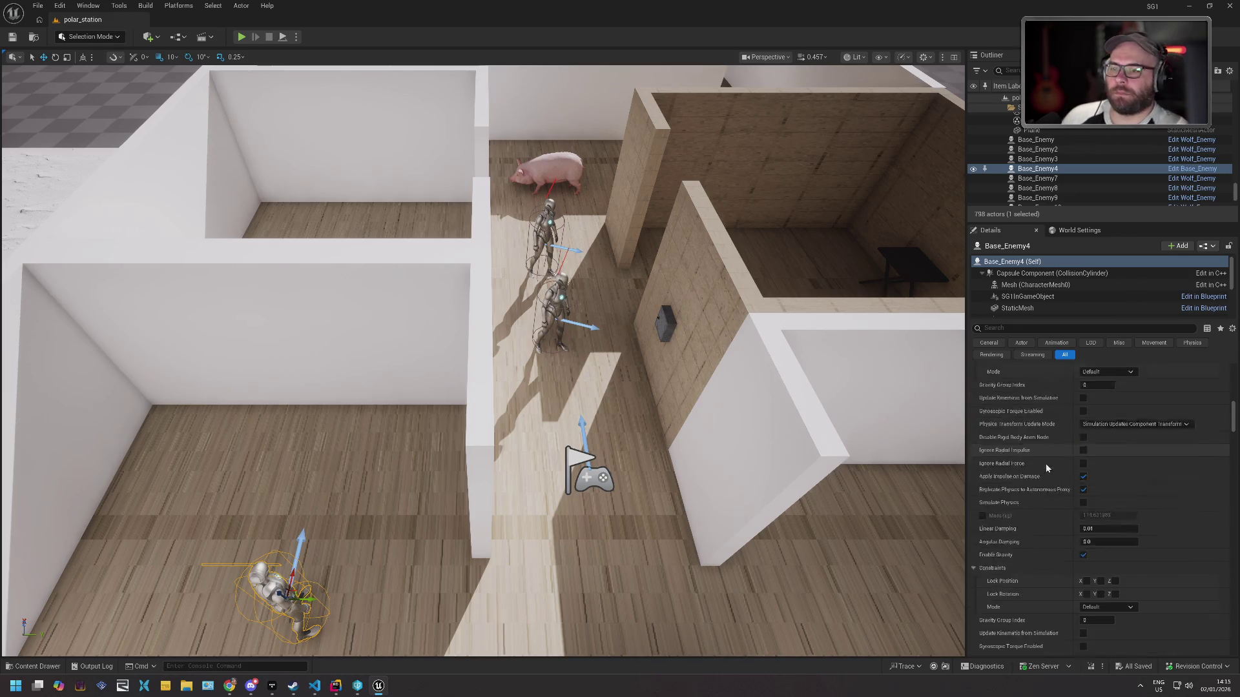
pyautogui.scroll(-20, 1046, 468)
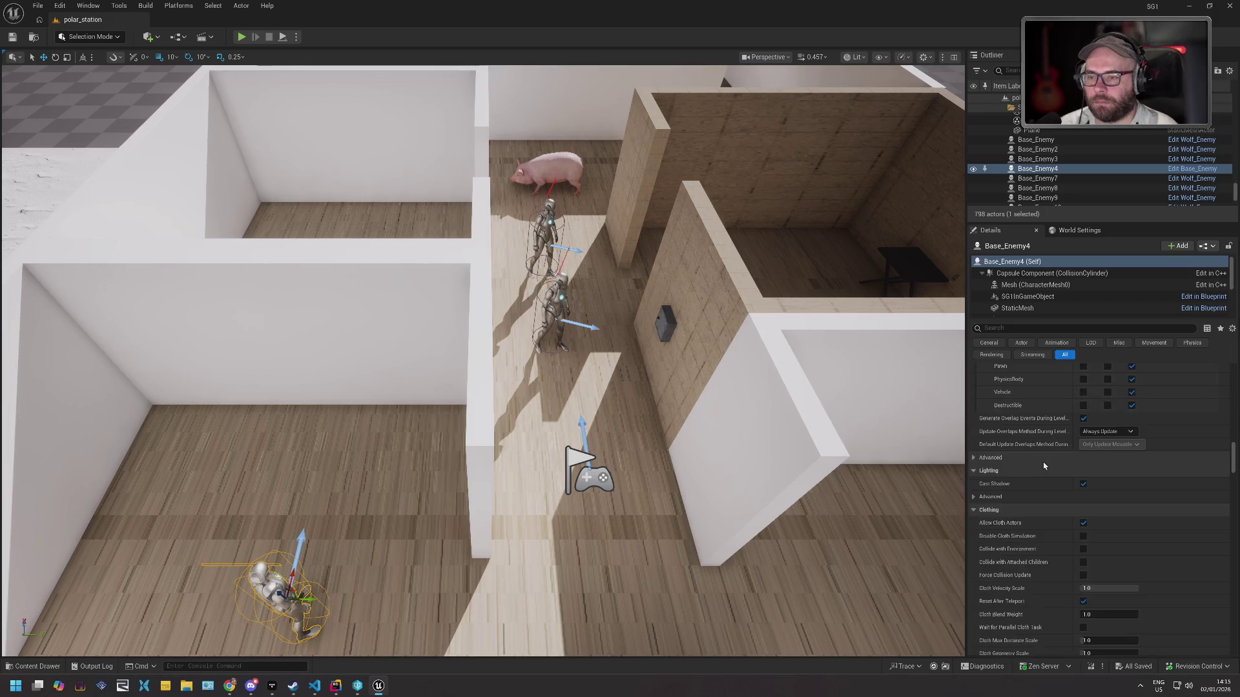
pyautogui.click(660, 321)
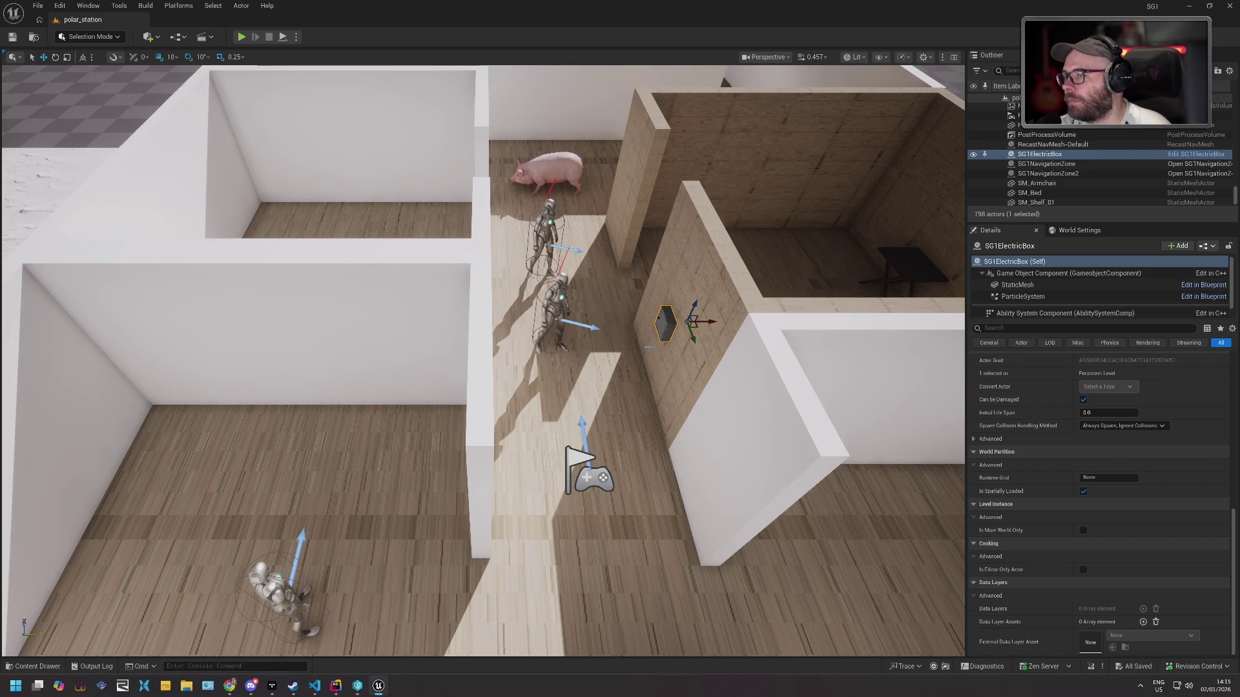
# Browse the Content Browser to BP > GAS > GameplayEffects and open GE_Food.
pyautogui.click(46, 669)
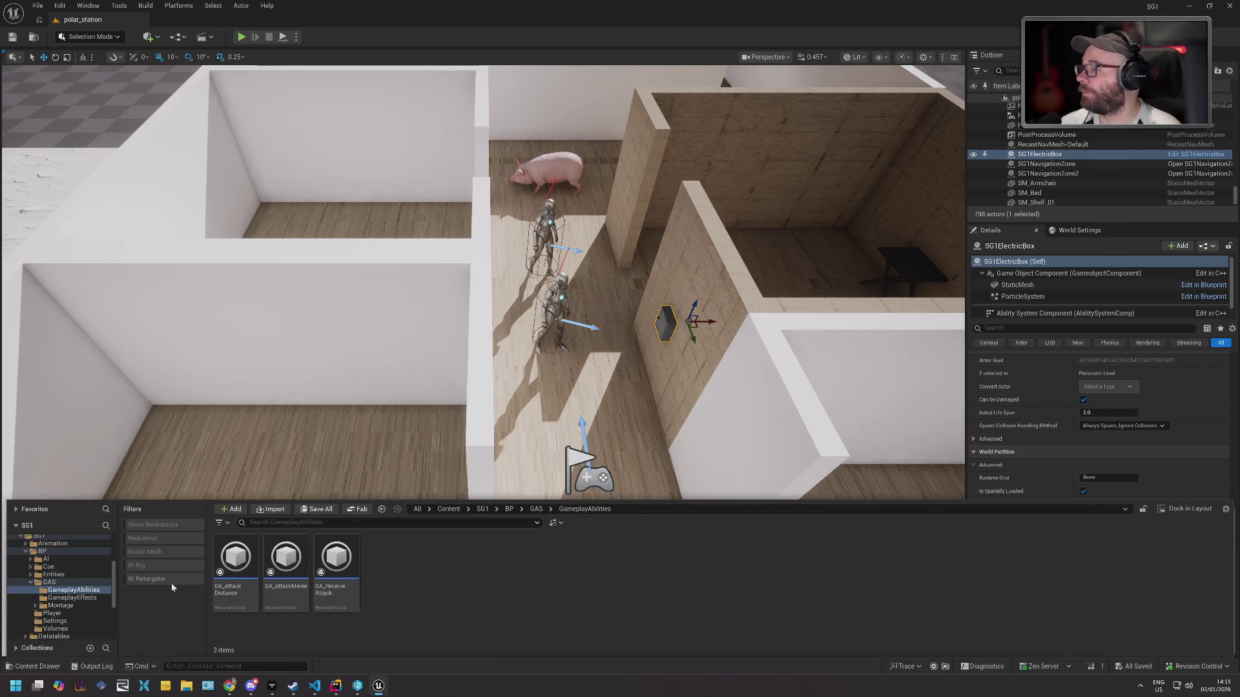
pyautogui.click(97, 553)
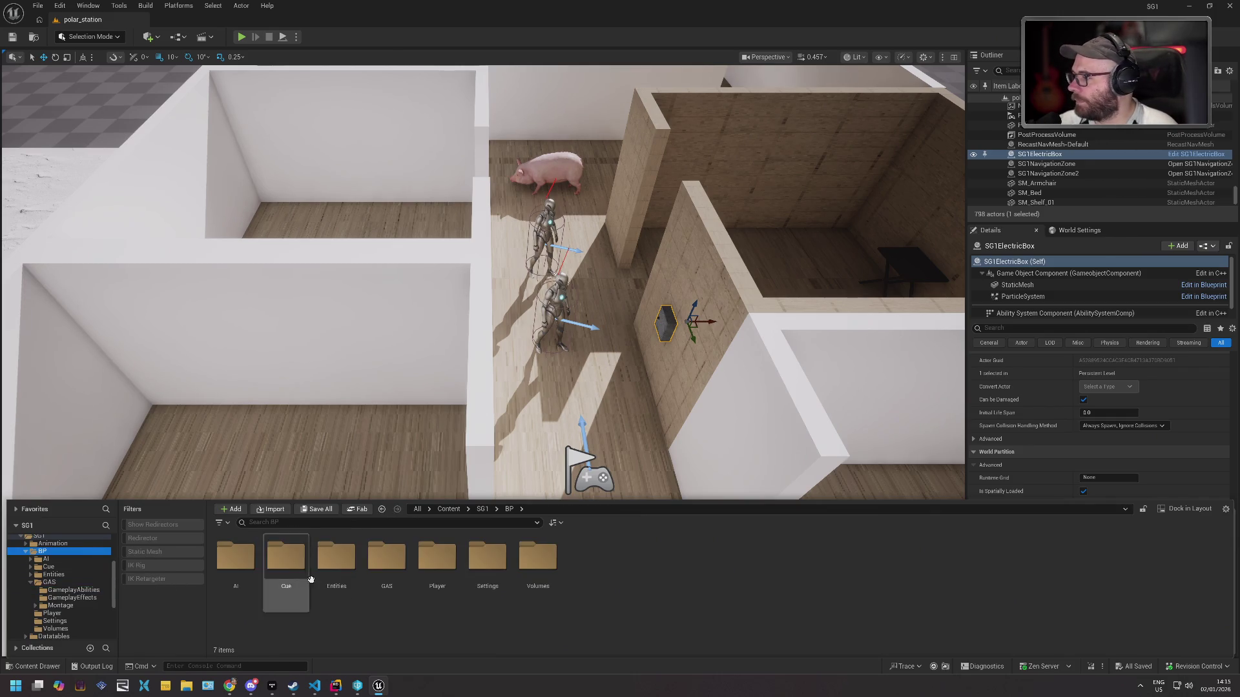
pyautogui.click(32, 583)
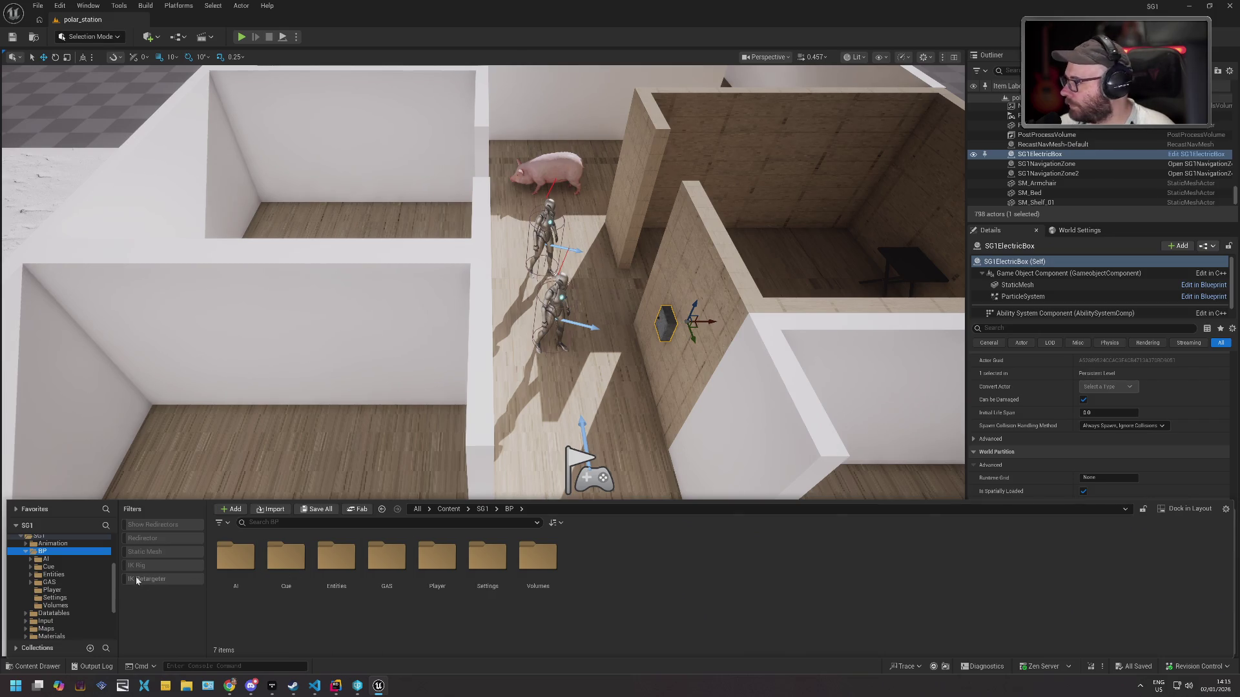
pyautogui.doubleClick(88, 584)
pyautogui.click(77, 598)
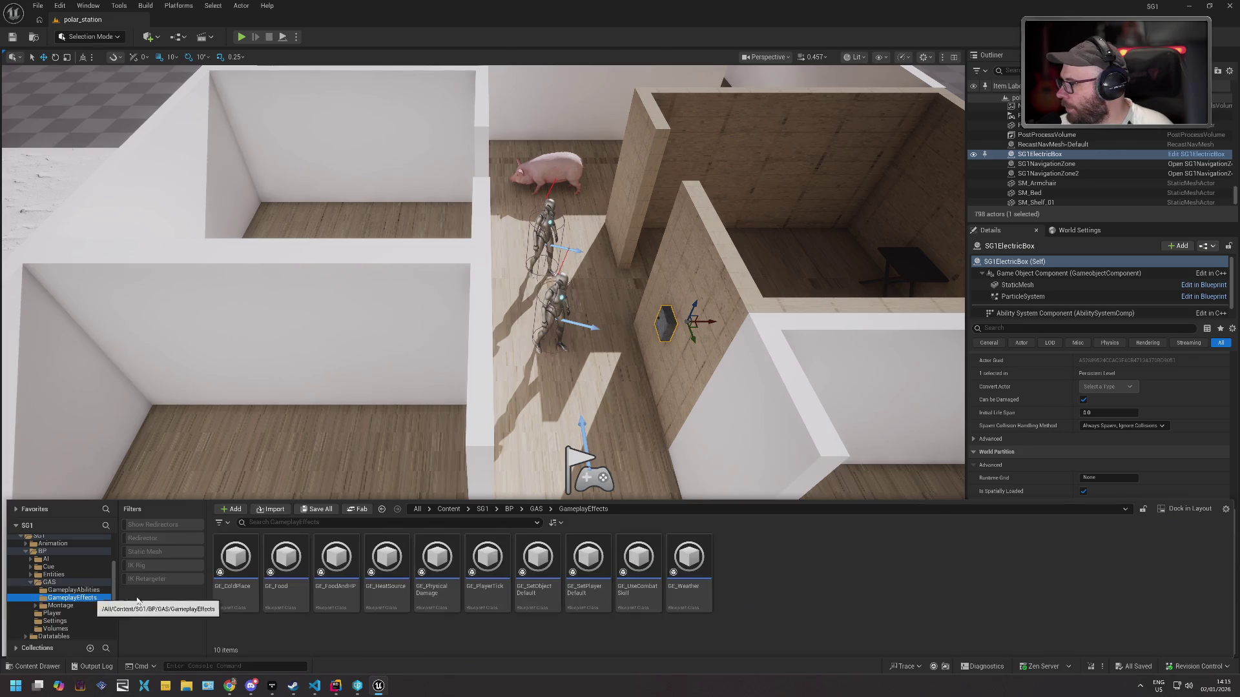
pyautogui.doubleClick(286, 557)
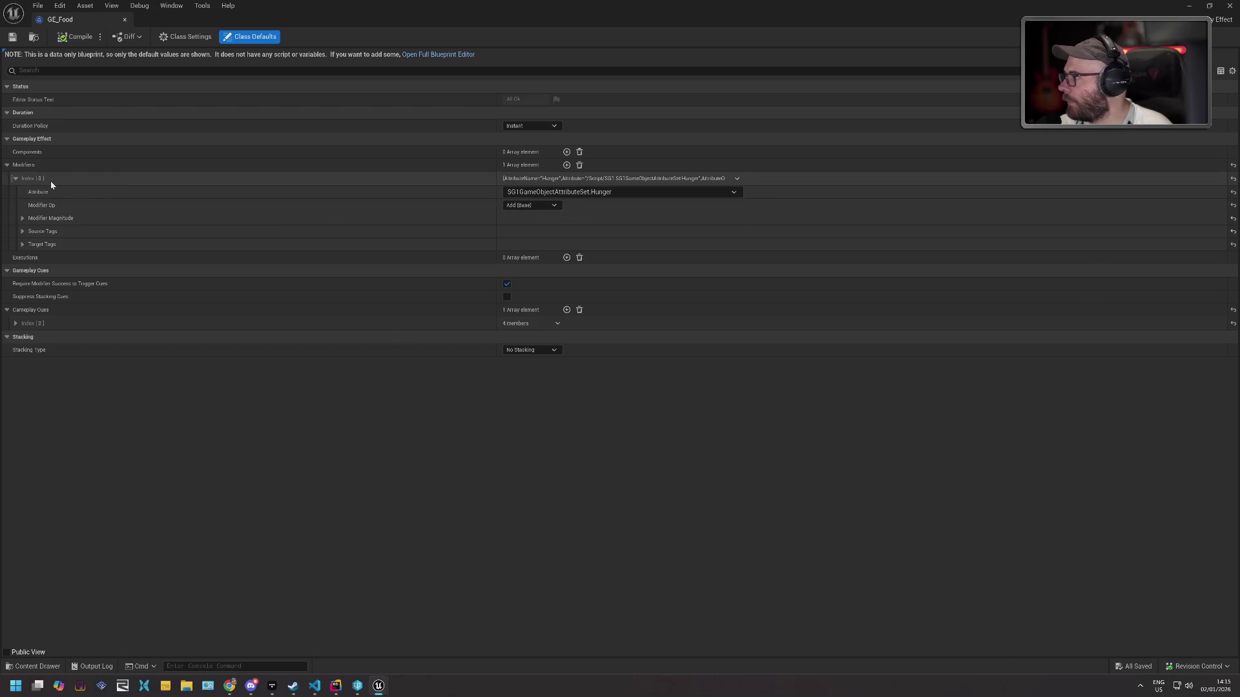
# Add and remove an Executions entry and view Gameplay Cue [0]'s tags, leaving them unchanged.
pyautogui.click(566, 257)
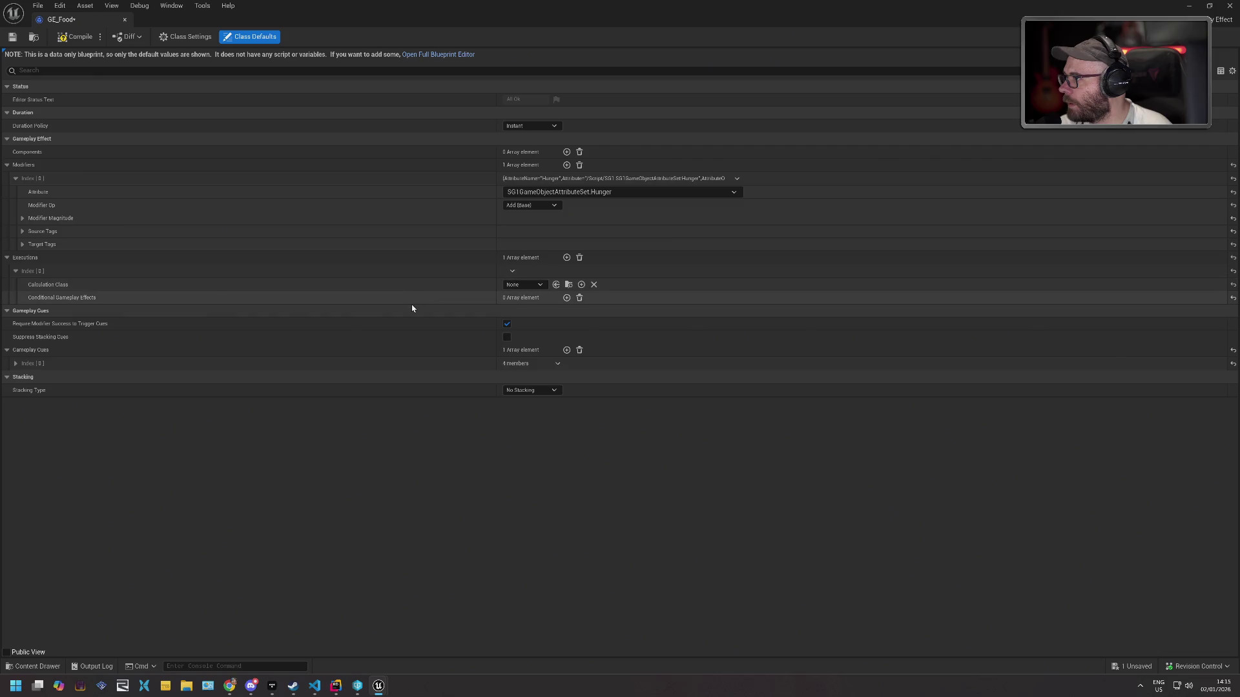
pyautogui.click(579, 257)
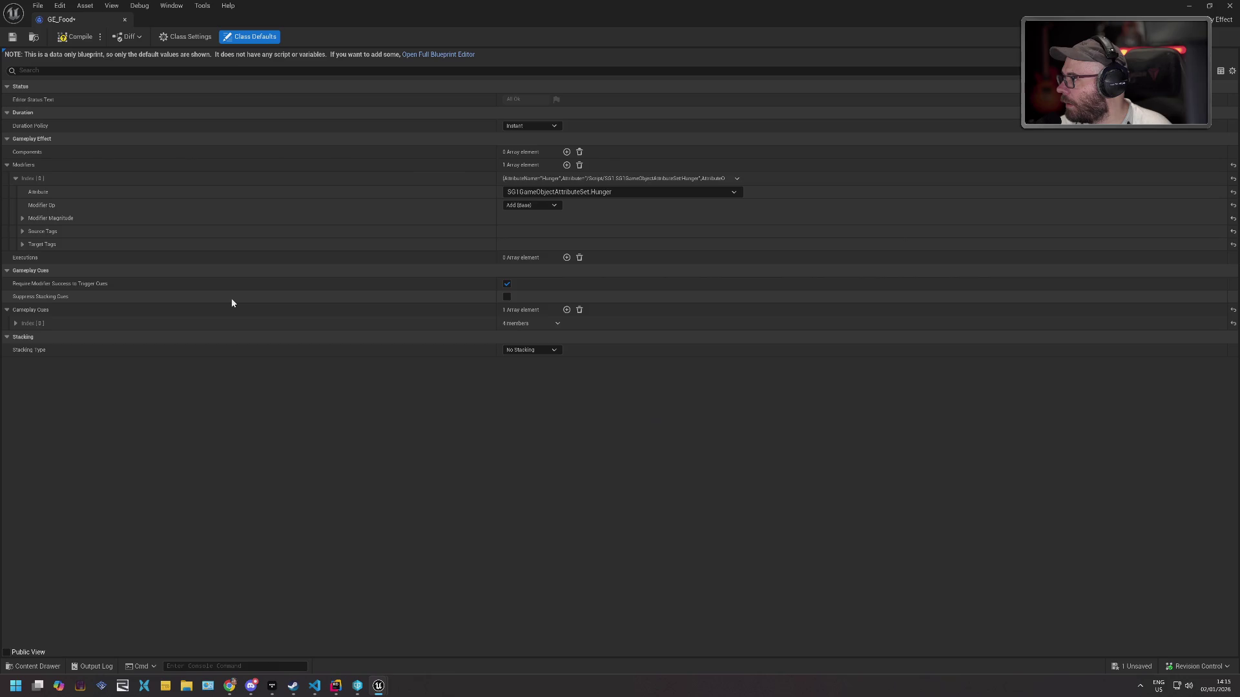
pyautogui.click(15, 324)
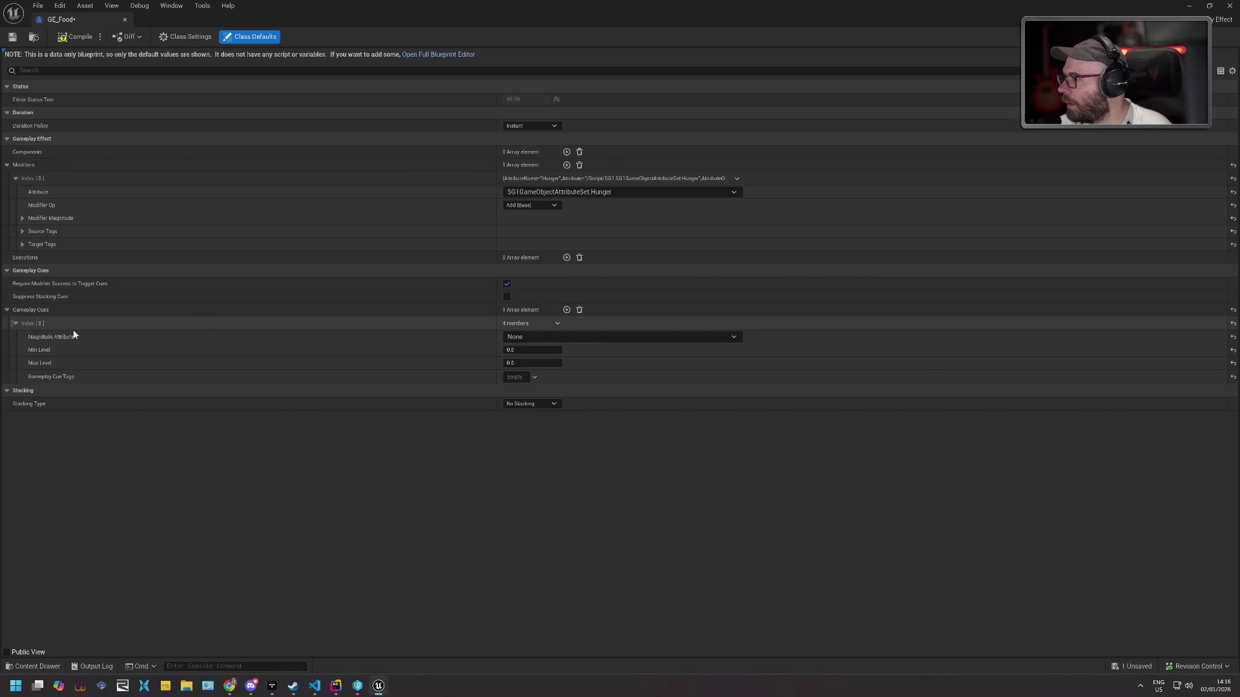
pyautogui.click(514, 377)
pyautogui.click(410, 445)
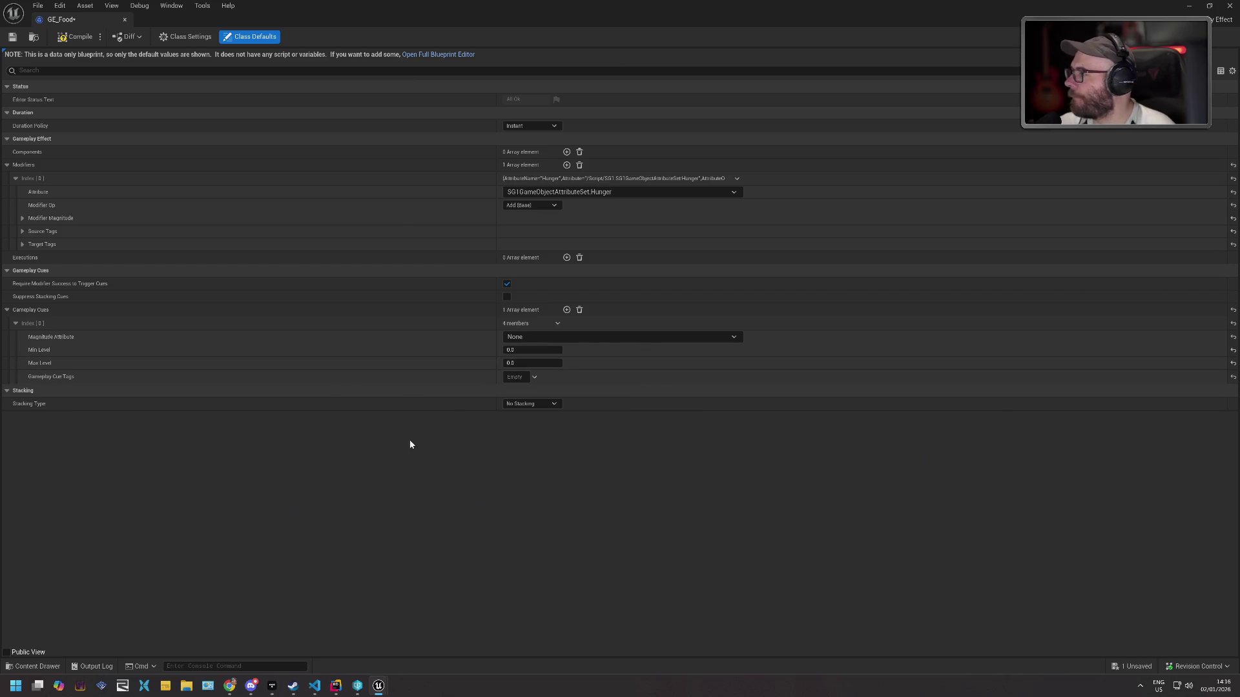
# Save GE_Food, checking it out from source control, and close its editor.
pyautogui.hotkey('ctrl', 's')
pyautogui.press('Return')
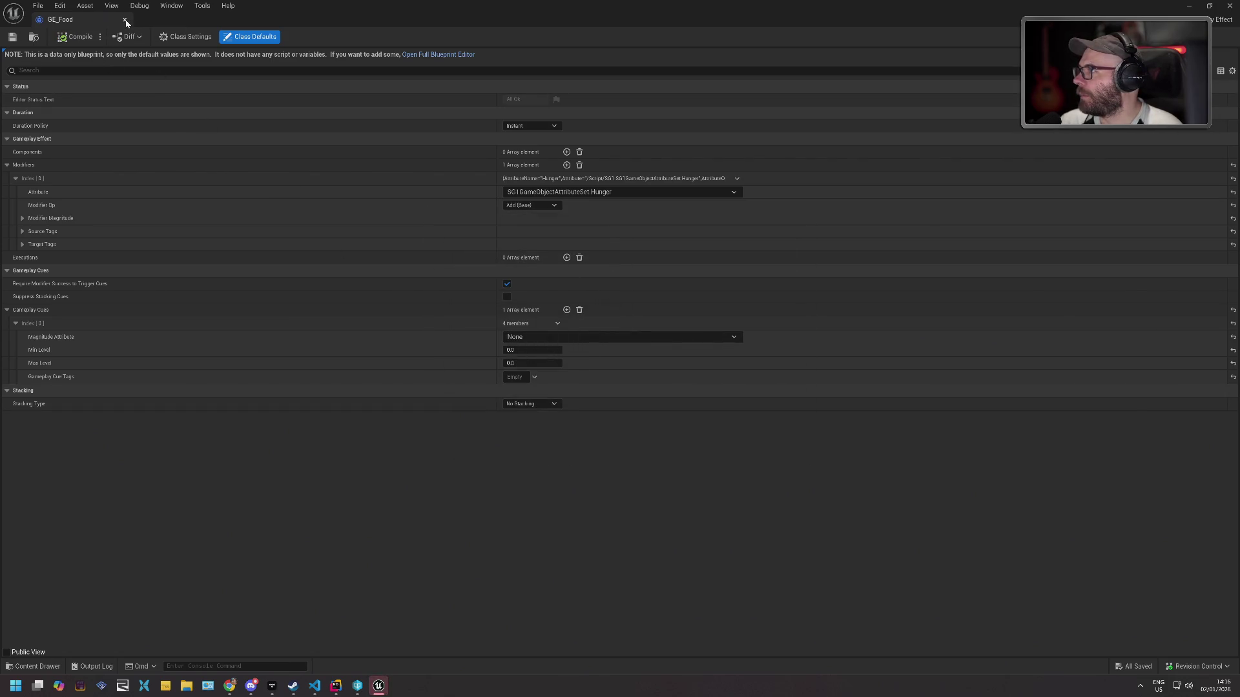
pyautogui.click(125, 21)
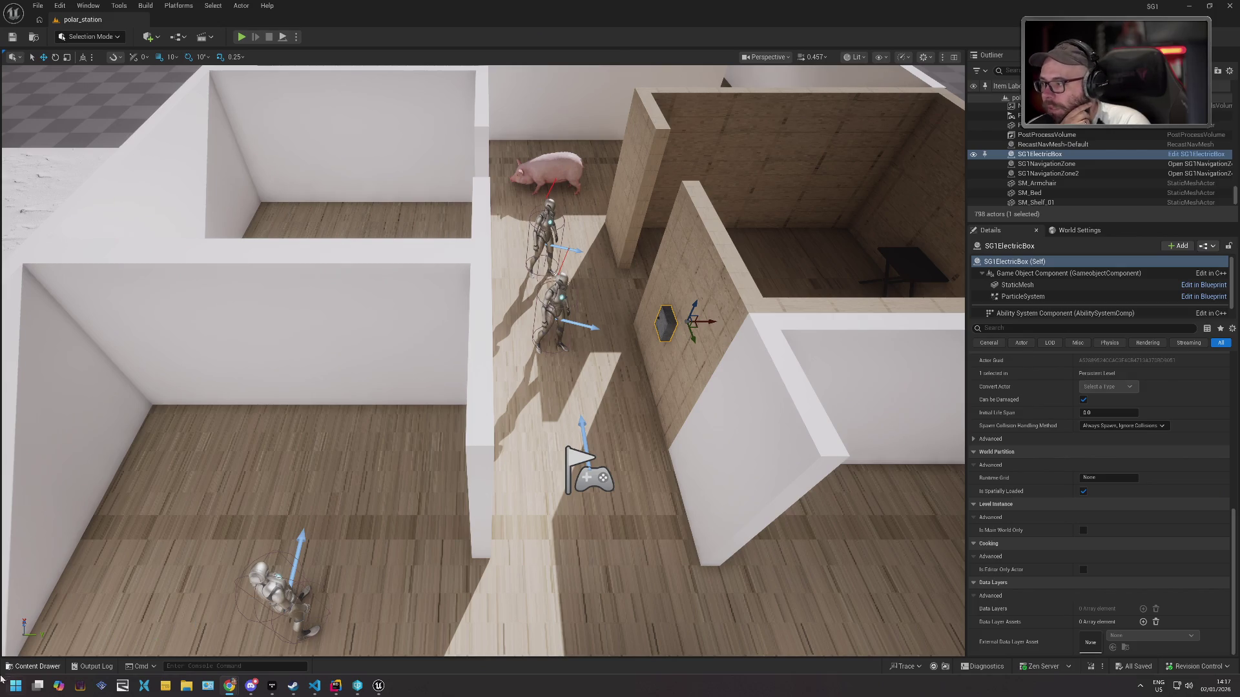
pyautogui.click(34, 667)
# Reopen GE_Food and try an Apply Additional Effects component, then remove it.
pyautogui.doubleClick(284, 590)
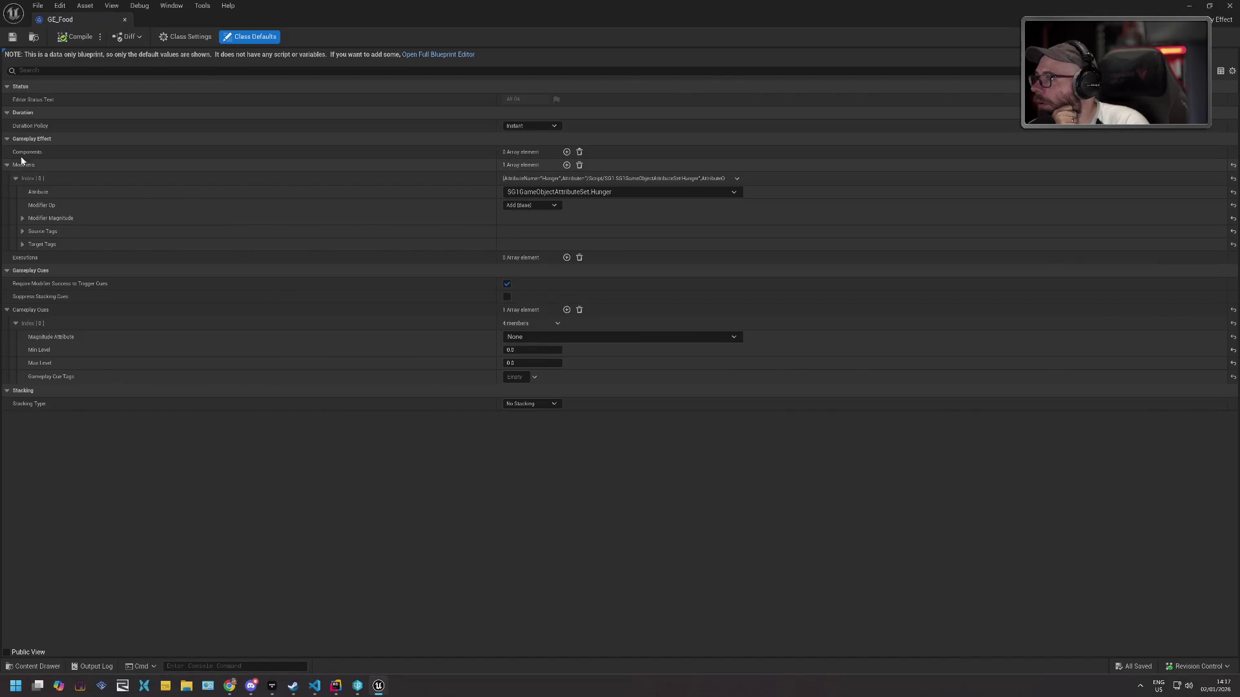
pyautogui.click(567, 152)
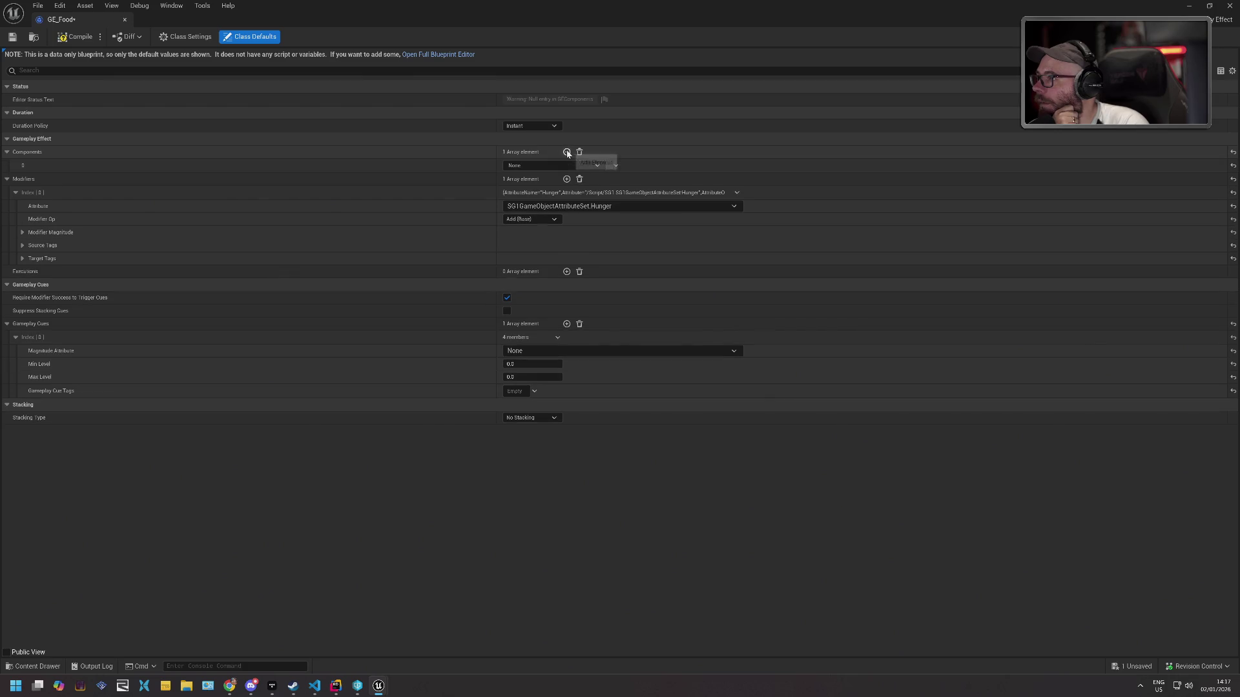
pyautogui.click(551, 167)
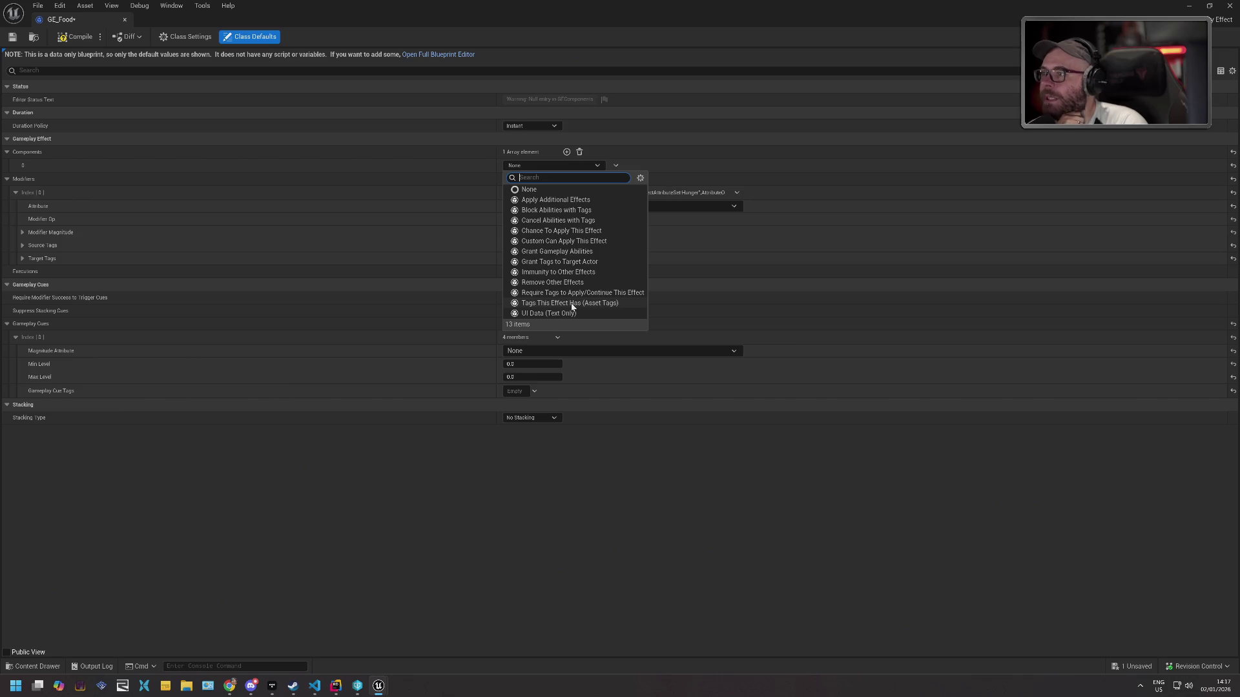
pyautogui.click(555, 200)
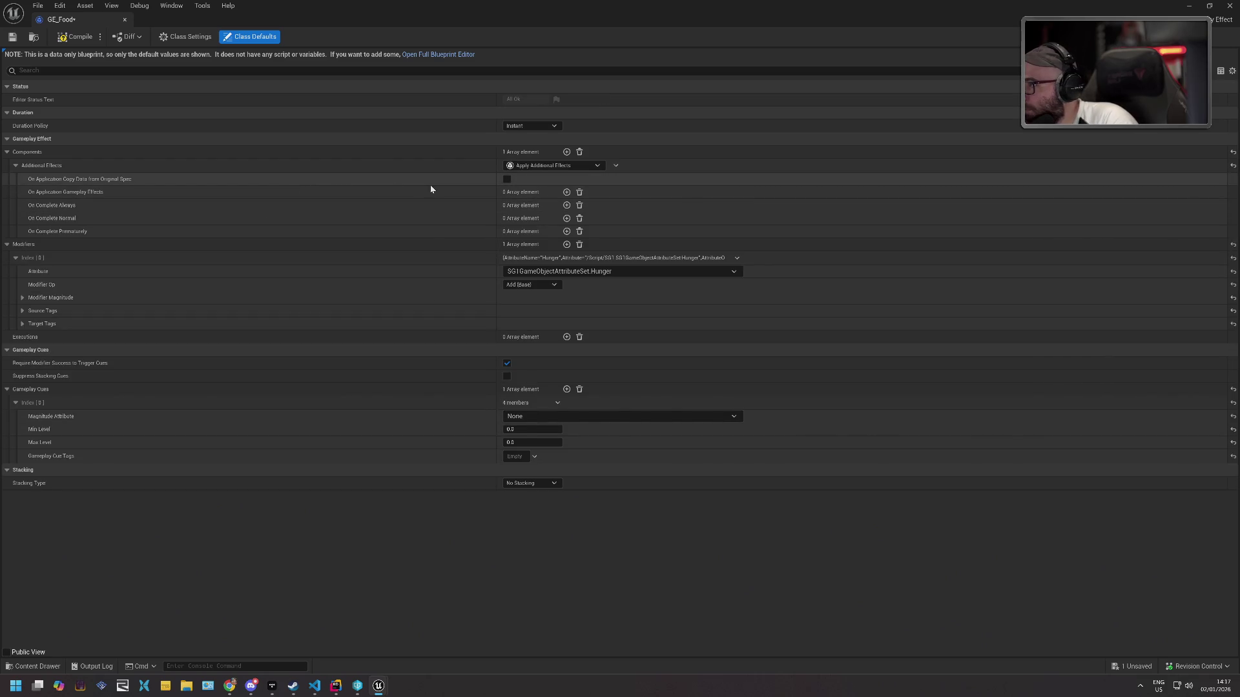
pyautogui.click(566, 192)
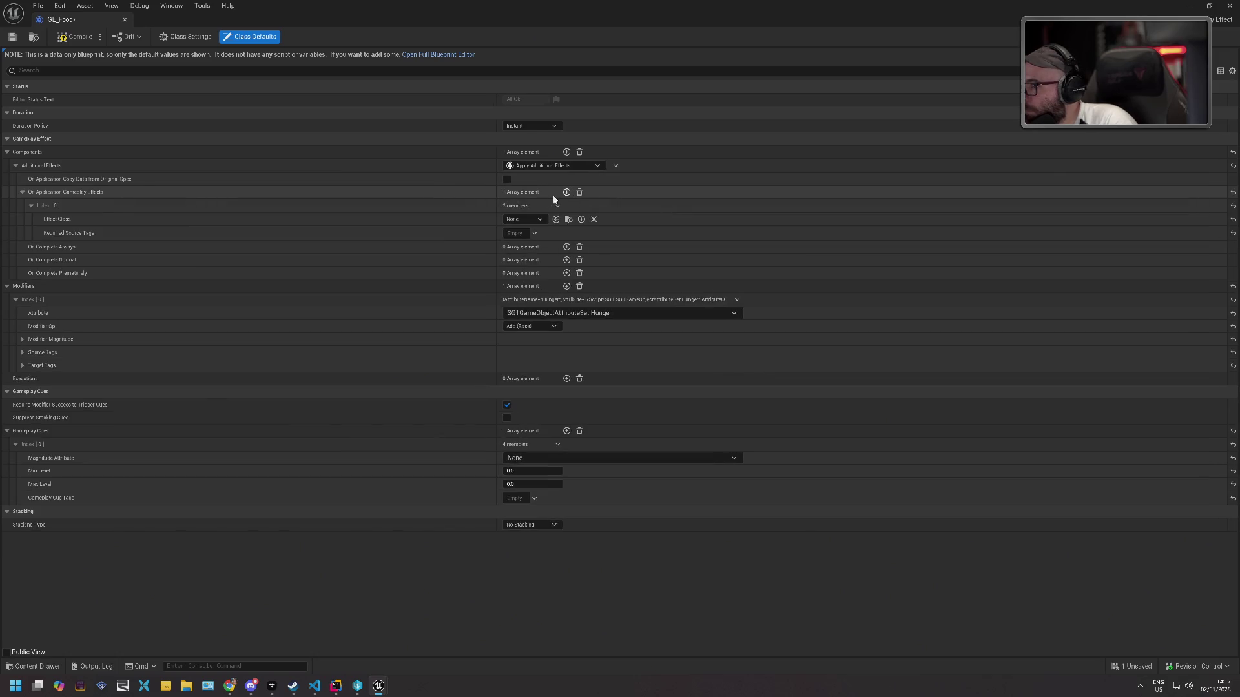
pyautogui.click(529, 218)
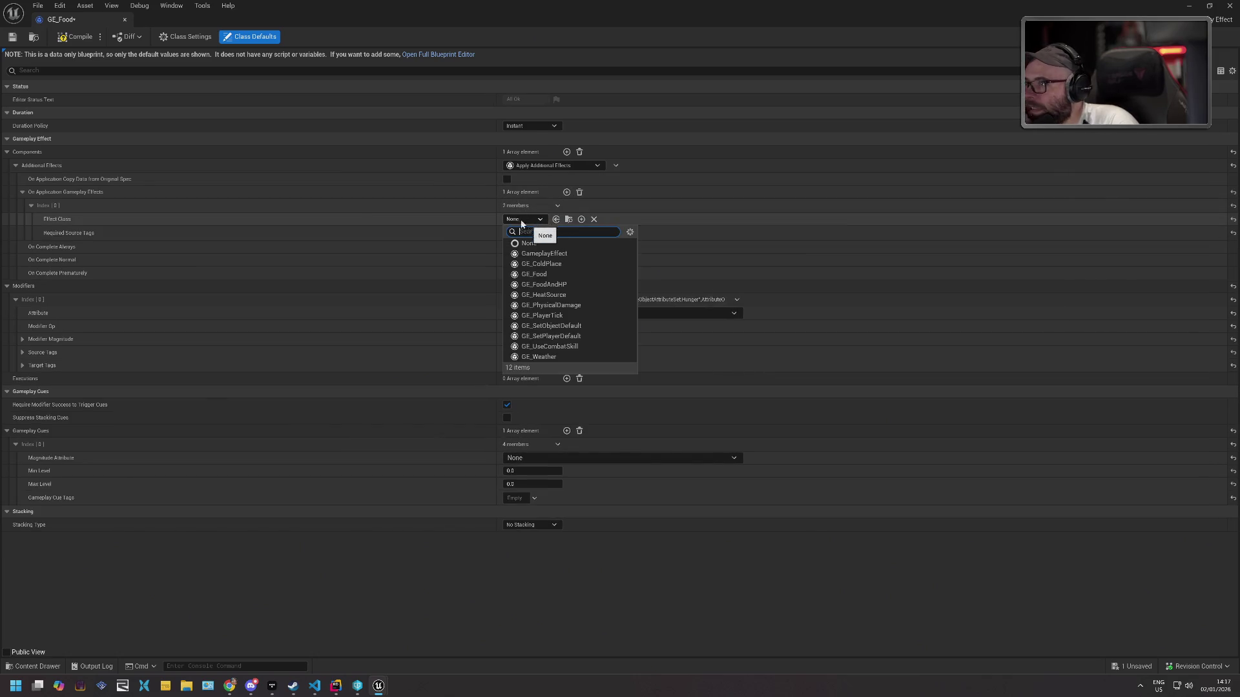
pyautogui.click(579, 152)
# Add a Grant Gameplay Abilities component granting GA_ReceiveAttack with Cancel Ability Immediately removal policy.
pyautogui.click(566, 152)
pyautogui.click(568, 165)
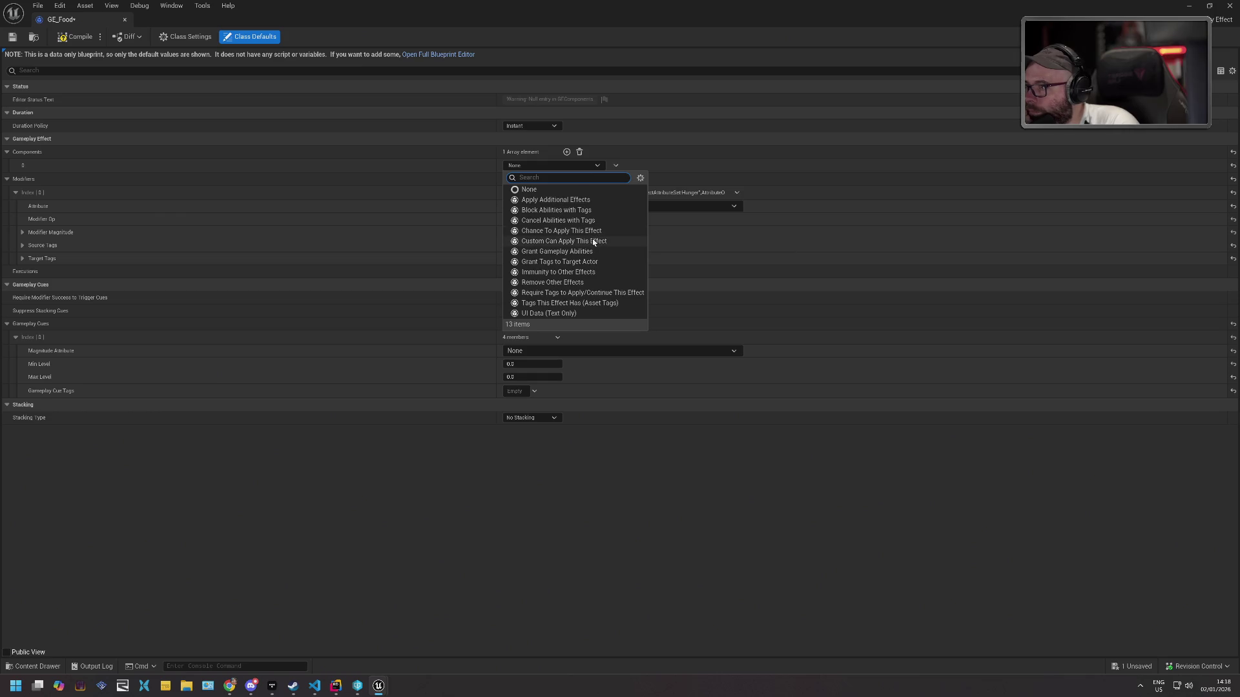
pyautogui.click(559, 252)
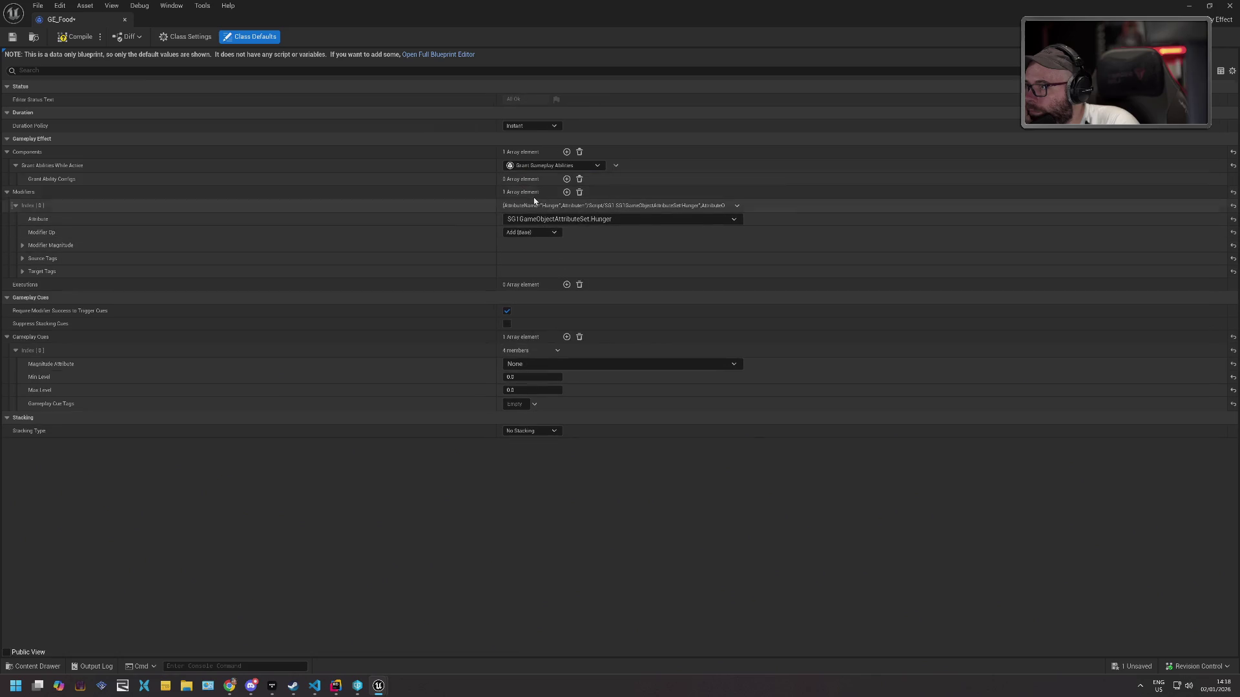
pyautogui.click(566, 178)
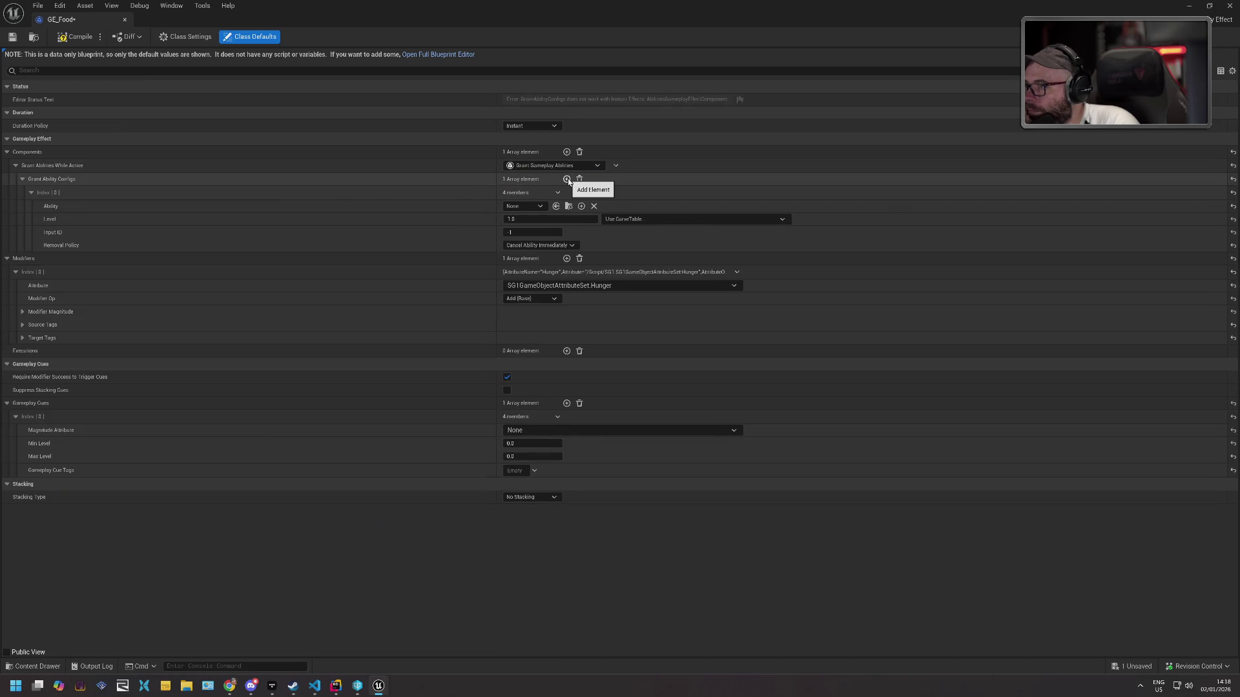
pyautogui.click(525, 207)
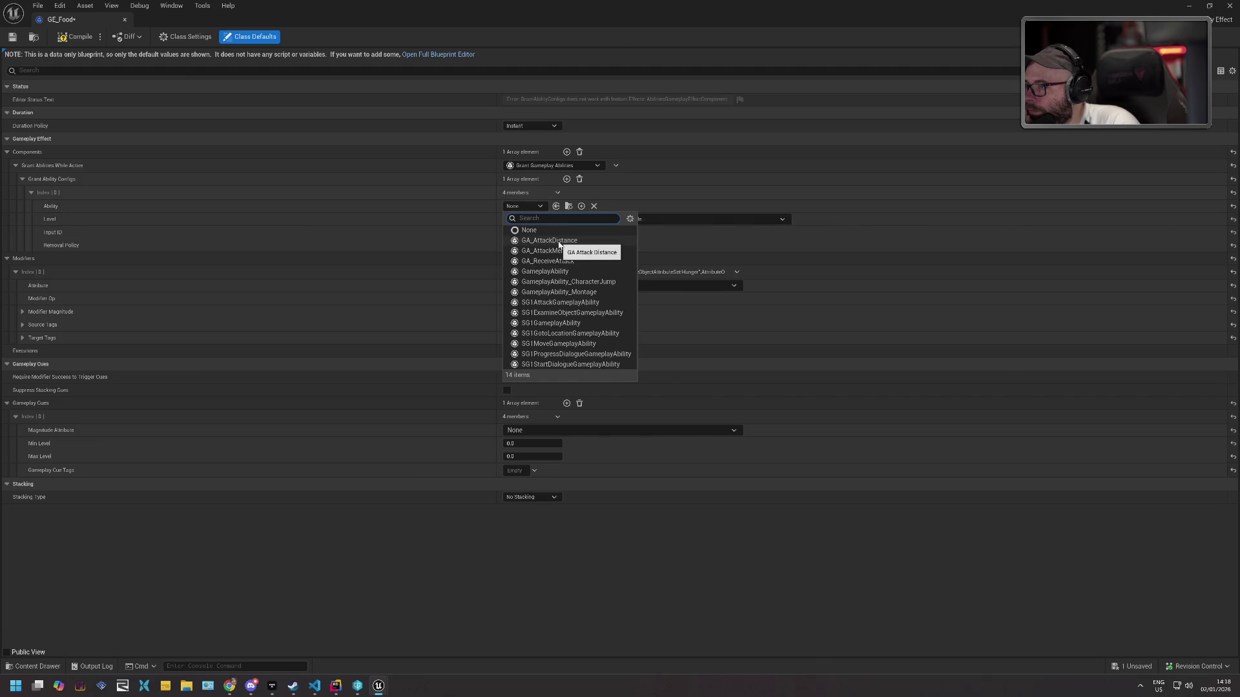
pyautogui.click(556, 261)
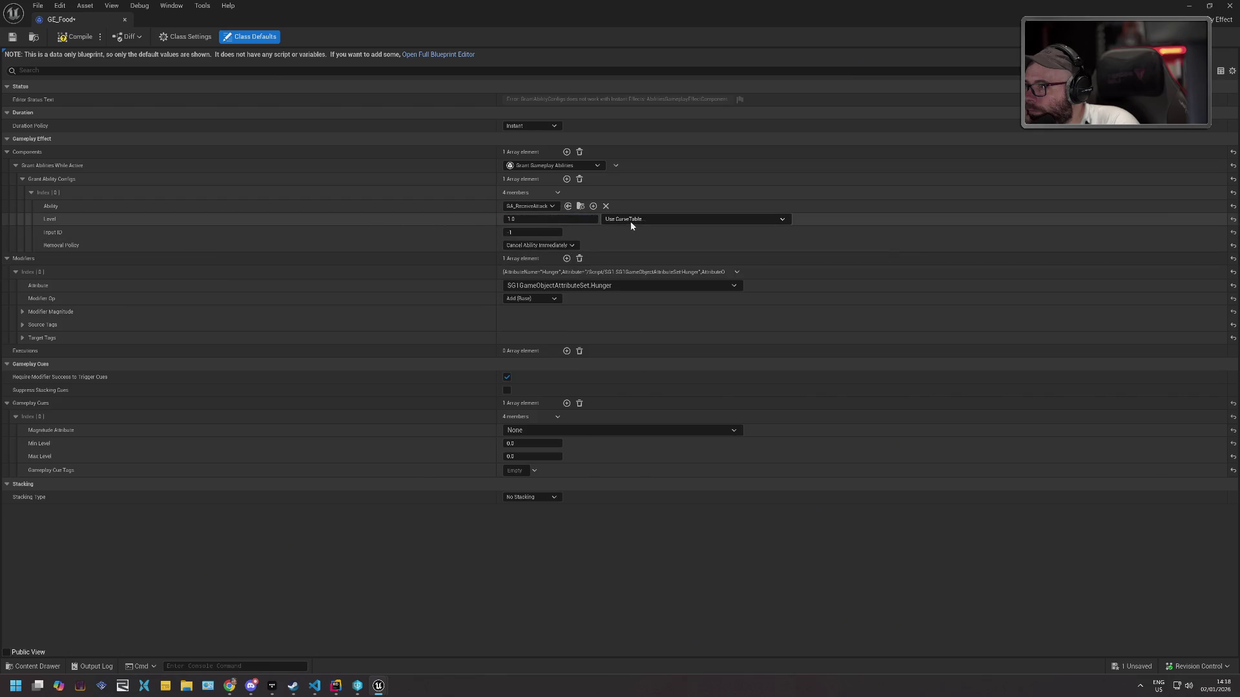
pyautogui.click(539, 246)
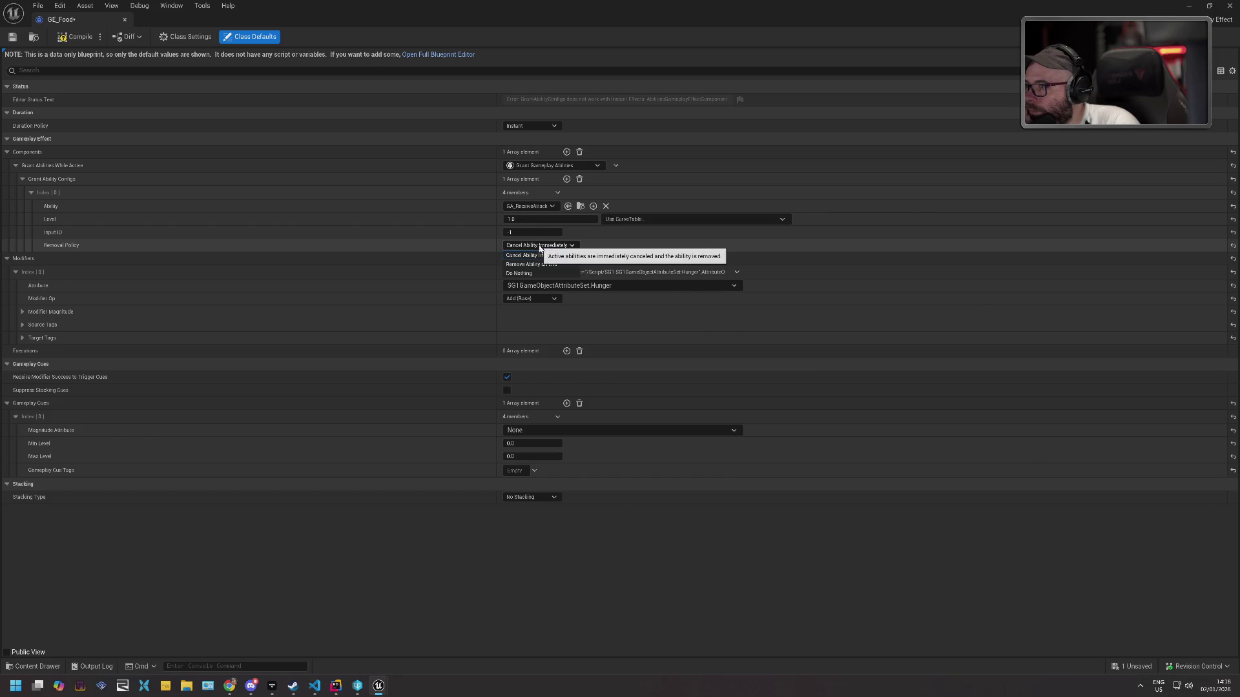
pyautogui.click(550, 246)
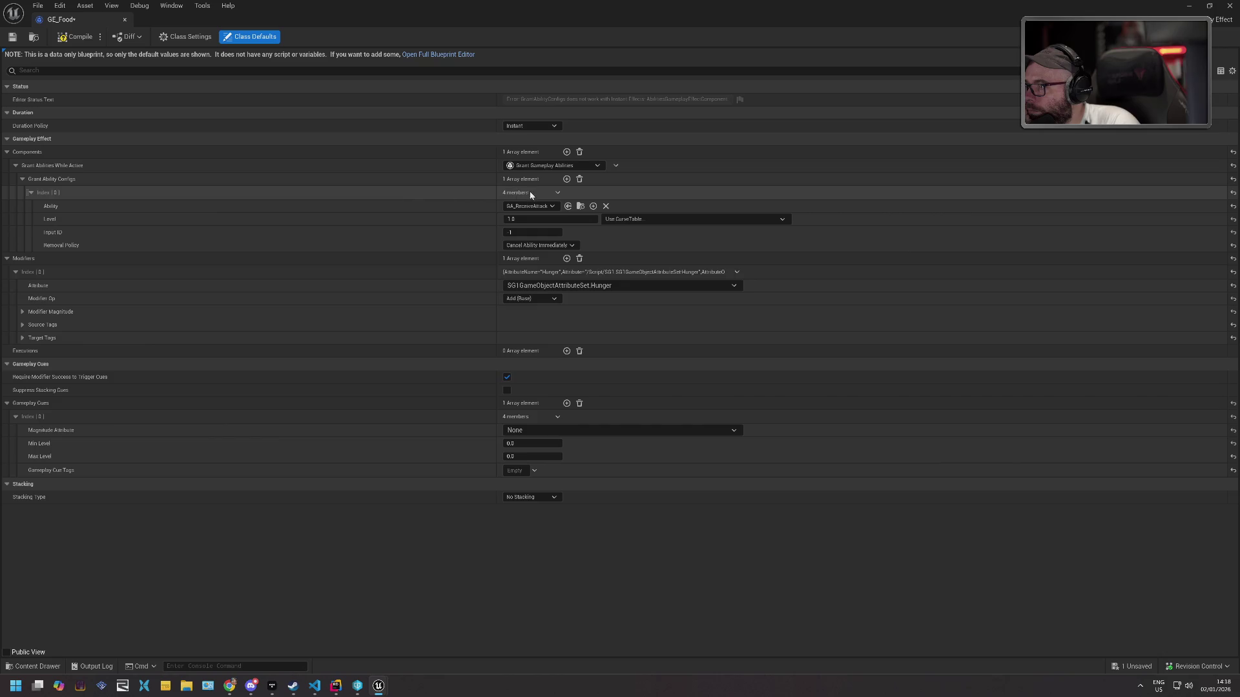
# Remove the GA_ReceiveAttack grant entry, then compile, save and close GE_Food.
pyautogui.click(579, 179)
pyautogui.click(77, 37)
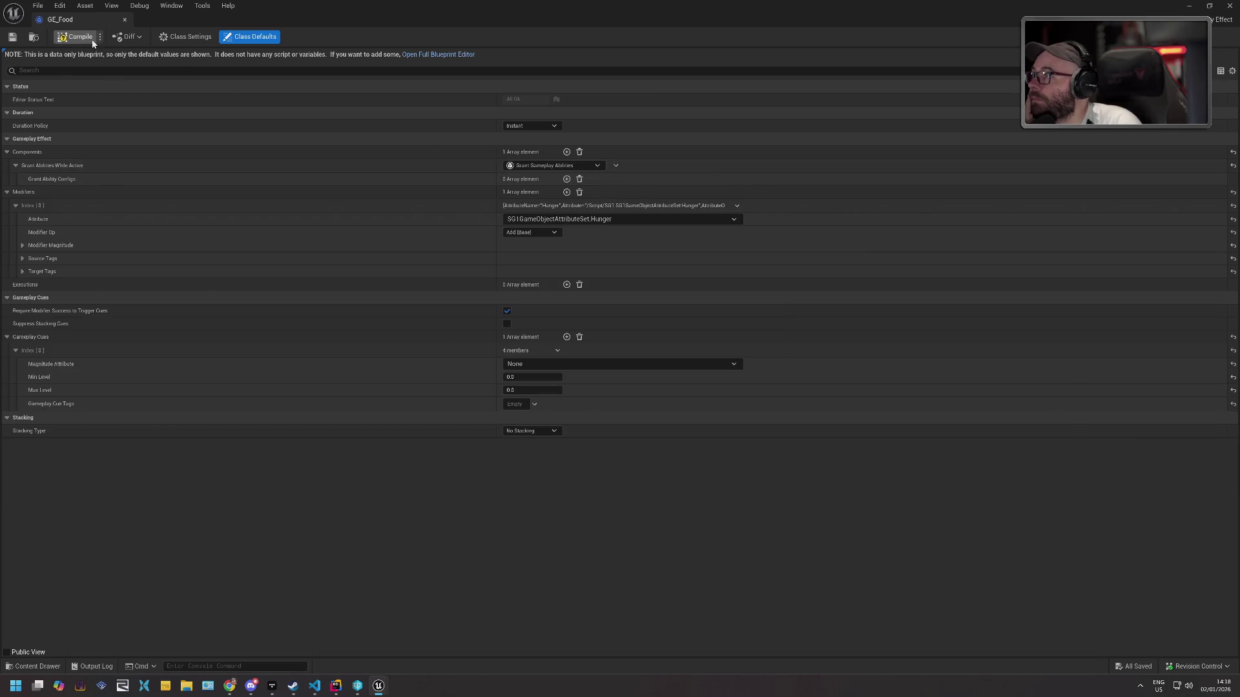
pyautogui.click(124, 21)
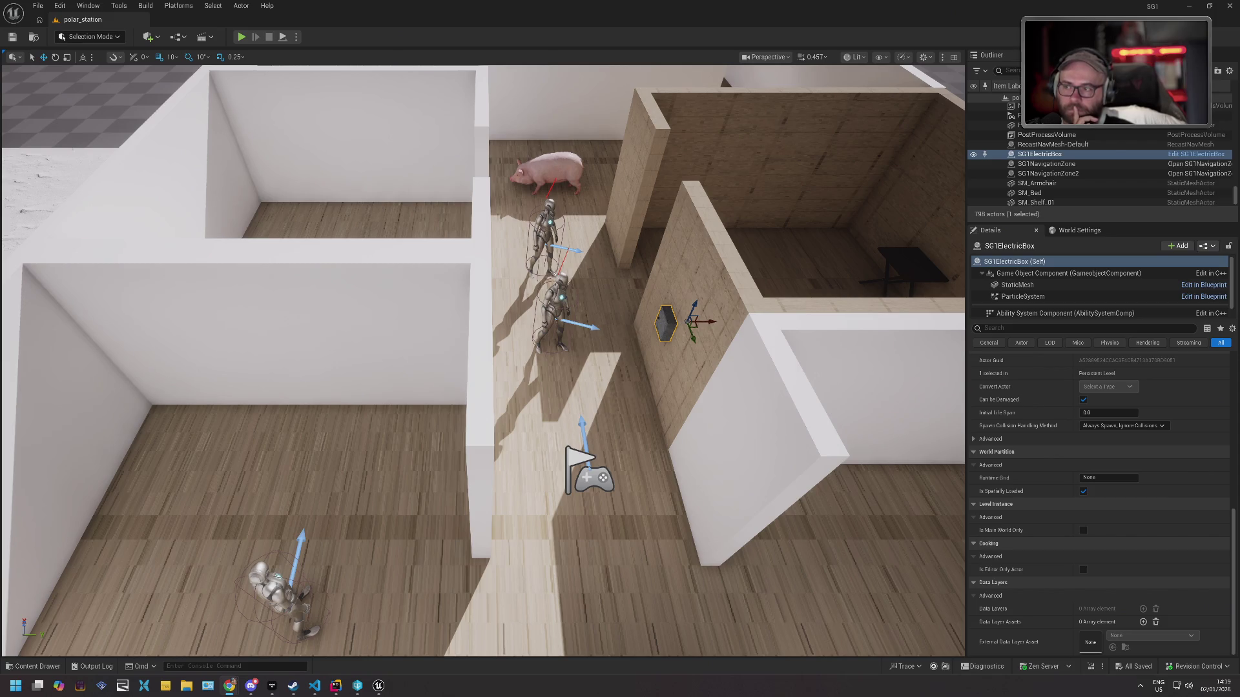
# Open the selected SG1ElectricBox's blueprint editor with Ctrl+E.
pyautogui.hotkey('ctrl', 'e')
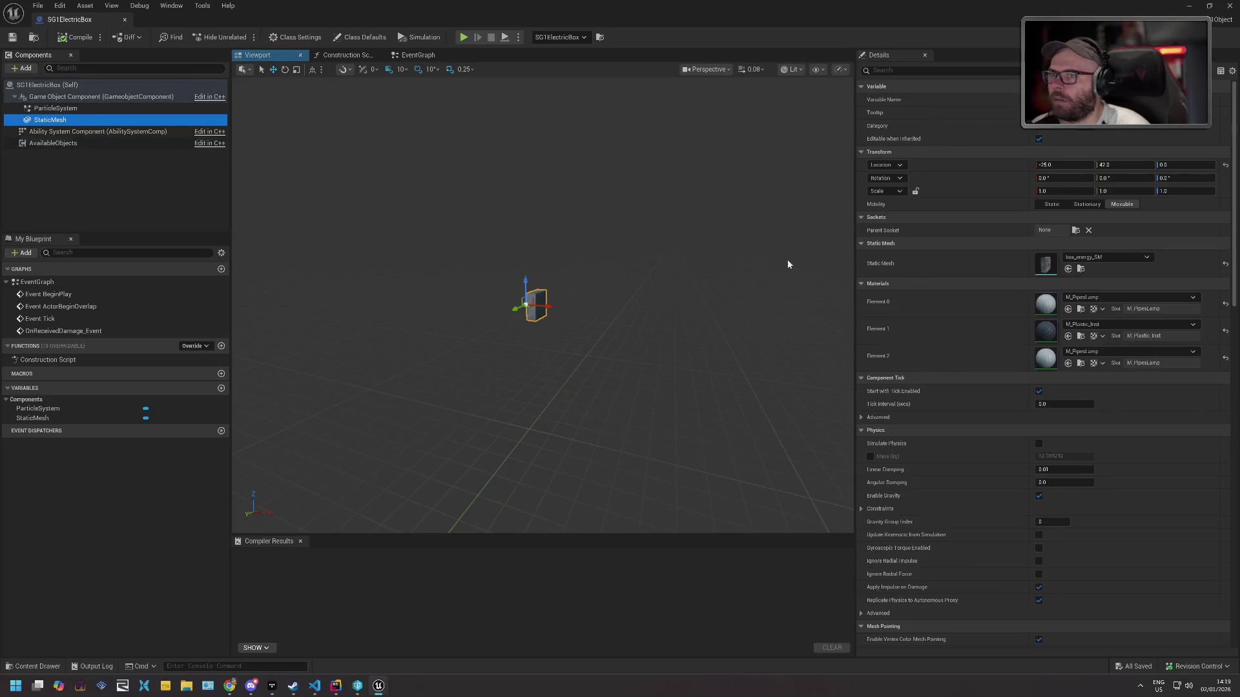
# Open box_energy_SM in the Static Mesh Editor, orbit to look down, and pull the camera back.
pyautogui.hotkey('ctrl', 'b')
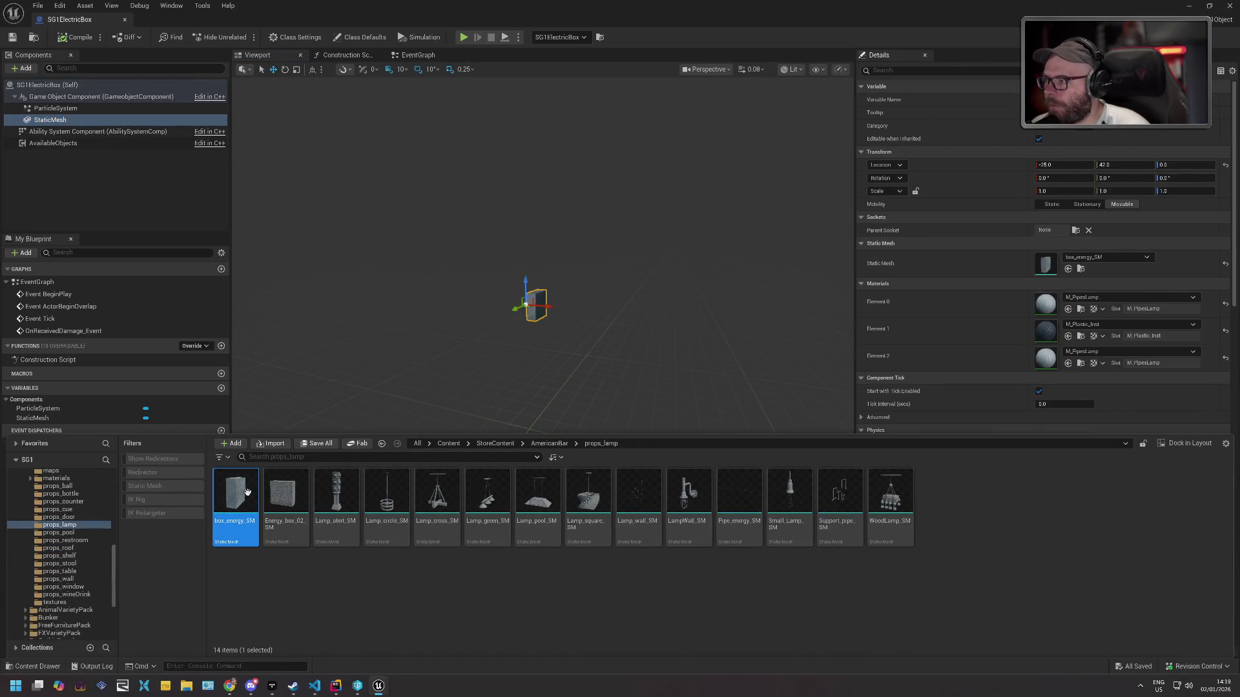
pyautogui.doubleClick(248, 495)
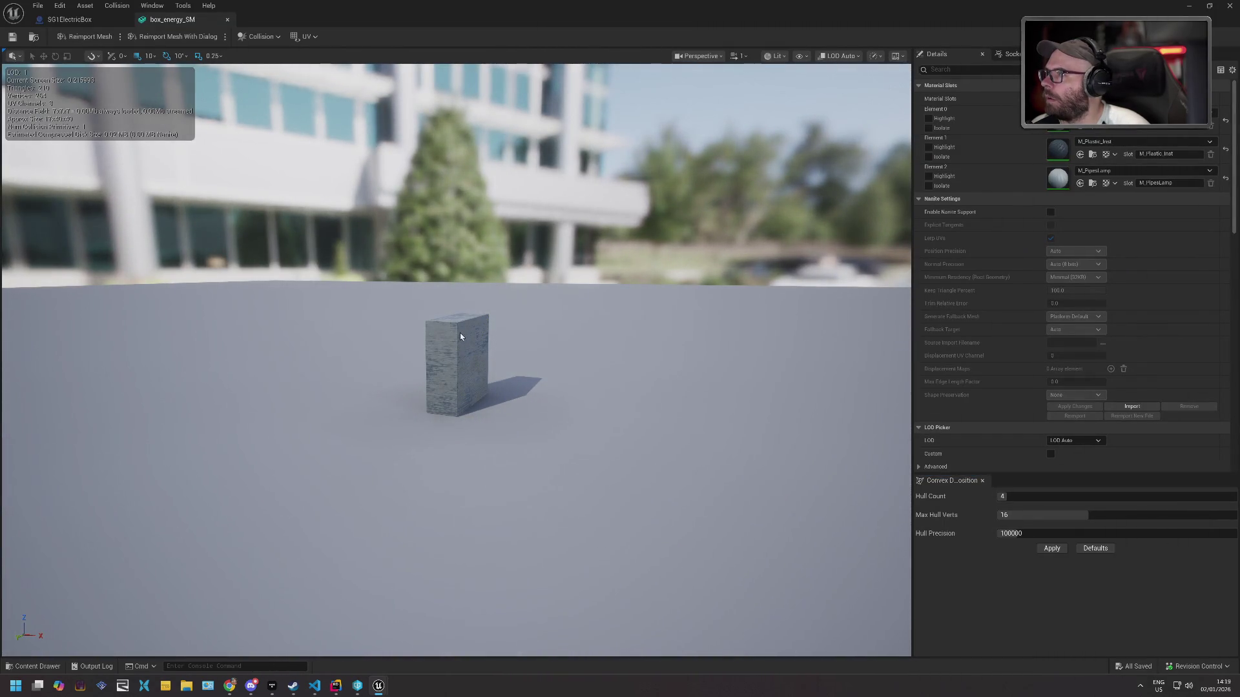
pyautogui.moveTo(586, 345); pyautogui.dragTo(359, 197)
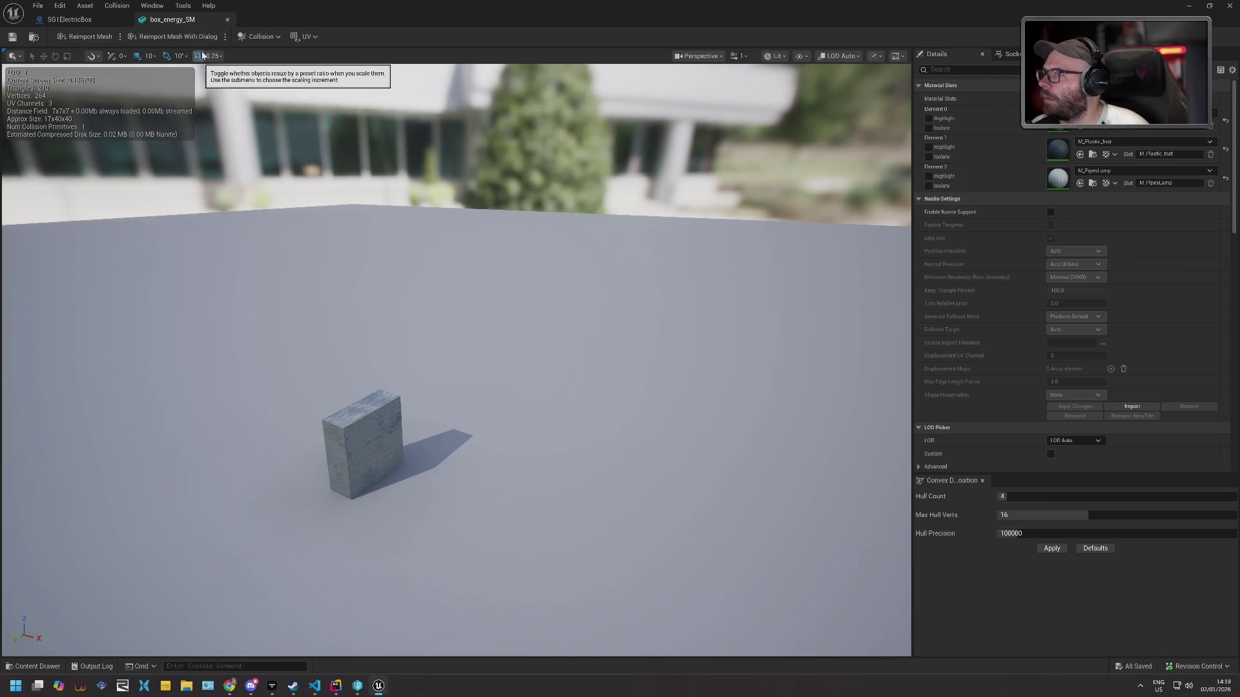
pyautogui.scroll(-10, 420, 258)
pyautogui.scroll(10, 433, 294)
pyautogui.scroll(-5, 433, 292)
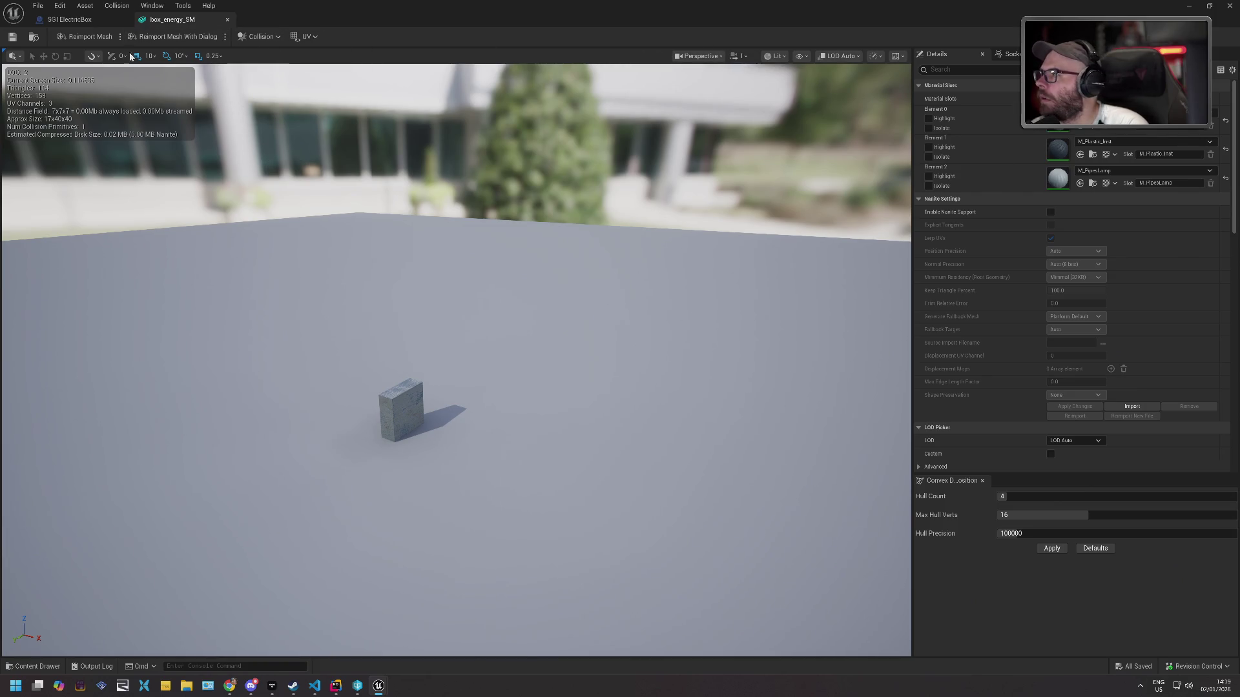
pyautogui.click(20, 58)
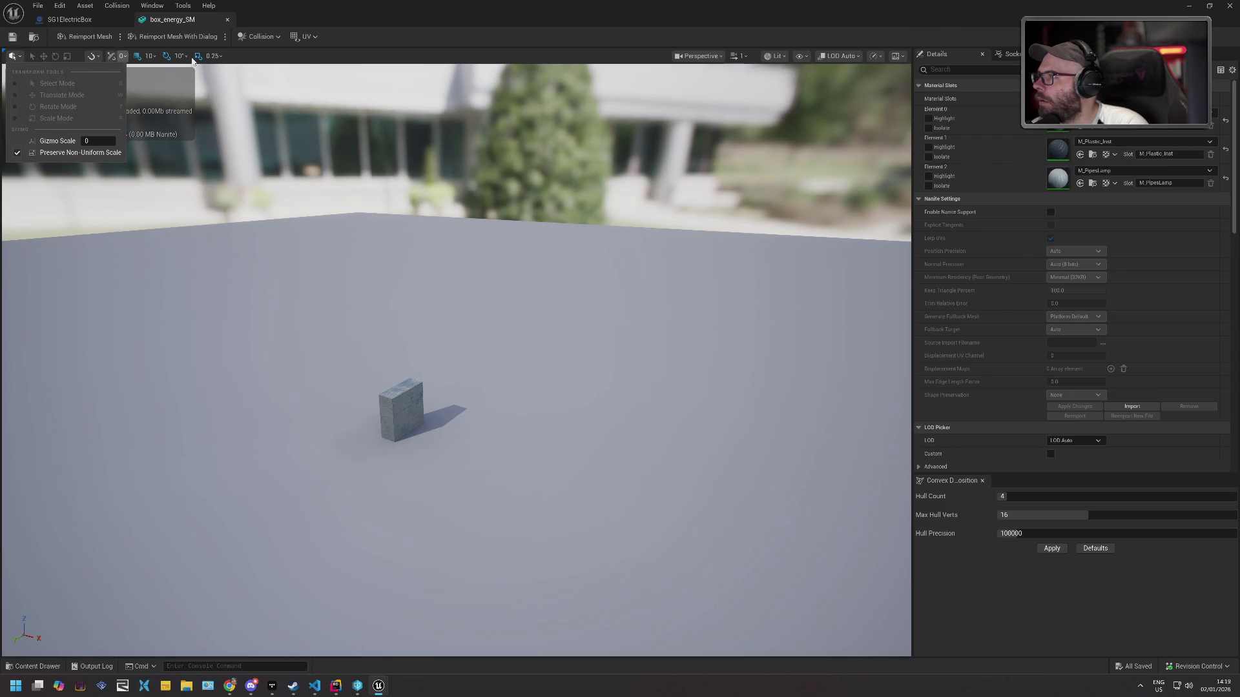
pyautogui.click(309, 59)
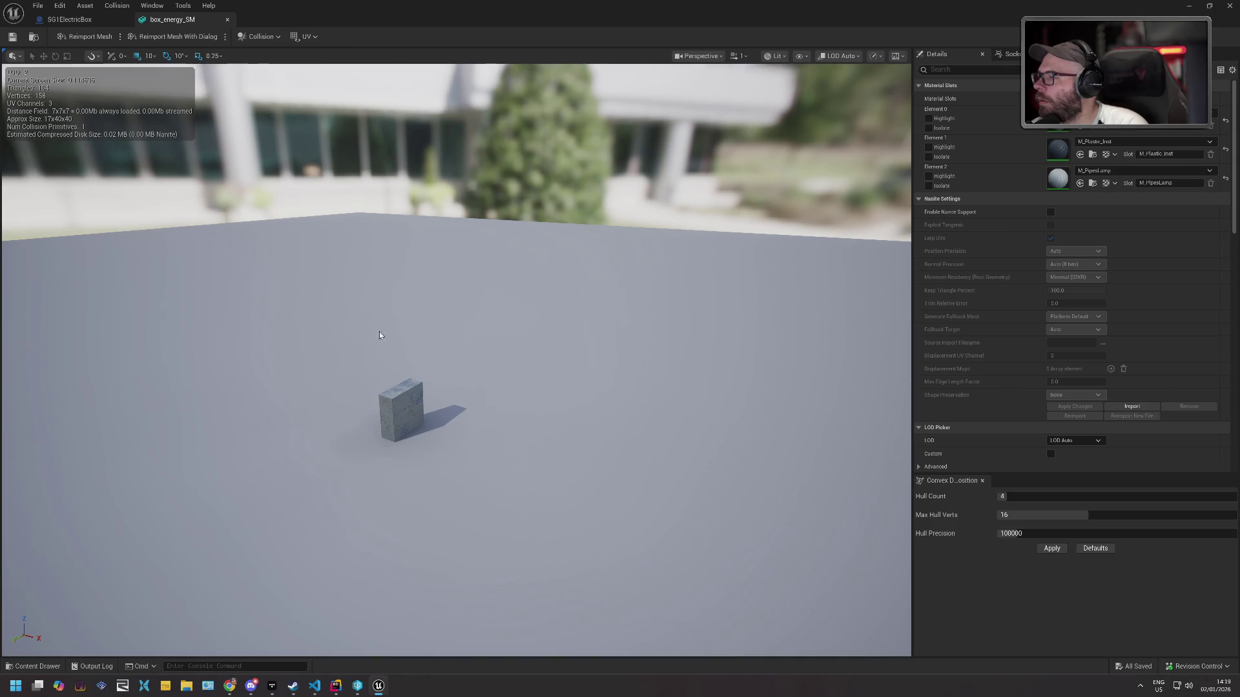
pyautogui.moveTo(337, 351)
pyautogui.mouseDown()
pyautogui.moveTo(303, 352)
pyautogui.moveTo(306, 340)
pyautogui.mouseUp()
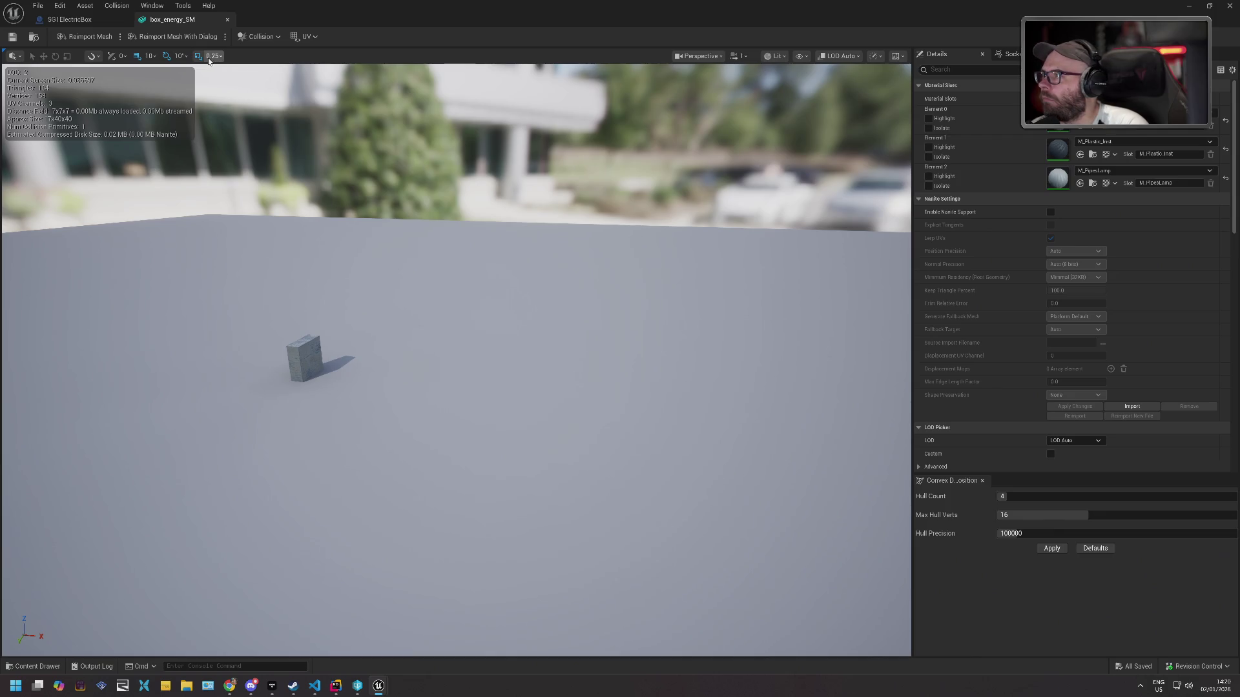
pyautogui.hotkey('alt', 'Tab')
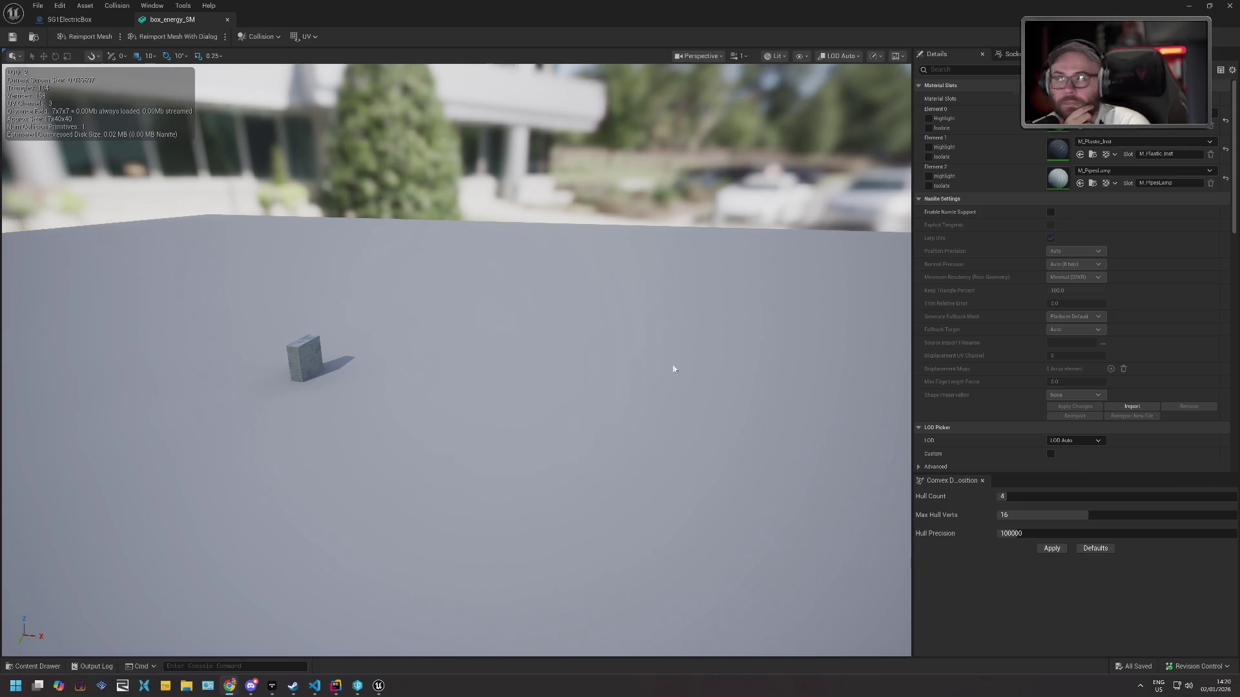
pyautogui.click(59, 5)
pyautogui.moveTo(84, 5)
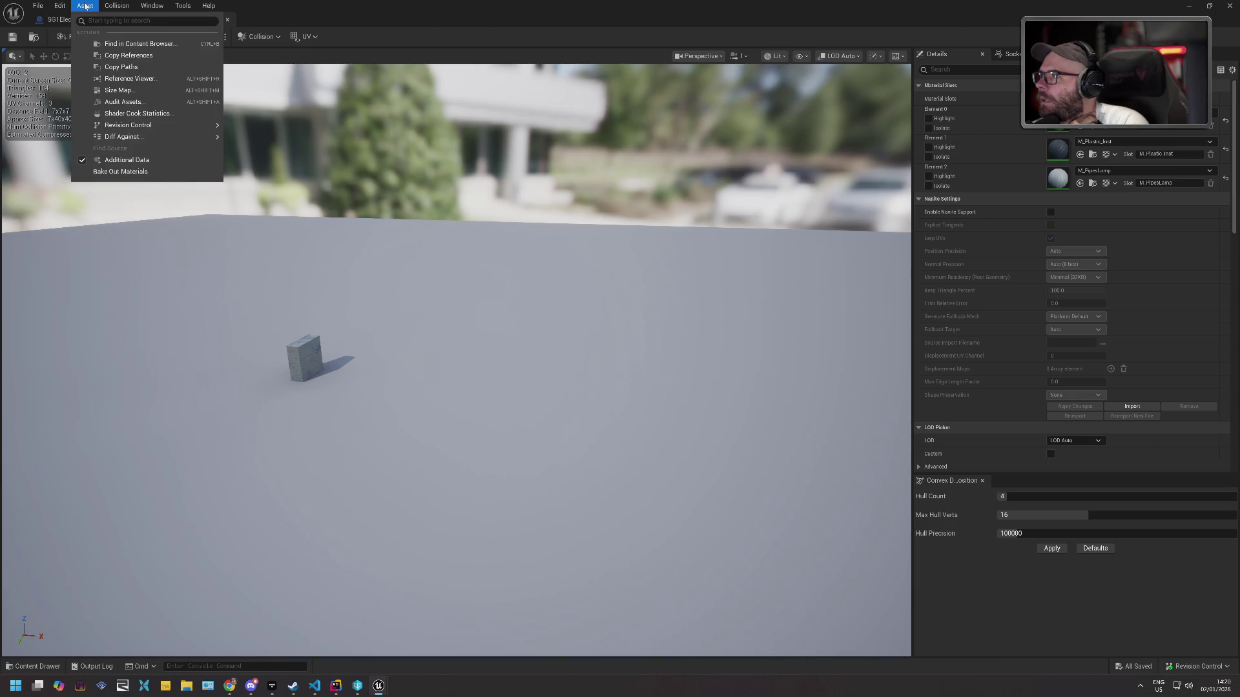
pyautogui.moveTo(165, 124)
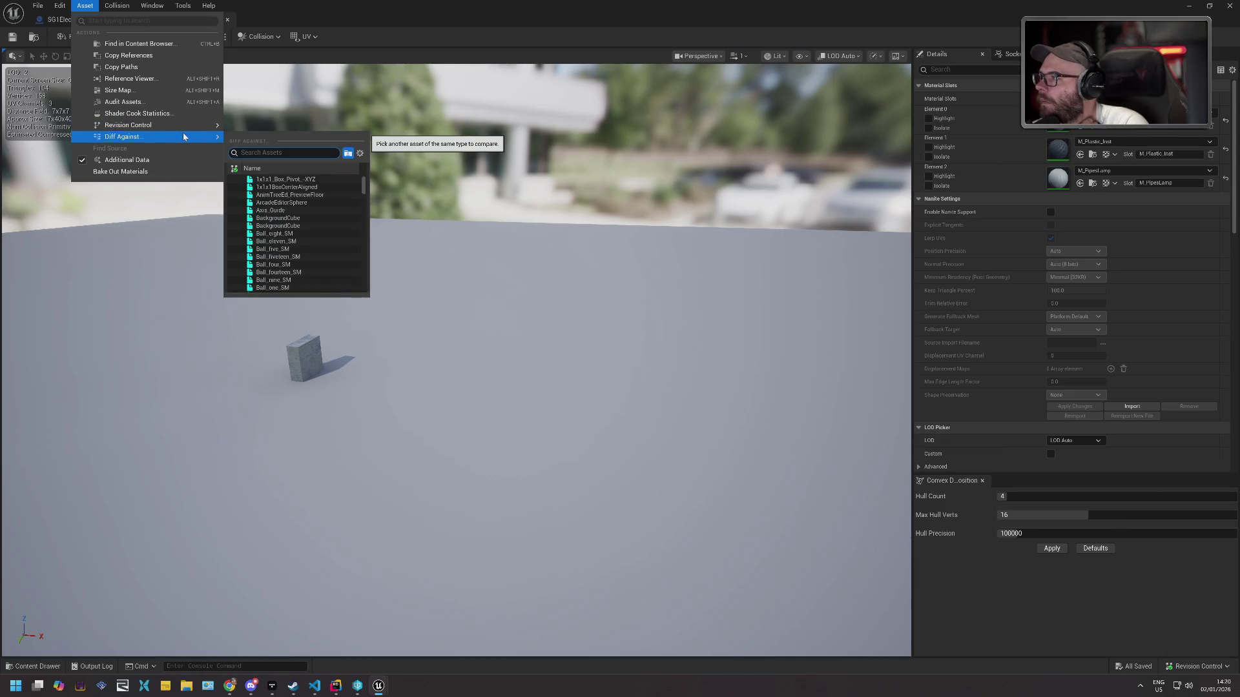
pyautogui.moveTo(127, 9)
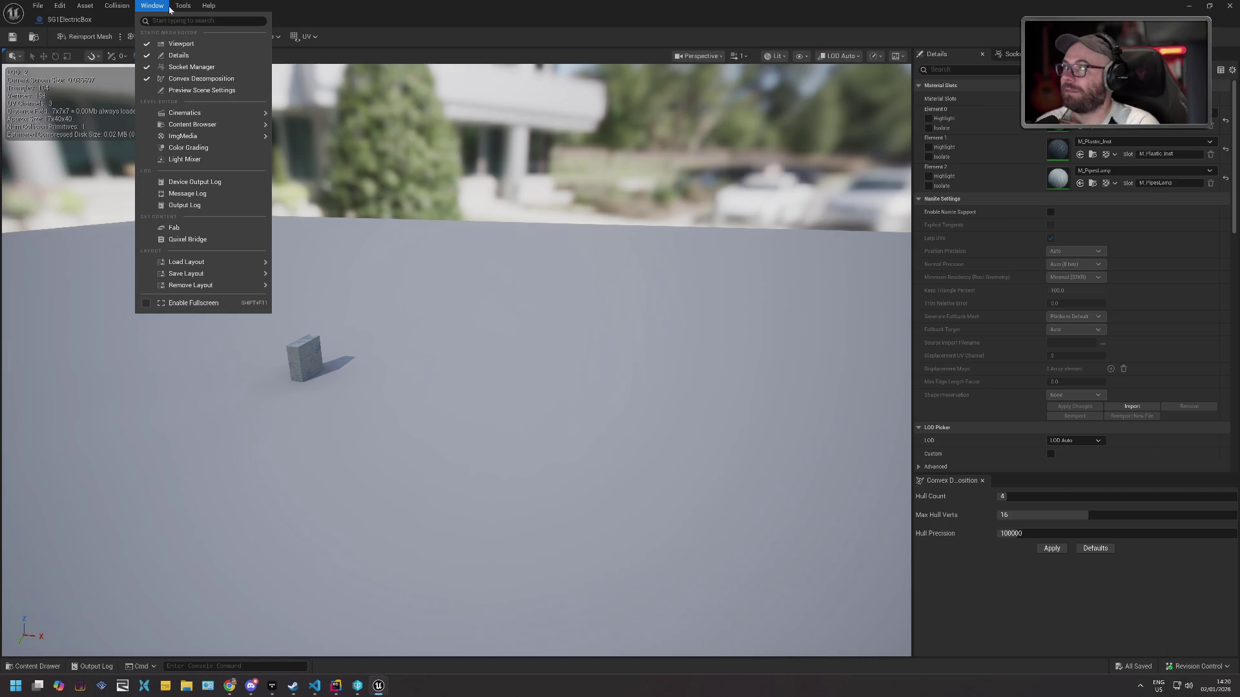
pyautogui.click(238, 6)
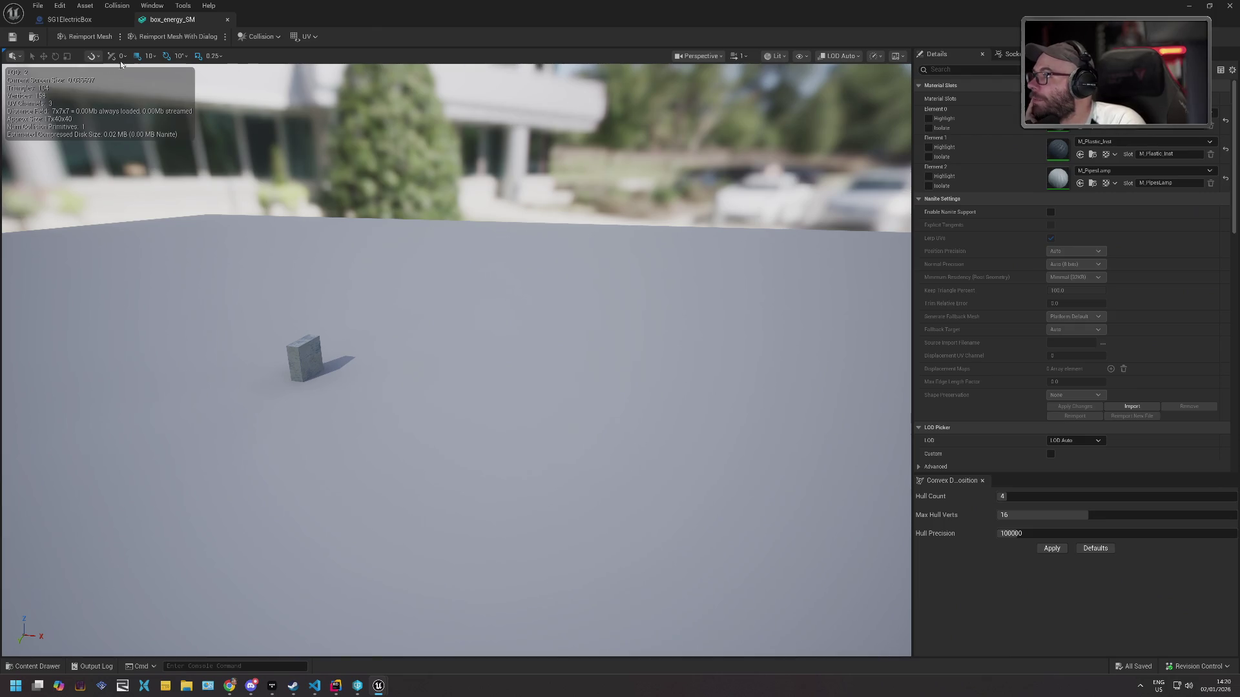
pyautogui.click(18, 57)
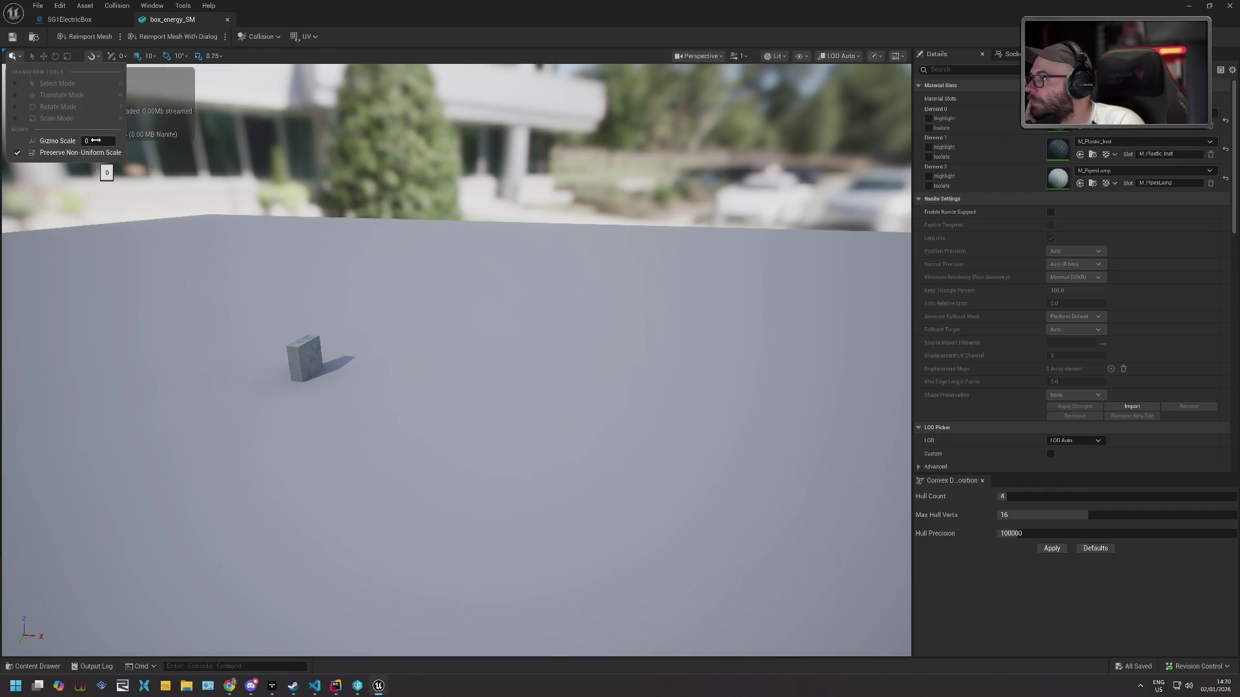
pyautogui.moveTo(96, 141); pyautogui.dragTo(148, 140)
pyautogui.write('30')
pyautogui.press('BackSpace')
pyautogui.press('BackSpace')
pyautogui.write('0')
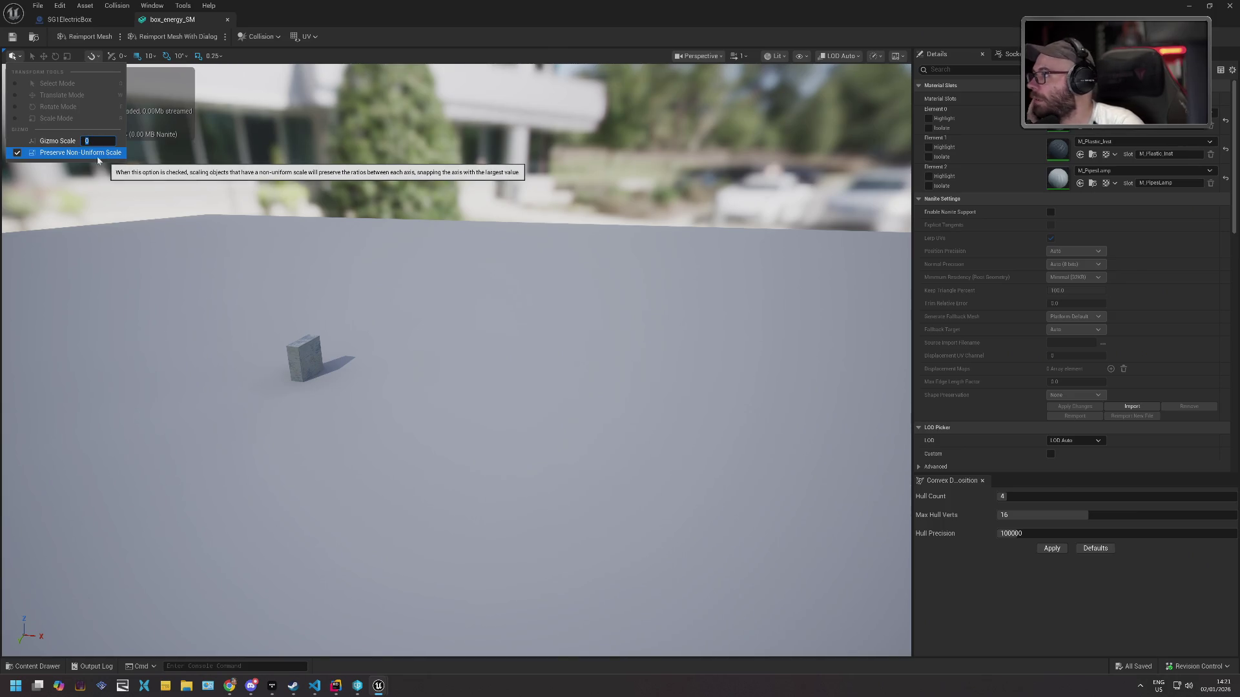
pyautogui.click(198, 236)
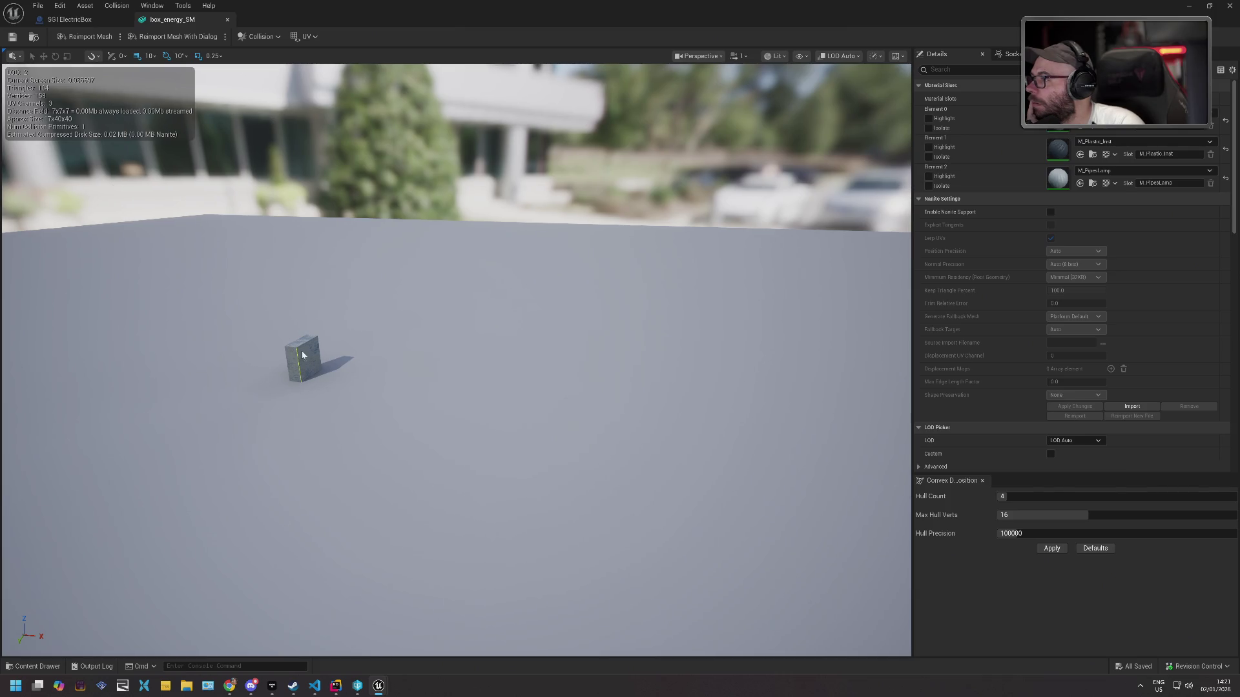
pyautogui.hotkey('alt', 'Tab')
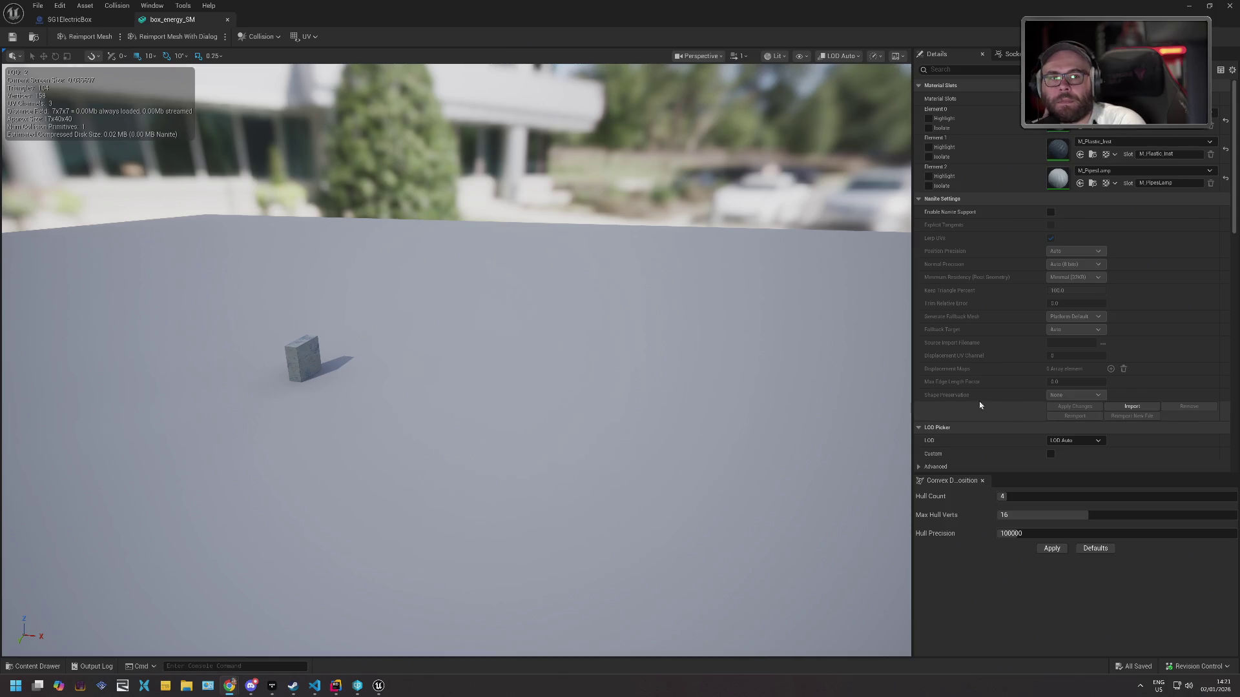
pyautogui.click(699, 339)
# Check box_energy_SM's sockets, then tick Enable Nanite Support and apply the change.
pyautogui.moveTo(698, 339)
pyautogui.mouseDown()
pyautogui.moveTo(665, 342)
pyautogui.moveTo(704, 348)
pyautogui.moveTo(700, 309)
pyautogui.moveTo(665, 303)
pyautogui.moveTo(697, 304)
pyautogui.moveTo(691, 323)
pyautogui.moveTo(716, 323)
pyautogui.moveTo(685, 323)
pyautogui.moveTo(705, 377)
pyautogui.mouseUp()
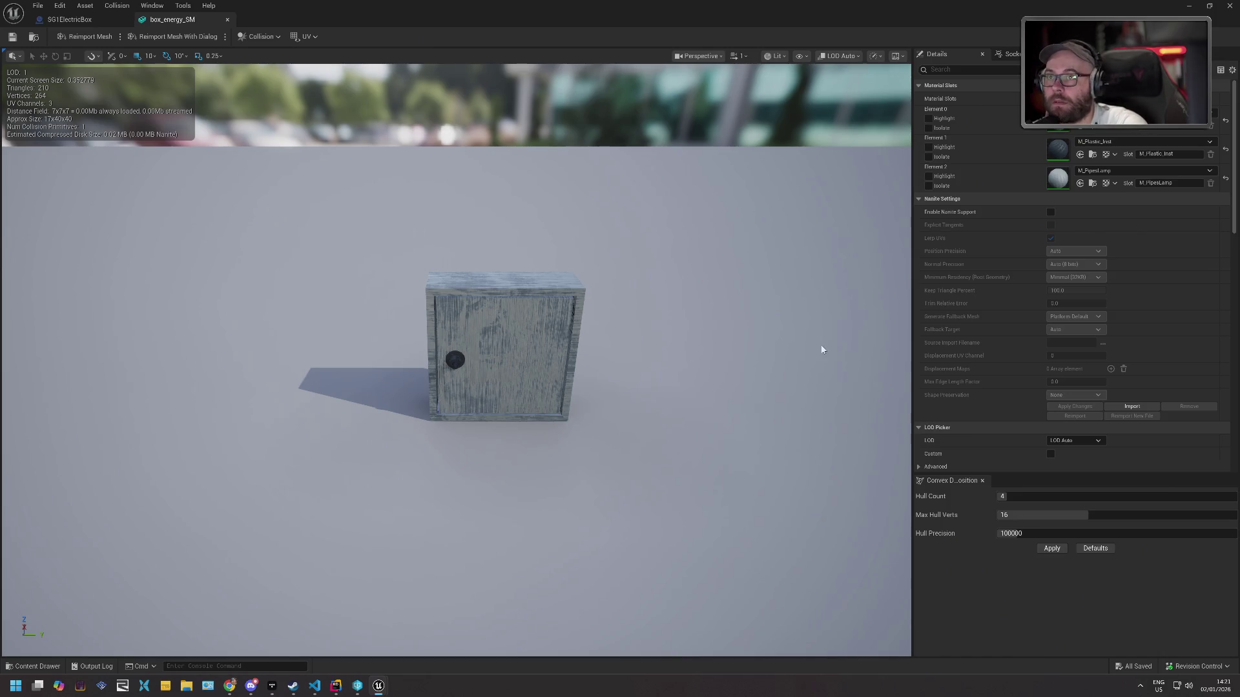
pyautogui.click(1012, 55)
pyautogui.click(936, 54)
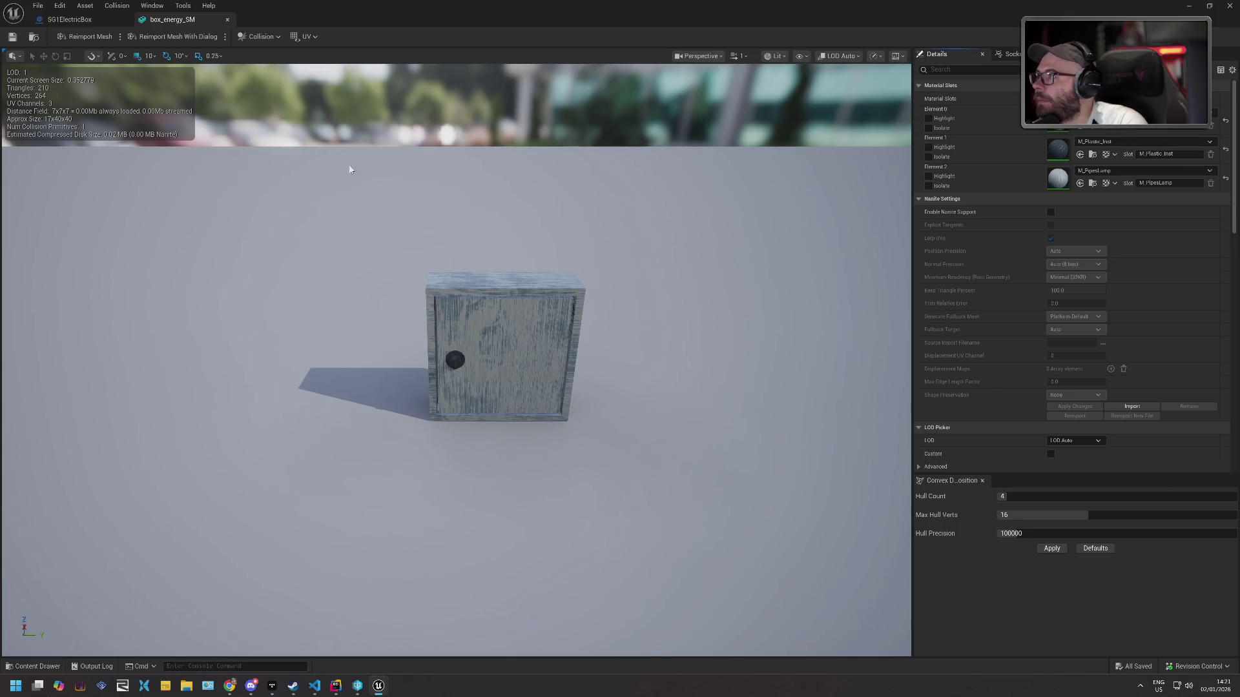
pyautogui.moveTo(493, 321); pyautogui.dragTo(494, 323)
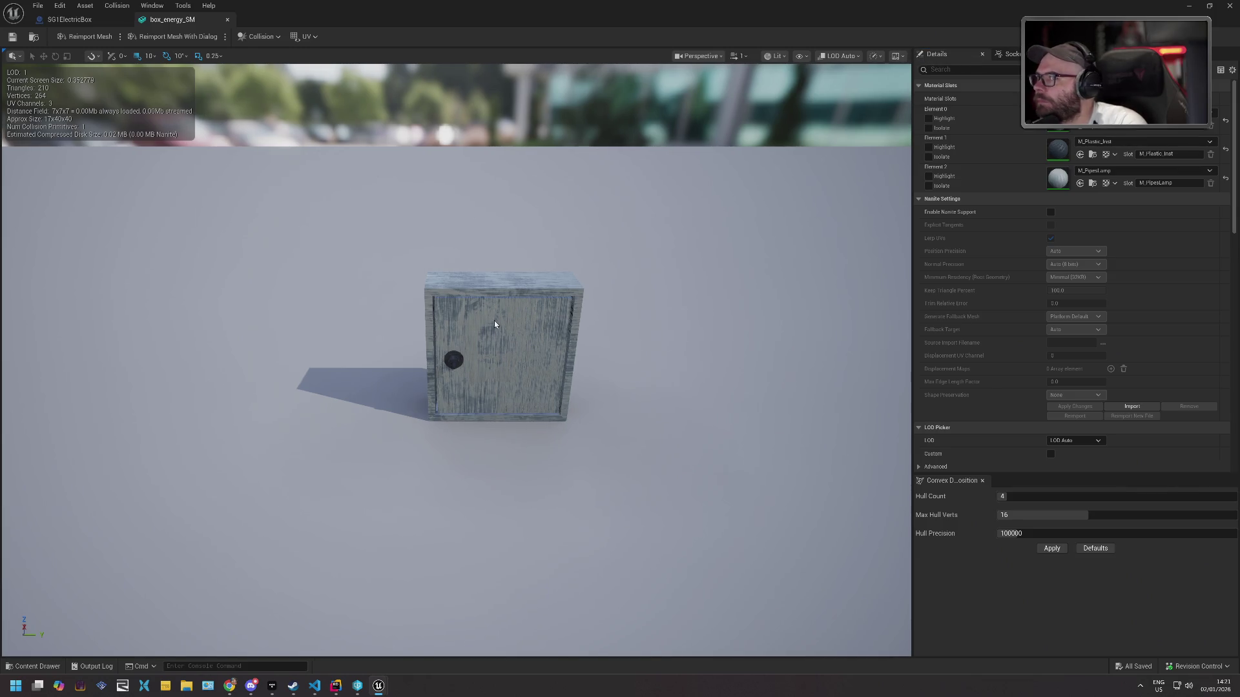
pyautogui.click(1051, 212)
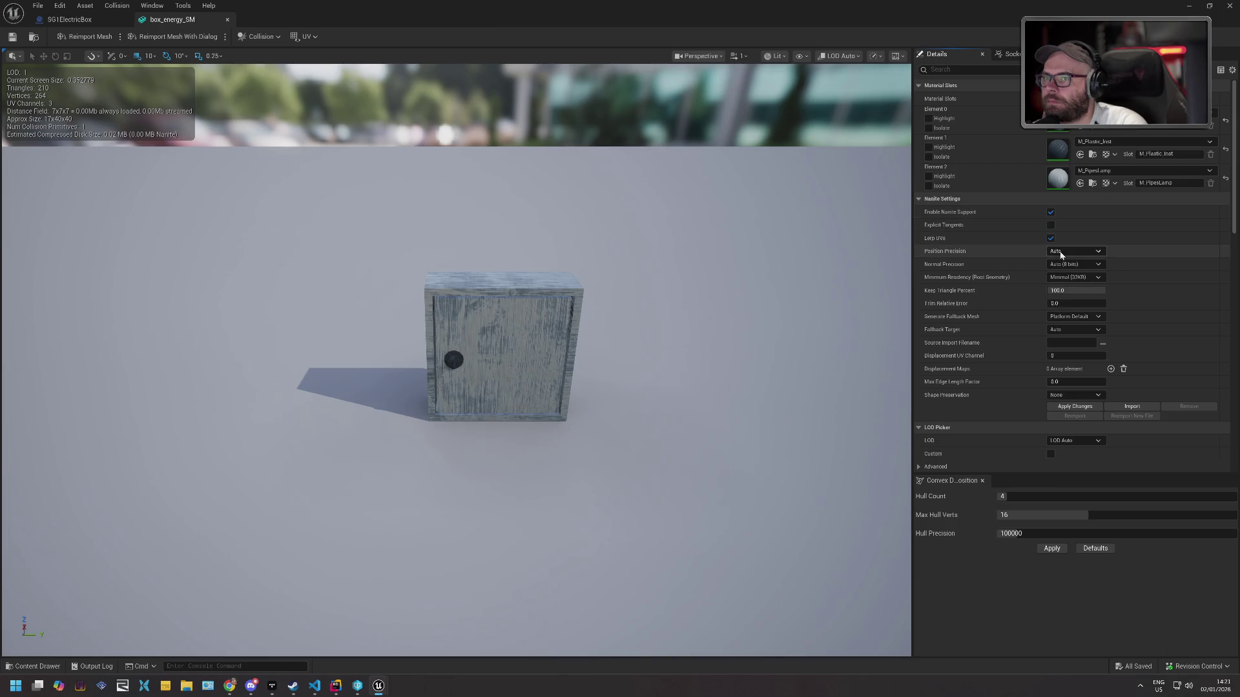
pyautogui.click(1077, 407)
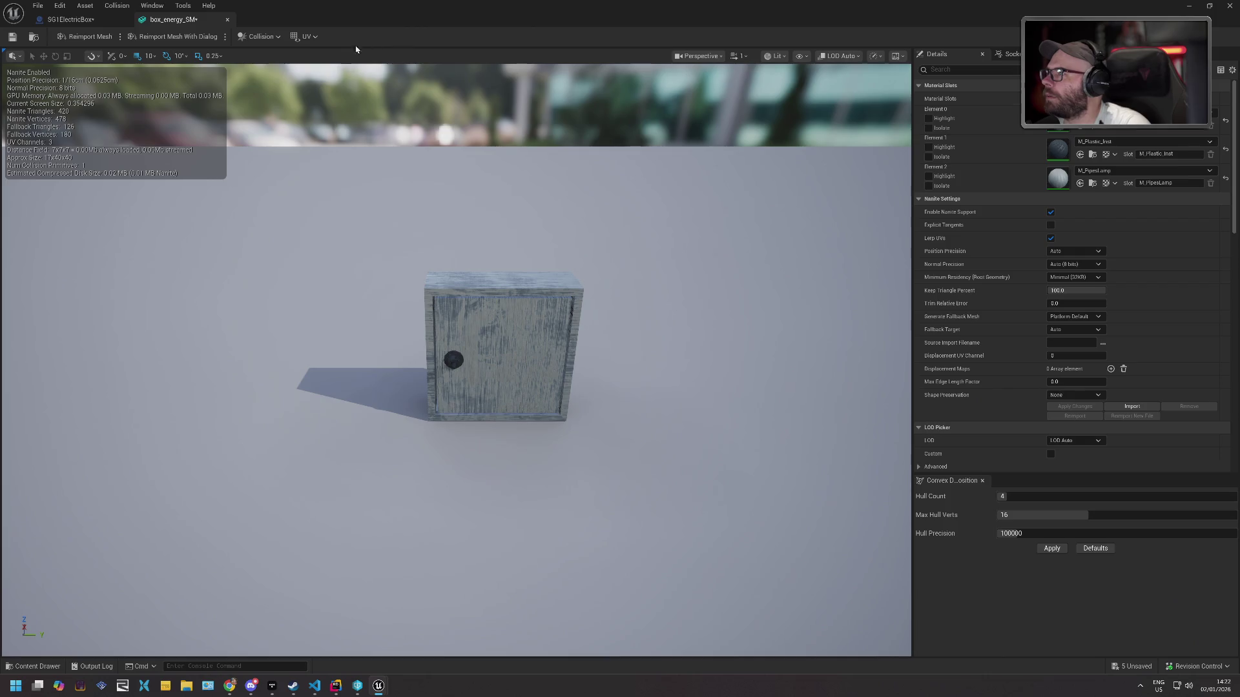
# Look through the collision, preview scene and preview camera options of the mesh viewport.
pyautogui.click(260, 36)
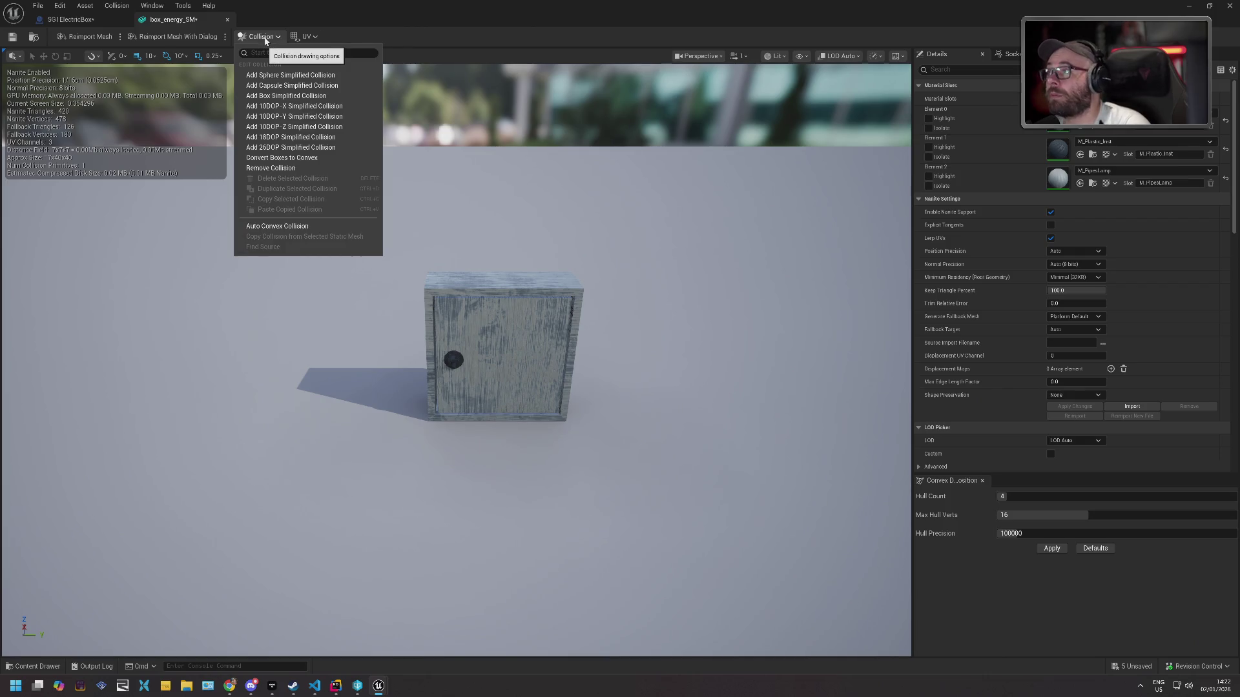
pyautogui.click(342, 33)
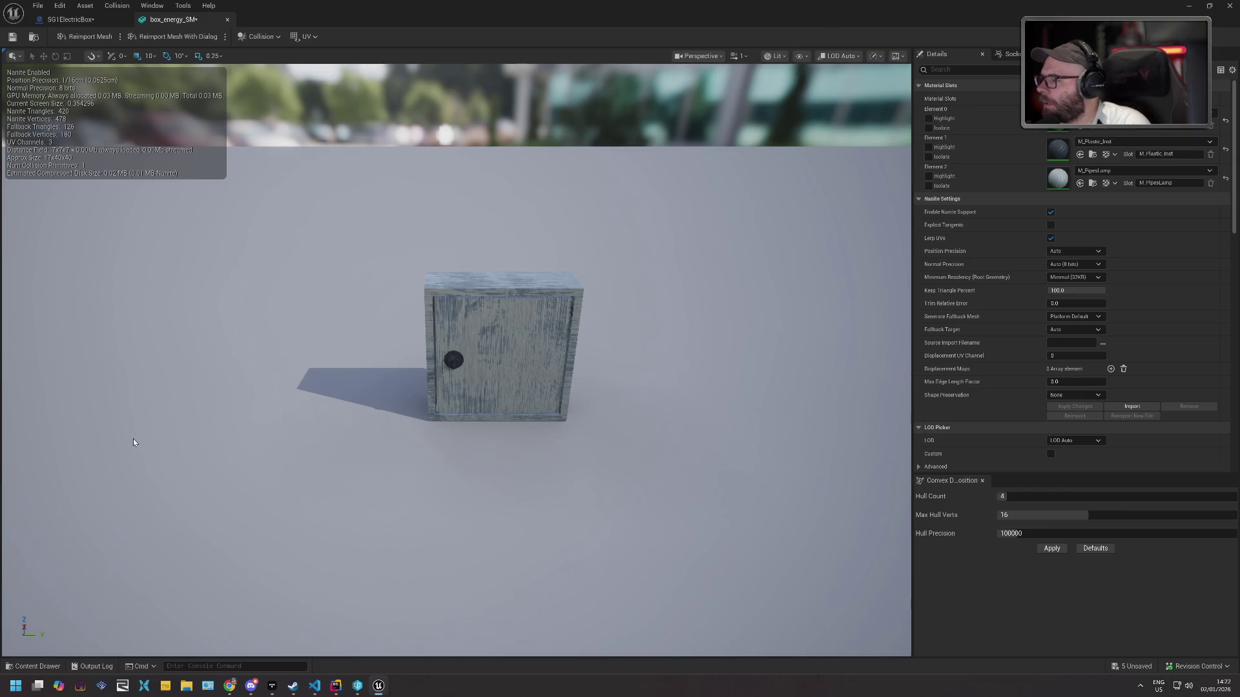
pyautogui.scroll(-3, 559, 304)
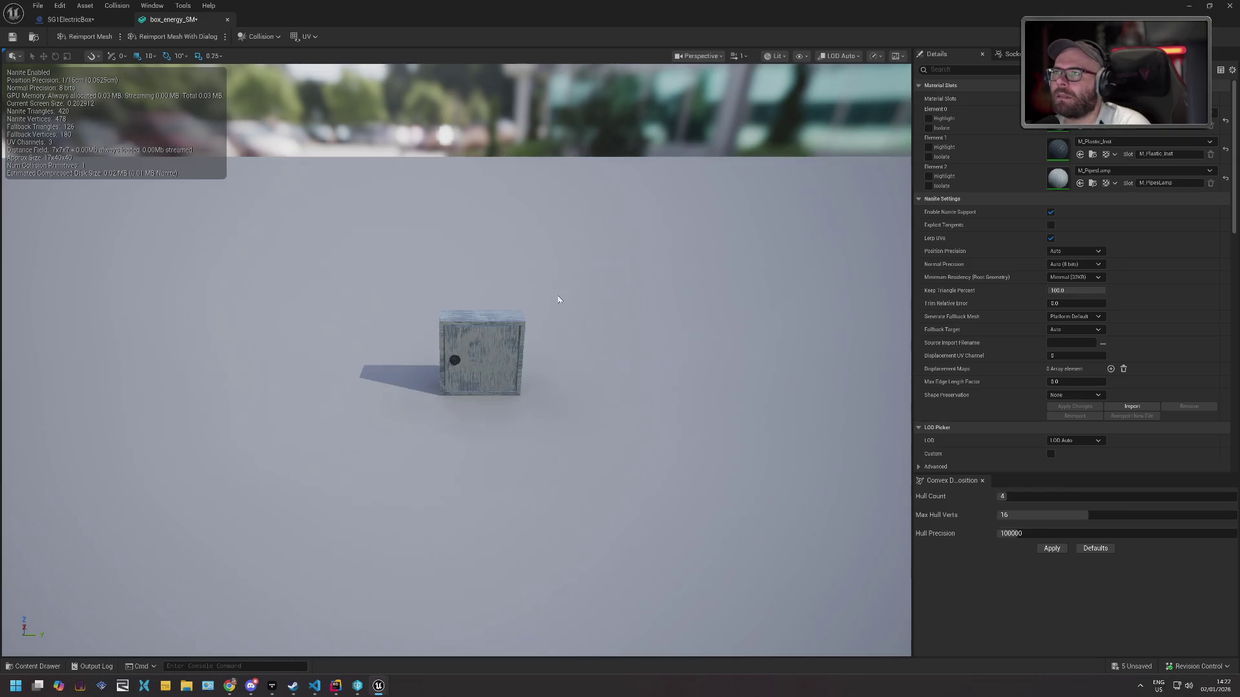
pyautogui.click(897, 56)
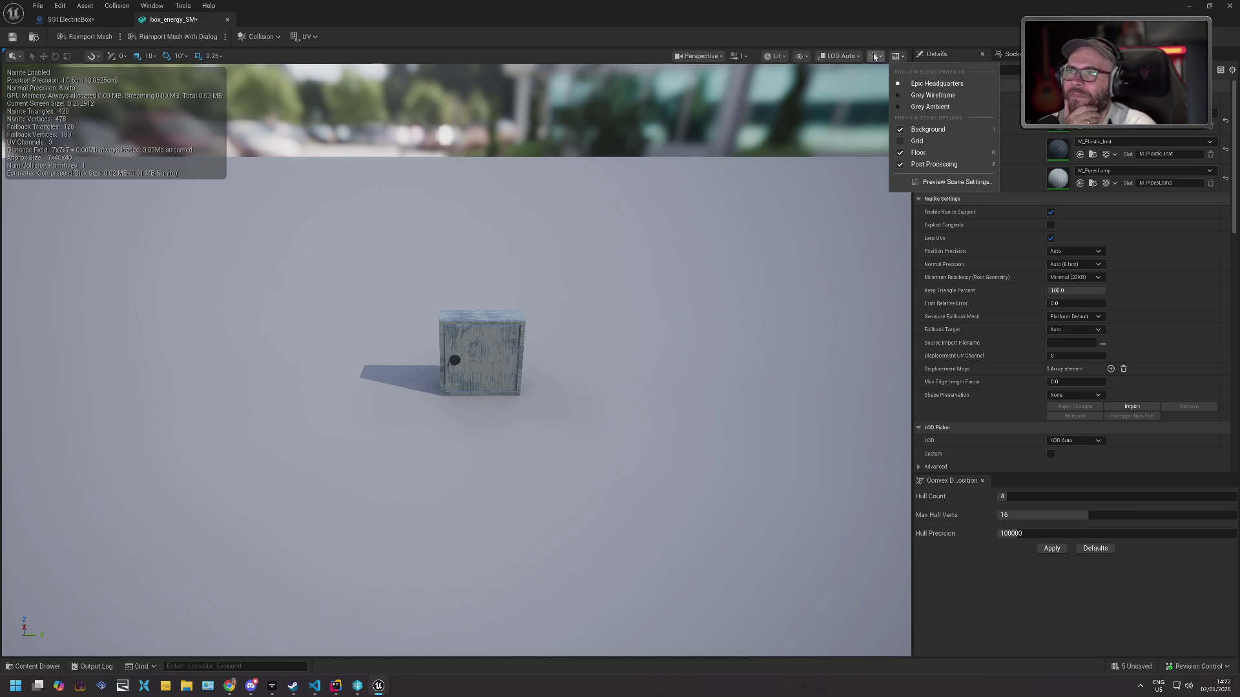
pyautogui.click(721, 58)
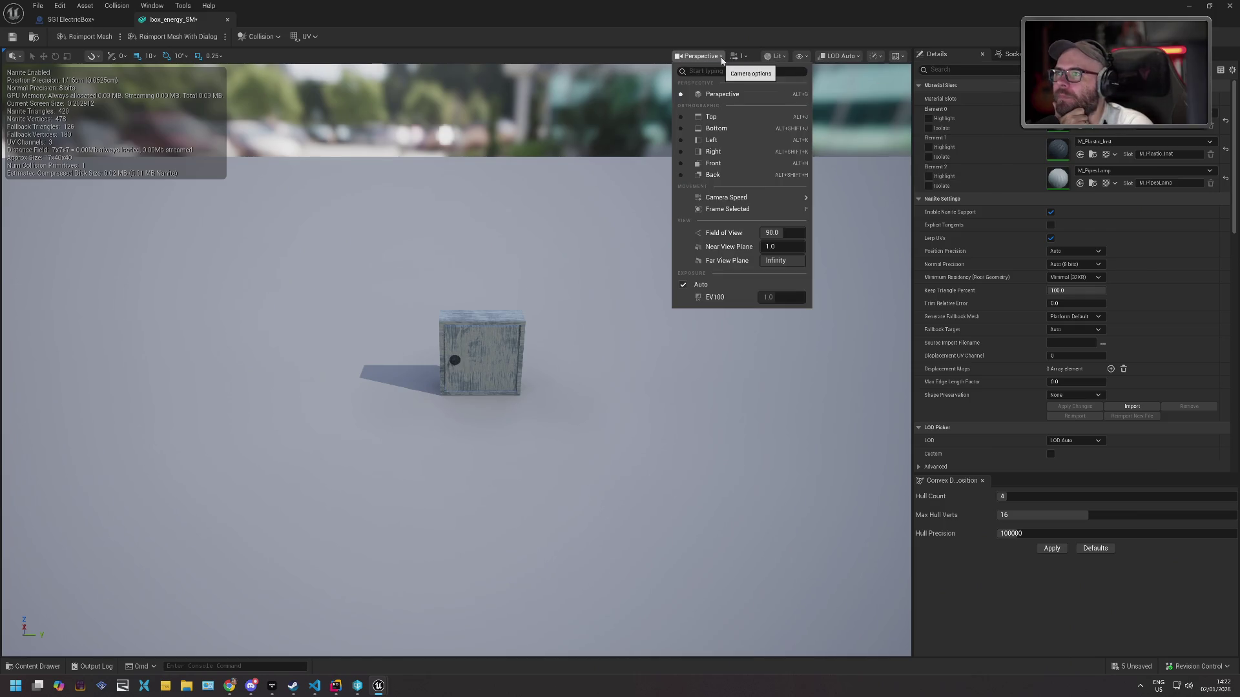
pyautogui.click(721, 57)
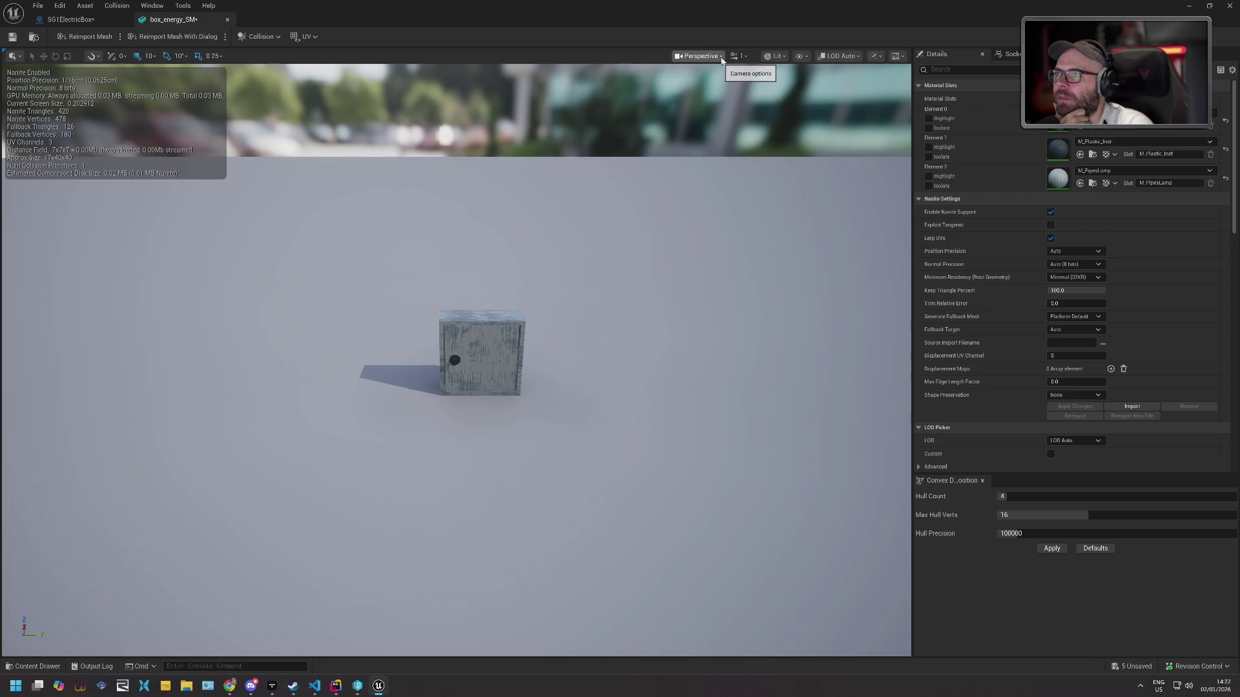
# Zoom out and back in on box_energy_SM, then bring up the SG1ElectricBox Blueprint.
pyautogui.scroll(-10, 570, 273)
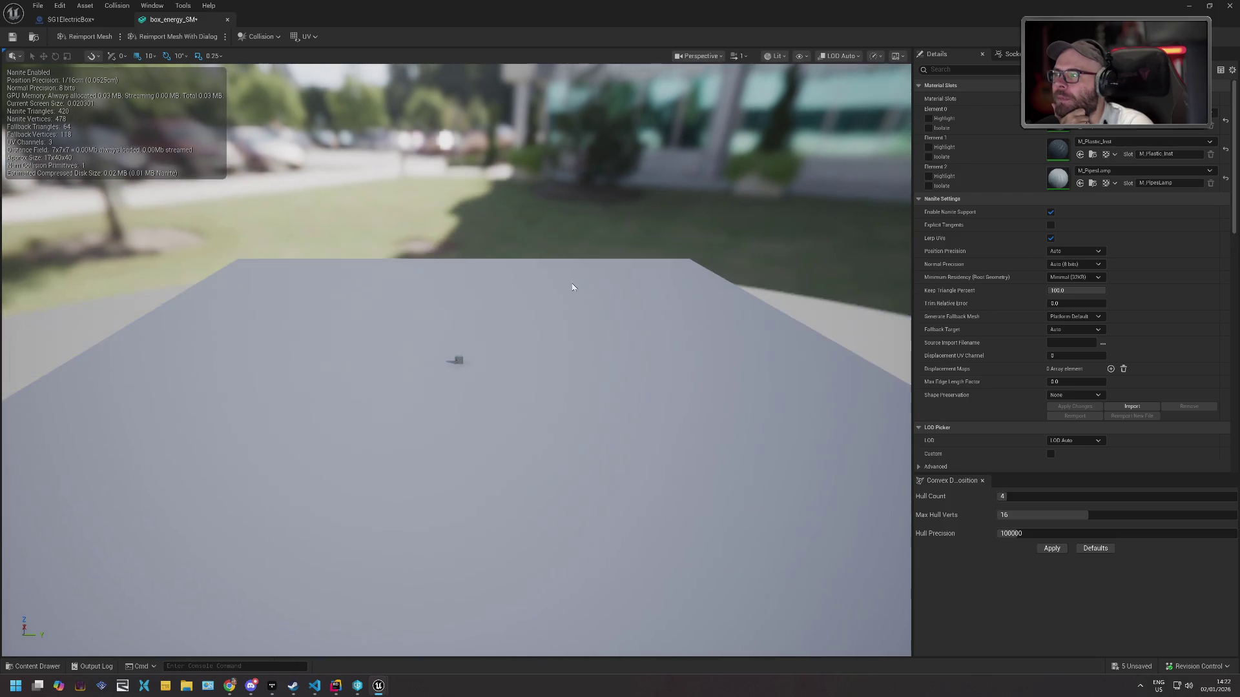
pyautogui.scroll(5, 478, 326)
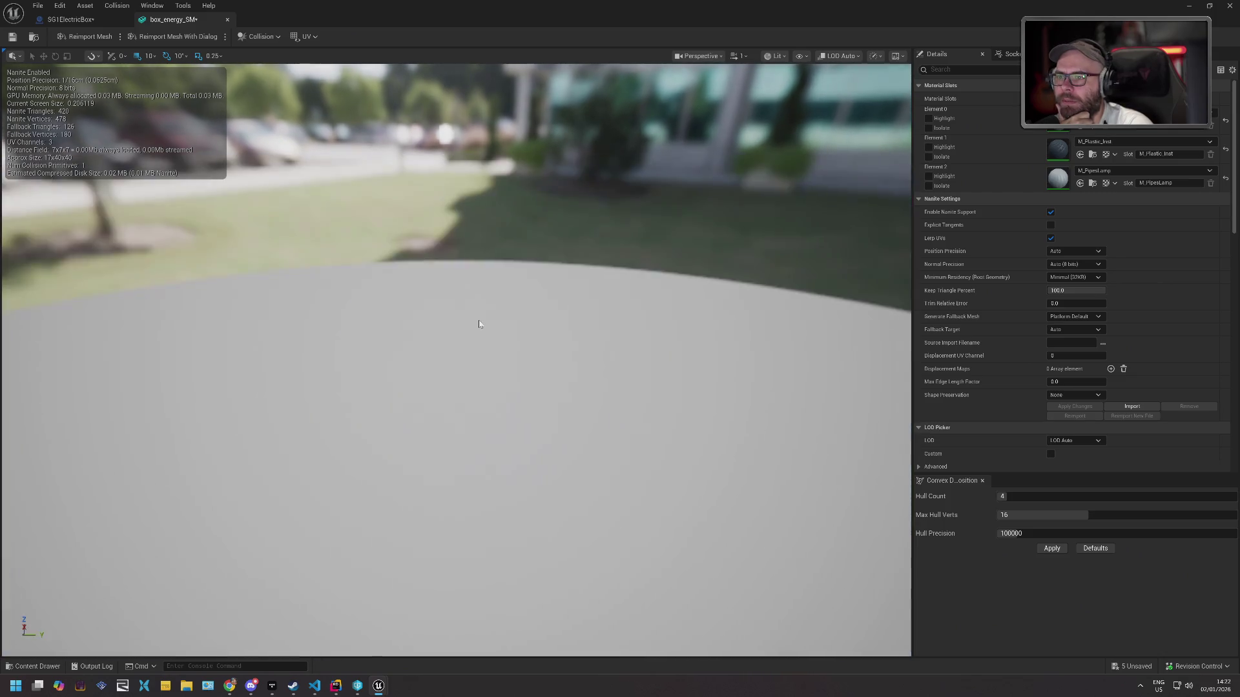
pyautogui.scroll(1, 479, 324)
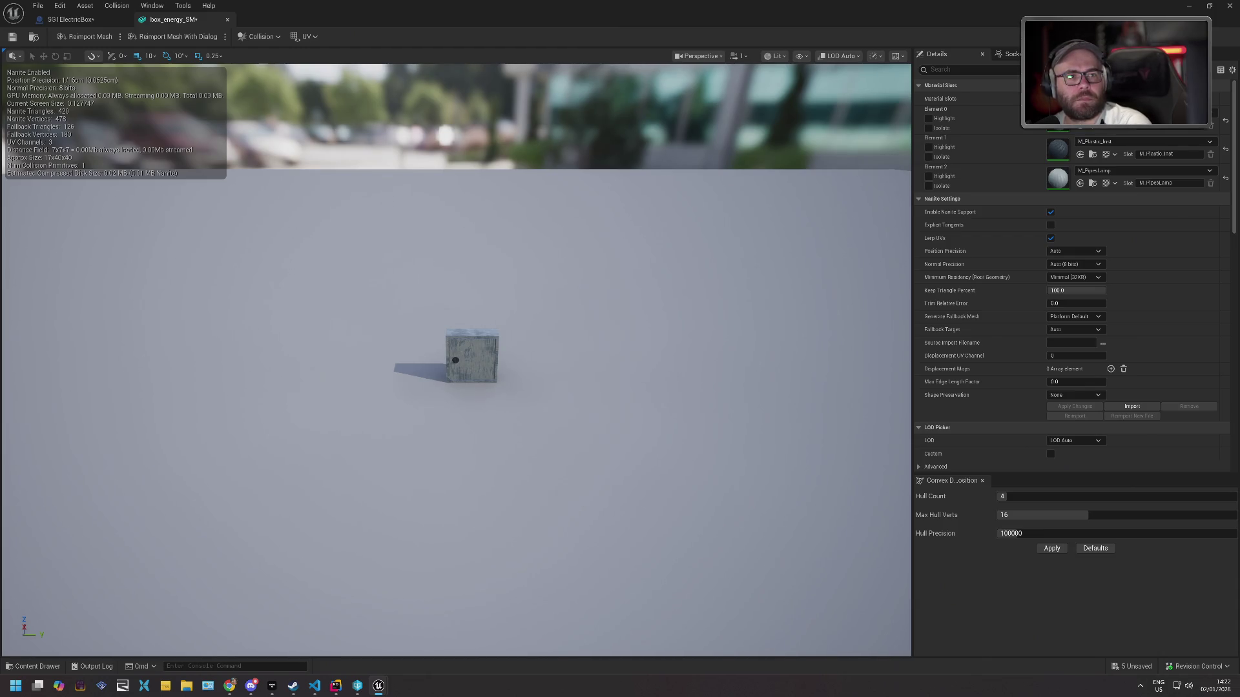
pyautogui.hotkey('alt', 'Tab')
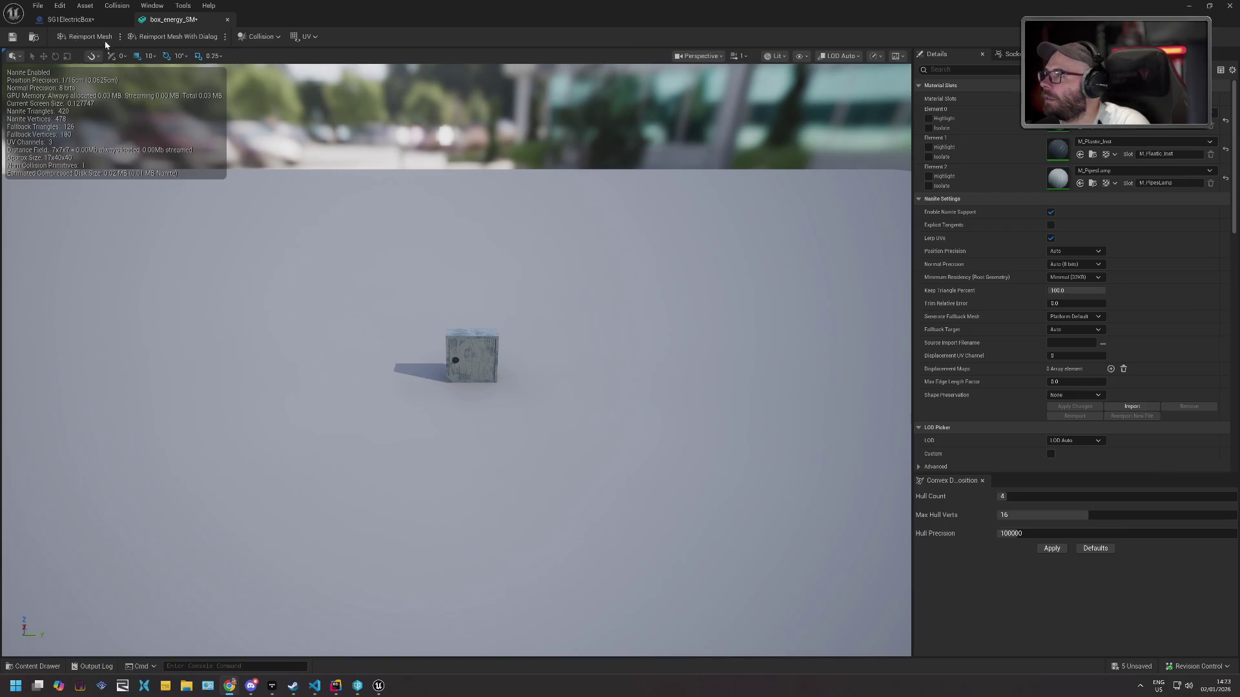
pyautogui.click(75, 20)
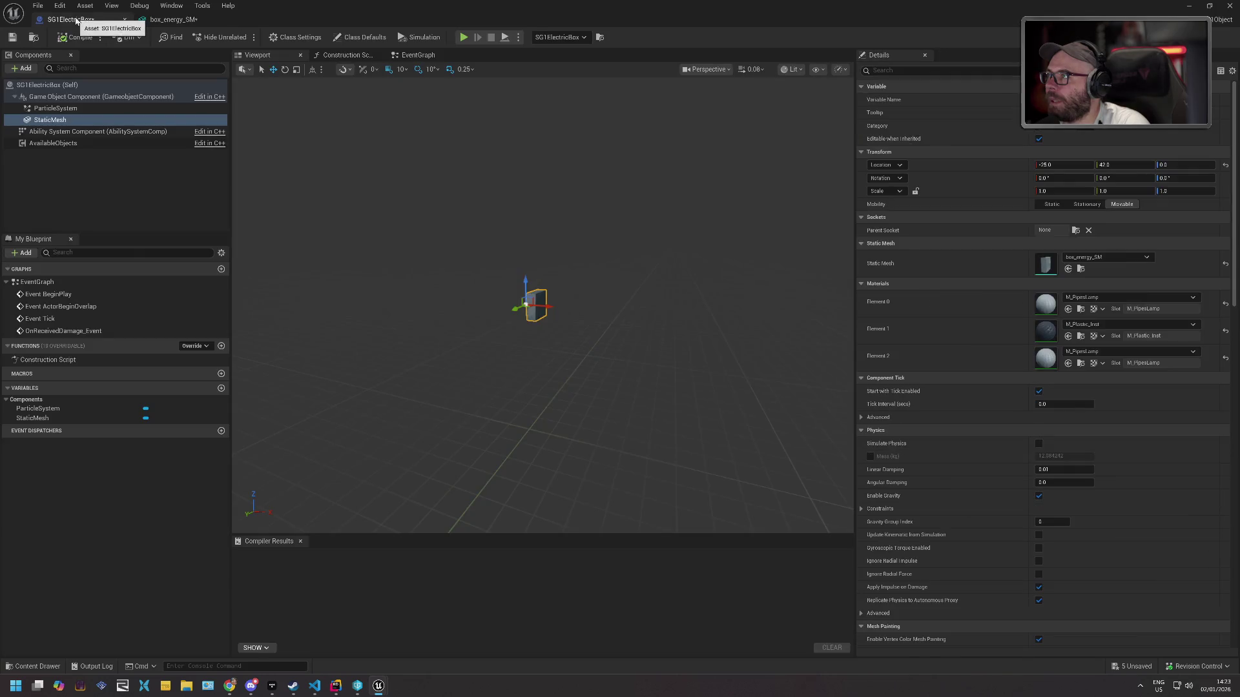
# Save SG1ElectricBox and box_energy_SM, checking out each asset when prompted.
pyautogui.hotkey('ctrl', 's')
pyautogui.click(632, 451)
pyautogui.click(171, 19)
pyautogui.click(11, 40)
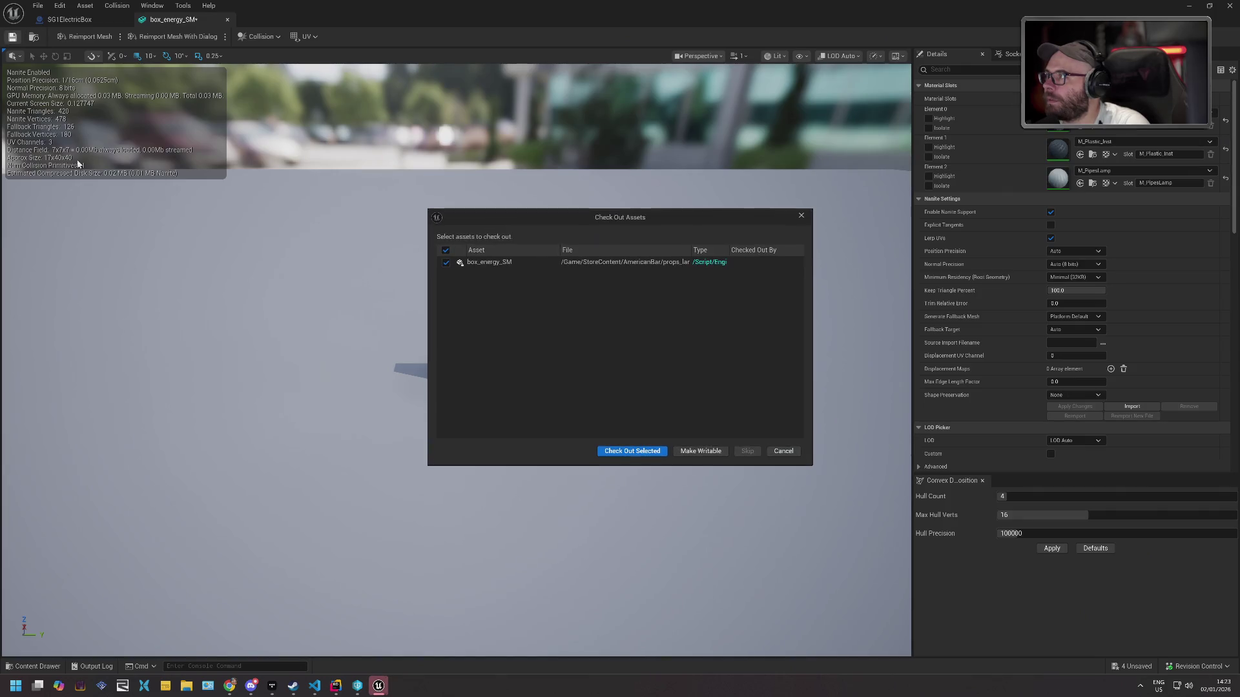
pyautogui.click(645, 452)
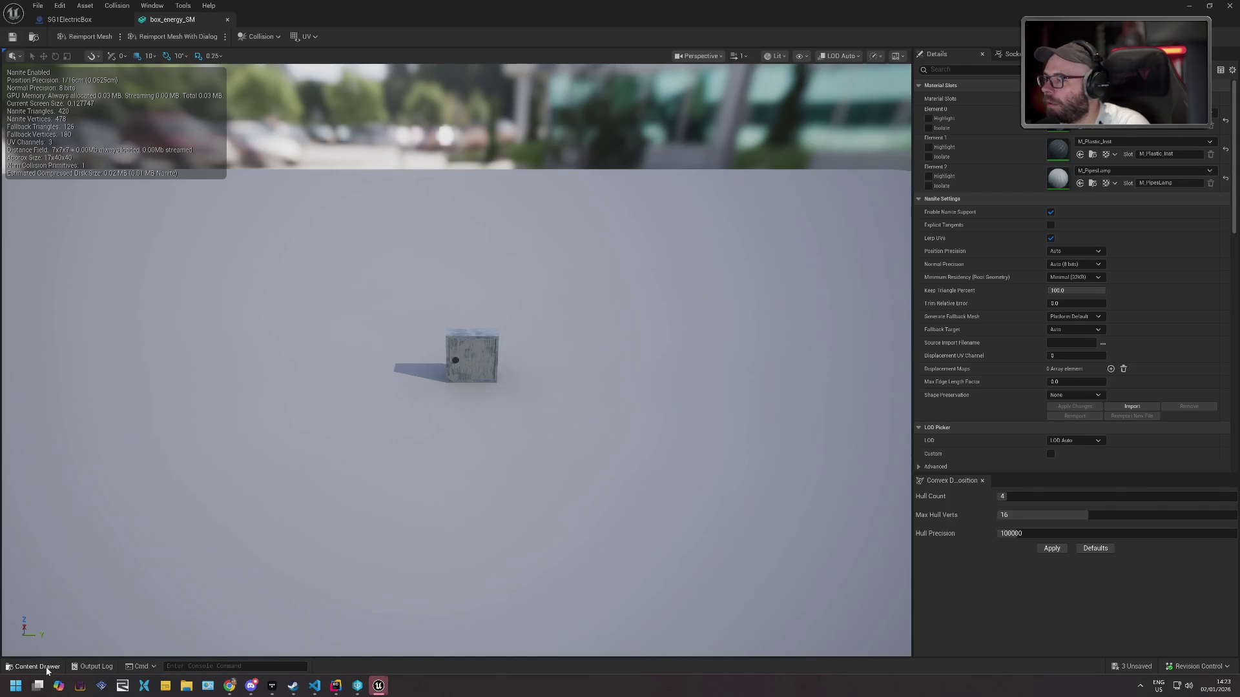
# Reopen box_energy_SM for editing from the Content Drawer and look over the Tools menu.
pyautogui.click(36, 667)
pyautogui.rightClick(240, 498)
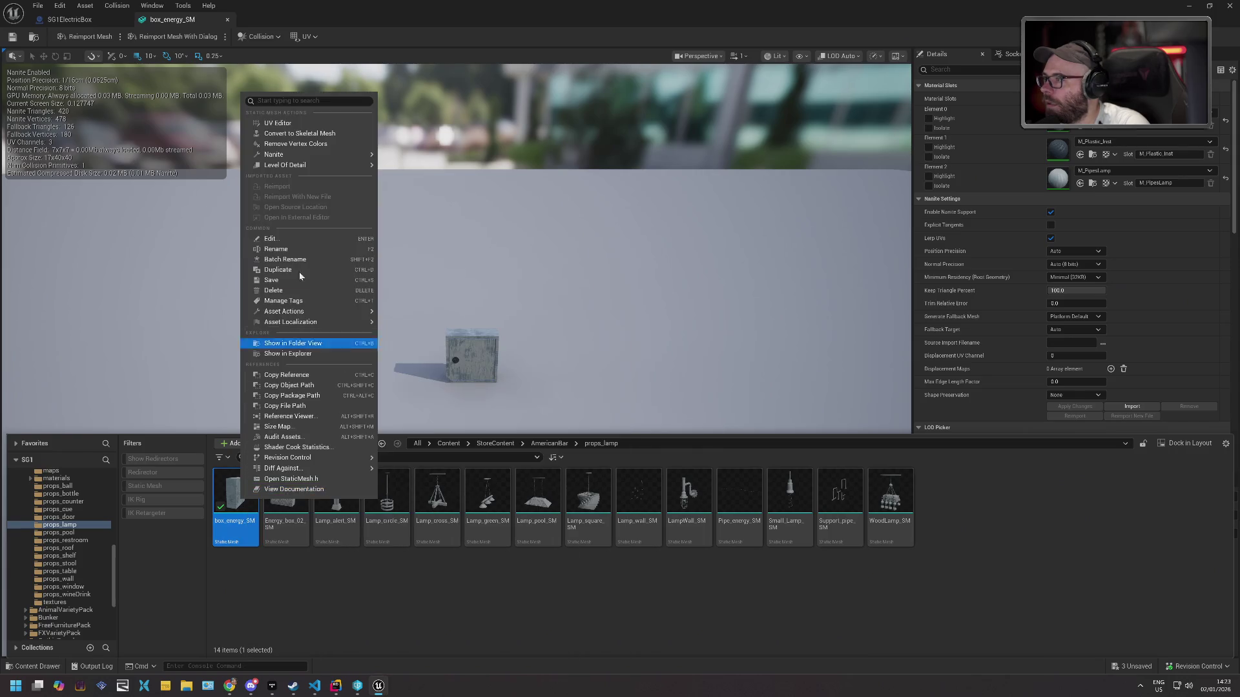
pyautogui.click(284, 239)
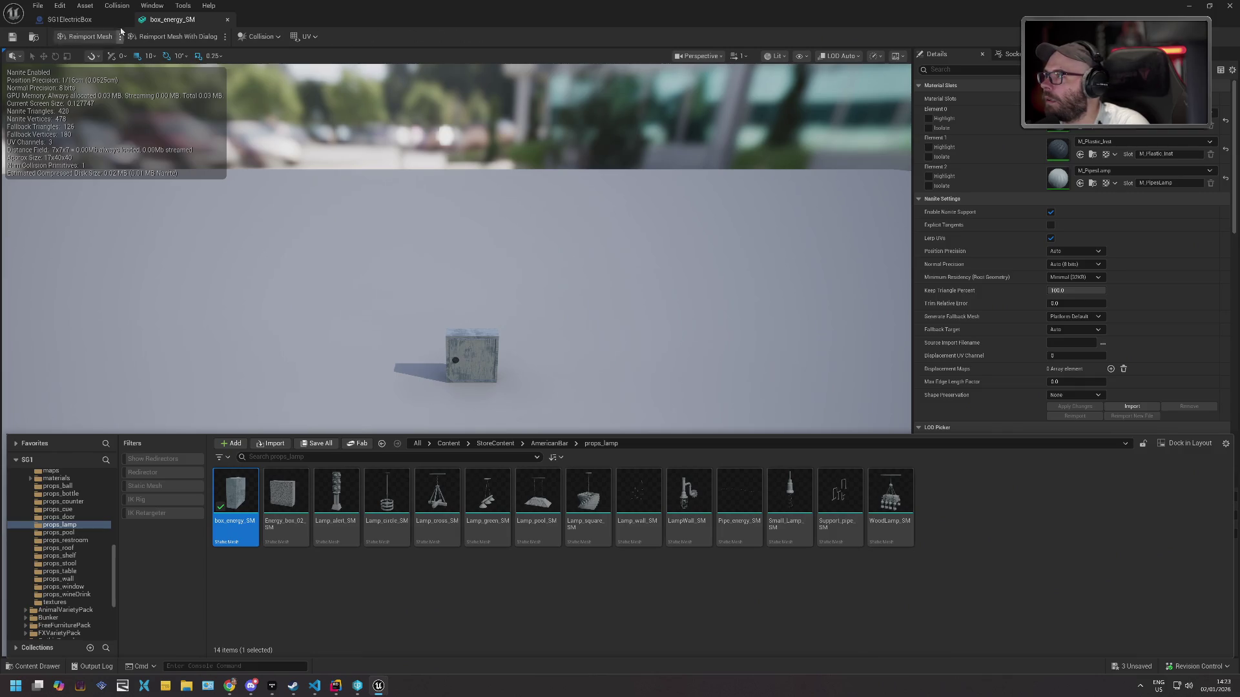
pyautogui.click(182, 9)
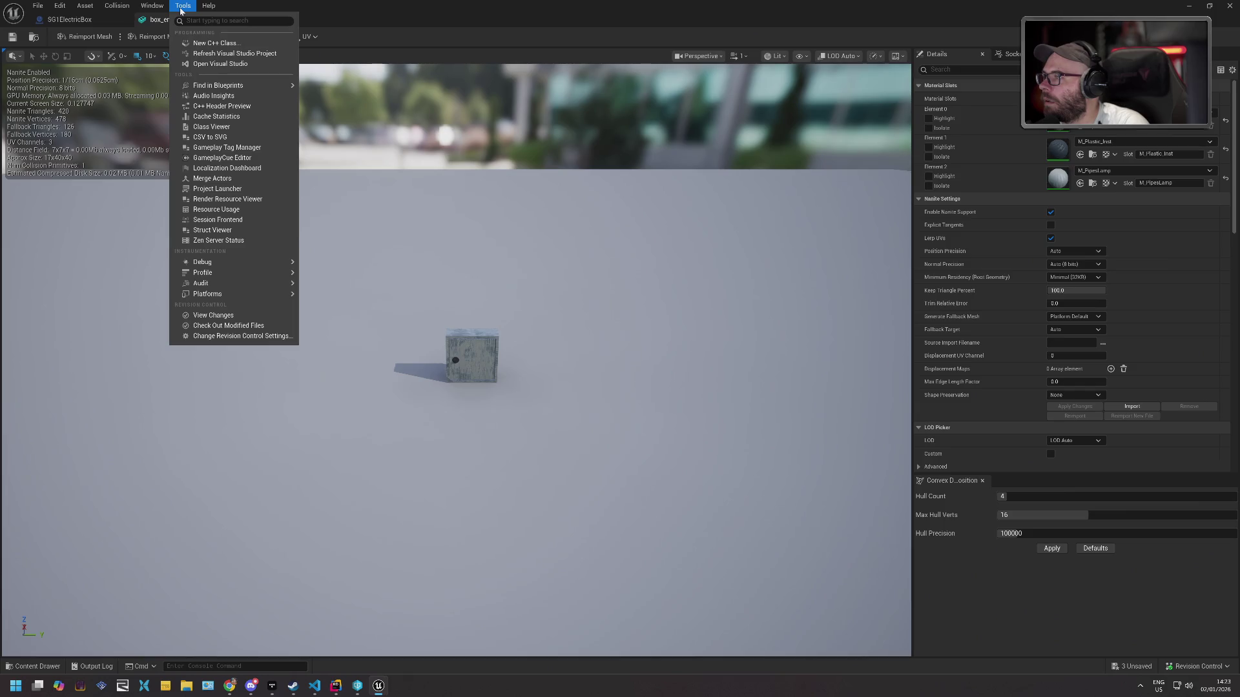
# Browse the editor menus and box_energy_SM's asset actions, then return to the polar_station level editor.
pyautogui.moveTo(153, 10)
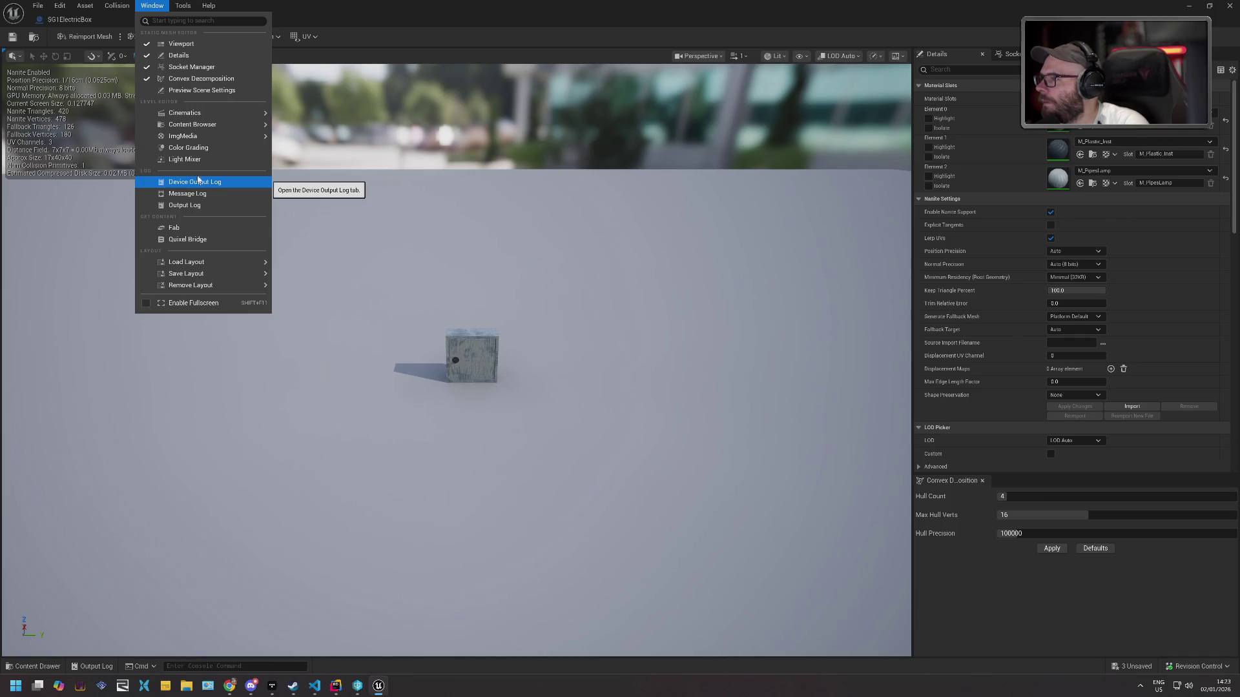
pyautogui.moveTo(209, 5)
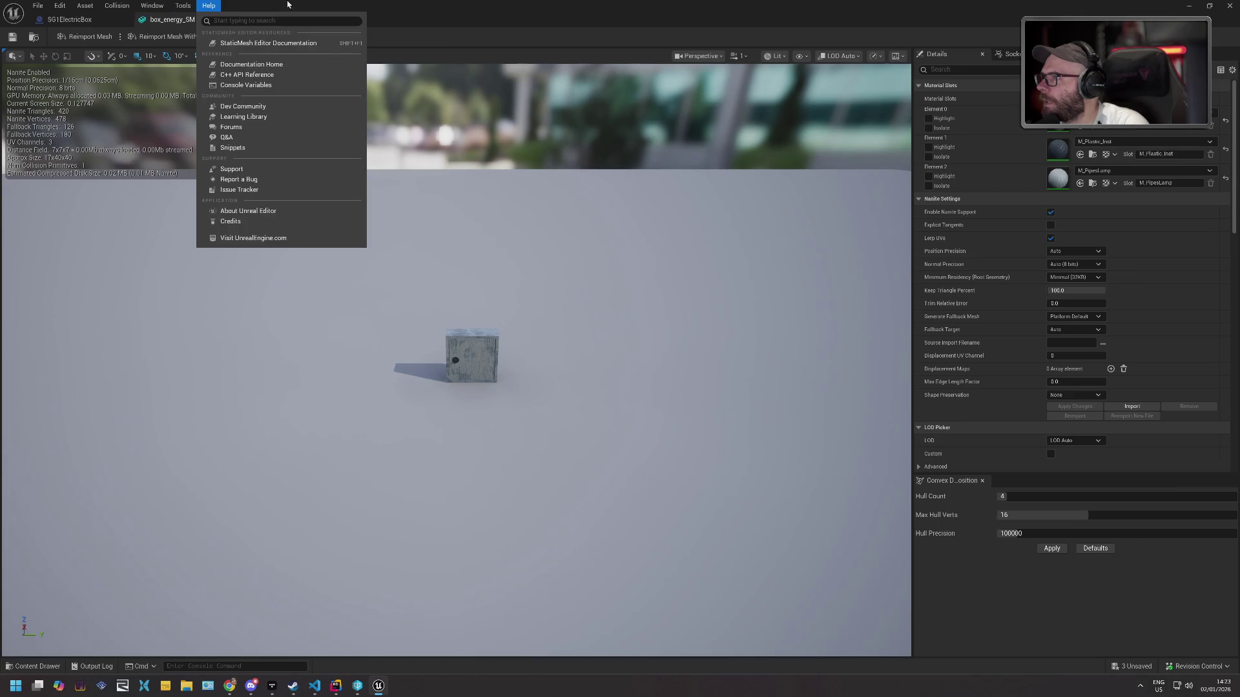
pyautogui.moveTo(108, 4)
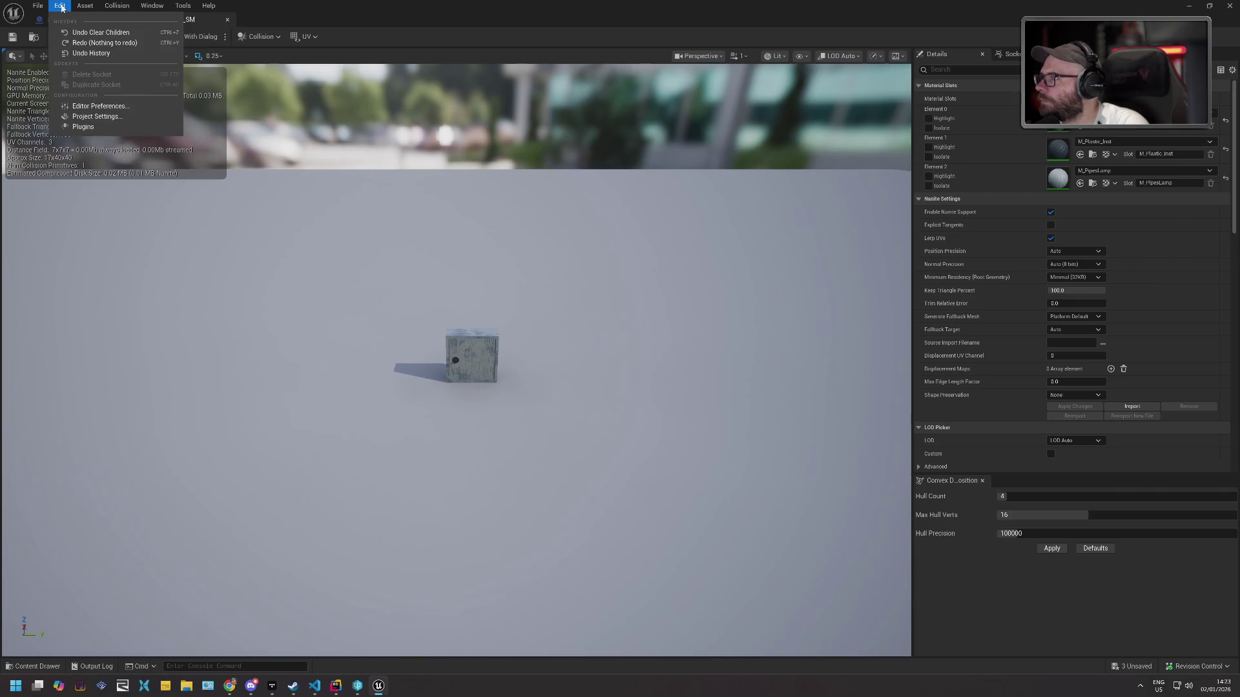
pyautogui.click(37, 666)
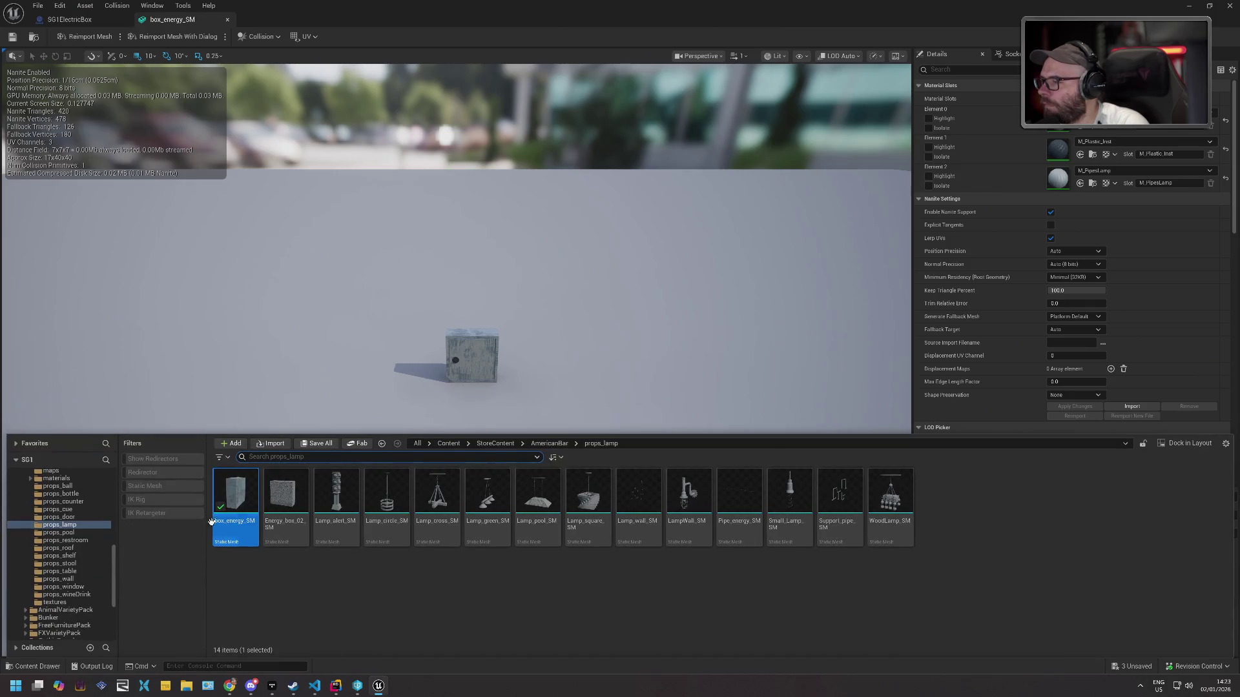
pyautogui.rightClick(242, 494)
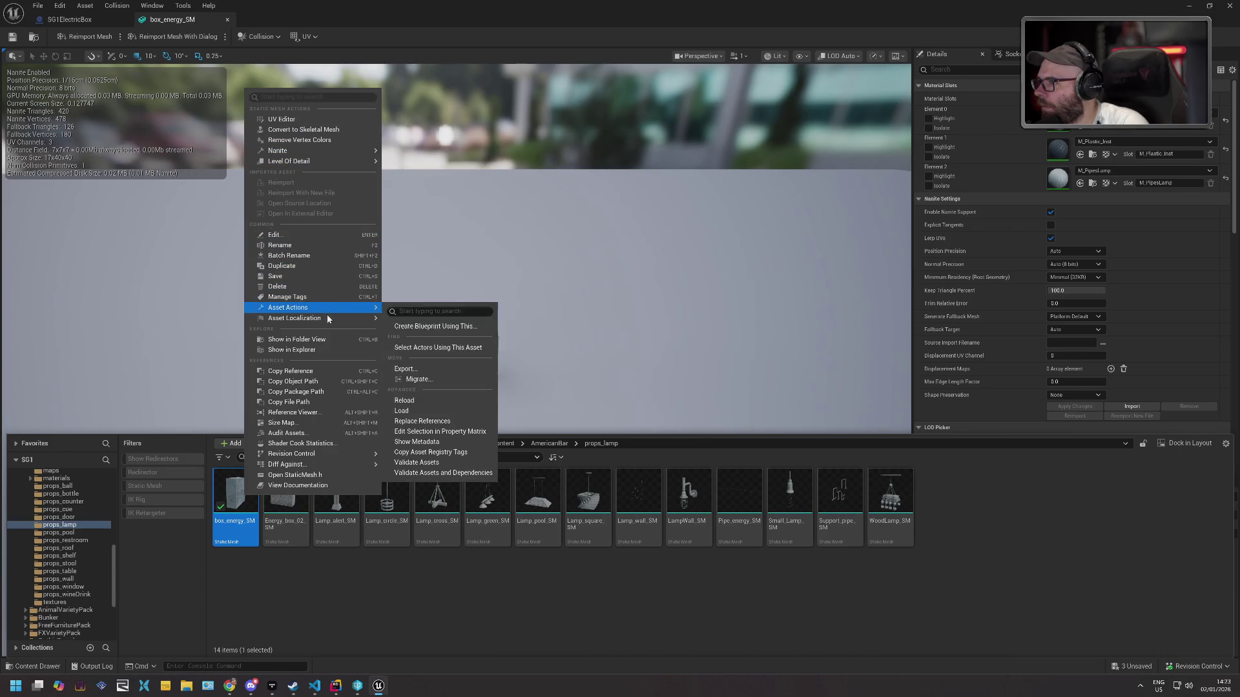
pyautogui.click(295, 581)
pyautogui.click(462, 359)
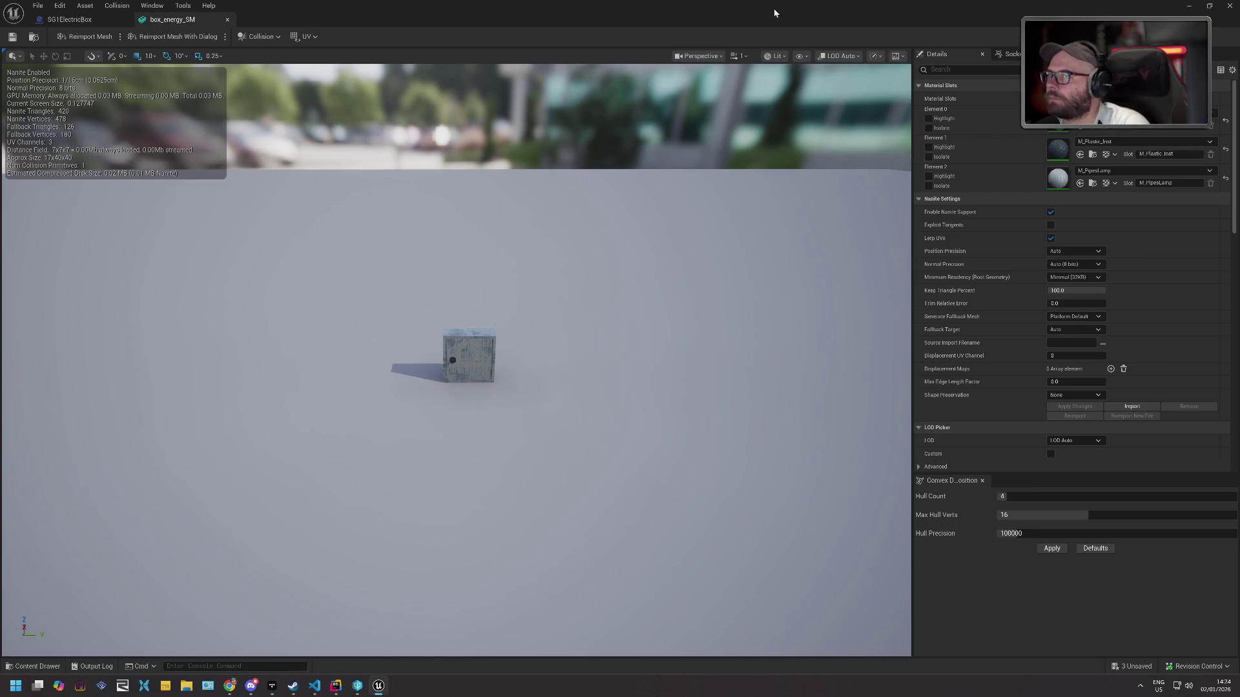
pyautogui.hotkey('alt', 'Tab')
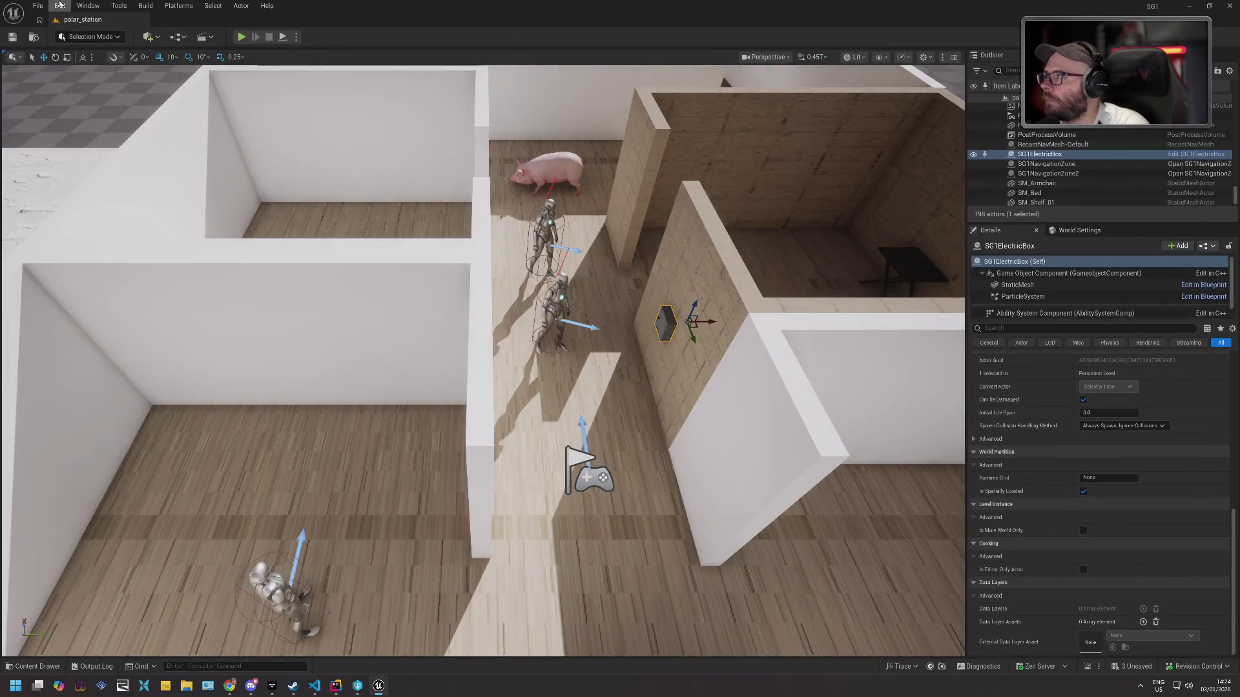
# Search the Plugins list for 'geometry' and 'pivo', then close it.
pyautogui.click(59, 6)
pyautogui.click(77, 173)
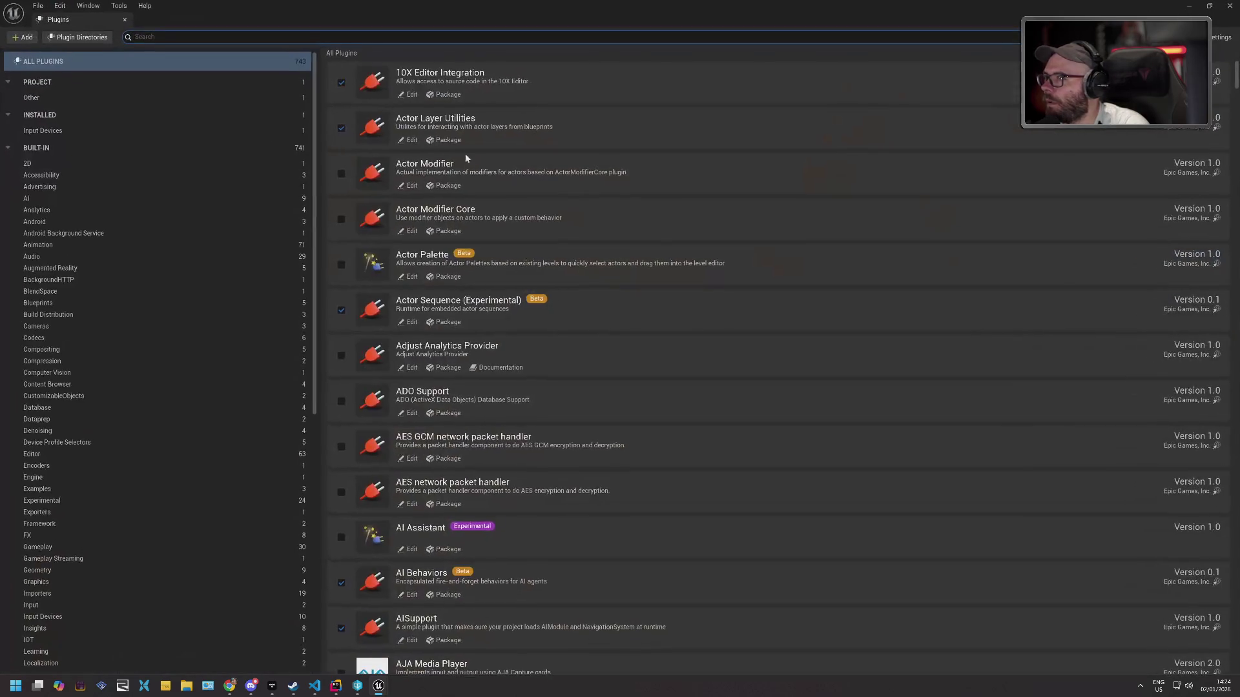
pyautogui.click(476, 37)
pyautogui.write('geometry')
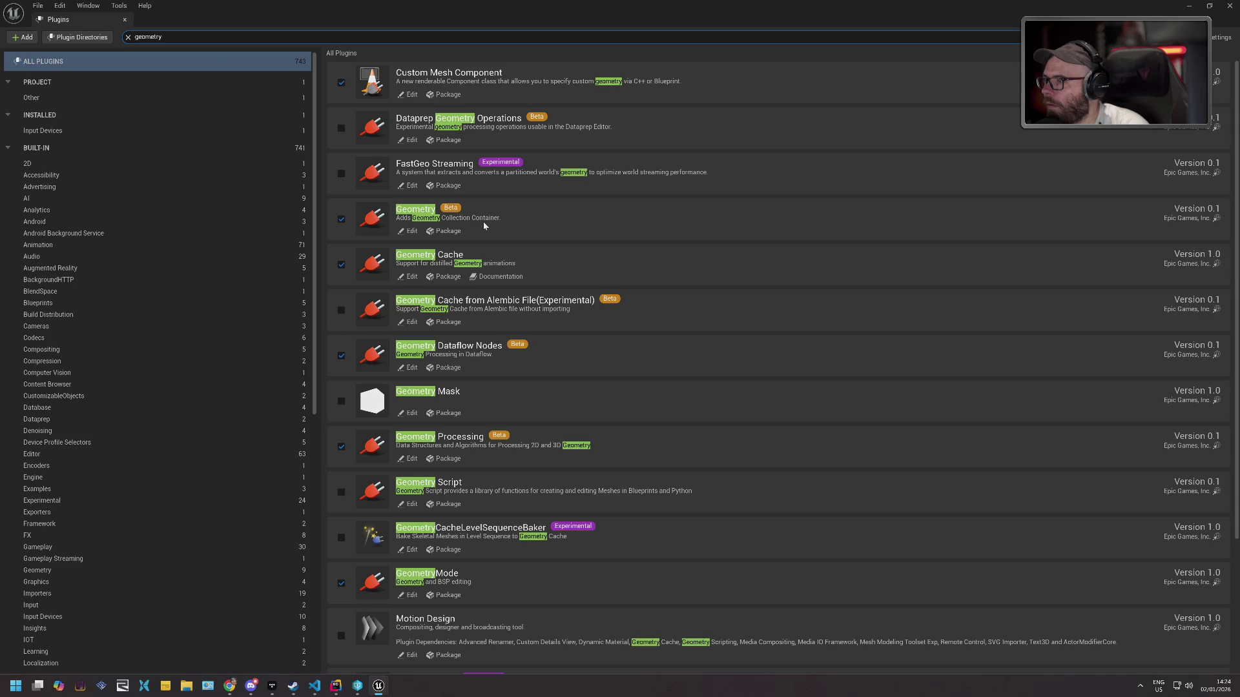
pyautogui.scroll(-4, 483, 222)
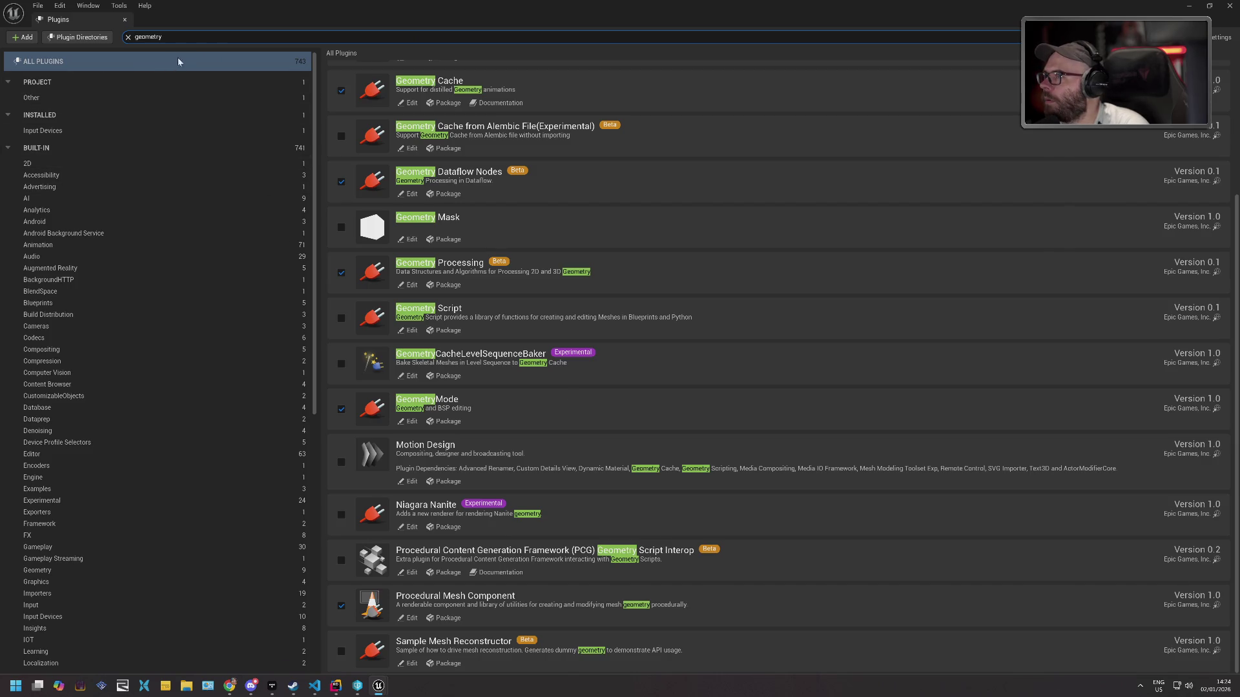
pyautogui.scroll(3, 414, 129)
pyautogui.doubleClick(247, 35)
pyautogui.write('pivo')
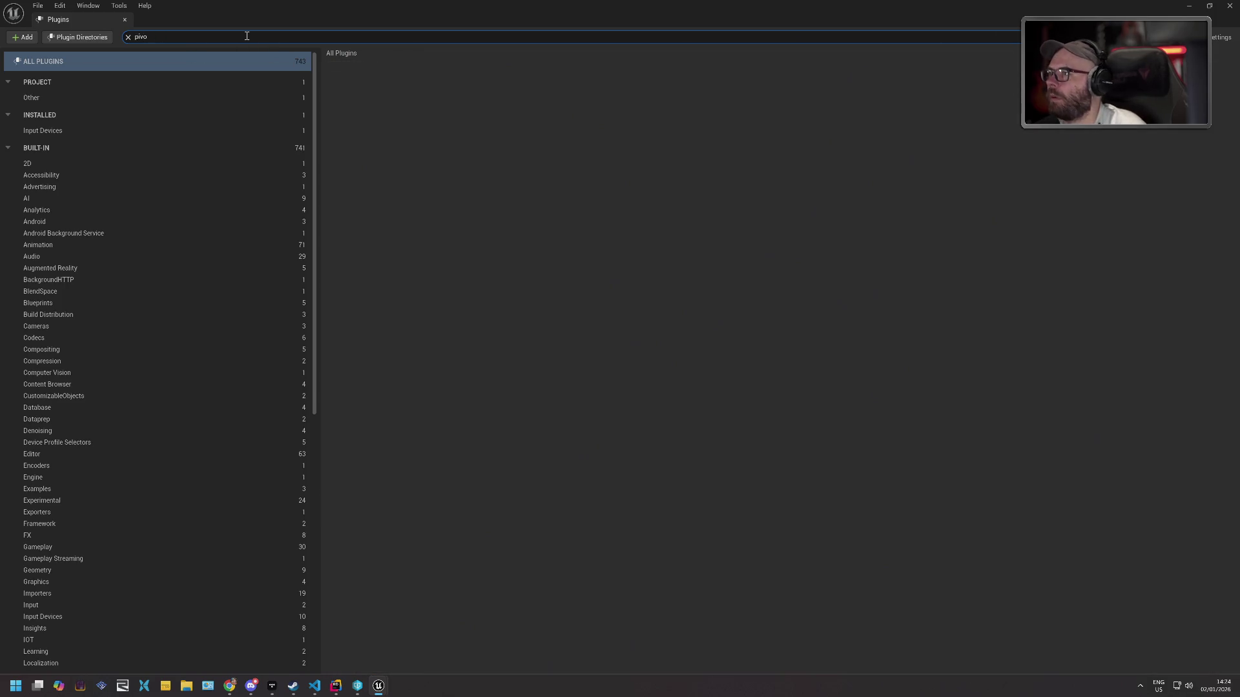
pyautogui.click(125, 19)
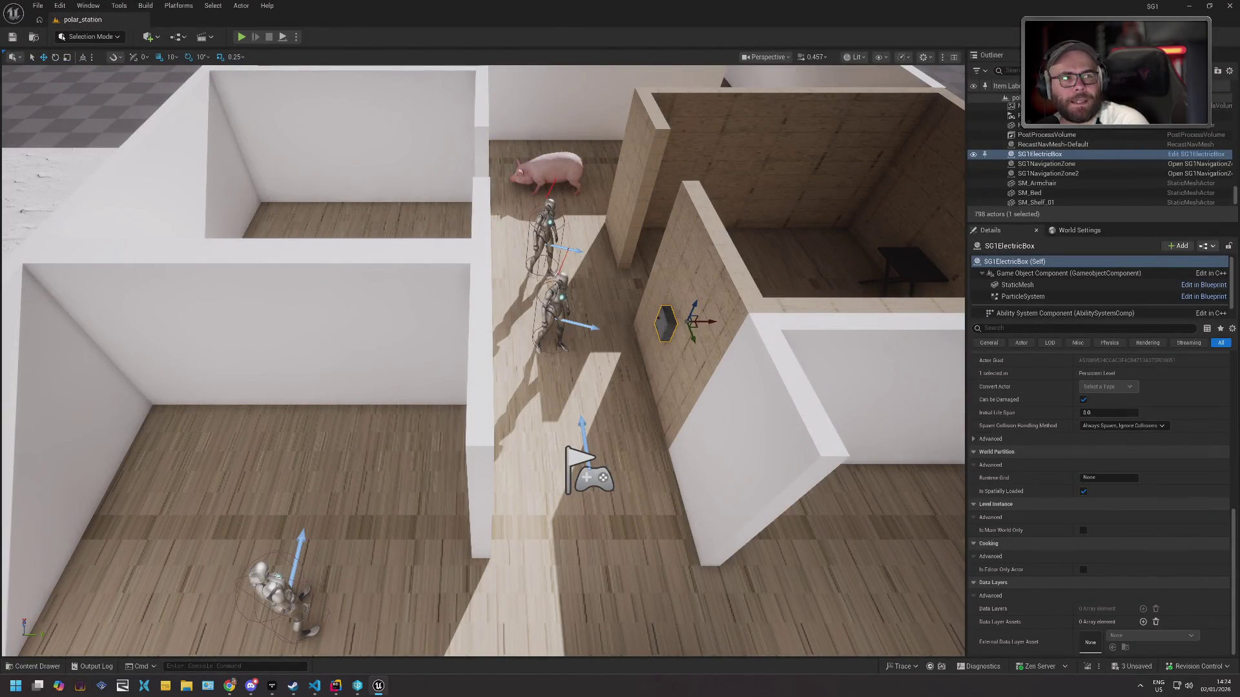
pyautogui.hotkey('alt', 'Tab')
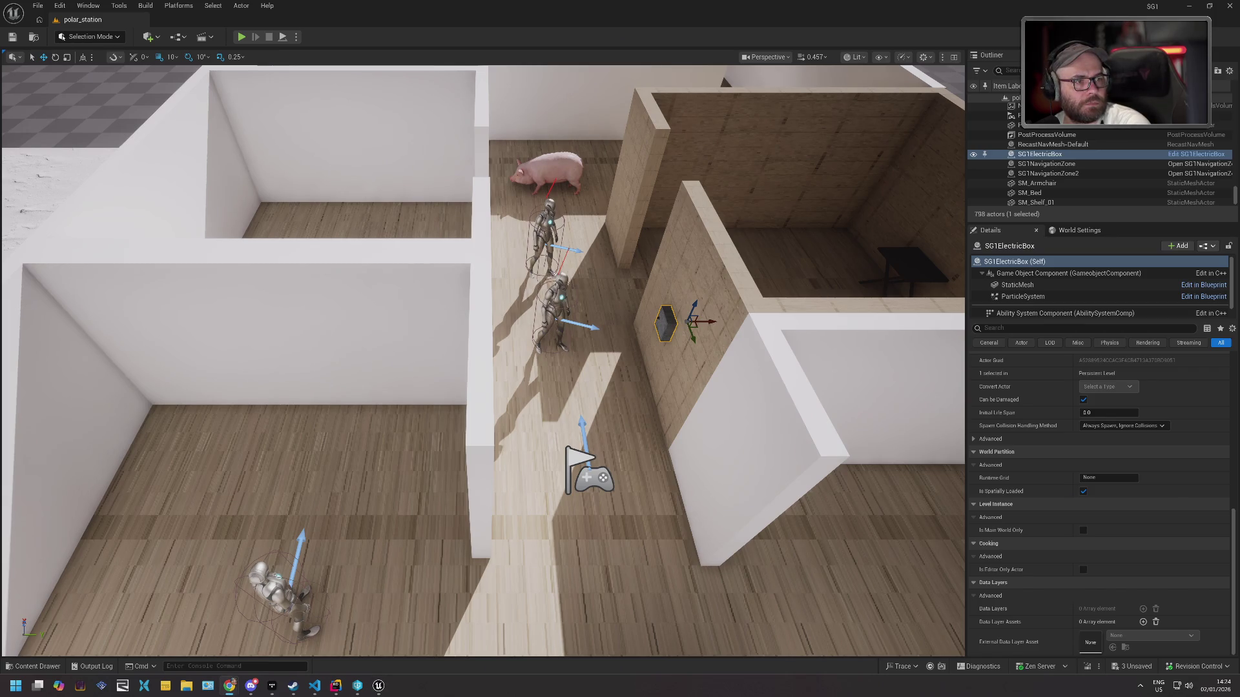
# Search plugins for 'modeling', enable Static Mesh Editor Modeling Mode, accept the beta warning and close.
pyautogui.click(62, 8)
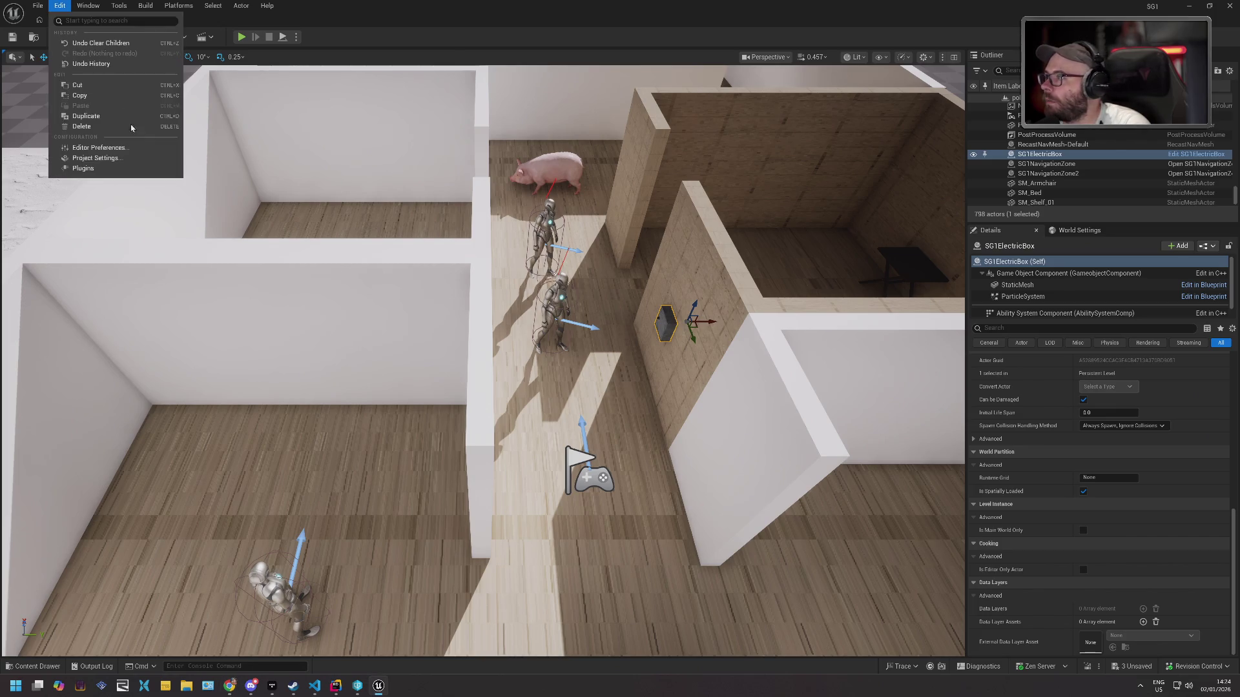
pyautogui.click(112, 169)
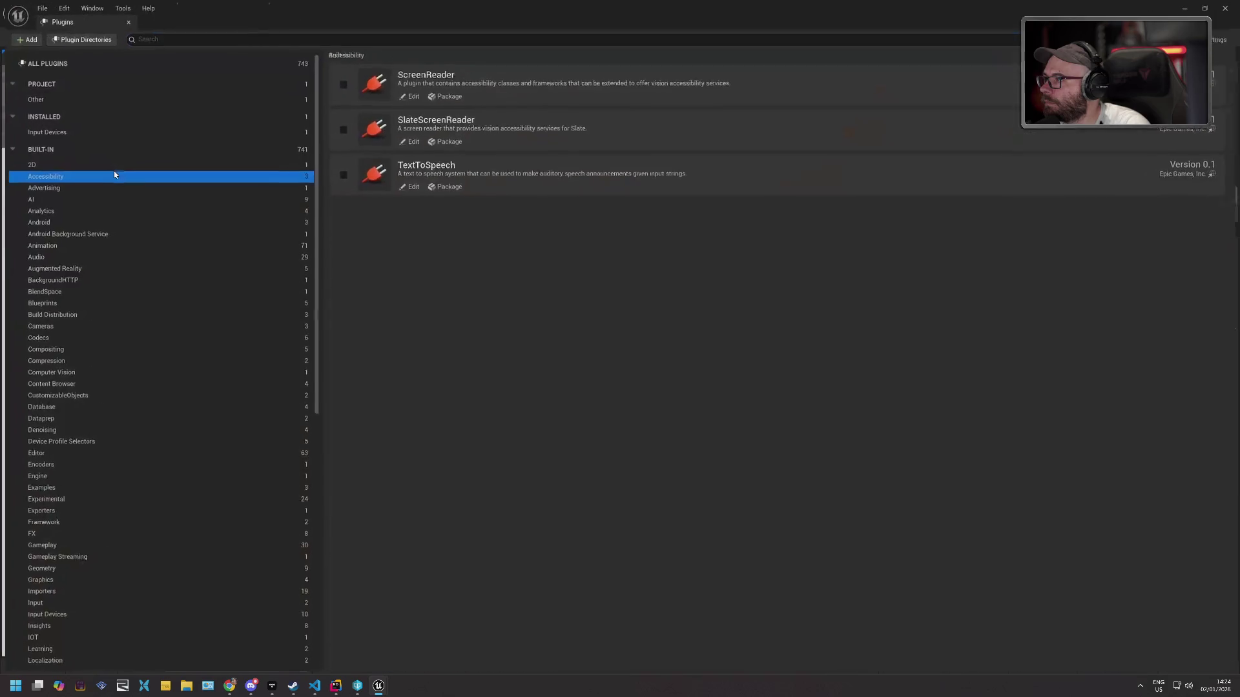
pyautogui.click(100, 60)
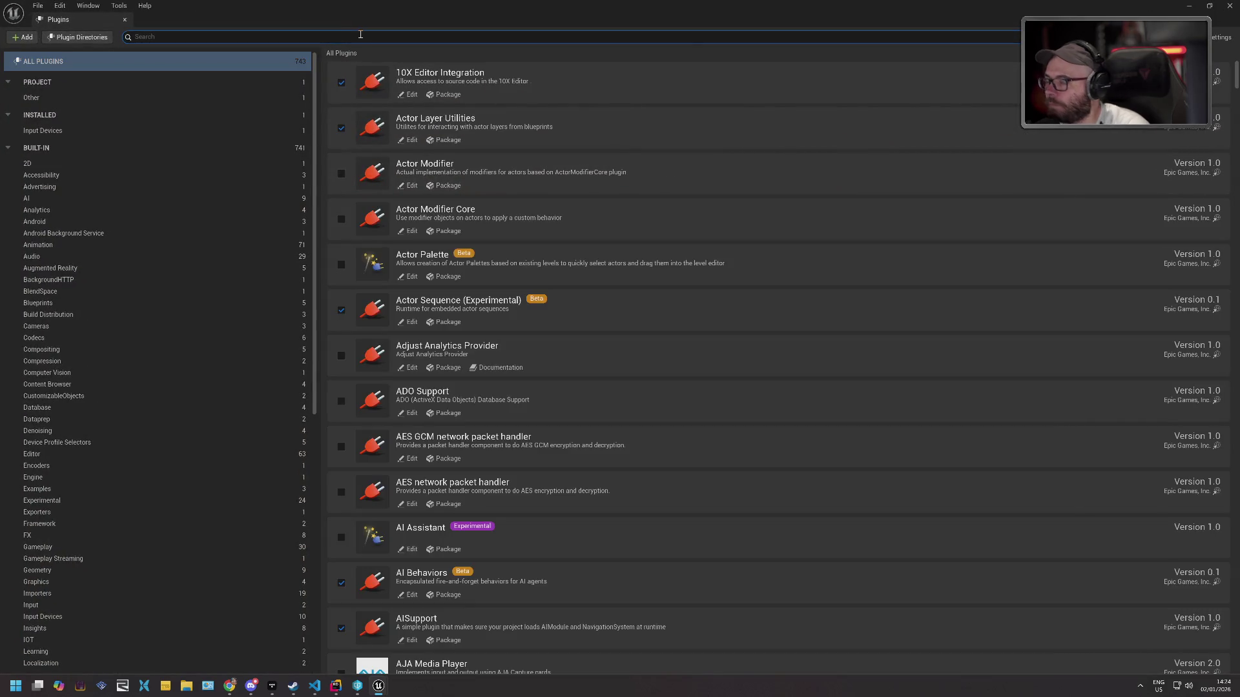
pyautogui.write('modeling')
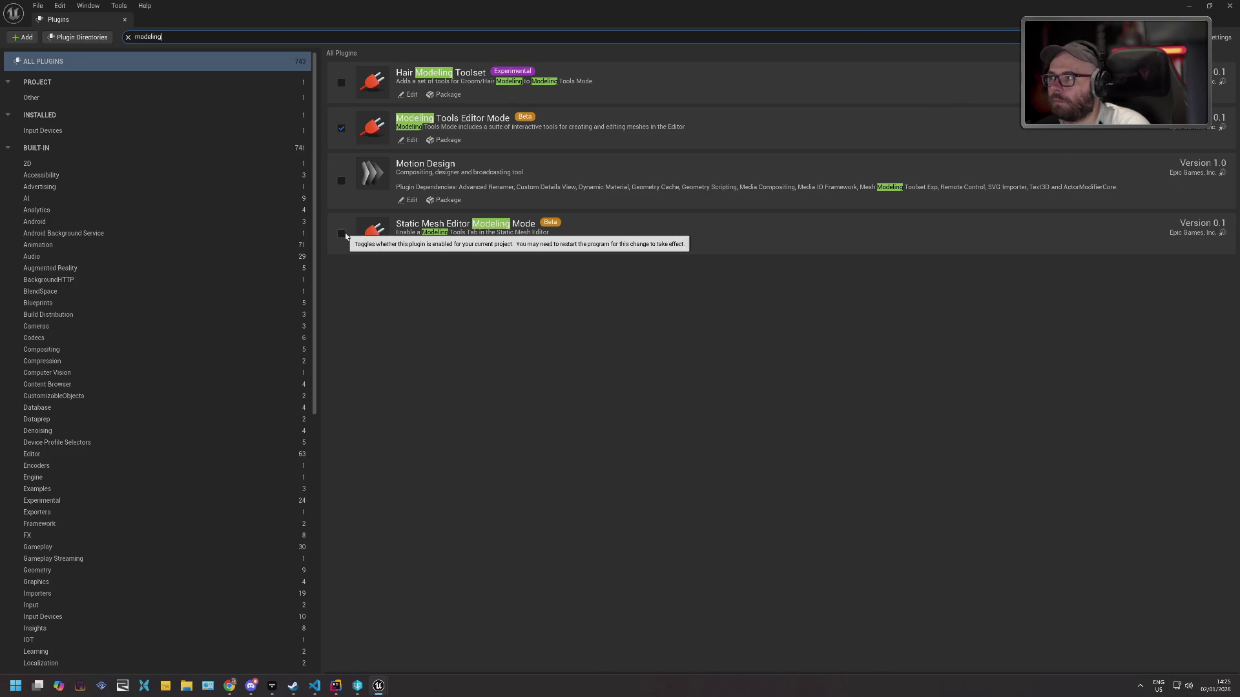
pyautogui.click(342, 234)
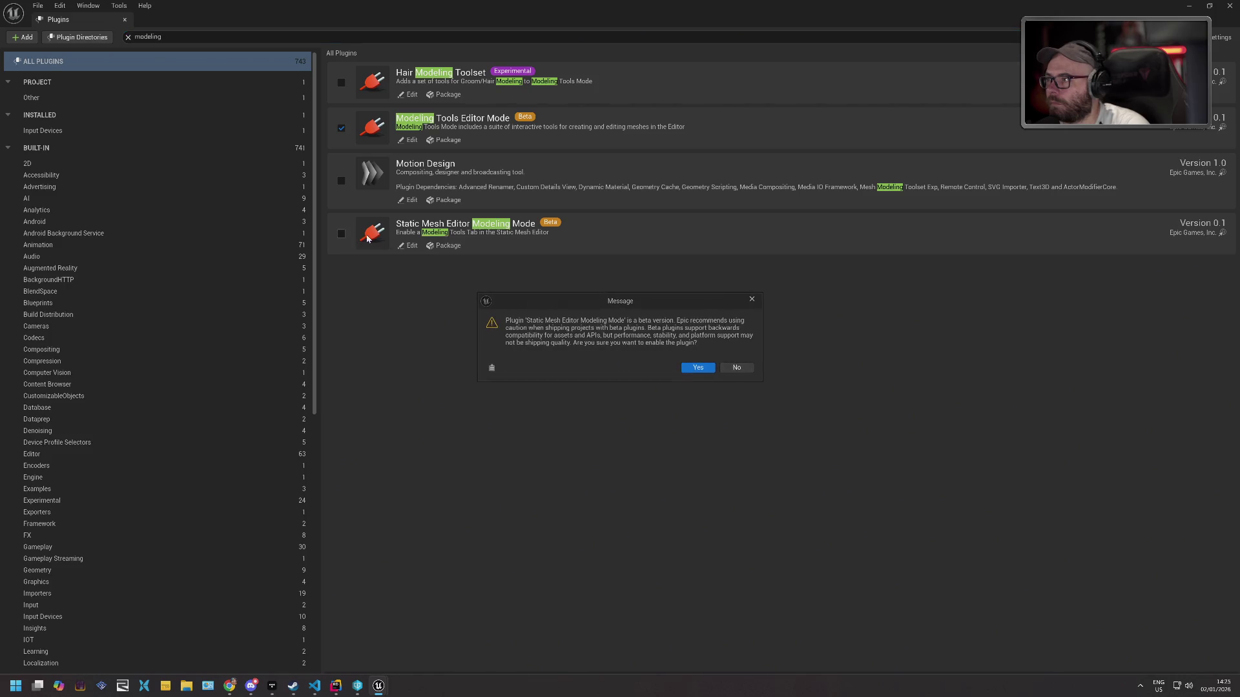
pyautogui.click(699, 368)
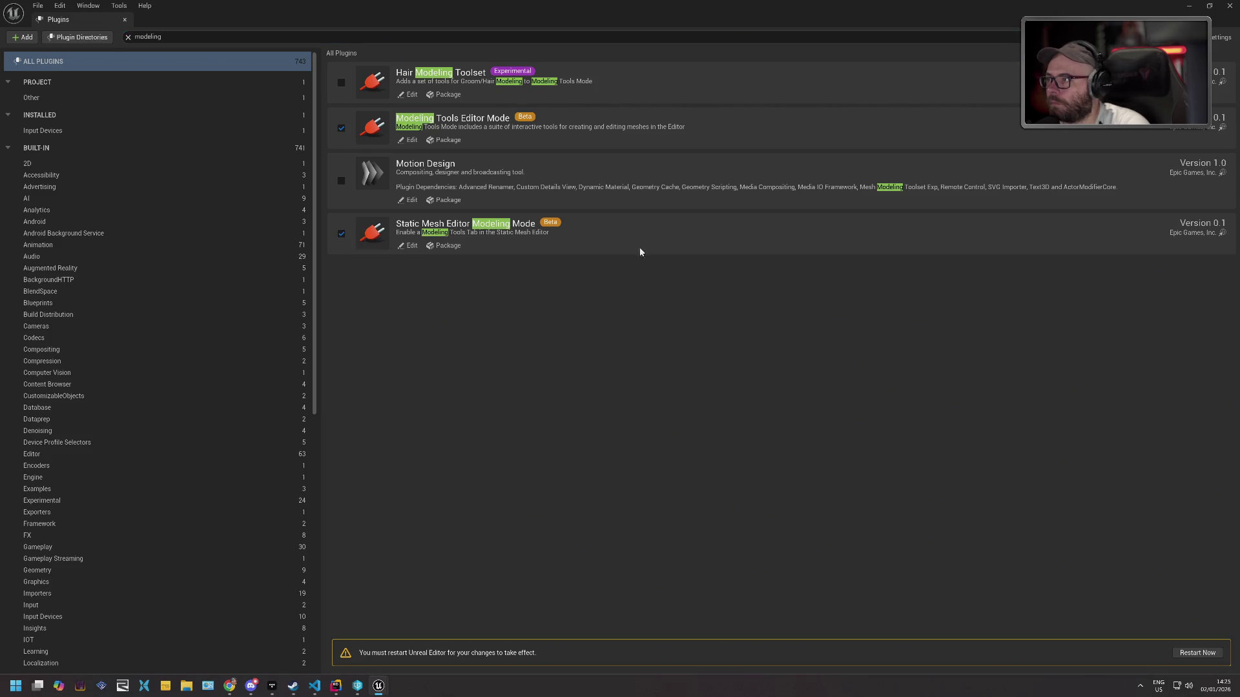
pyautogui.click(1226, 12)
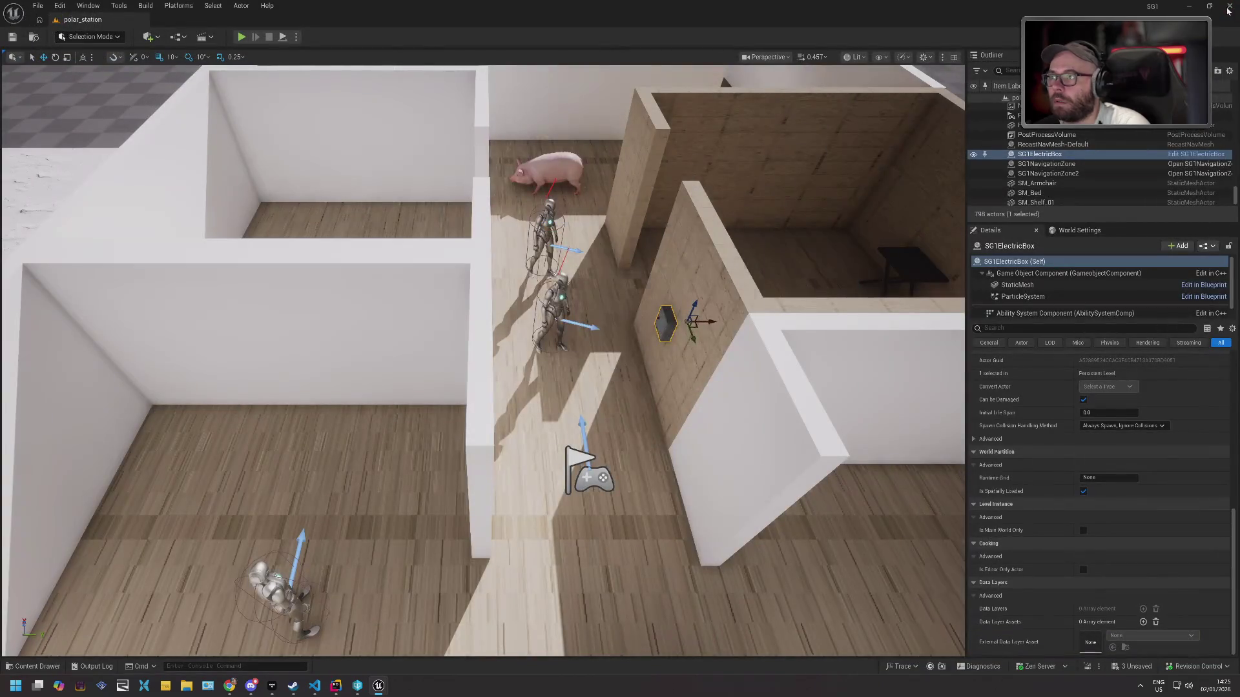
# Save the level content so Unreal Editor can shut down, and switch to Rider.
pyautogui.hotkey('ctrl', 'shift', 's')
pyautogui.click(646, 452)
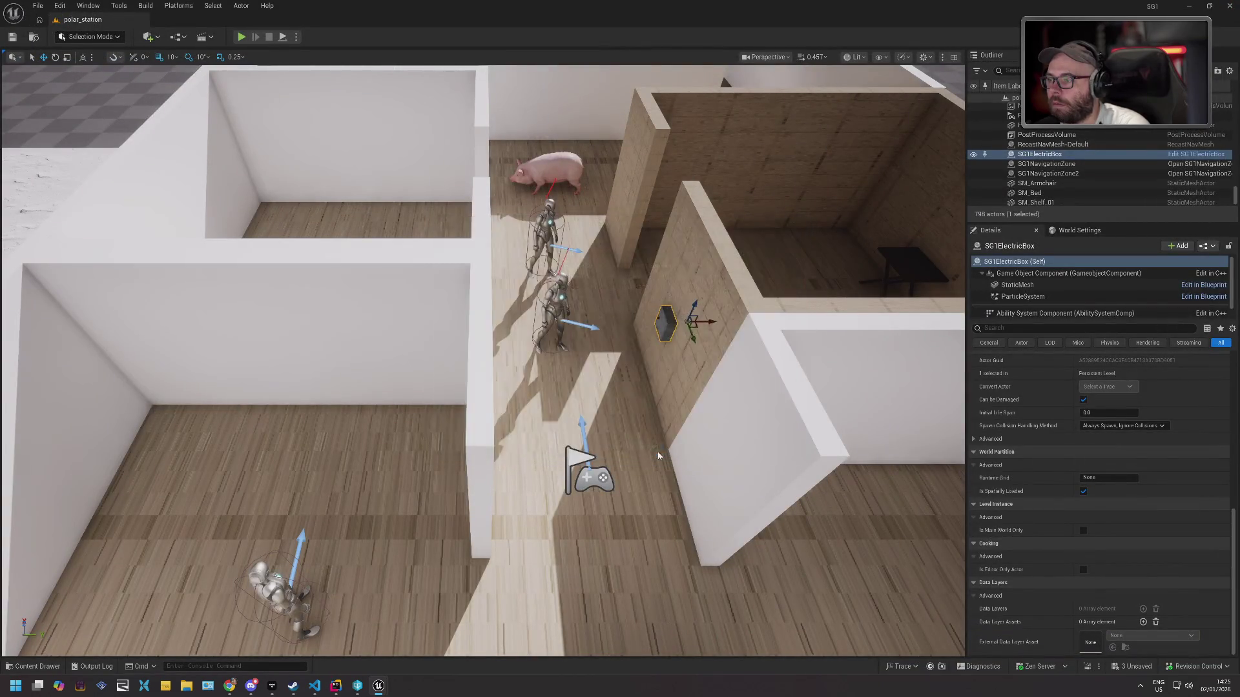
pyautogui.hotkey('alt', 'Tab')
pyautogui.hotkey('alt', 'Tab')
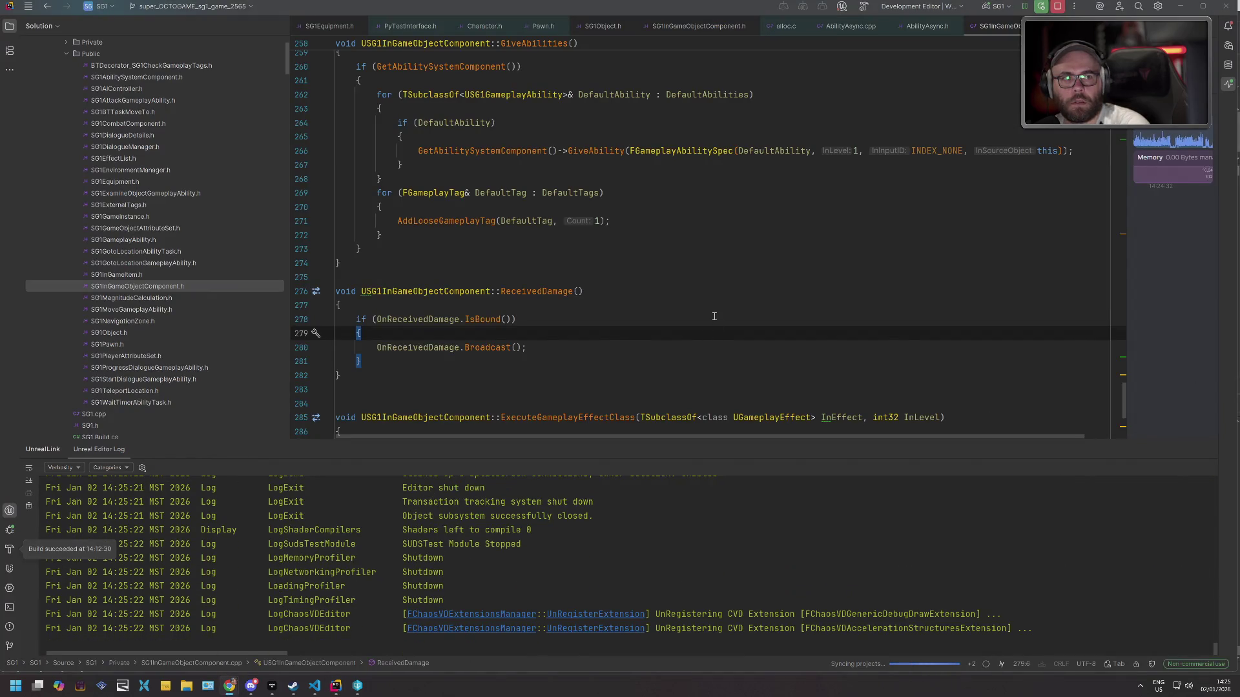
# Review ReceivedDamage and GiveAbilities in Rider, then build and relaunch Unreal Editor.
pyautogui.click(564, 319)
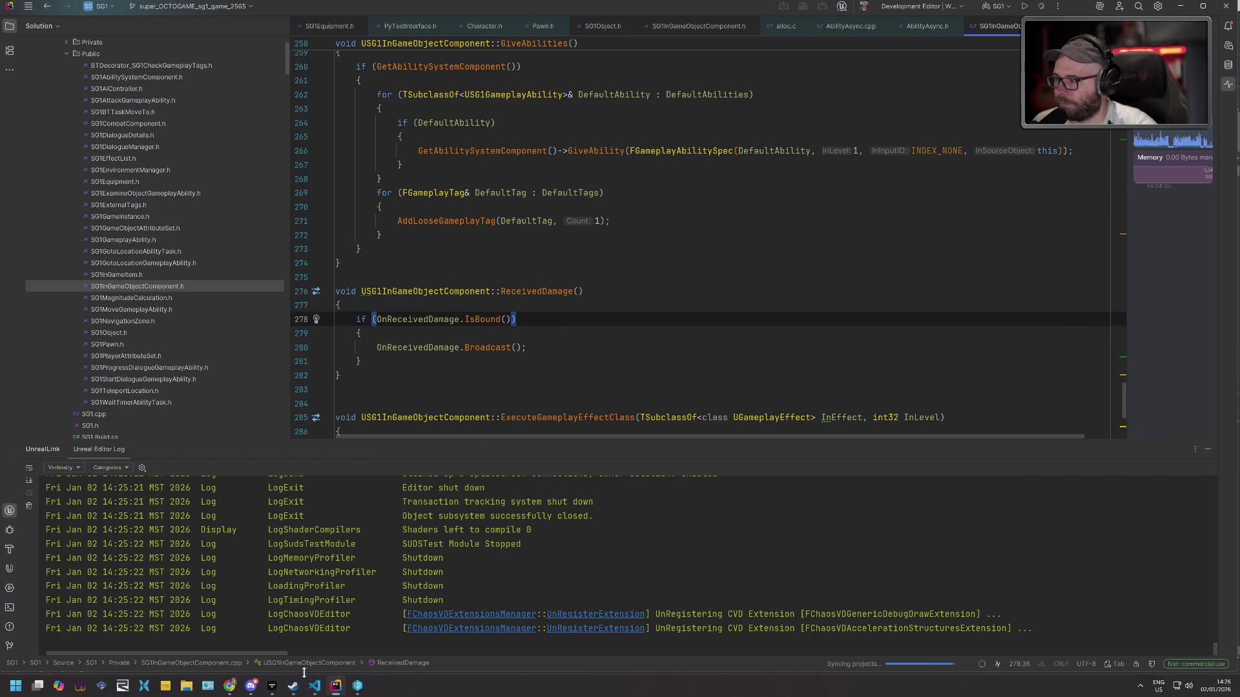
pyautogui.moveTo(293, 690)
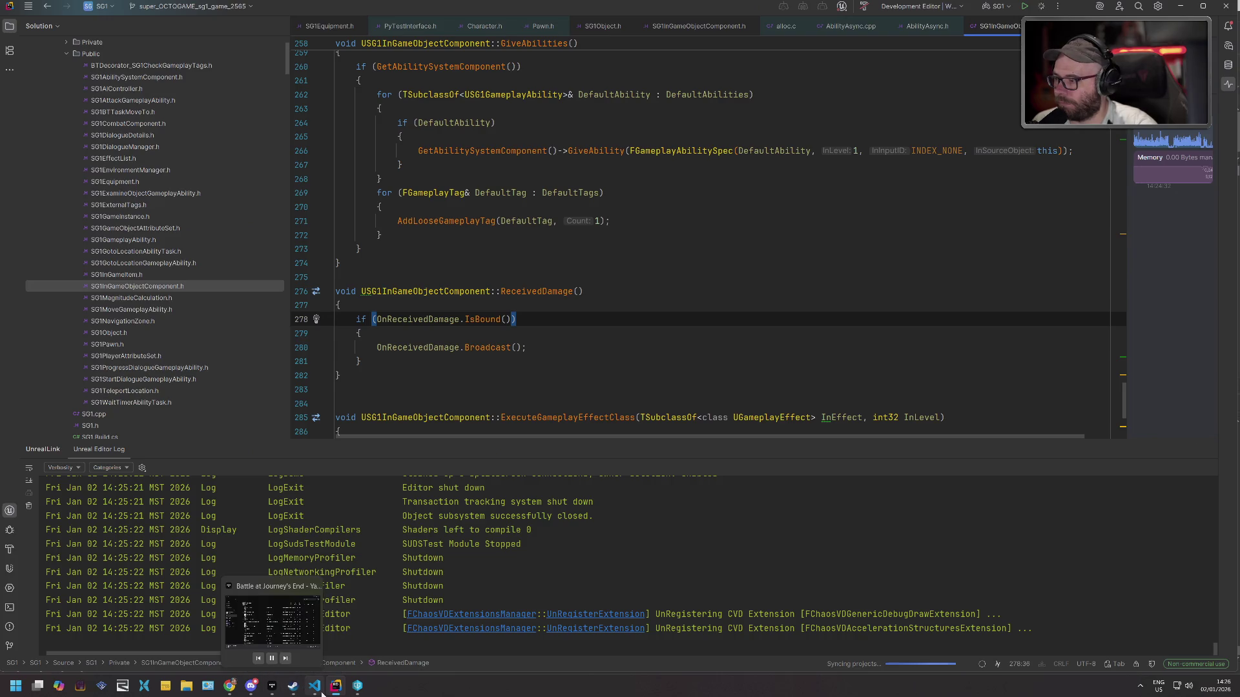
pyautogui.click(665, 269)
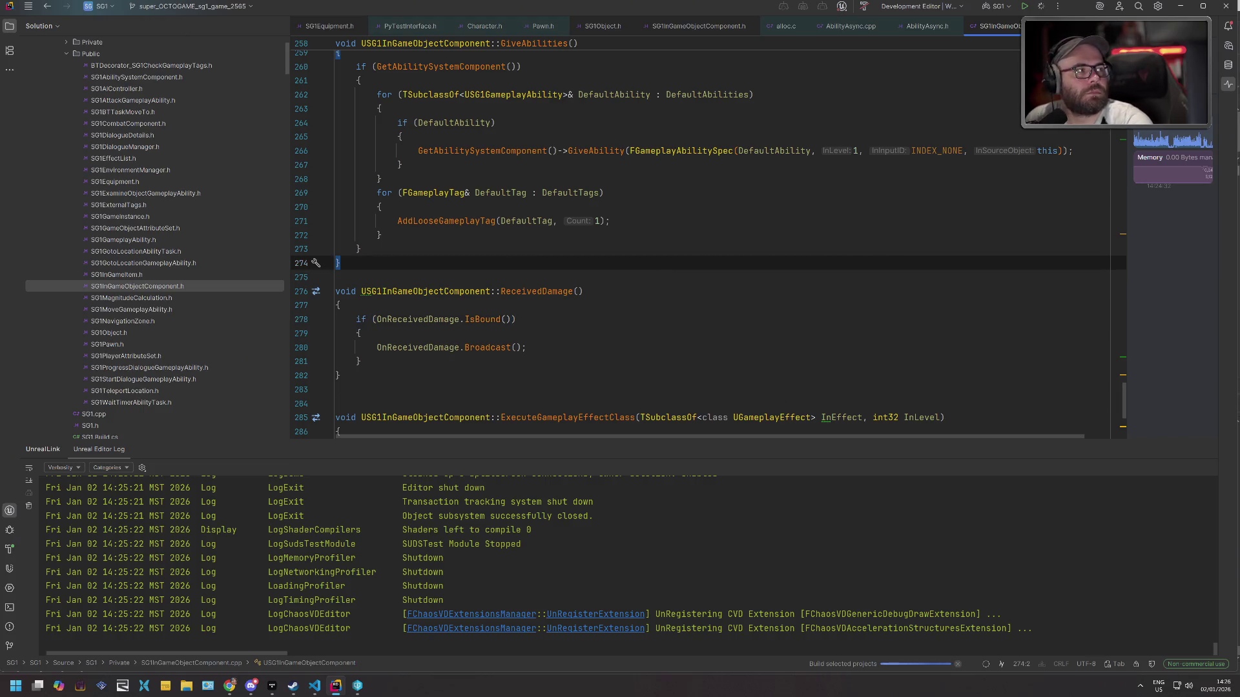
pyautogui.hotkey('alt', 'Tab')
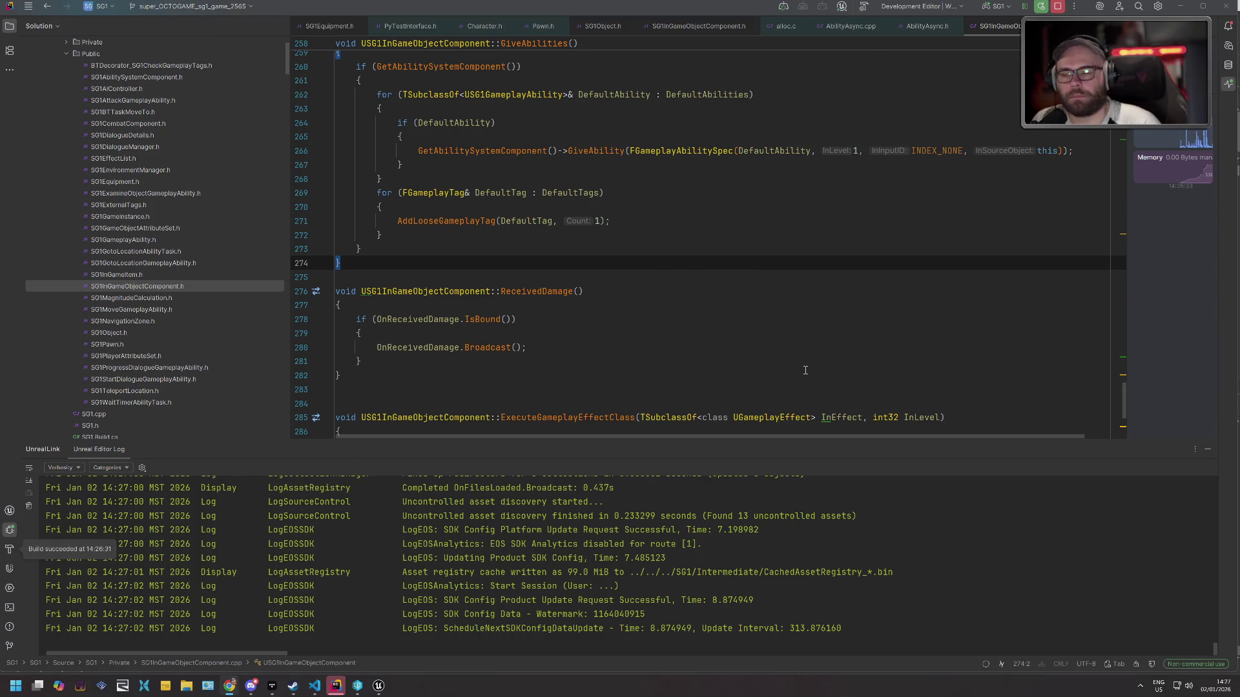
pyautogui.scroll(-2, 805, 370)
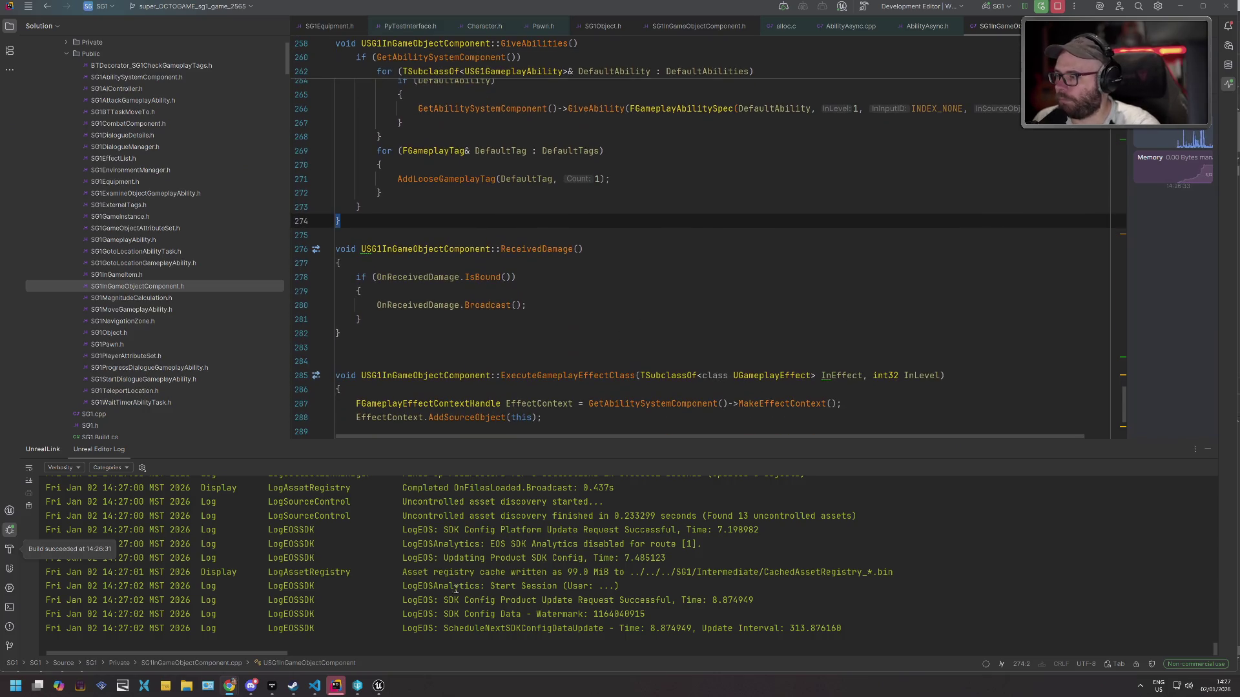
pyautogui.click(378, 686)
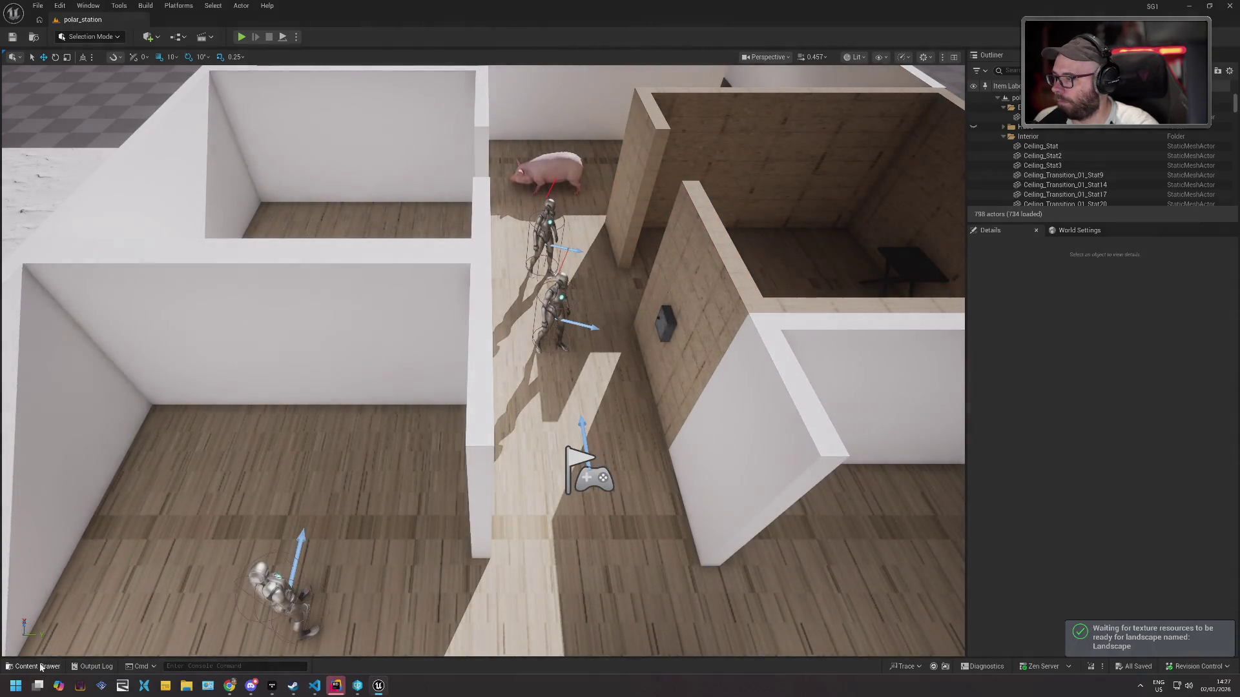
# Open box_energy_SM from the Content Drawer and switch on Modeling Tools.
pyautogui.click(37, 666)
pyautogui.rightClick(235, 559)
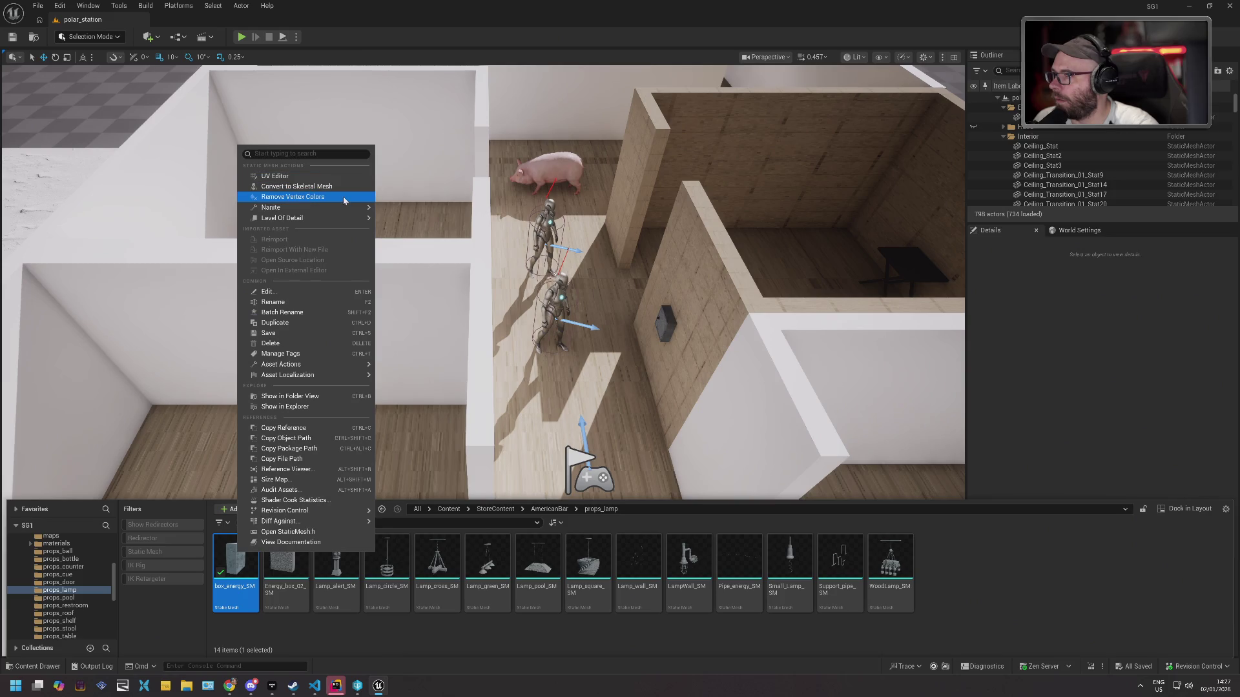
pyautogui.click(320, 297)
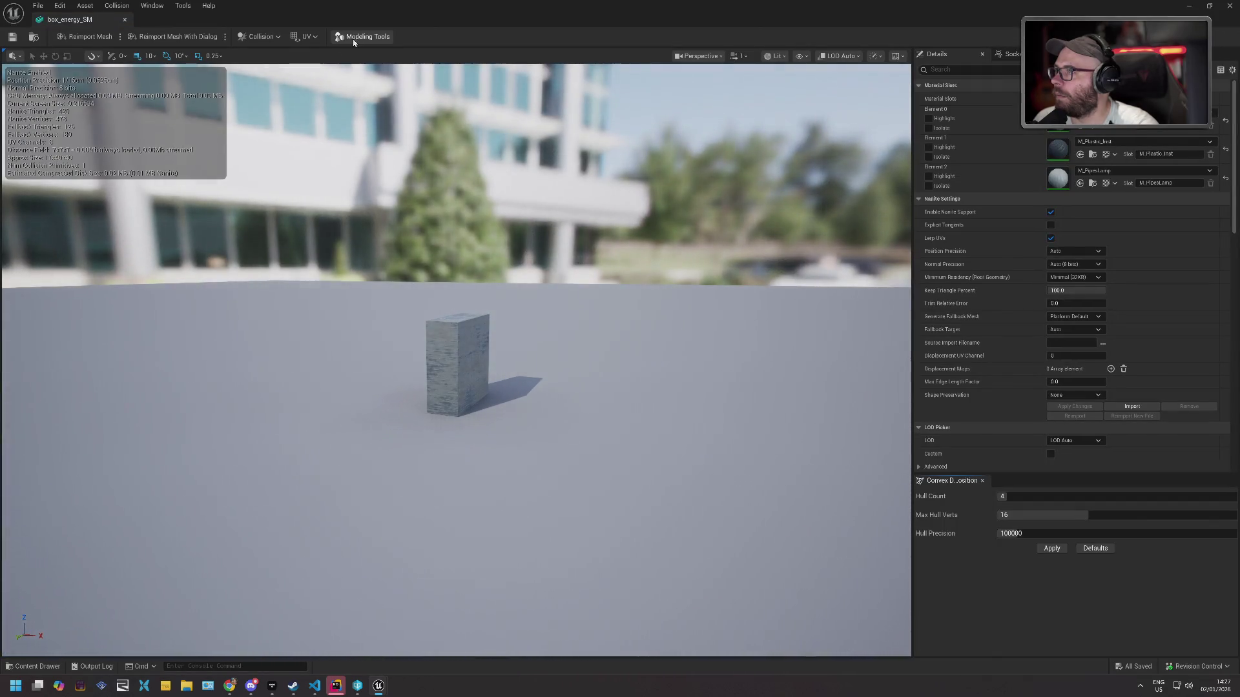
pyautogui.click(352, 37)
# Inspect the box's wireframe and statistics with advanced options shown, then start Manage LODs.
pyautogui.moveTo(443, 360); pyautogui.dragTo(436, 359)
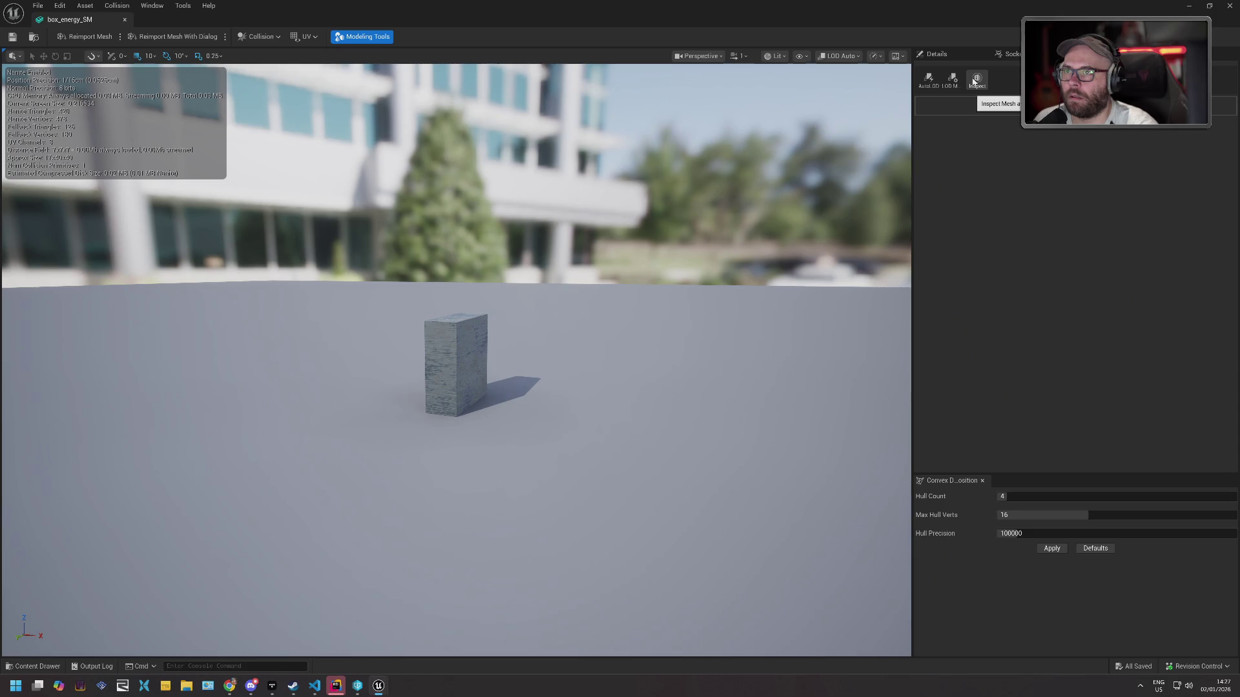
pyautogui.click(975, 81)
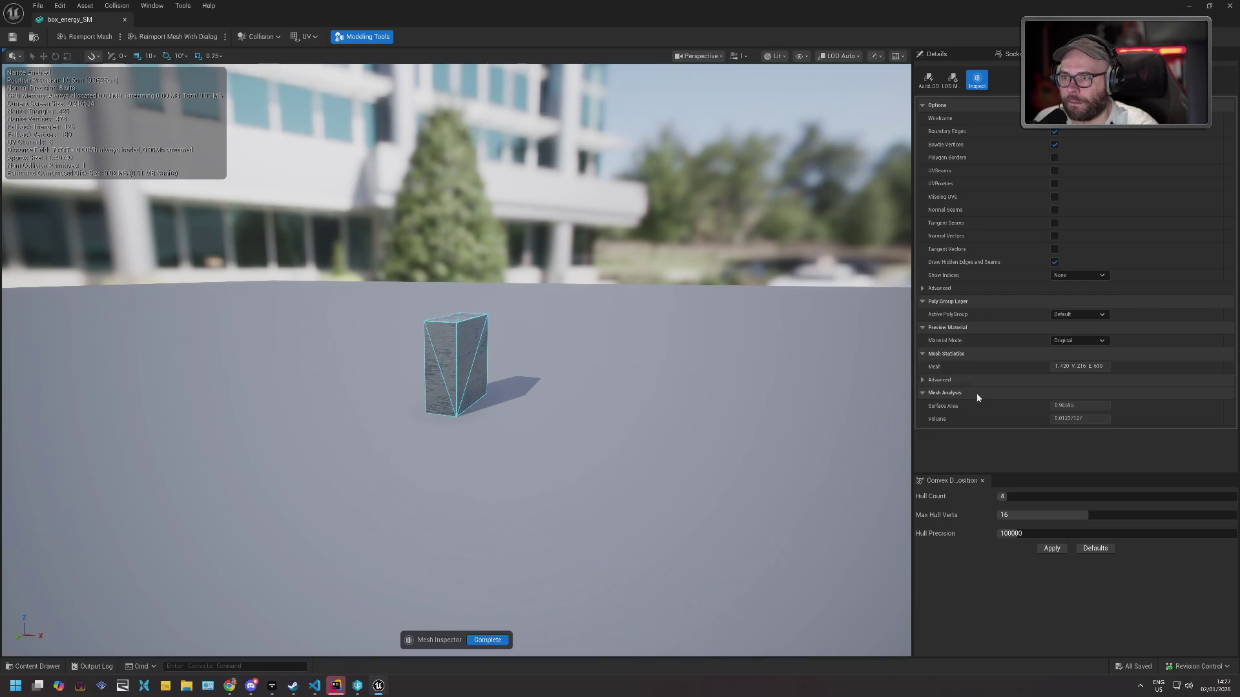
pyautogui.click(923, 289)
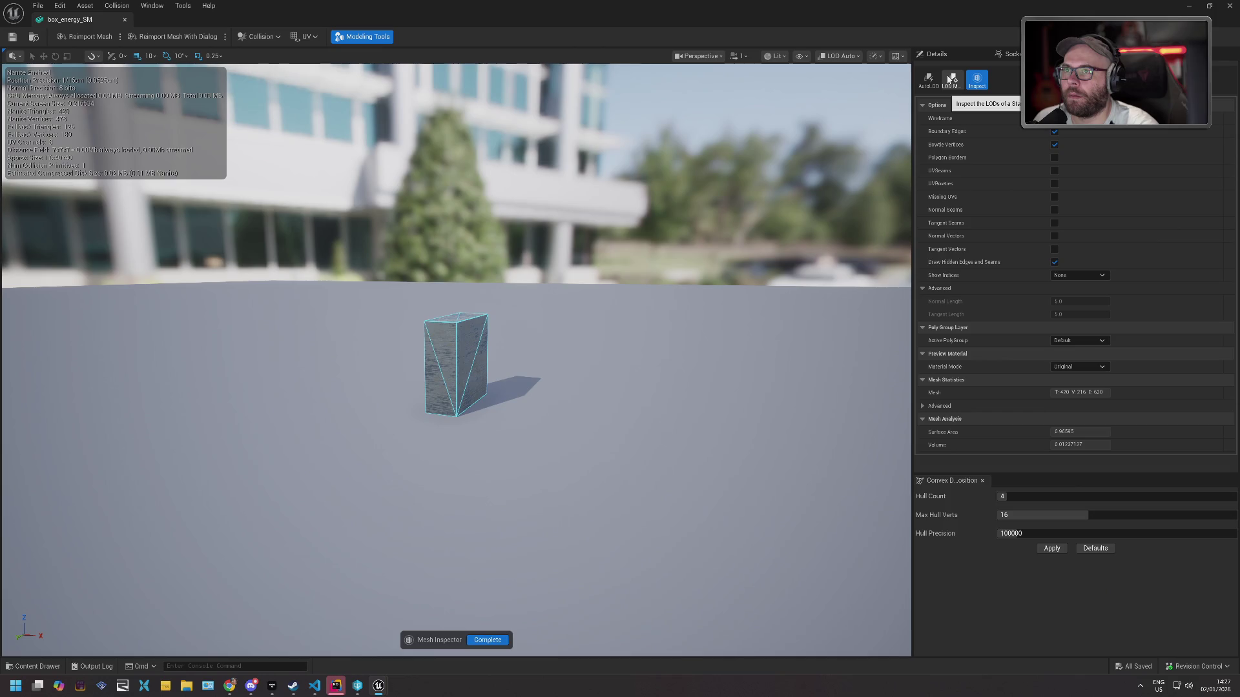
pyautogui.click(952, 80)
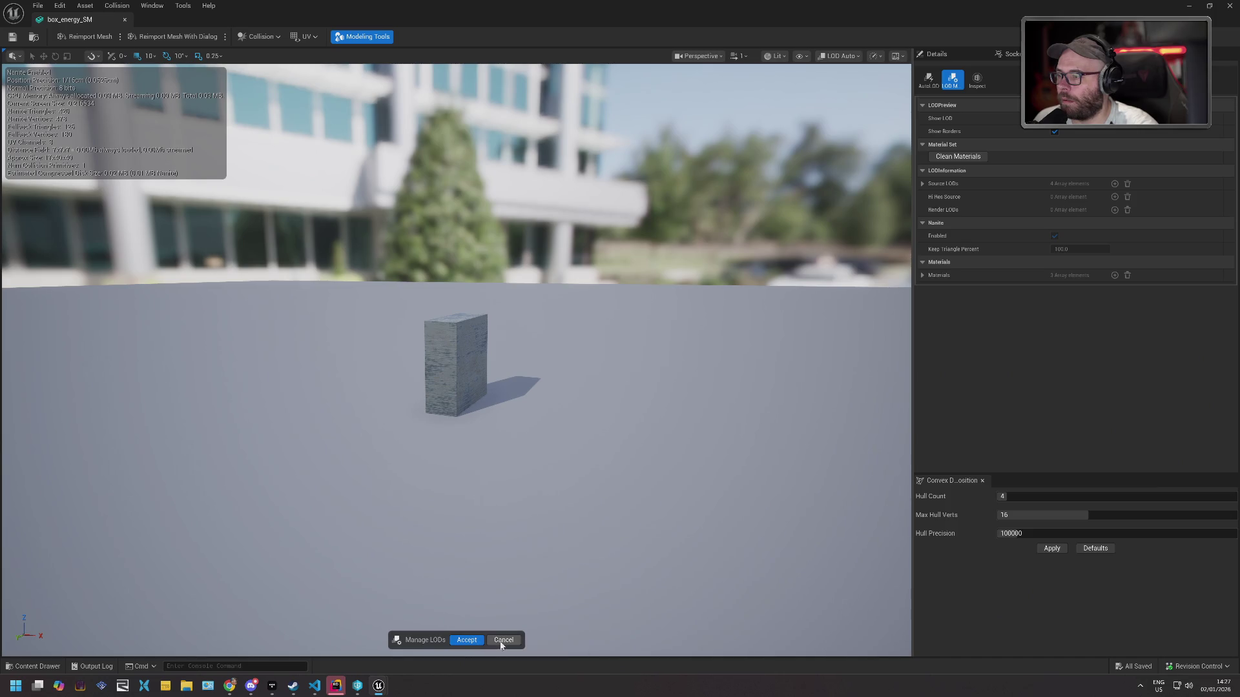
# Cancel the LOD tool without changes and orbit in close to the box.
pyautogui.click(473, 642)
pyautogui.moveTo(719, 249)
pyautogui.mouseDown()
pyautogui.moveTo(723, 310)
pyautogui.moveTo(697, 278)
pyautogui.mouseUp()
pyautogui.moveTo(642, 234)
pyautogui.mouseDown()
pyautogui.moveTo(641, 213)
pyautogui.moveTo(672, 219)
pyautogui.moveTo(641, 235)
pyautogui.mouseUp()
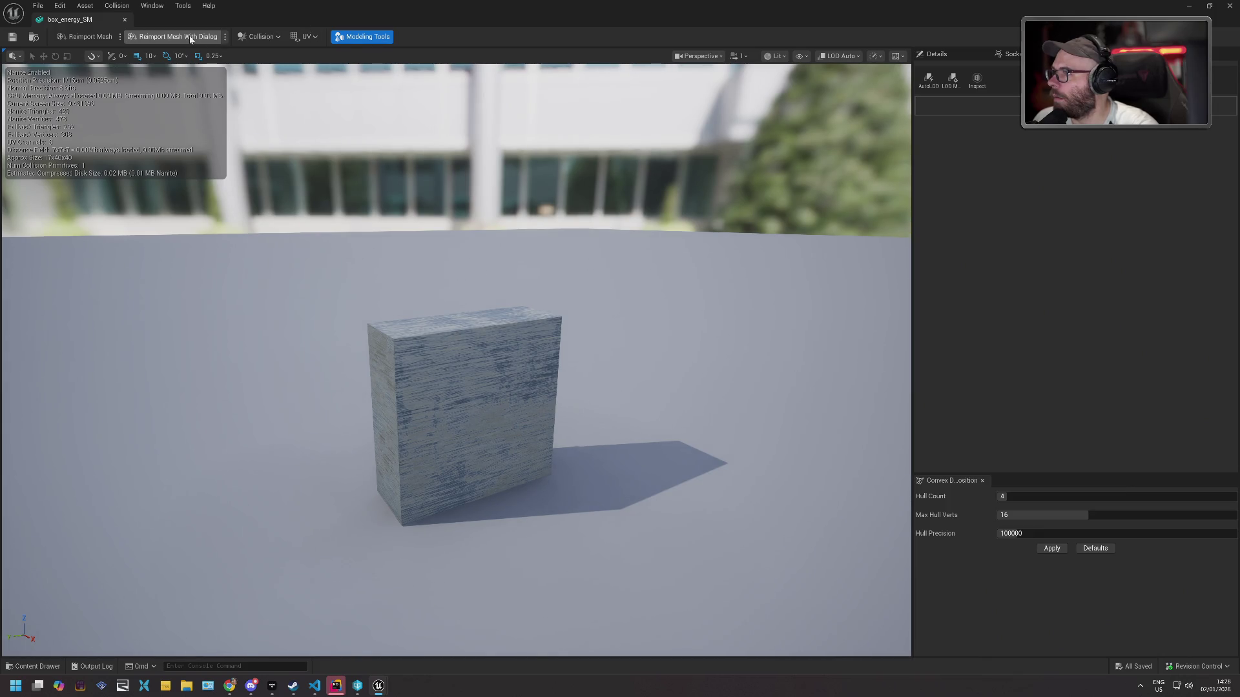
# Browse the Collision and Window menus, then close the box_energy_SM editor.
pyautogui.click(123, 8)
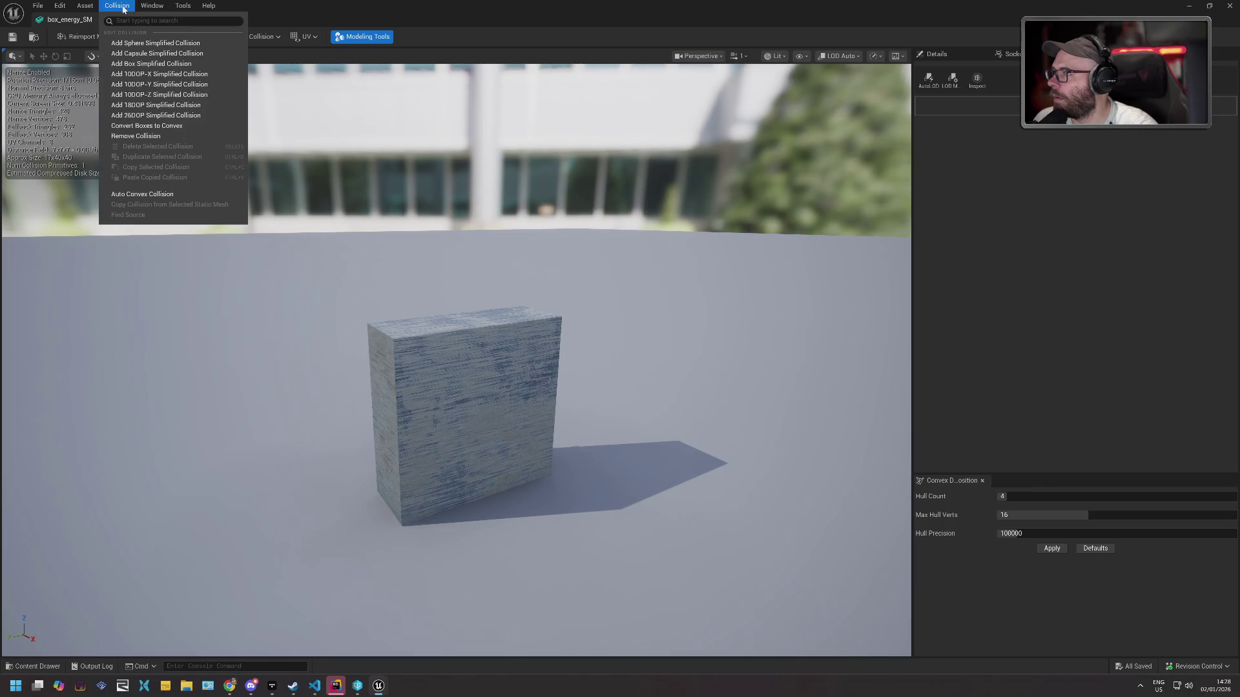
pyautogui.moveTo(152, 6)
pyautogui.moveTo(198, 150)
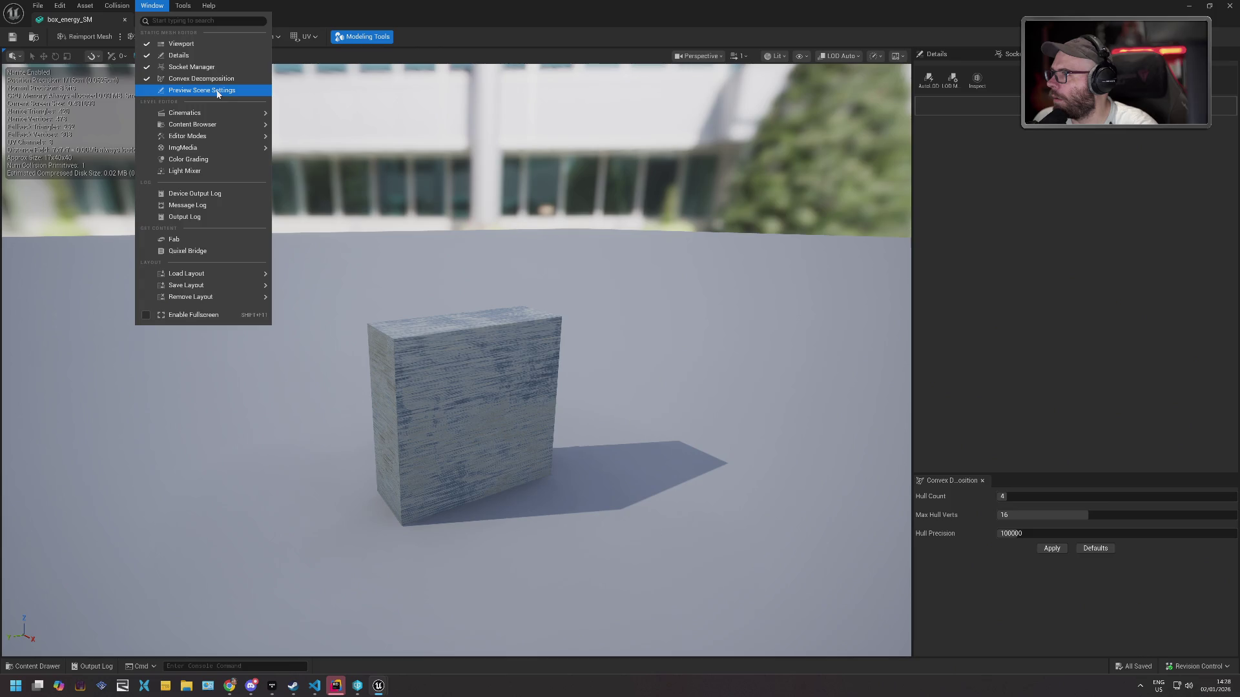
pyautogui.click(217, 93)
pyautogui.click(183, 5)
pyautogui.click(114, 4)
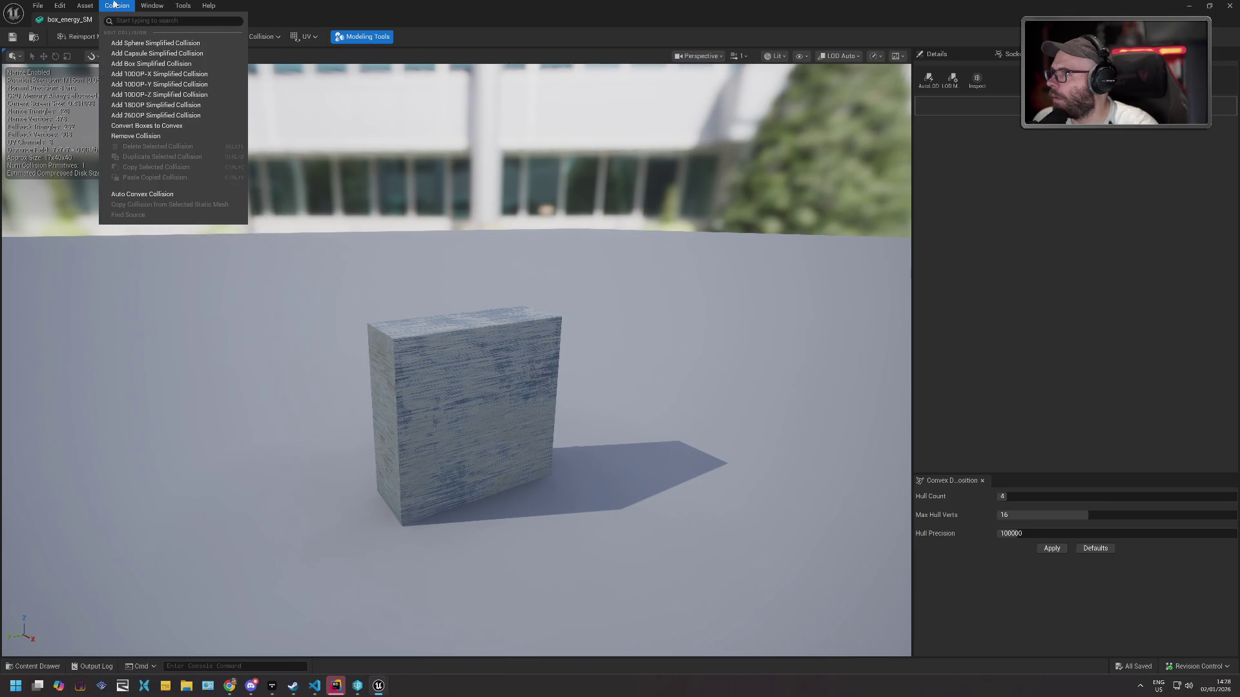
pyautogui.moveTo(85, 5)
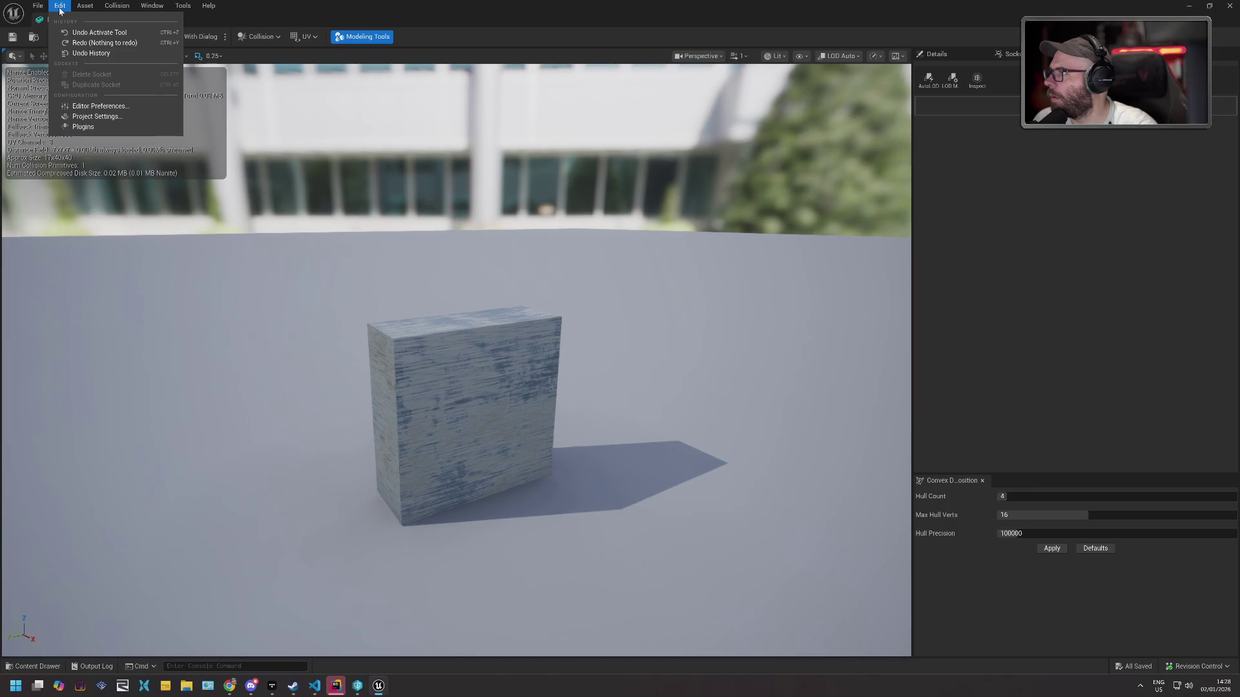
pyautogui.click(594, 16)
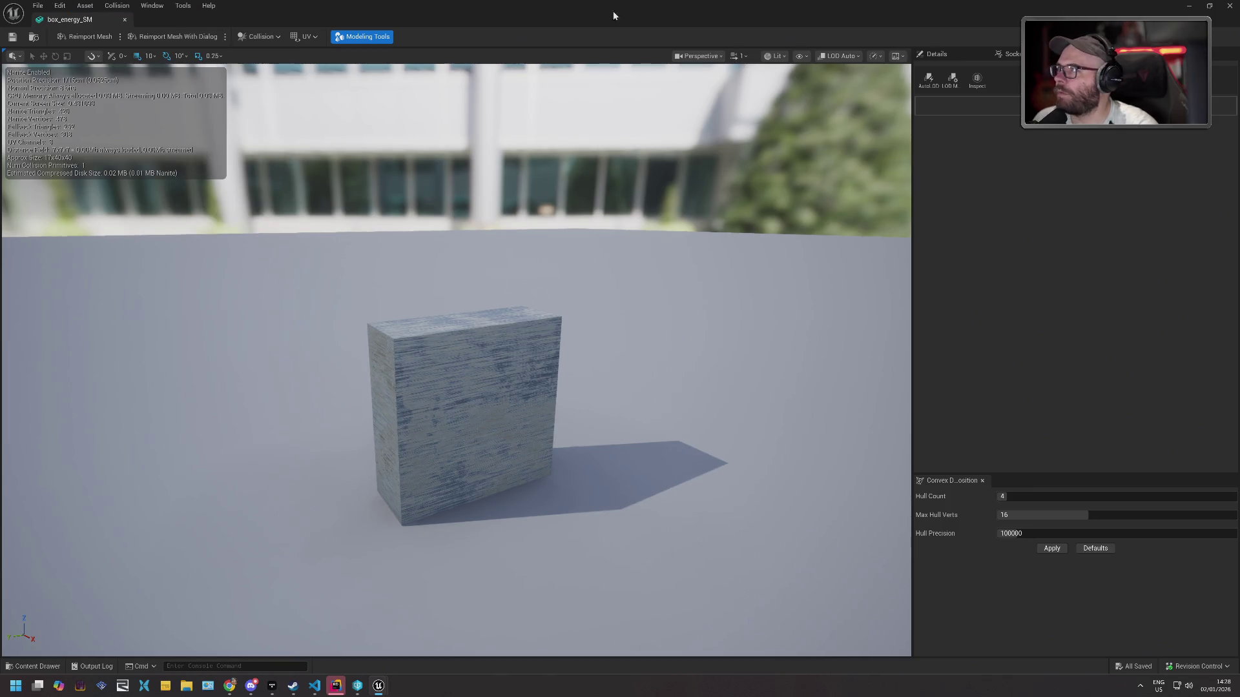
pyautogui.click(1229, 6)
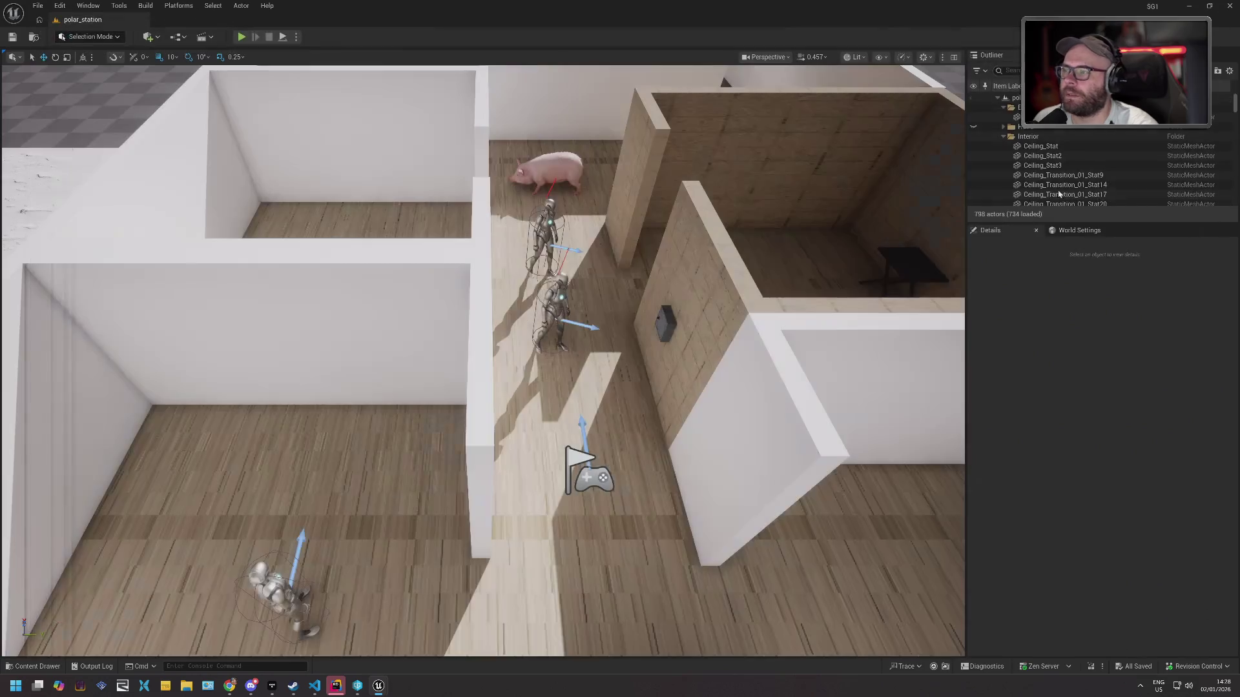